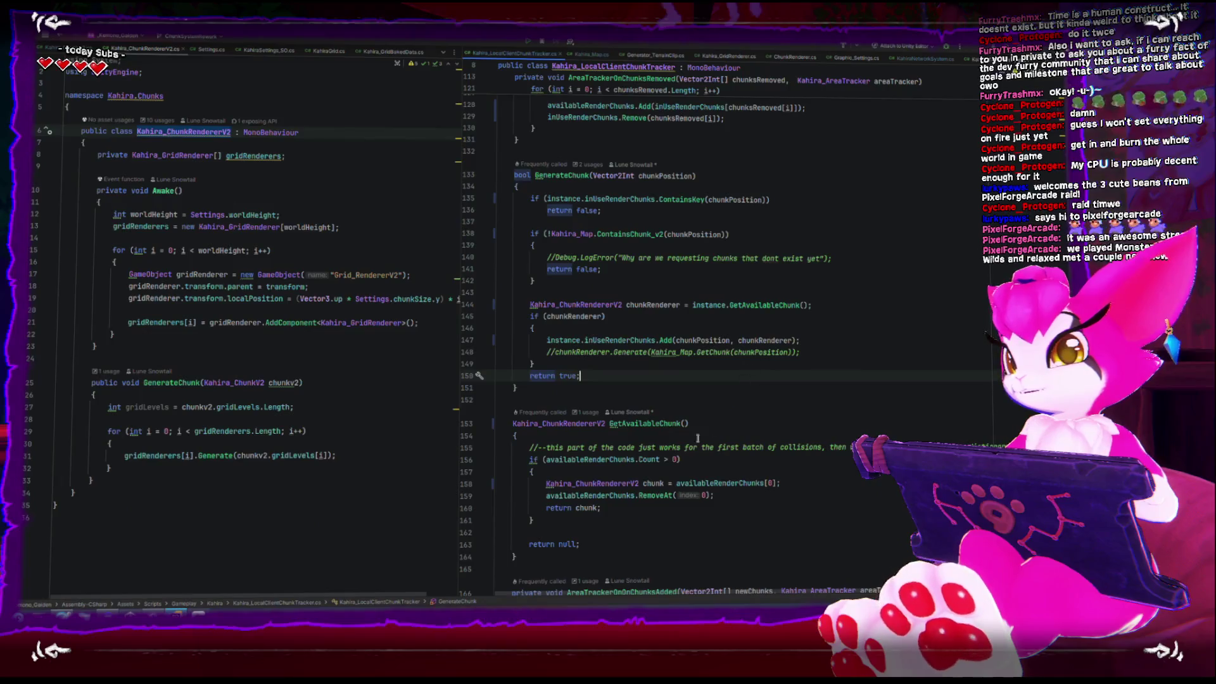
Step: Switch from Rider to Unity so the ChunkRenderer scripts recompile without type-conversion errors
key(alt+Tab)
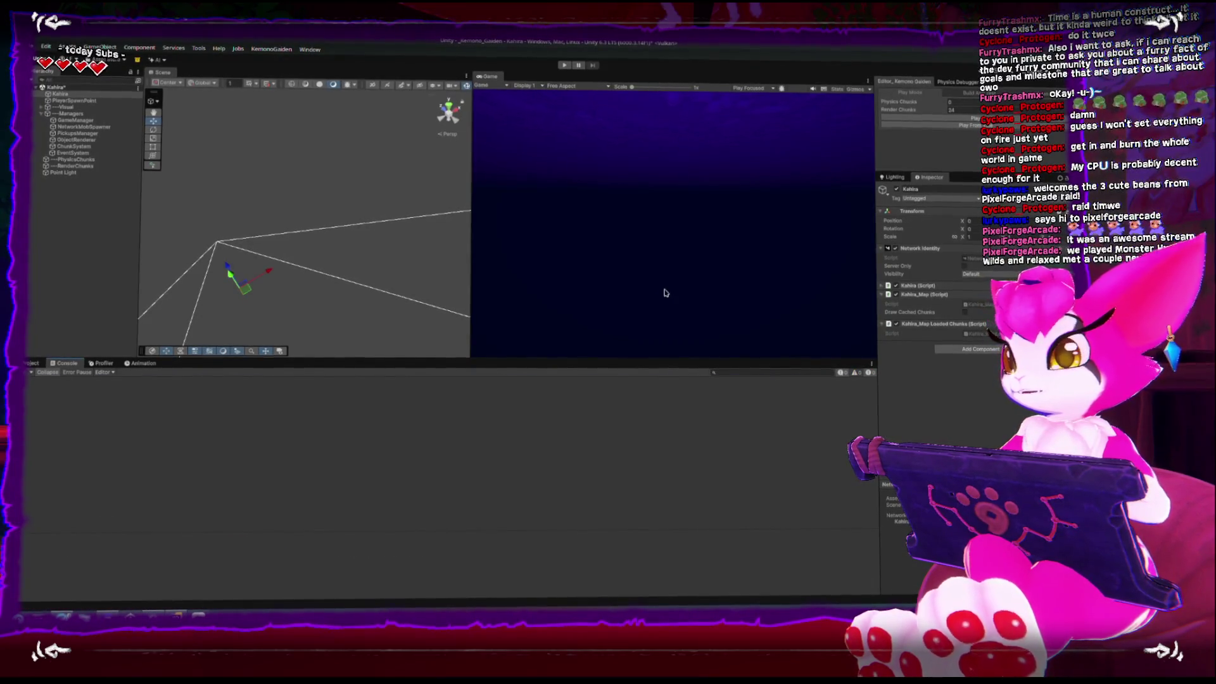
Step: Enter Play mode, saving the modified Kahira scene when prompted
scroll(339, 263, up, 2)
scroll(329, 178, down, 3)
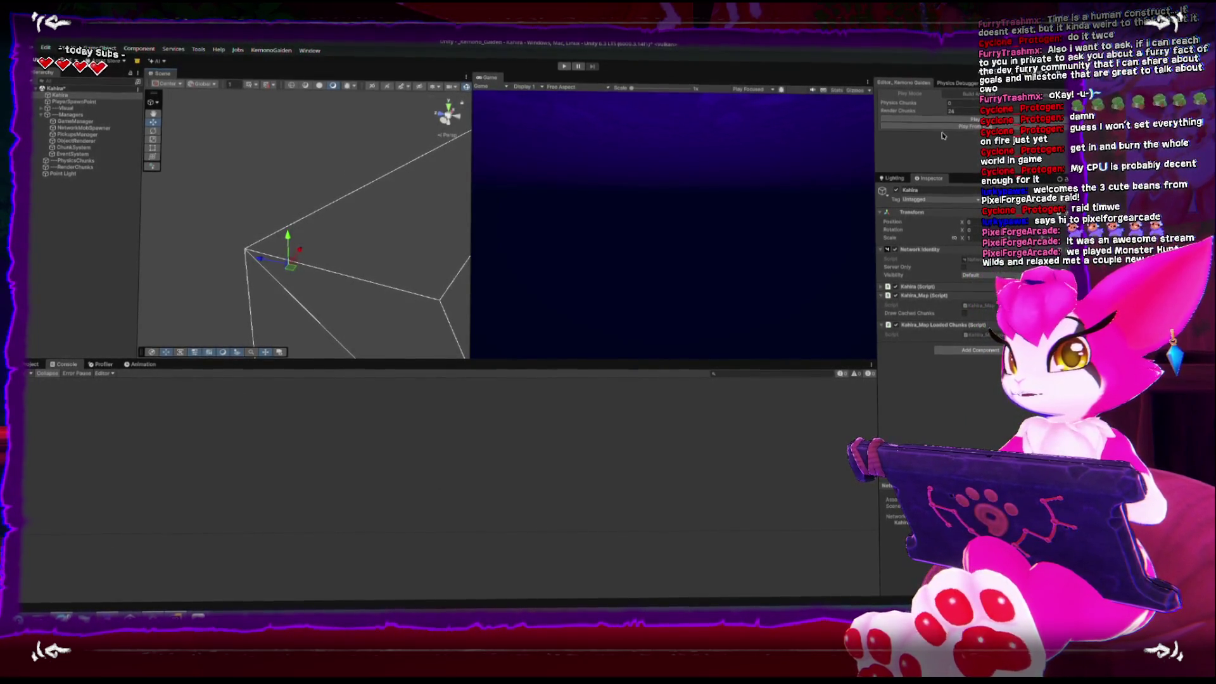
click(928, 119)
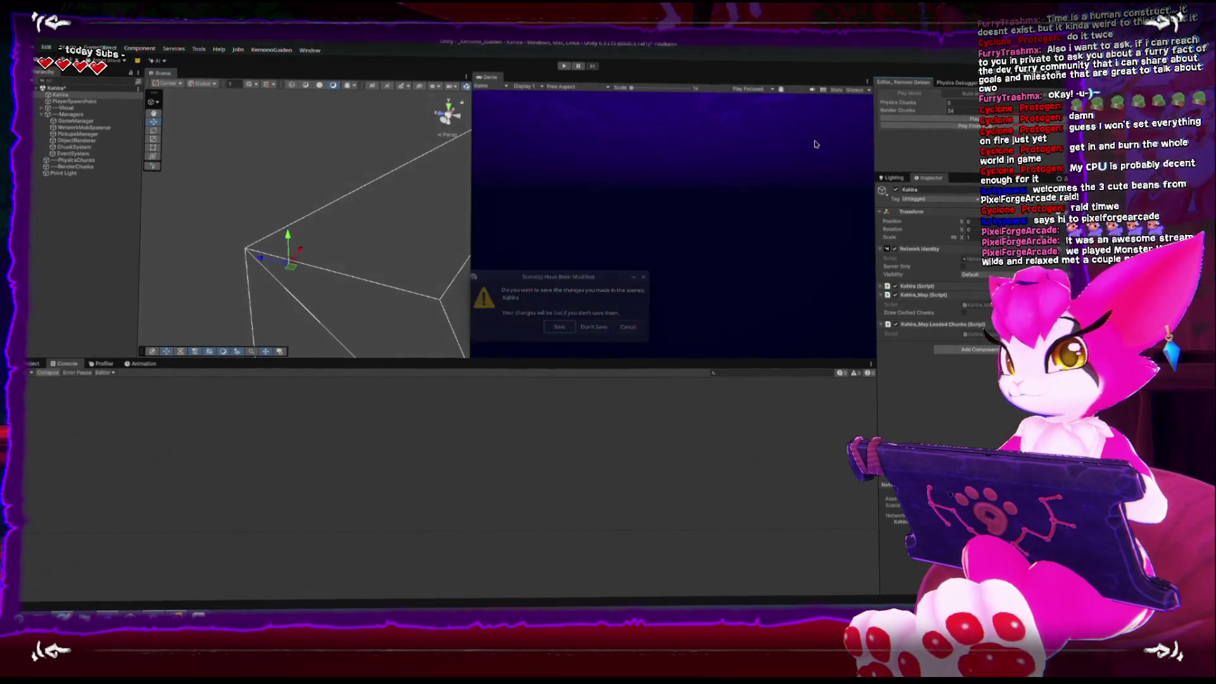
click(565, 327)
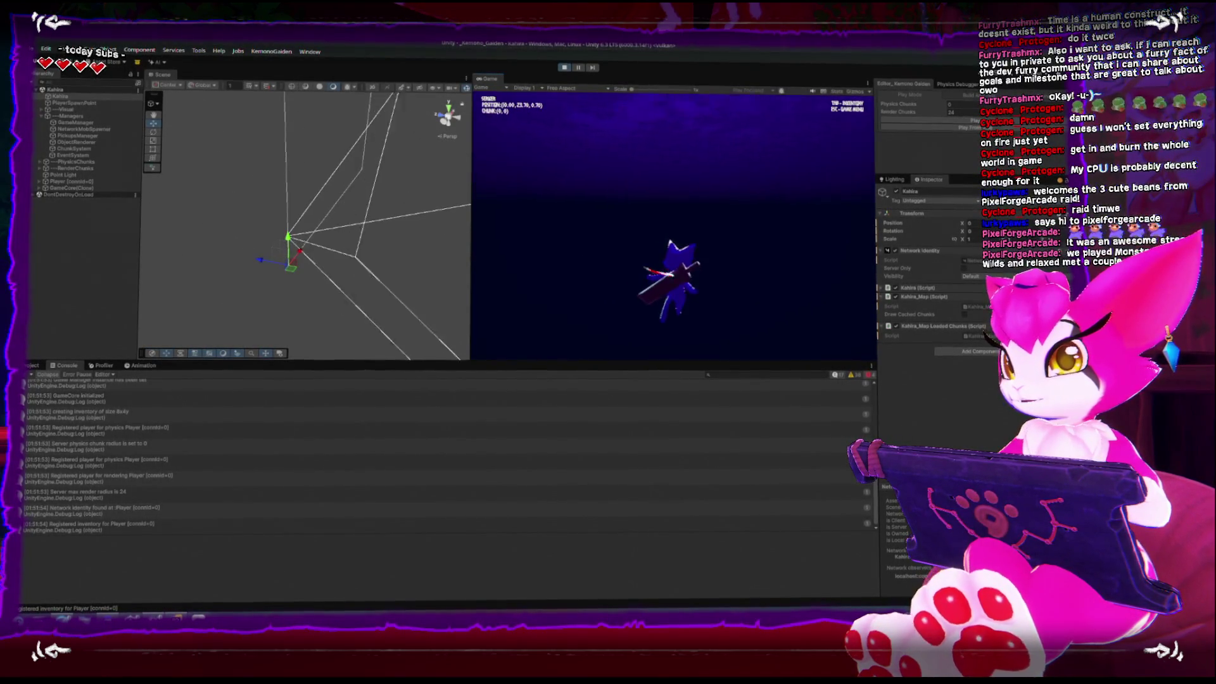
Step: Pause the game to read through the console warnings, then clear the console
key(Escape)
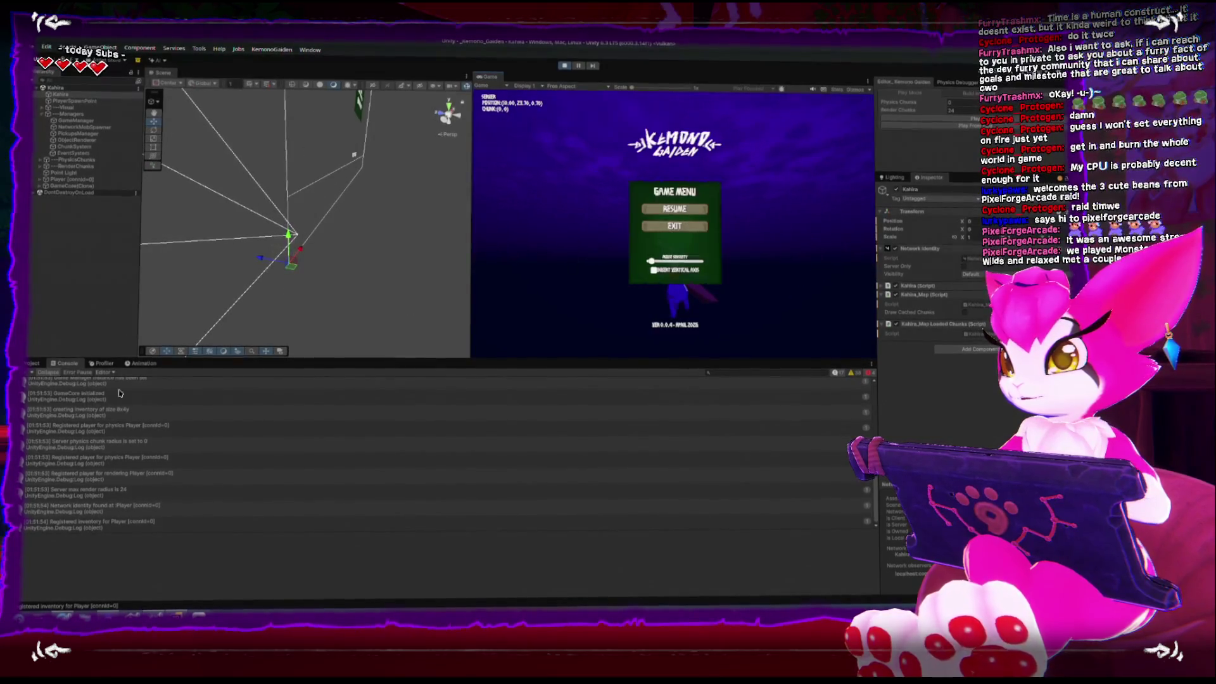
scroll(85, 447, up, 5)
scroll(84, 447, up, 2)
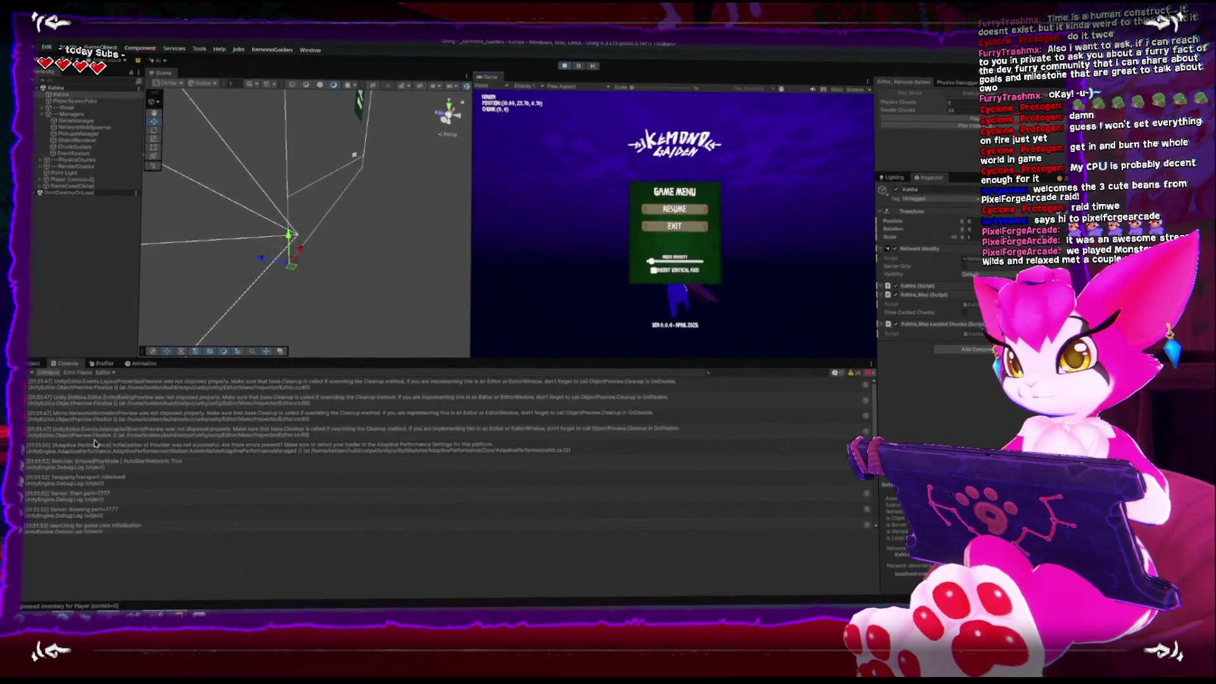
click(276, 388)
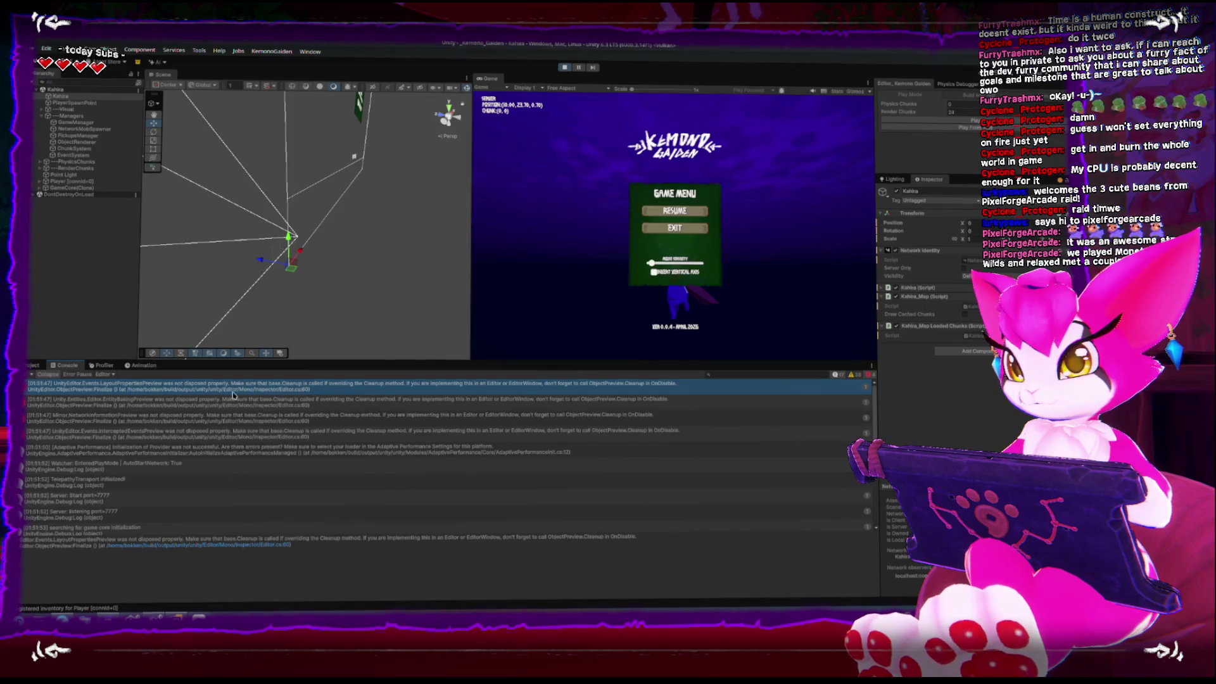
click(179, 403)
click(184, 418)
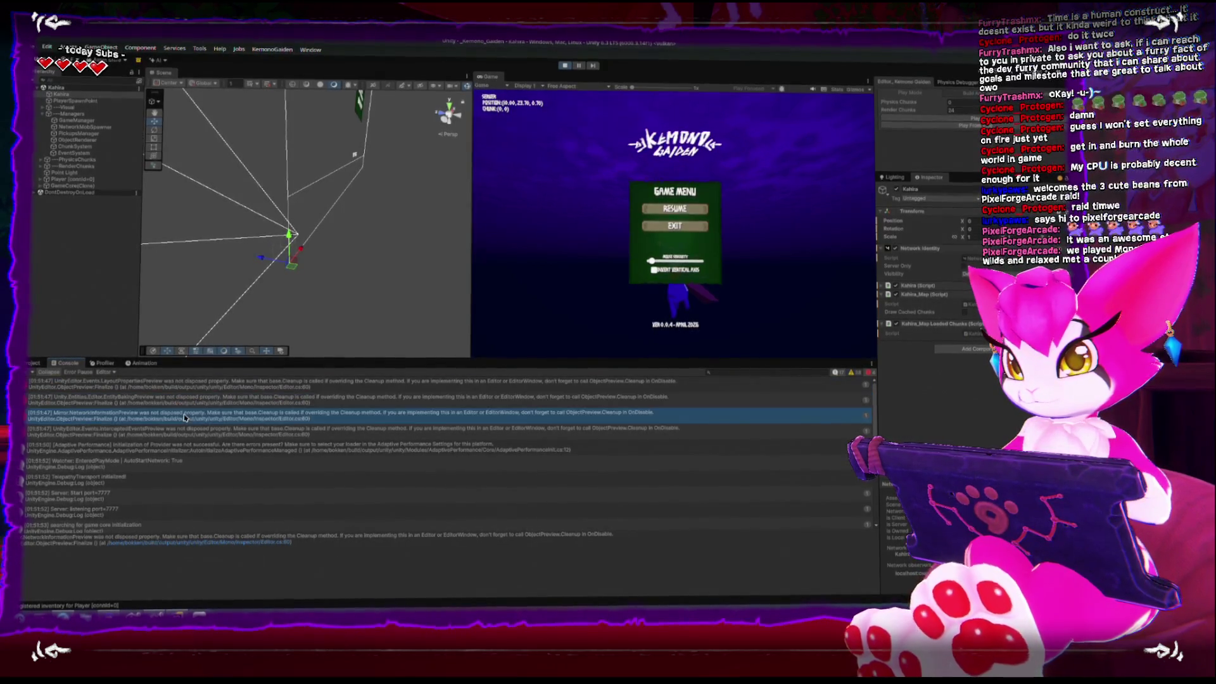
click(188, 430)
scroll(45, 418, down, 5)
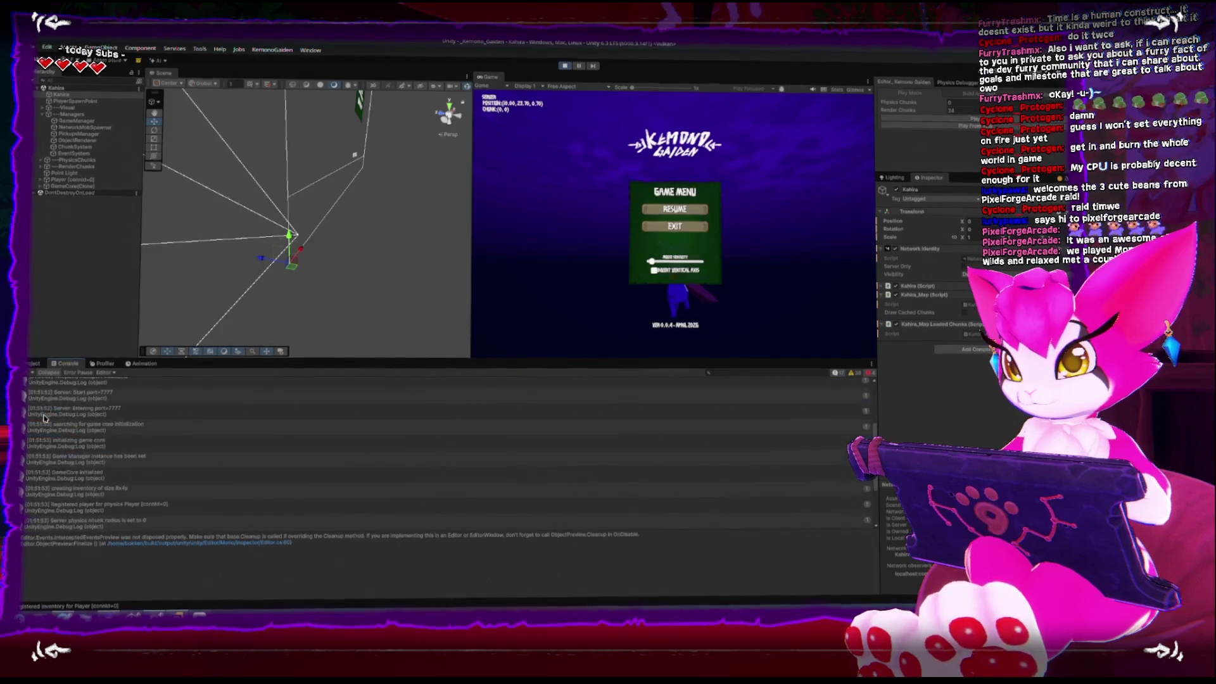
click(26, 375)
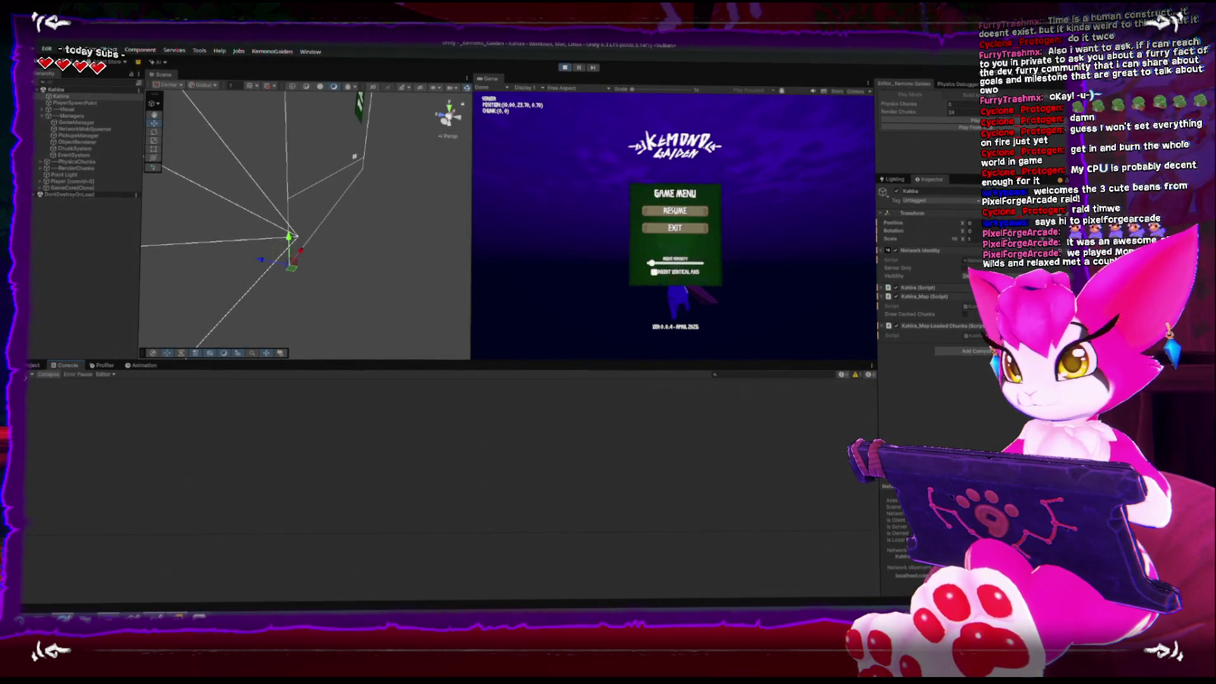
Step: Inspect the Player's Client_Active Chunks fields and the red chunk grid, then stop play
click(517, 255)
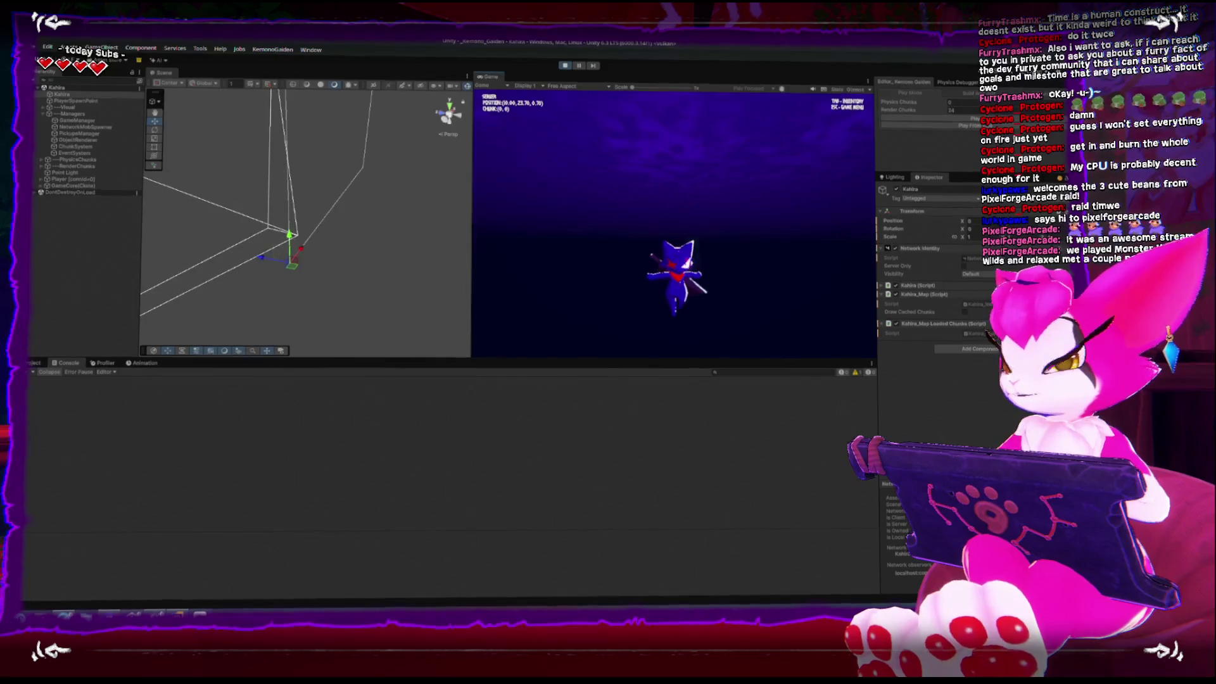
key(Escape)
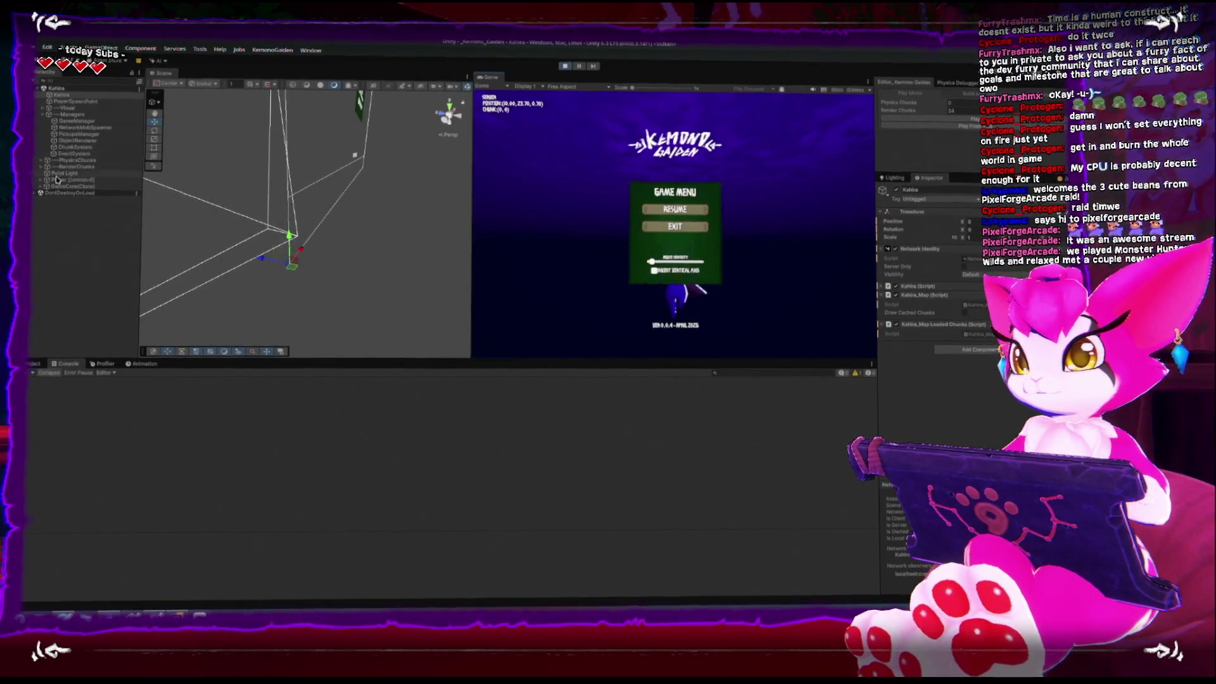
click(71, 179)
drag(350, 183, 874, 376)
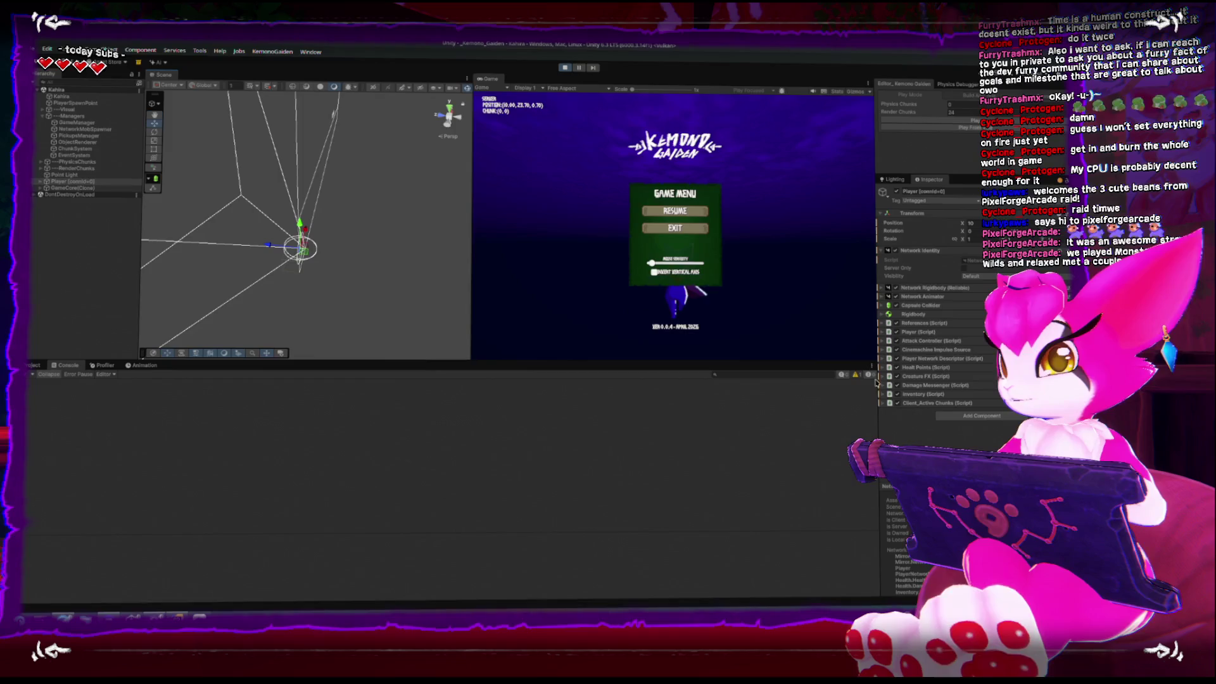
click(881, 403)
scroll(953, 437, down, 1)
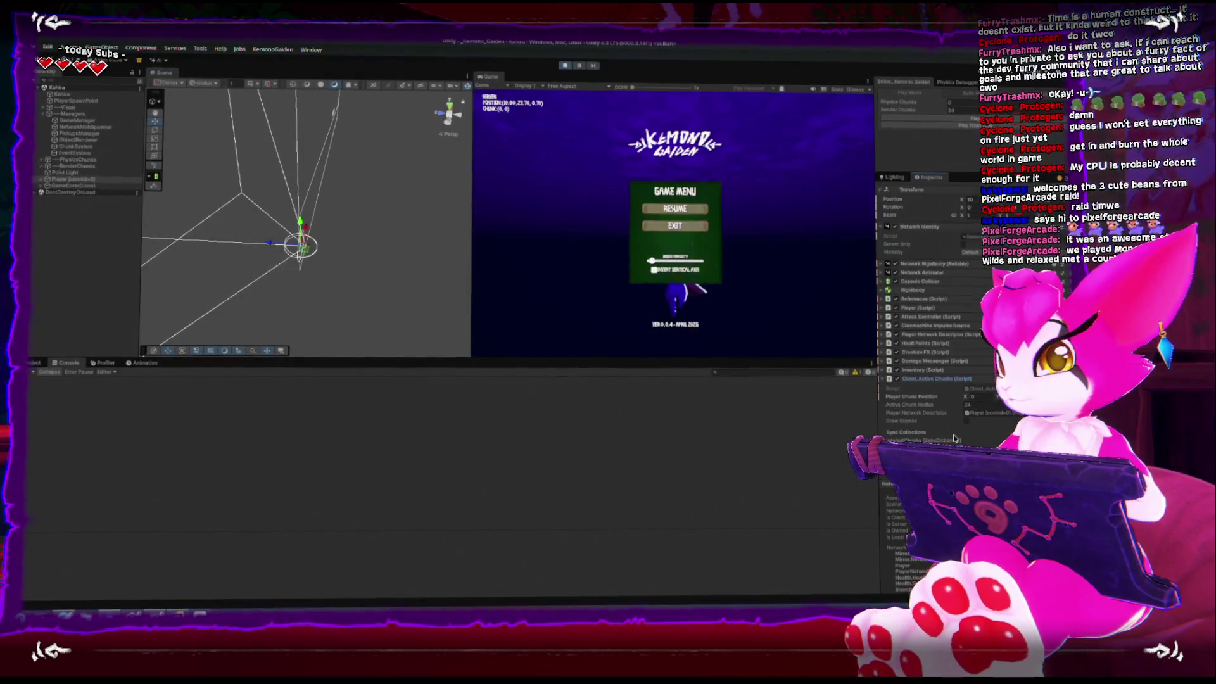
mouse_move(298, 241)
mouse_down()
mouse_move(321, 205)
mouse_move(365, 242)
mouse_up()
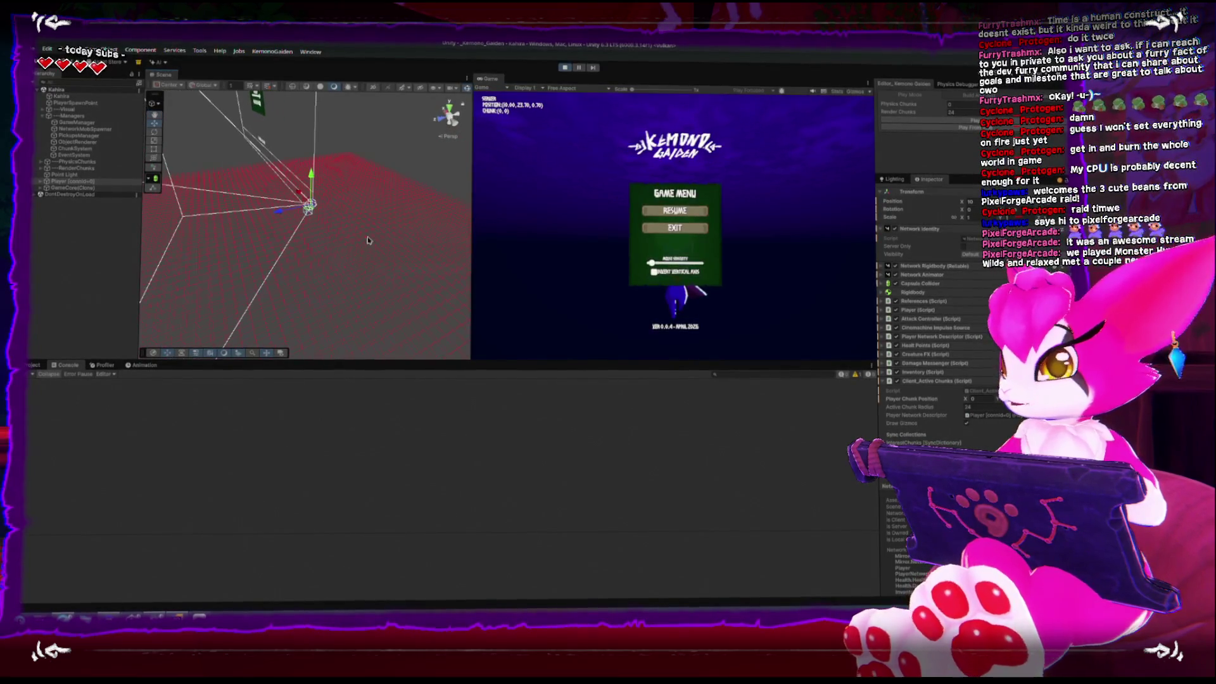
click(565, 67)
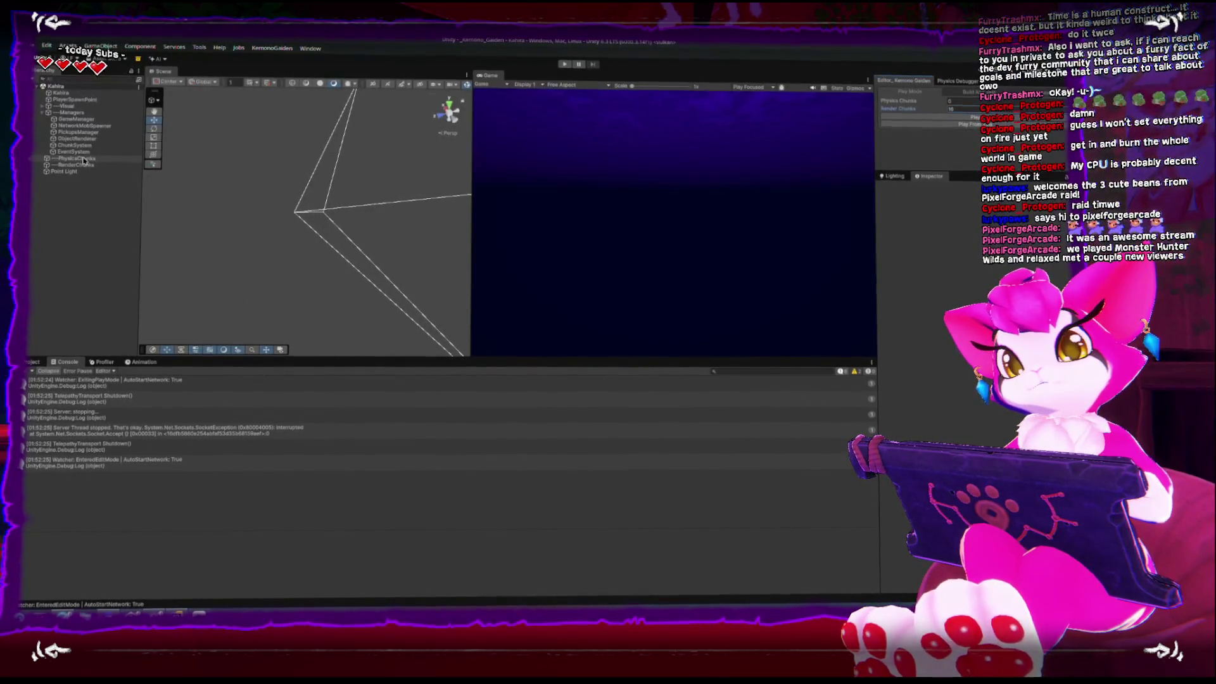
click(565, 64)
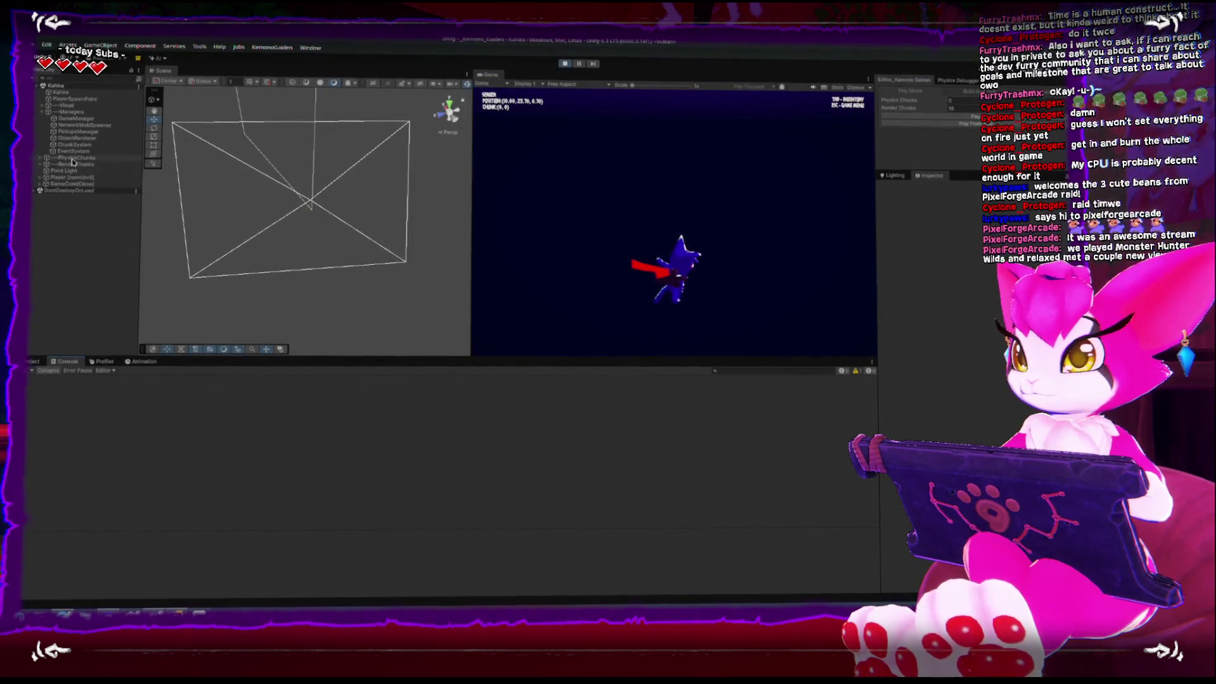
click(69, 179)
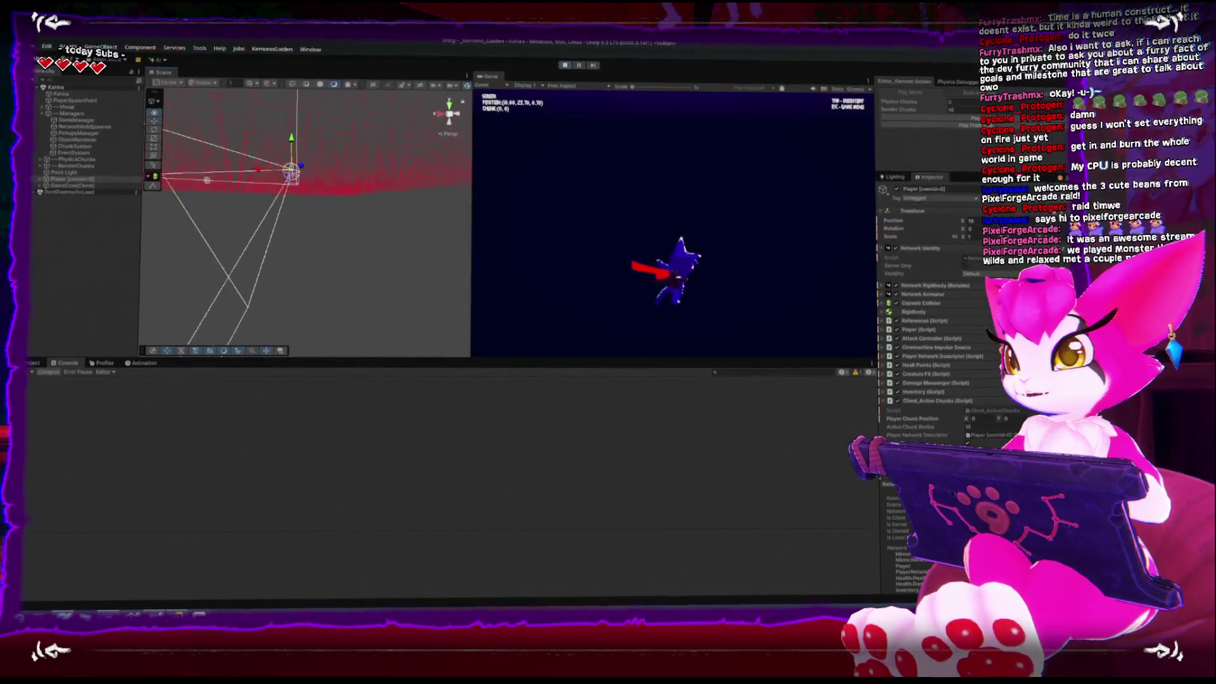
click(70, 95)
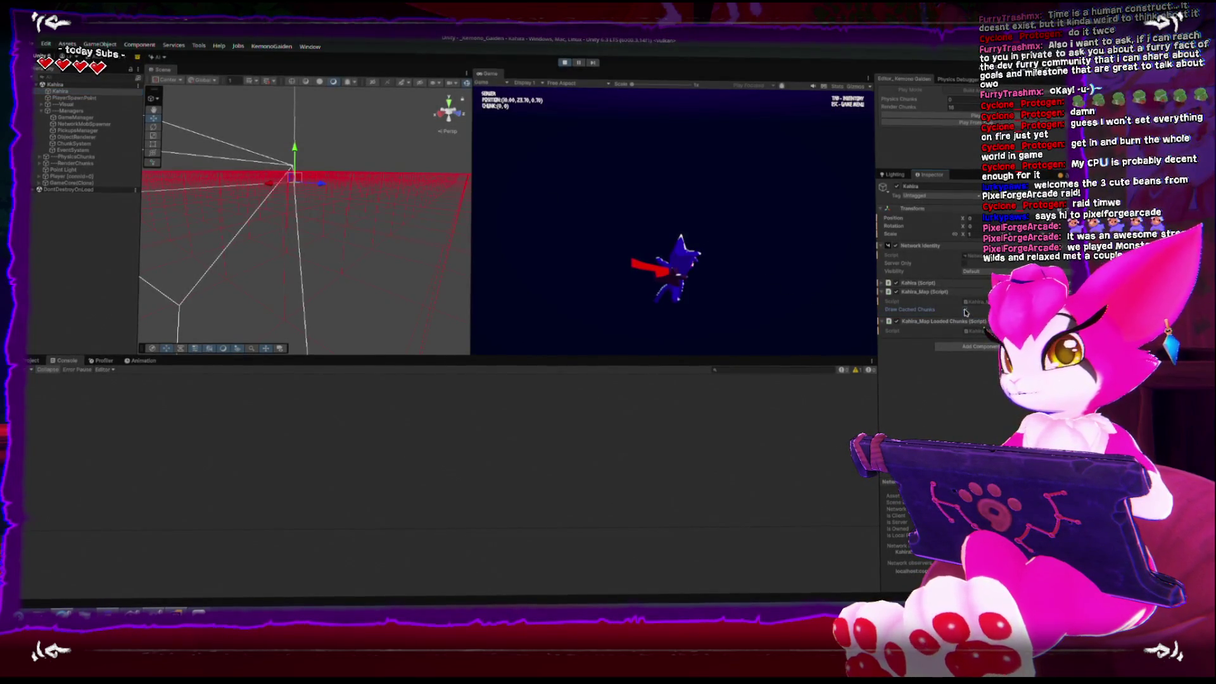
mouse_move(426, 294)
mouse_down()
mouse_move(402, 252)
mouse_move(392, 299)
mouse_move(281, 169)
mouse_move(268, 239)
mouse_move(270, 168)
mouse_move(304, 152)
mouse_up()
drag(255, 188, 228, 319)
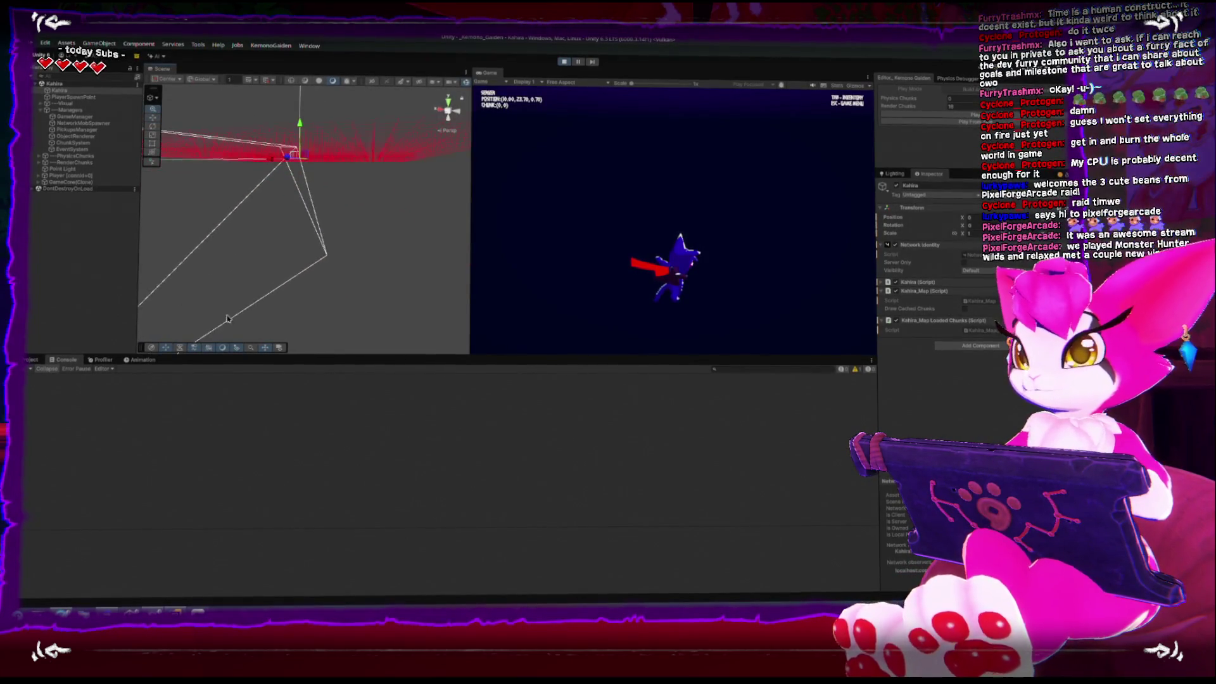
drag(288, 218, 189, 203)
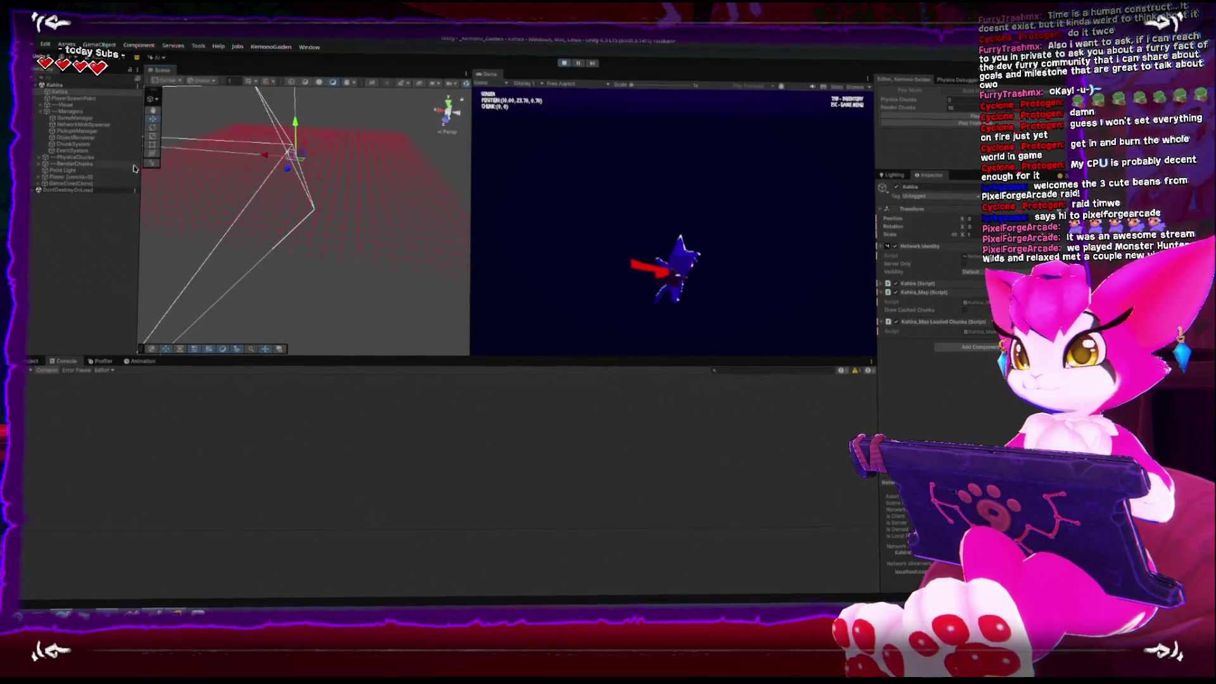
click(564, 64)
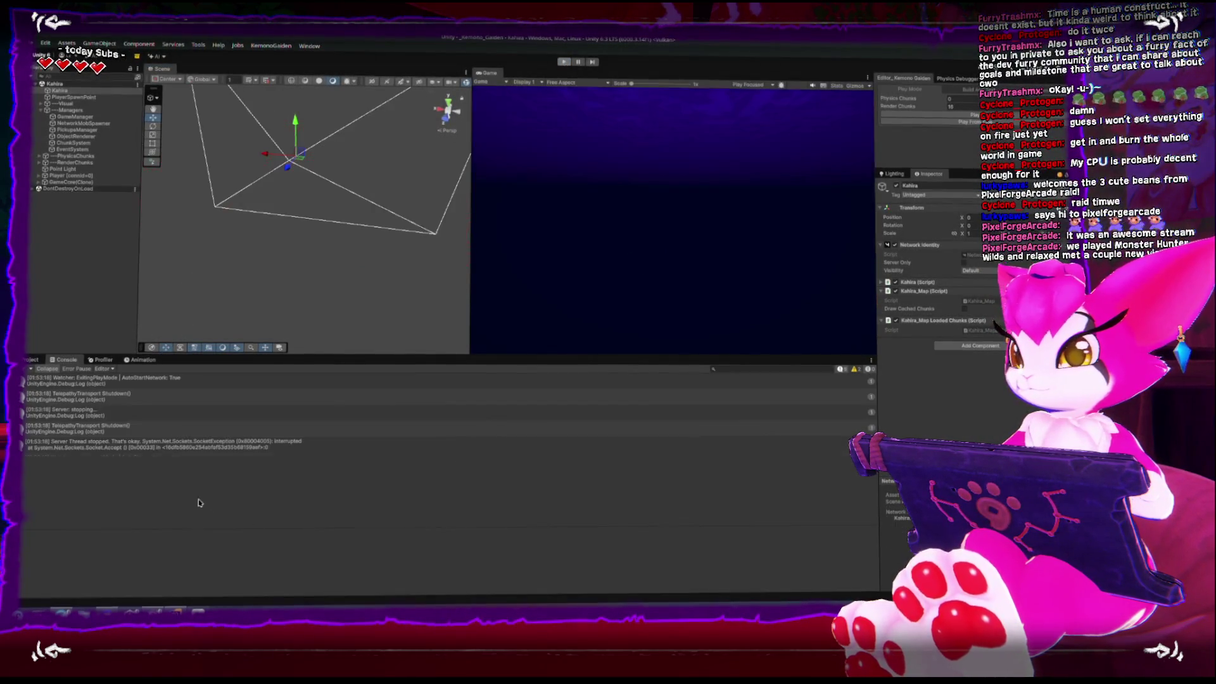
click(178, 611)
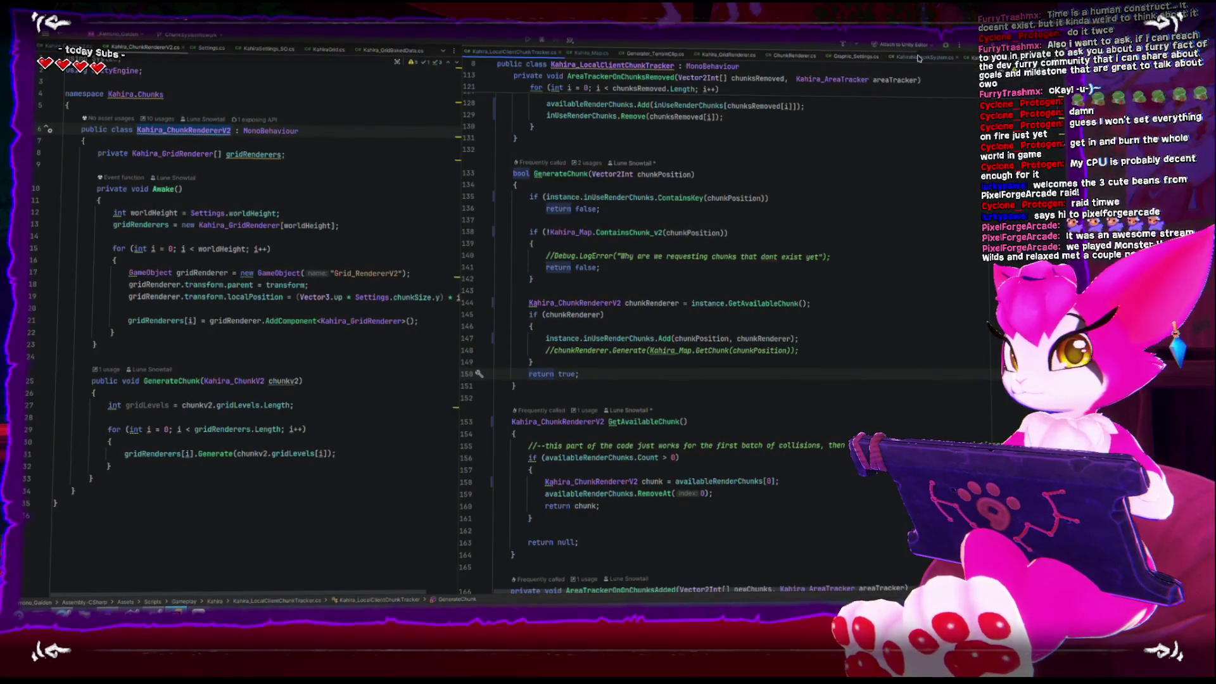
click(917, 57)
click(841, 59)
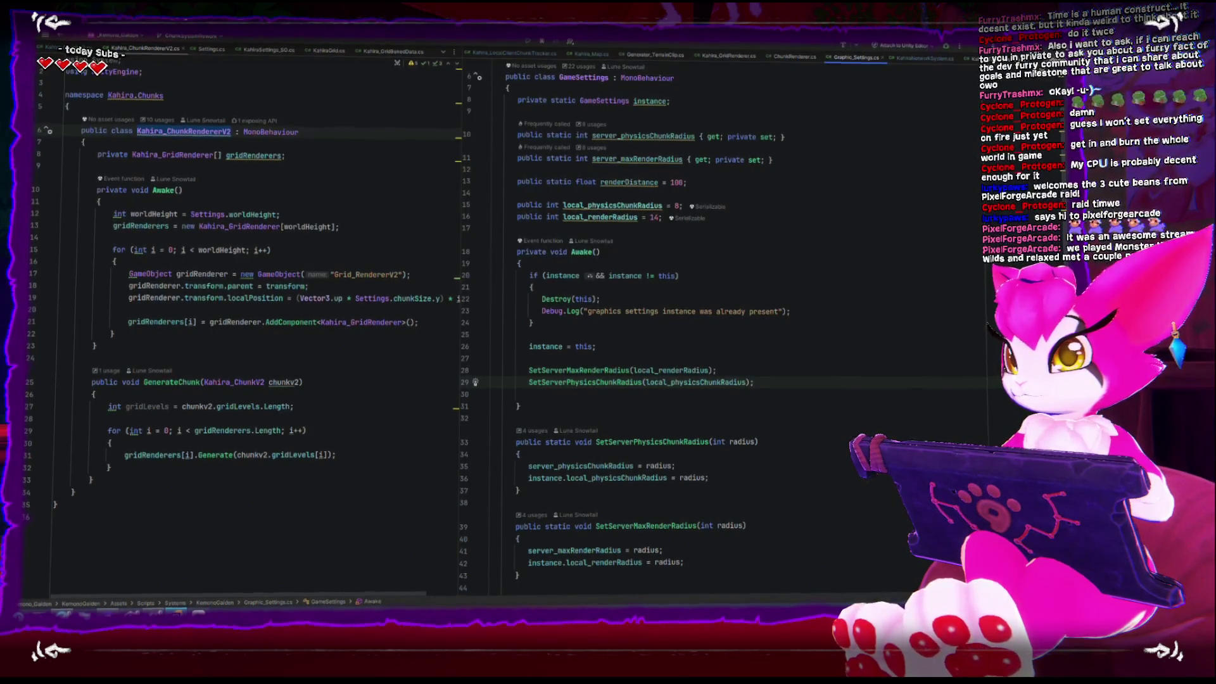
key(alt+Tab)
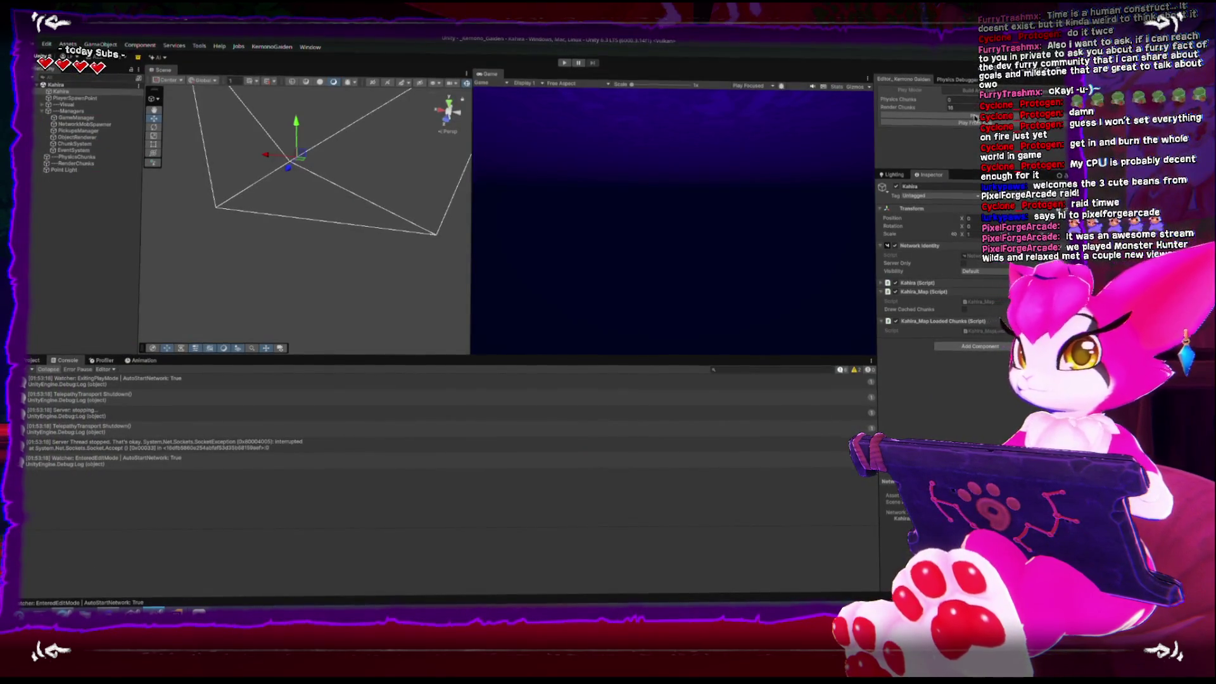
Step: Play again, select Player, and open its Client_ActiveChunks script in the code editor
key(ctrl+p)
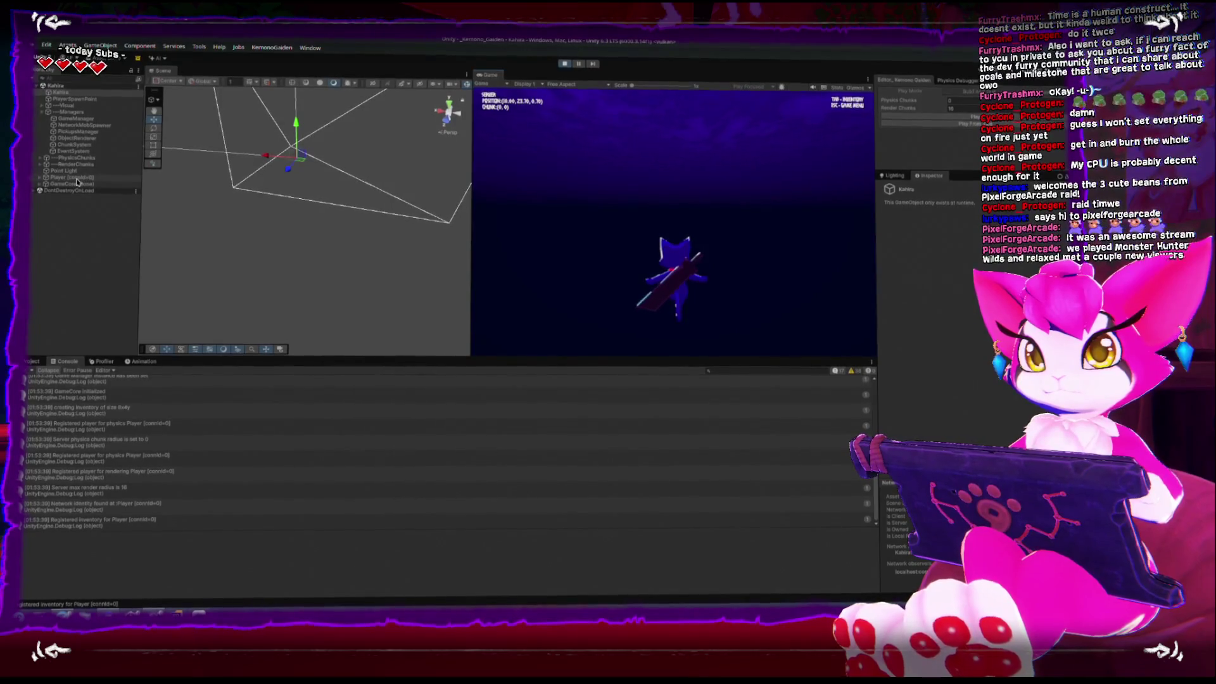
click(90, 178)
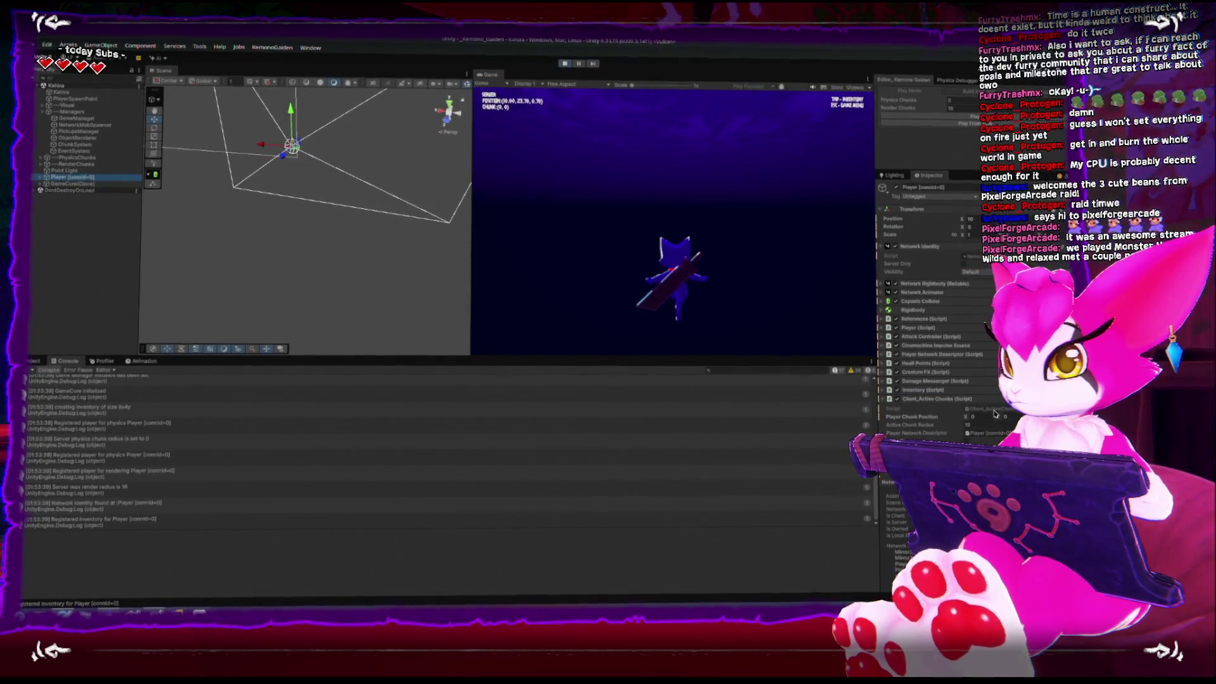
double_click(988, 409)
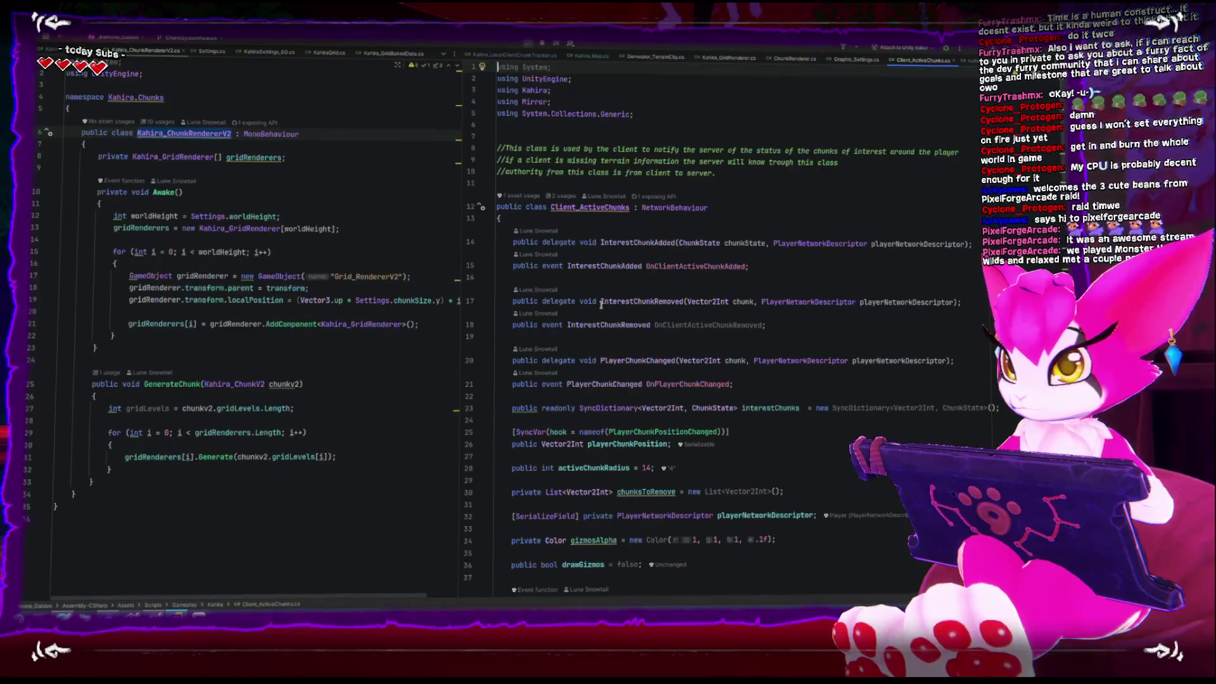
Step: Re-enter Kahira.ContainsChunk via autocomplete on line 155 of UpdateChunkData's removal loop
scroll(599, 304, down, 12)
scroll(599, 305, down, 4)
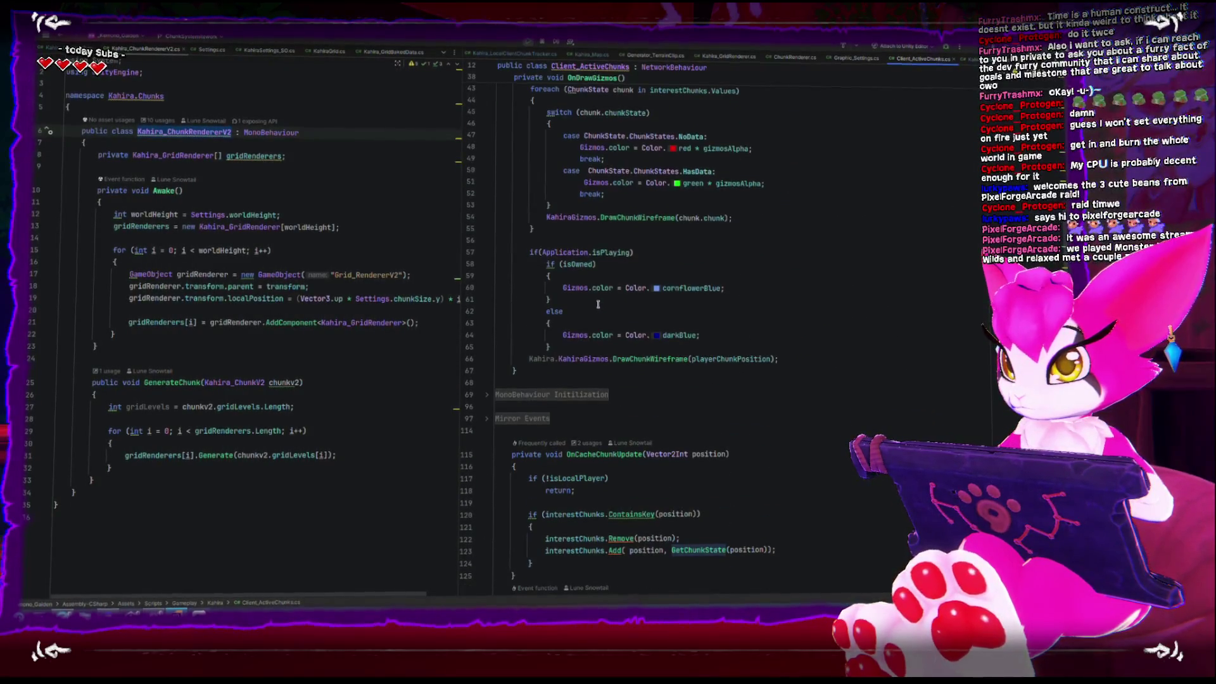
scroll(593, 310, down, 4)
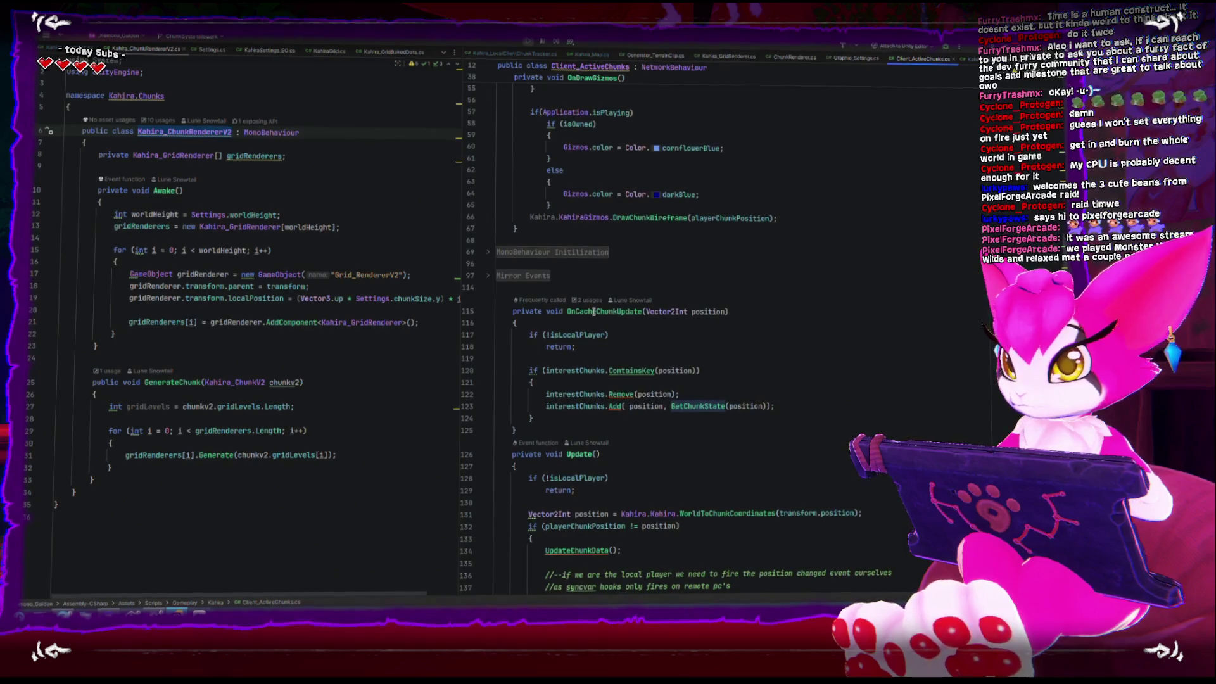
click(610, 409)
scroll(595, 399, down, 5)
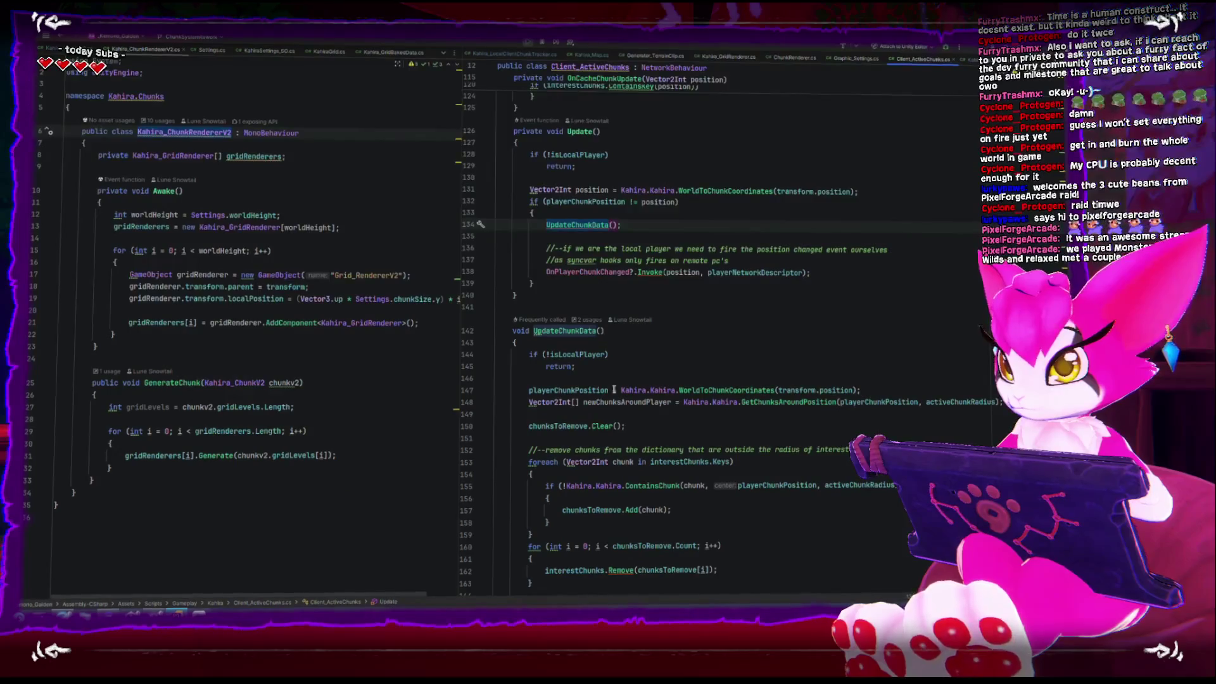
scroll(628, 440, down, 1)
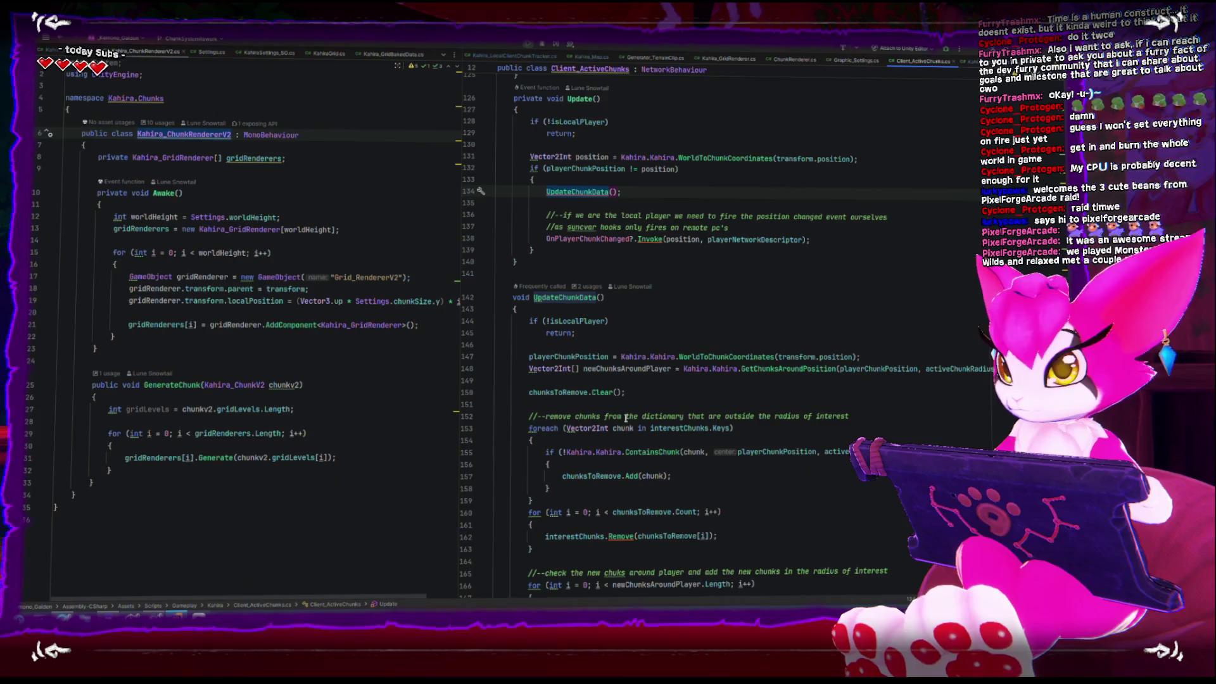
double_click(653, 451)
text(con)
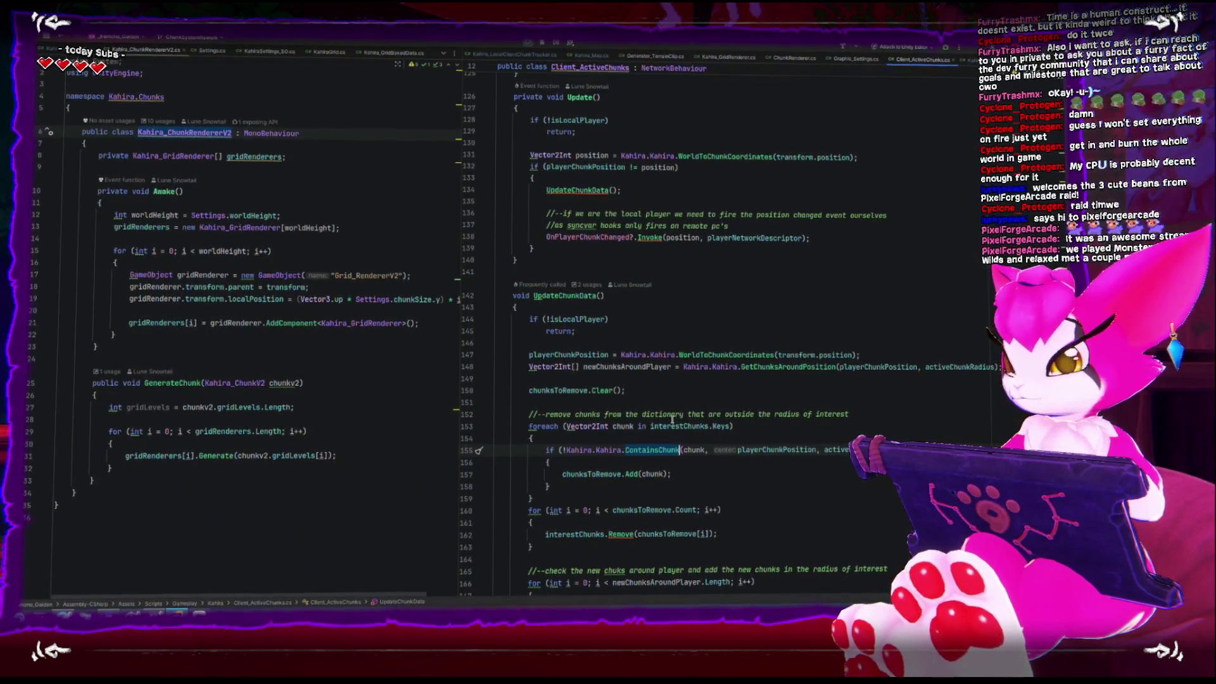
key(Return)
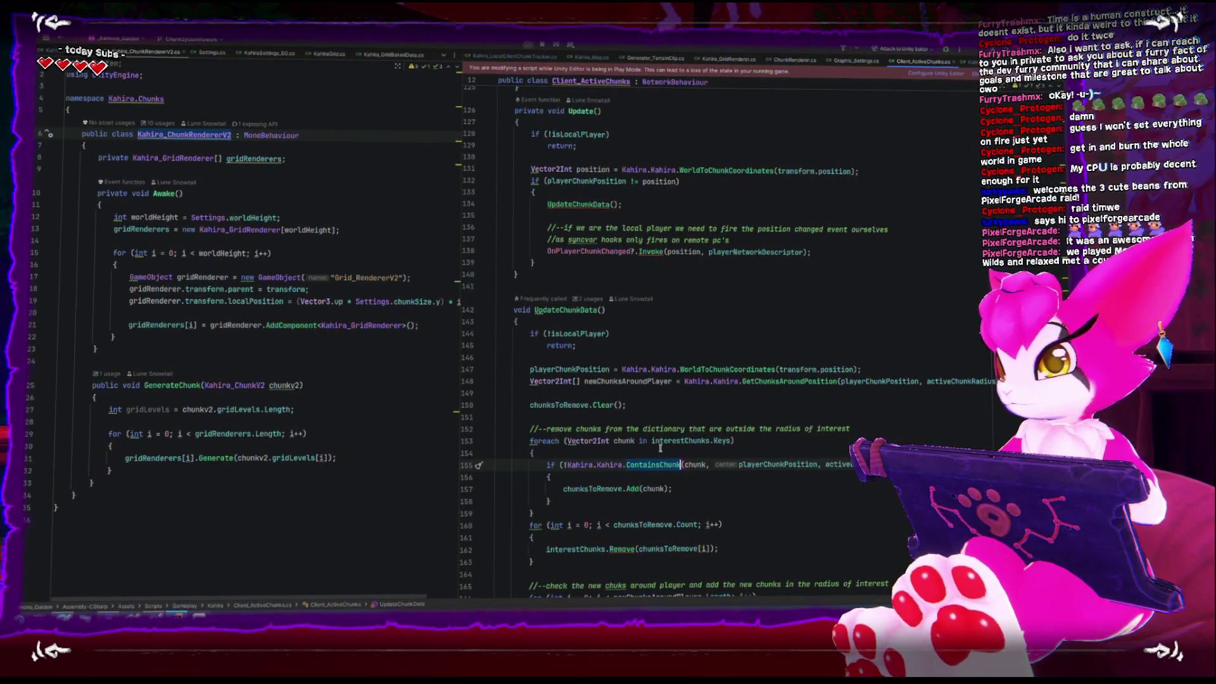
scroll(660, 448, down, 2)
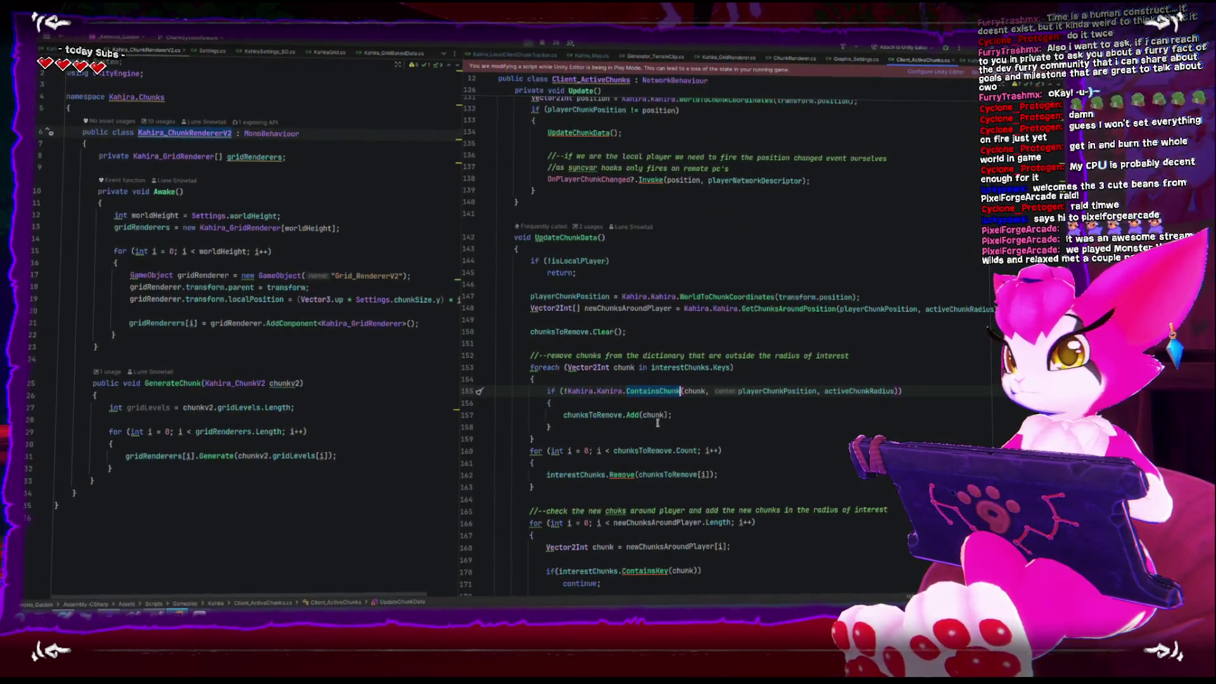
scroll(649, 400, down, 2)
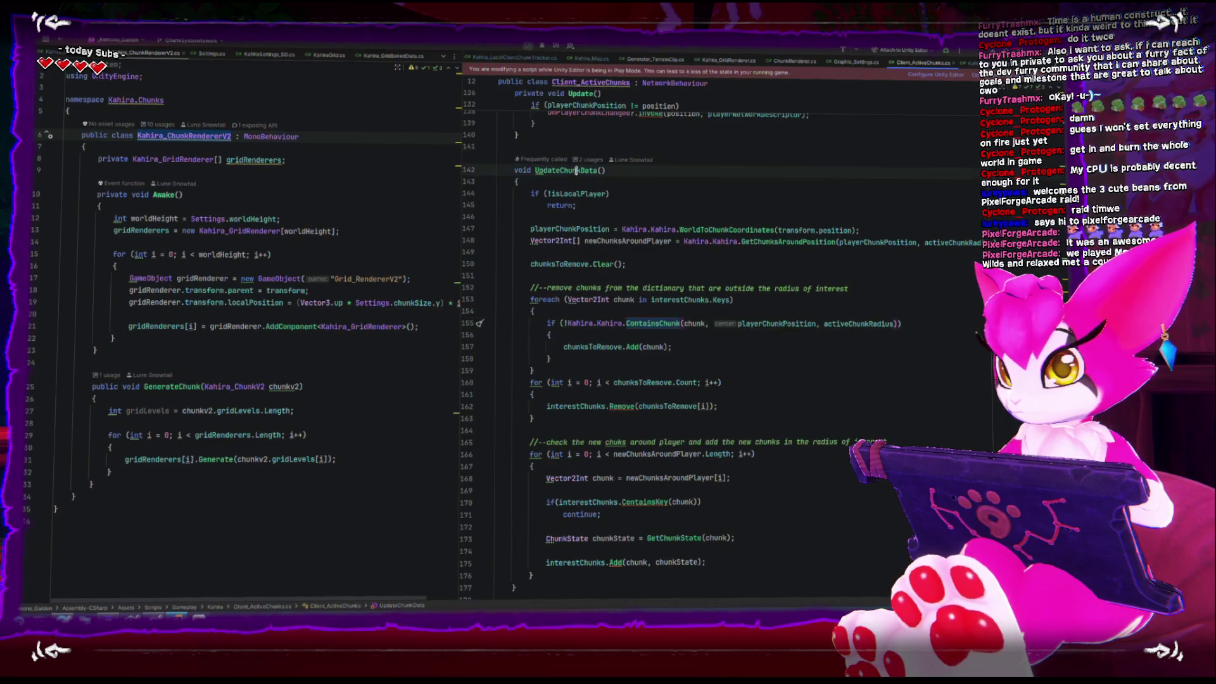
scroll(646, 309, down, 7)
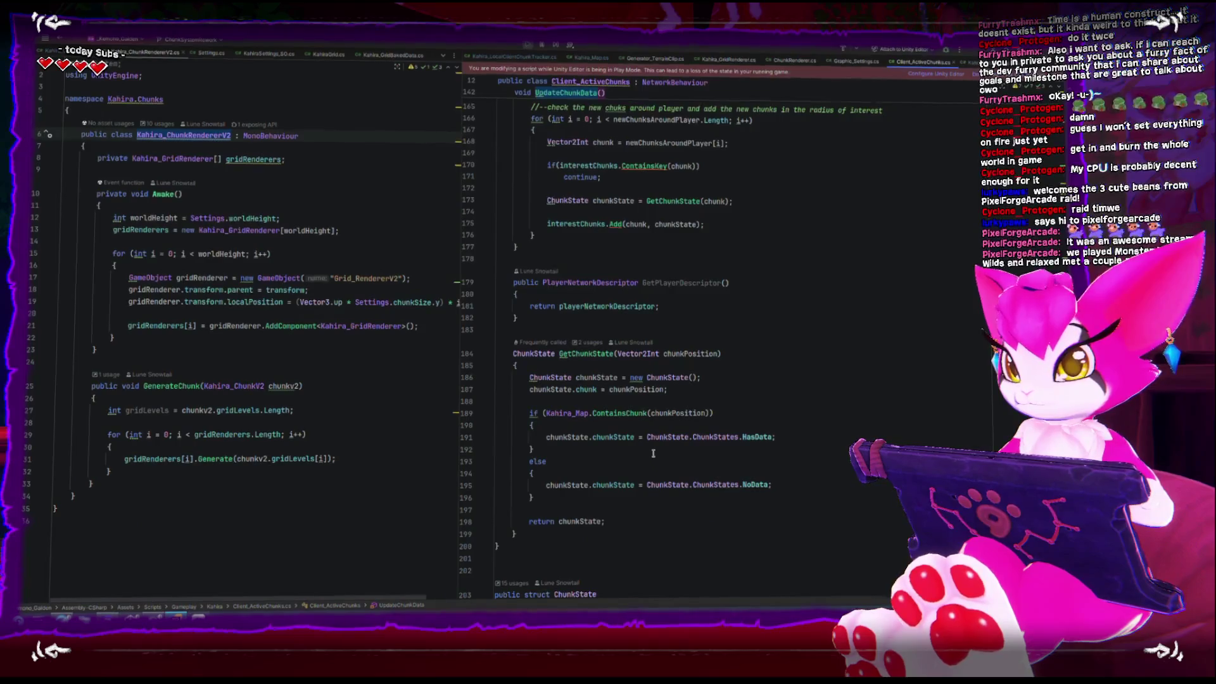
Step: Swap GetChunkState's ContainsChunk call for Kahira_Map.ContainsChunk_v2 and return to Unity
scroll(653, 453, down, 4)
scroll(651, 449, up, 4)
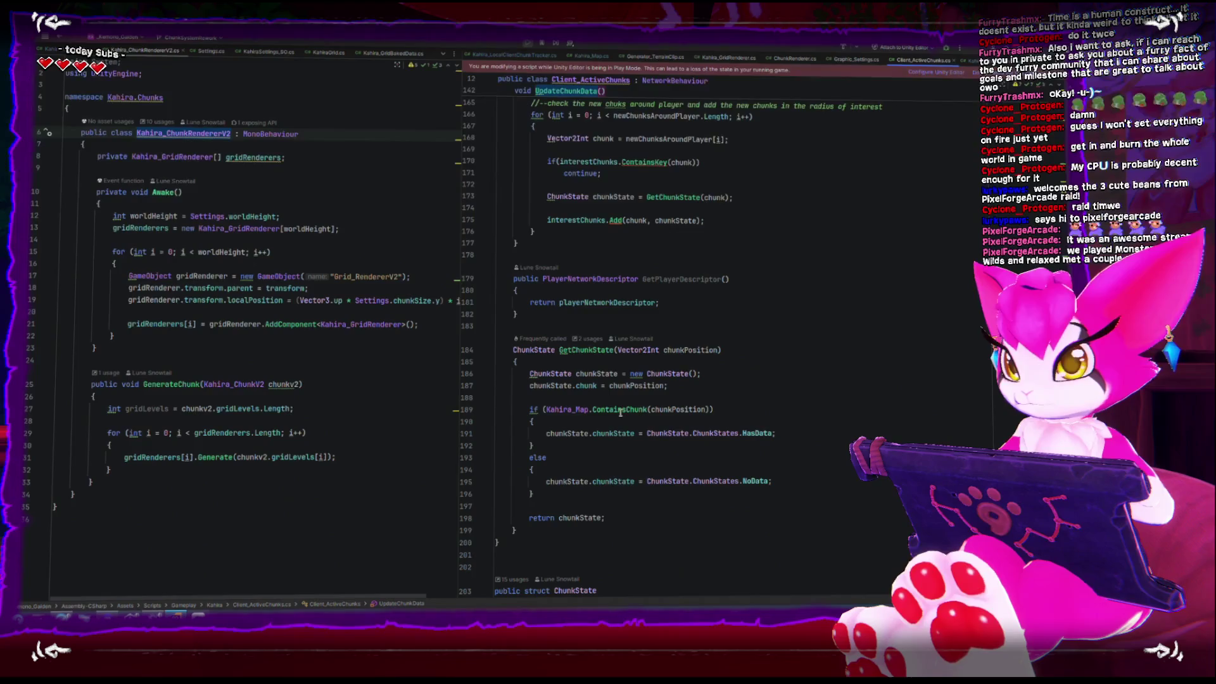
click(612, 350)
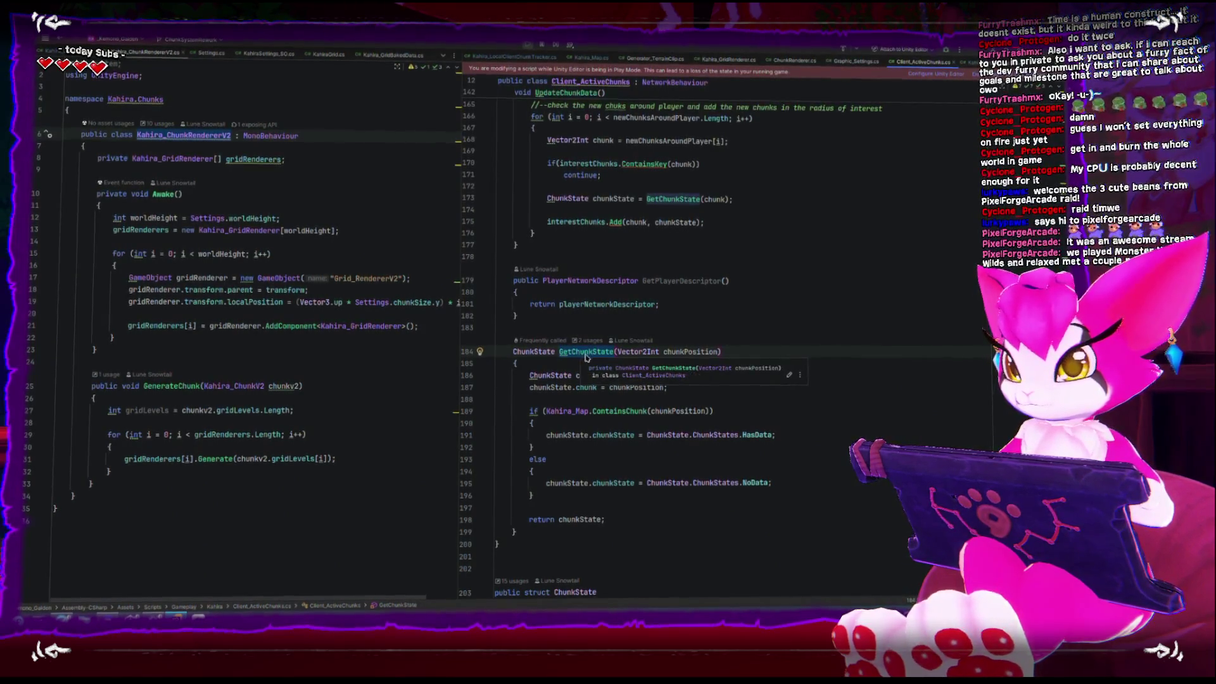
double_click(621, 412)
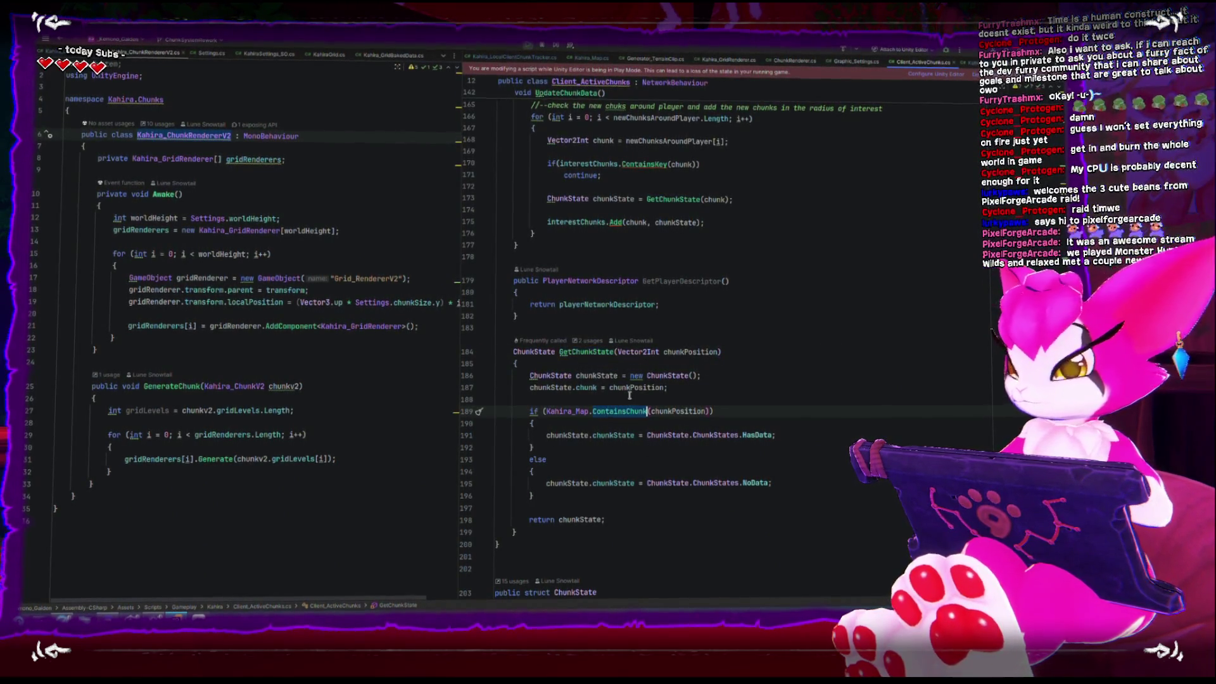
text(con)
key(Return)
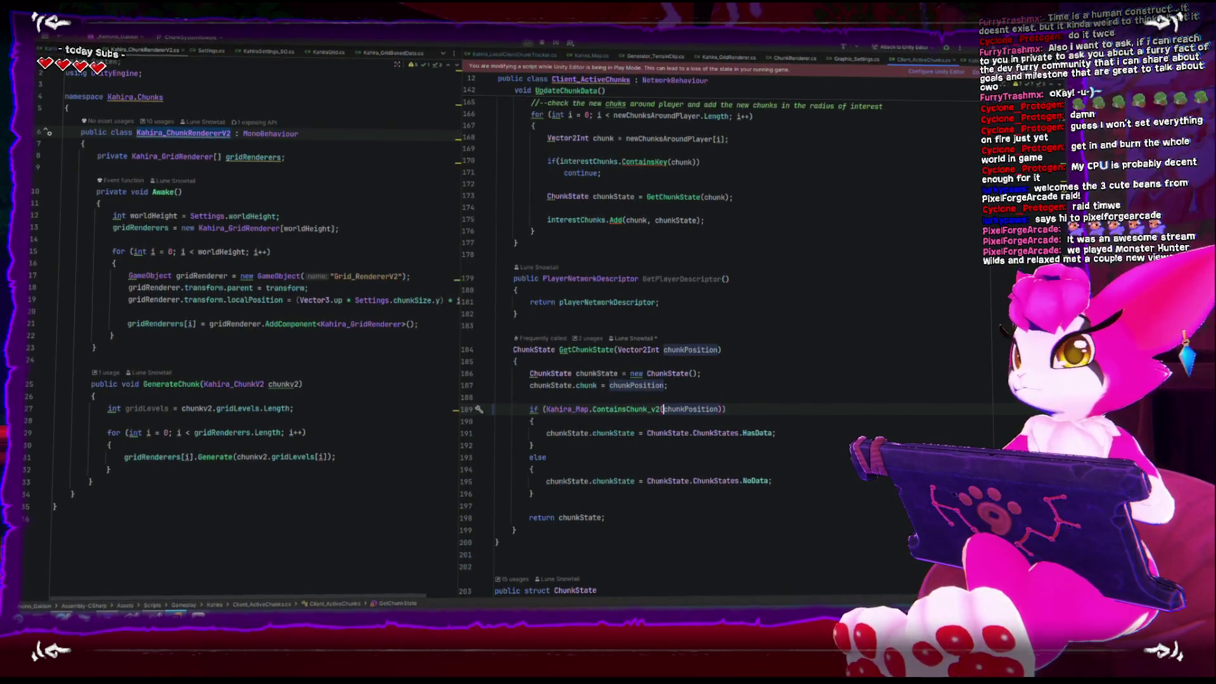
key(alt+Tab)
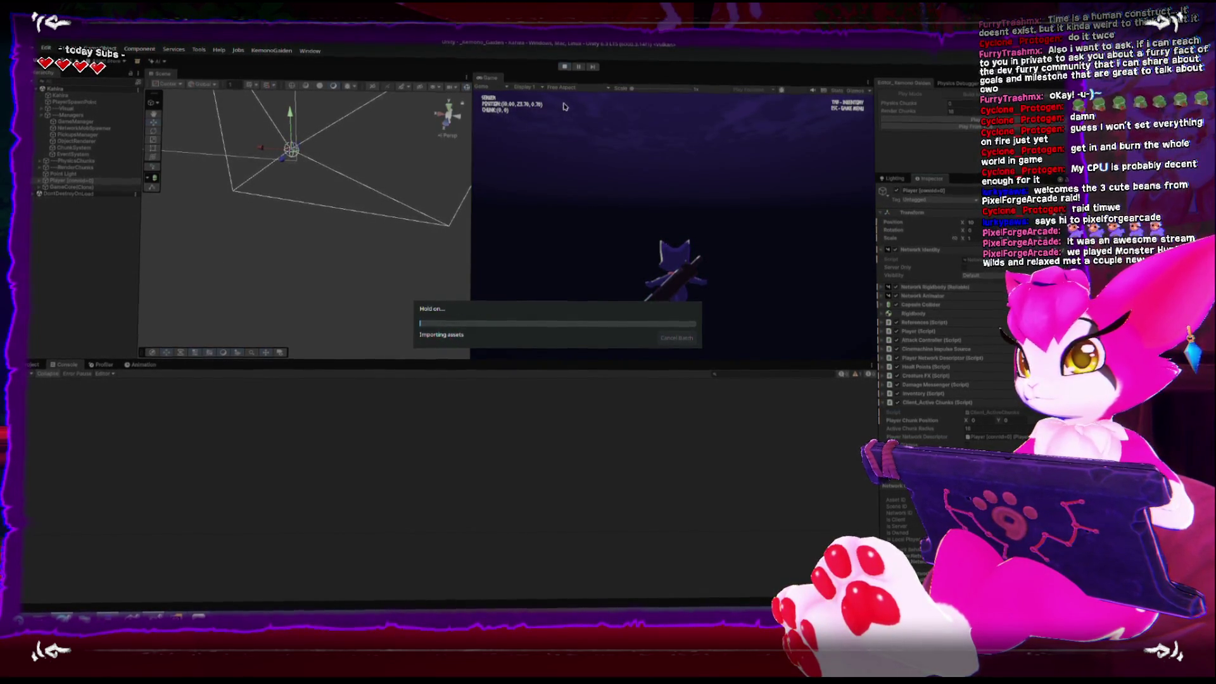
Step: Stop the old session and restart Play mode with the updated chunk code
click(562, 68)
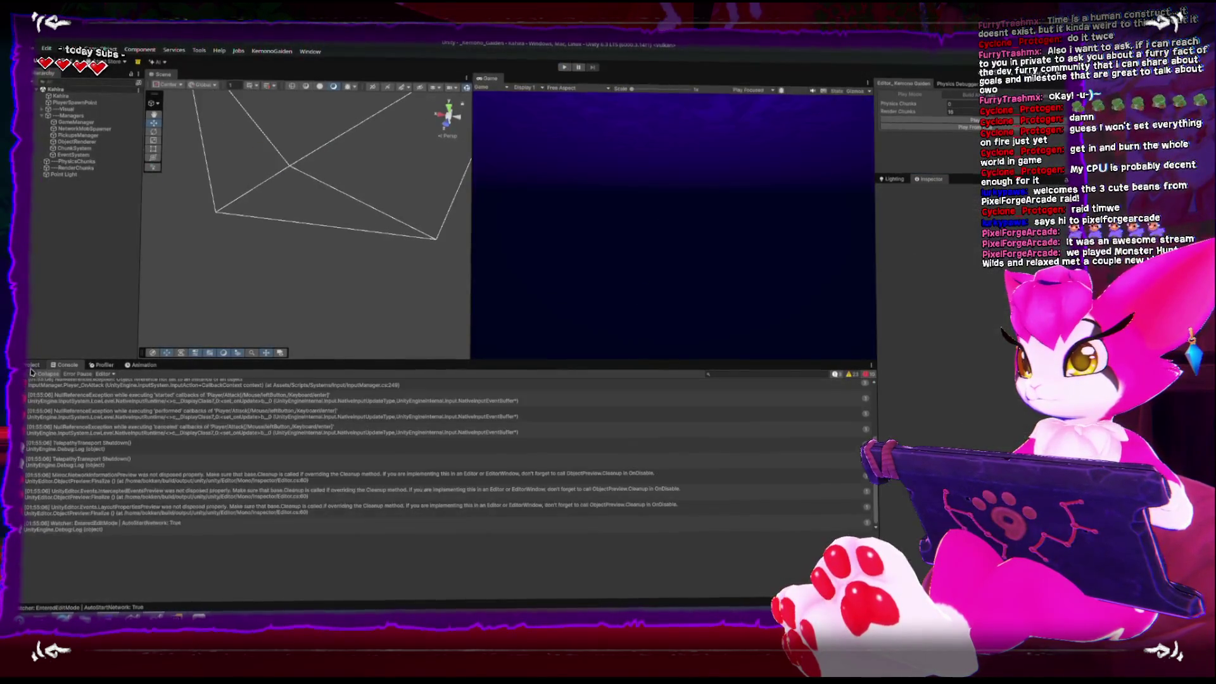
click(32, 366)
click(55, 366)
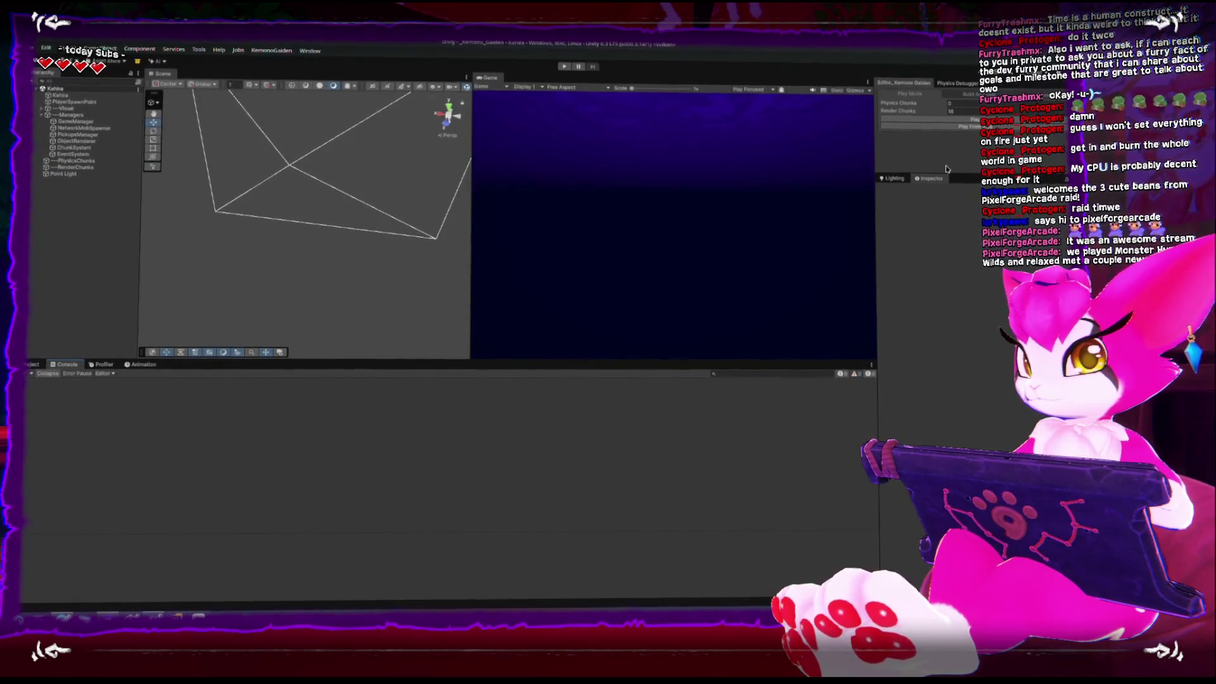
key(ctrl+p)
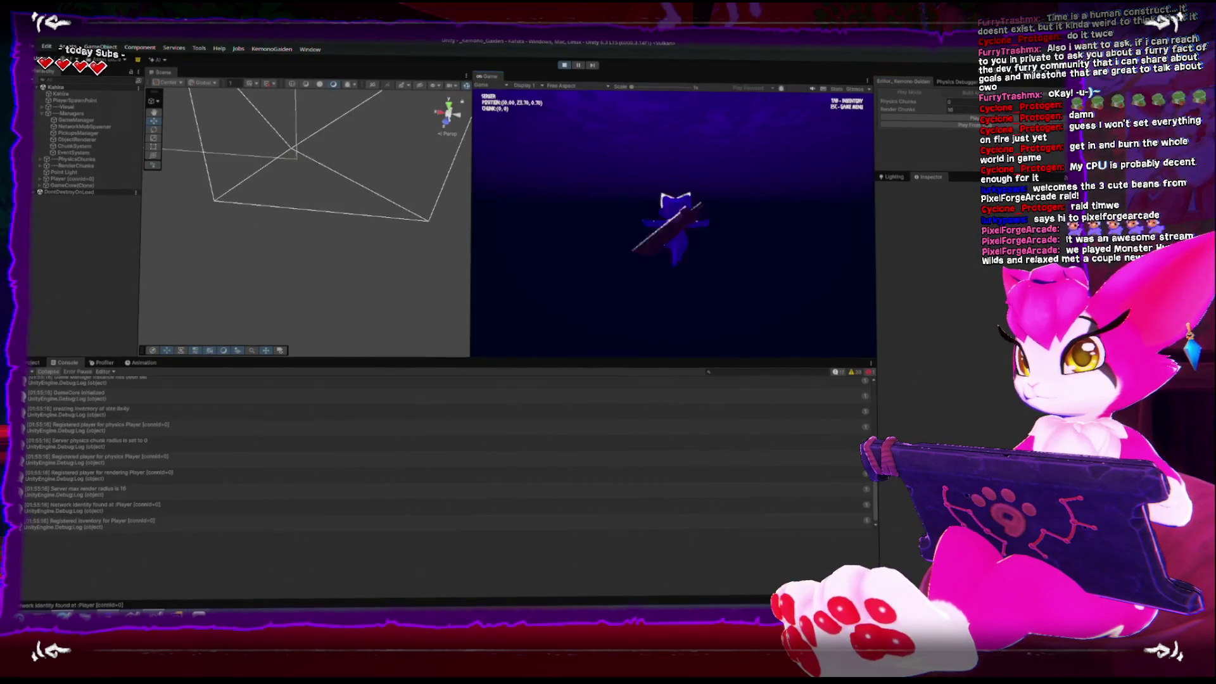
Step: Select Player (connId=0), orbit around the green chunk grid, then stop play
key(Escape)
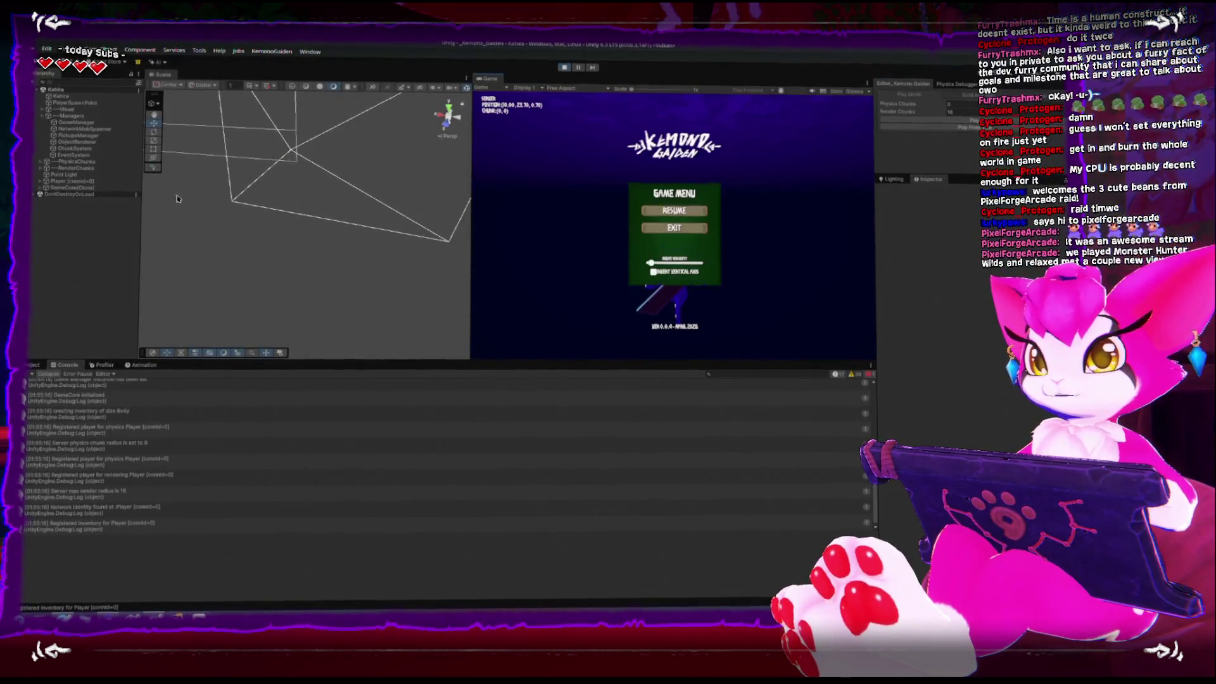
click(41, 182)
click(67, 180)
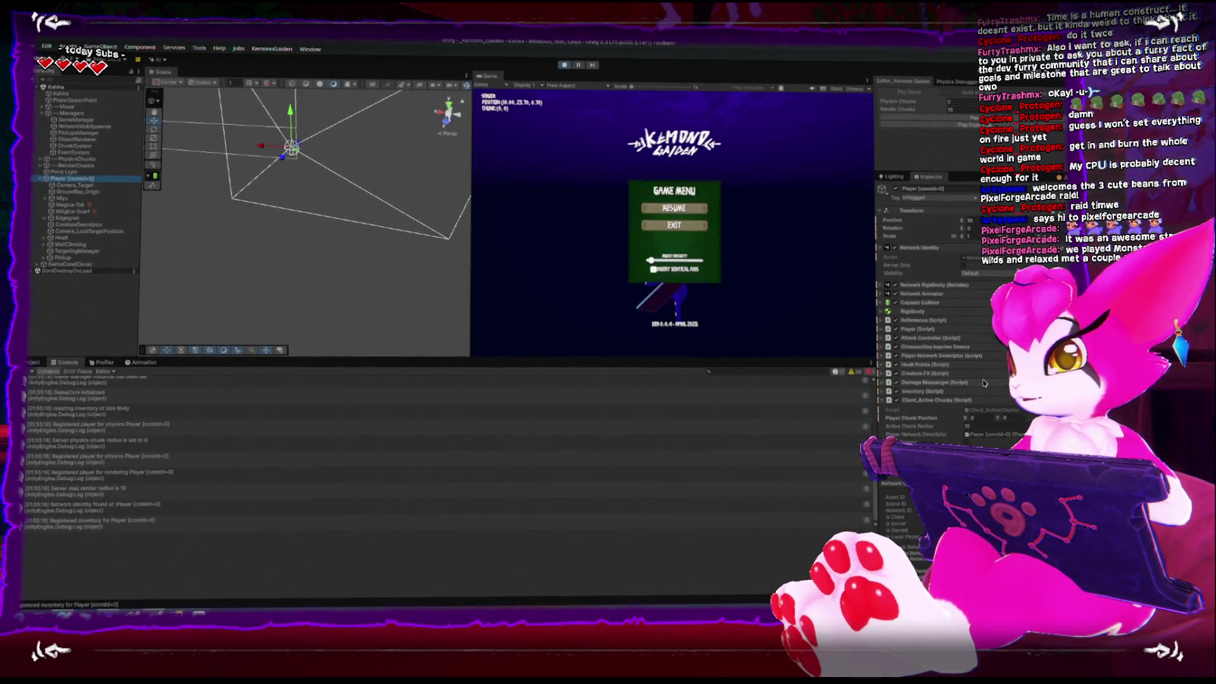
scroll(986, 383, down, 2)
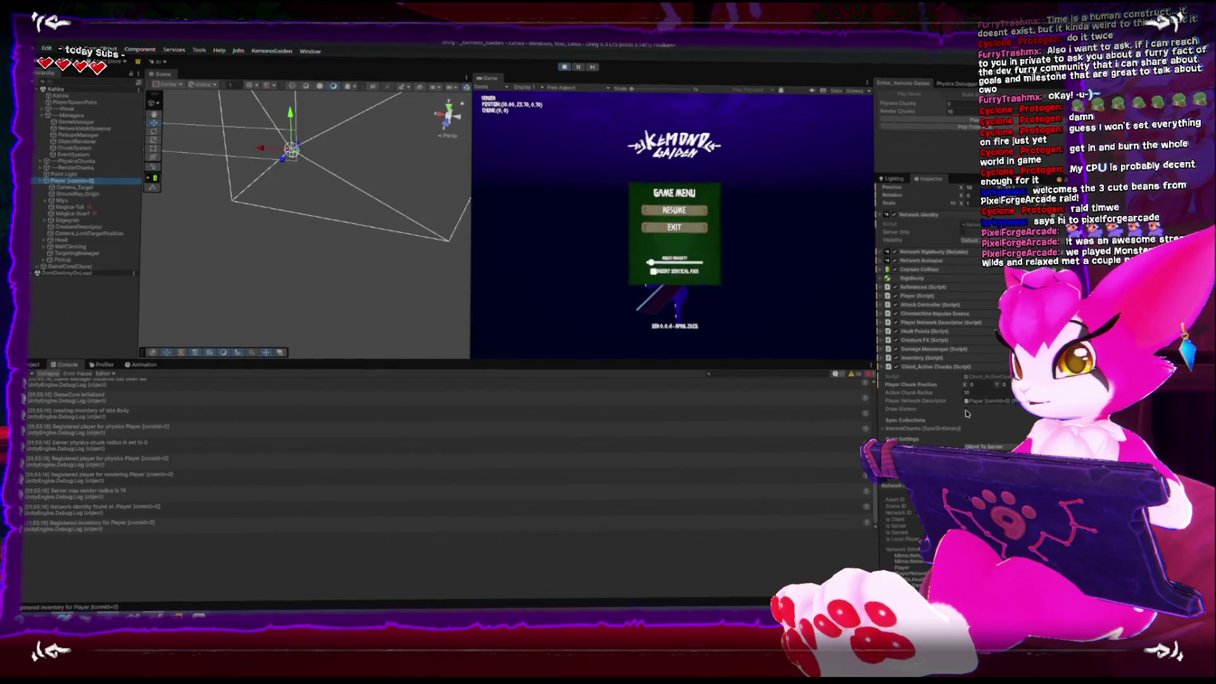
scroll(352, 204, down, 5)
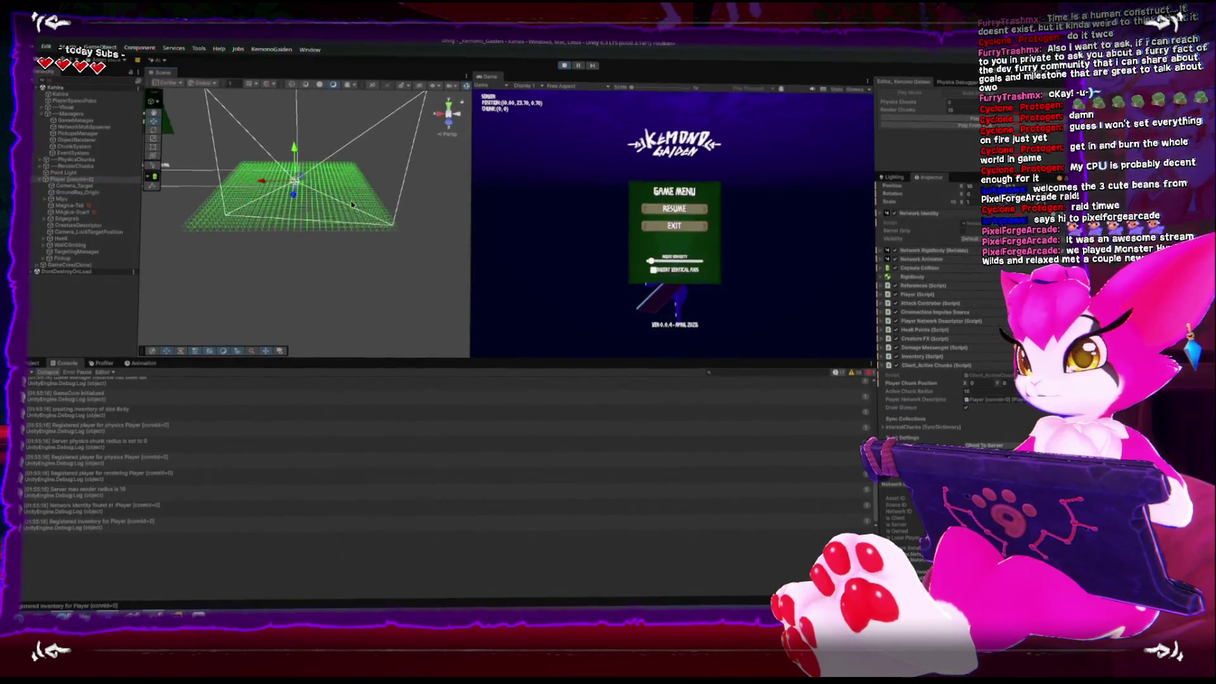
mouse_move(266, 308)
mouse_down()
mouse_move(312, 216)
mouse_move(279, 208)
mouse_up()
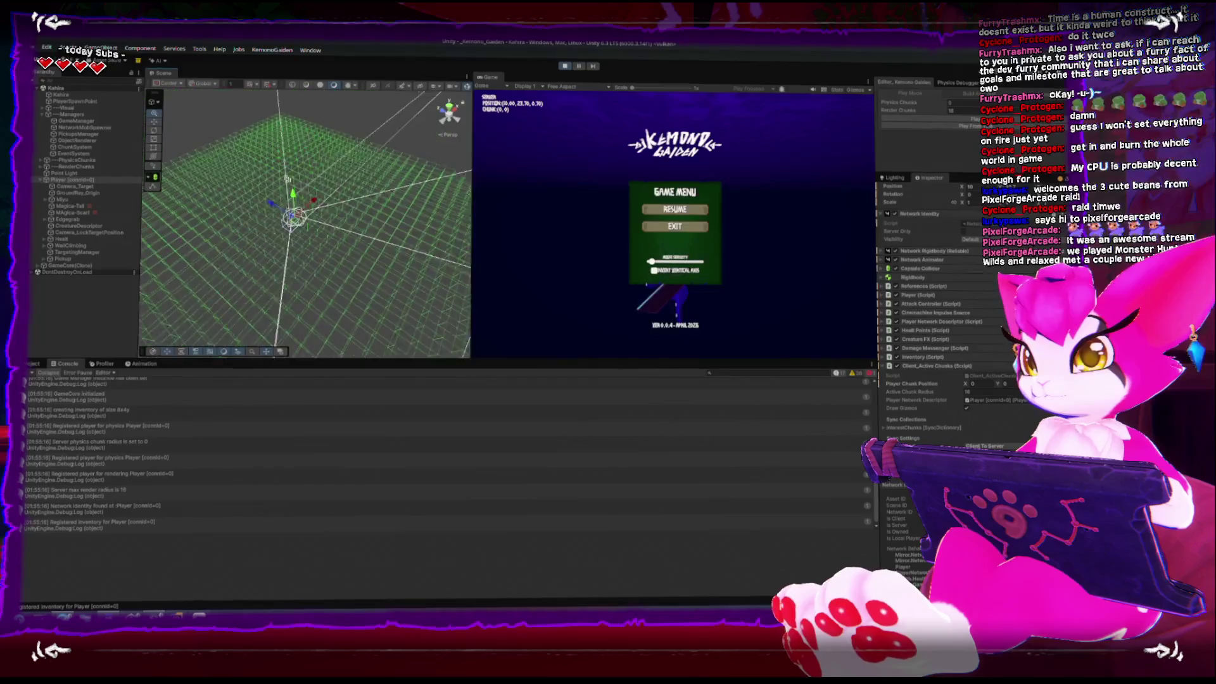
drag(288, 203, 292, 169)
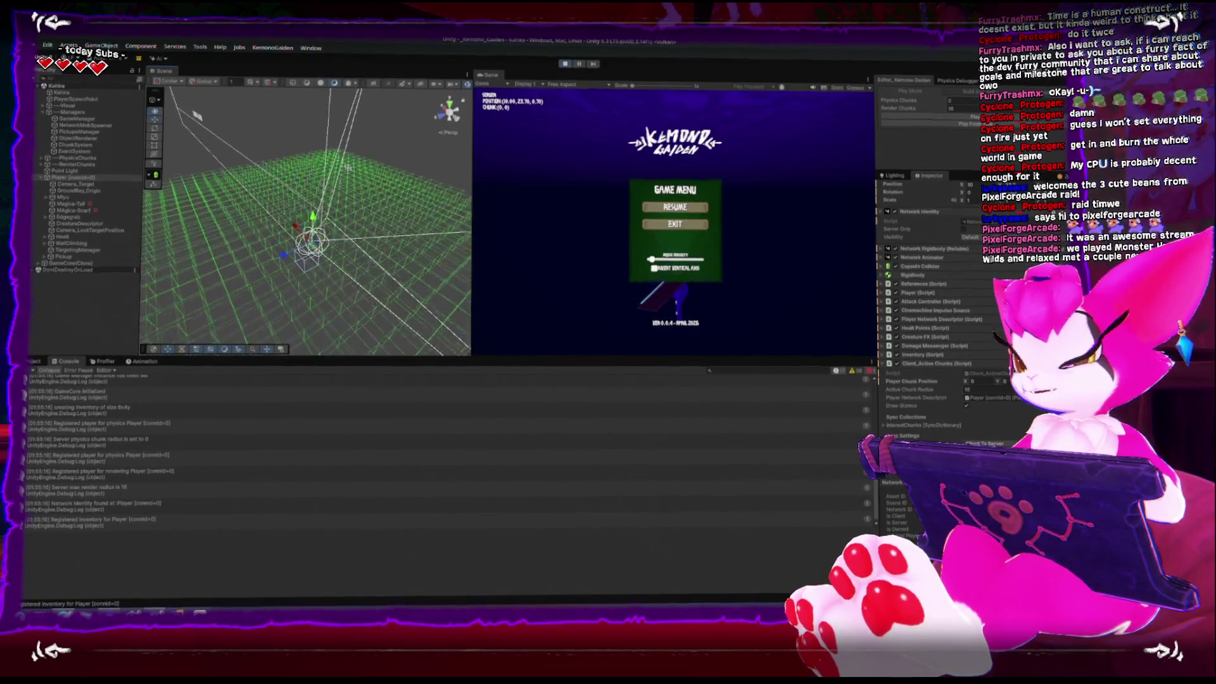
mouse_move(320, 243)
mouse_down()
mouse_move(280, 183)
mouse_move(295, 187)
mouse_up()
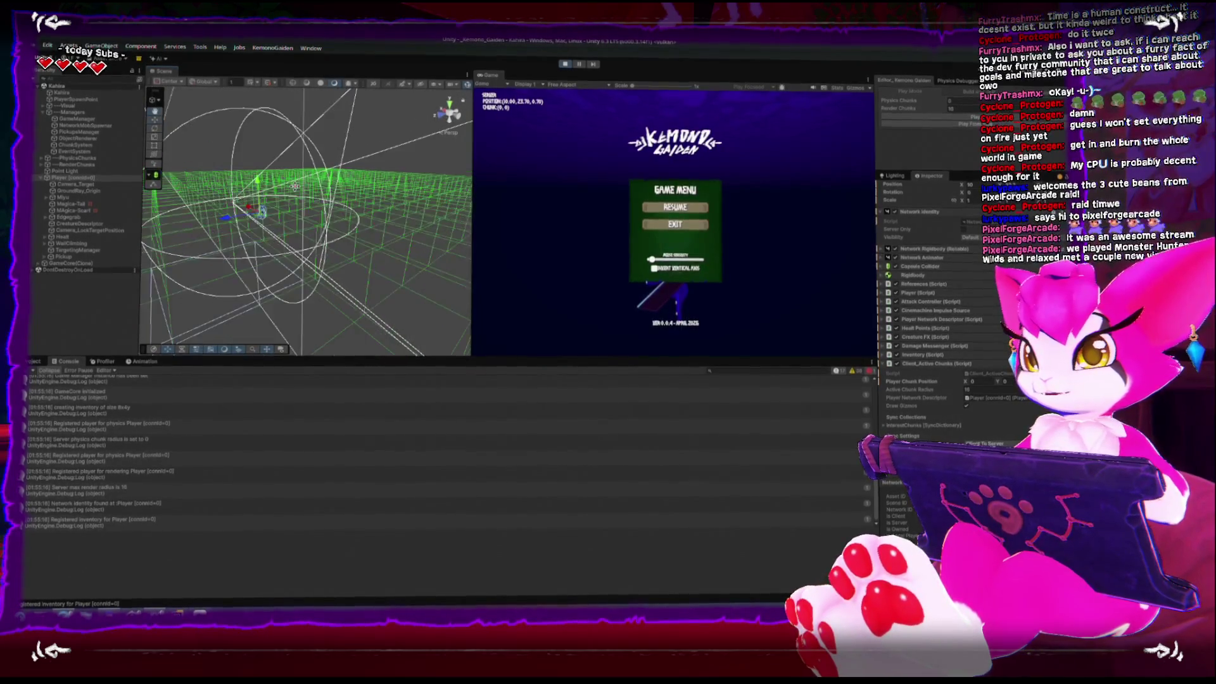
mouse_move(295, 190)
mouse_down()
mouse_move(329, 282)
mouse_move(341, 133)
mouse_move(392, 161)
mouse_move(465, 168)
mouse_up()
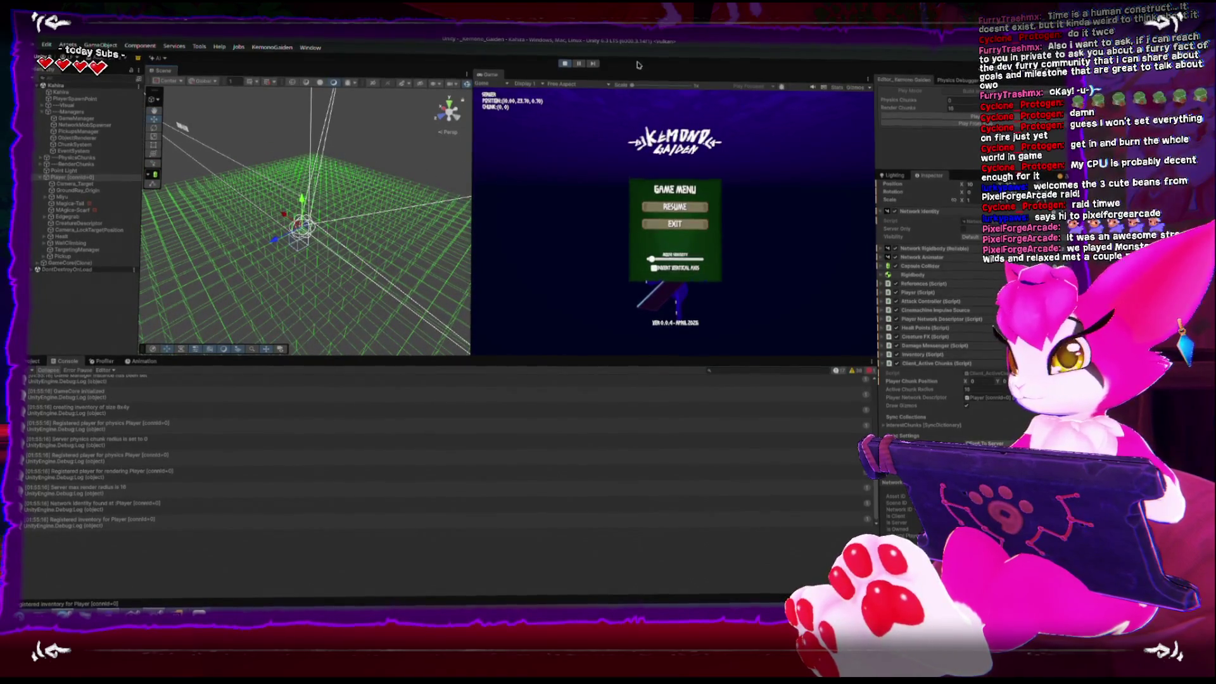
key(ctrl+p)
Step: Review GetAvailableChunk and Kahira_ChunkRendererV2 in Kahira_LocalClientChunkTracker.cs, then return to Unity
key(alt+Tab)
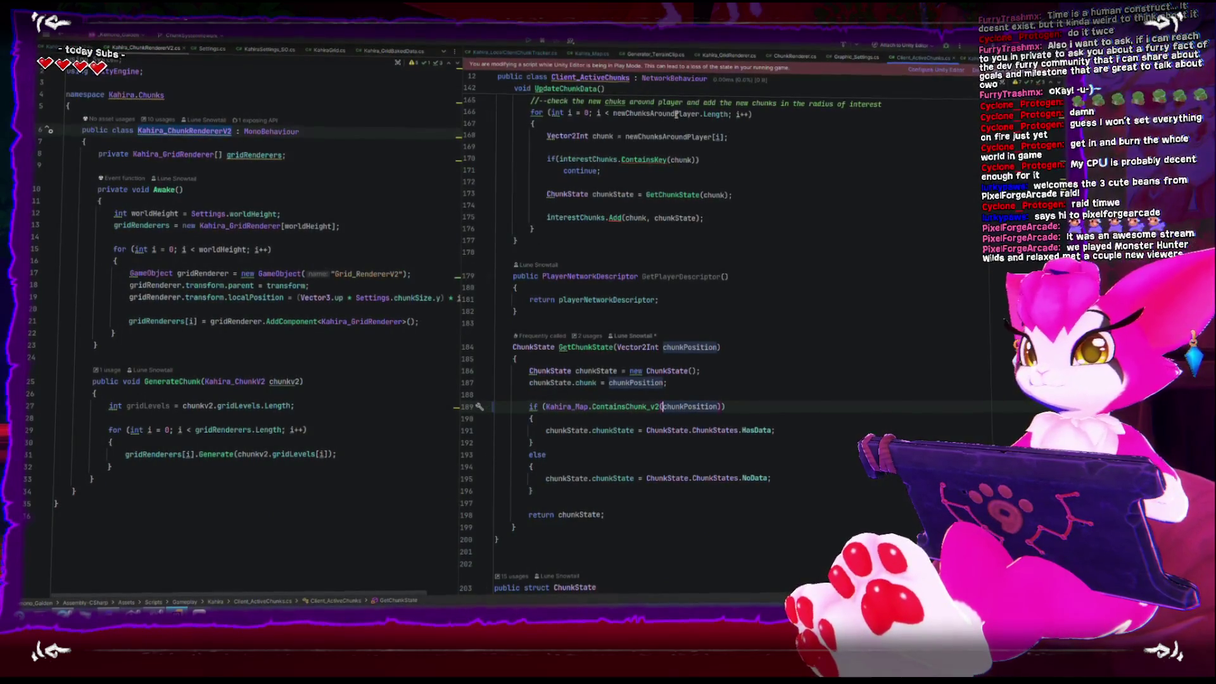
click(519, 53)
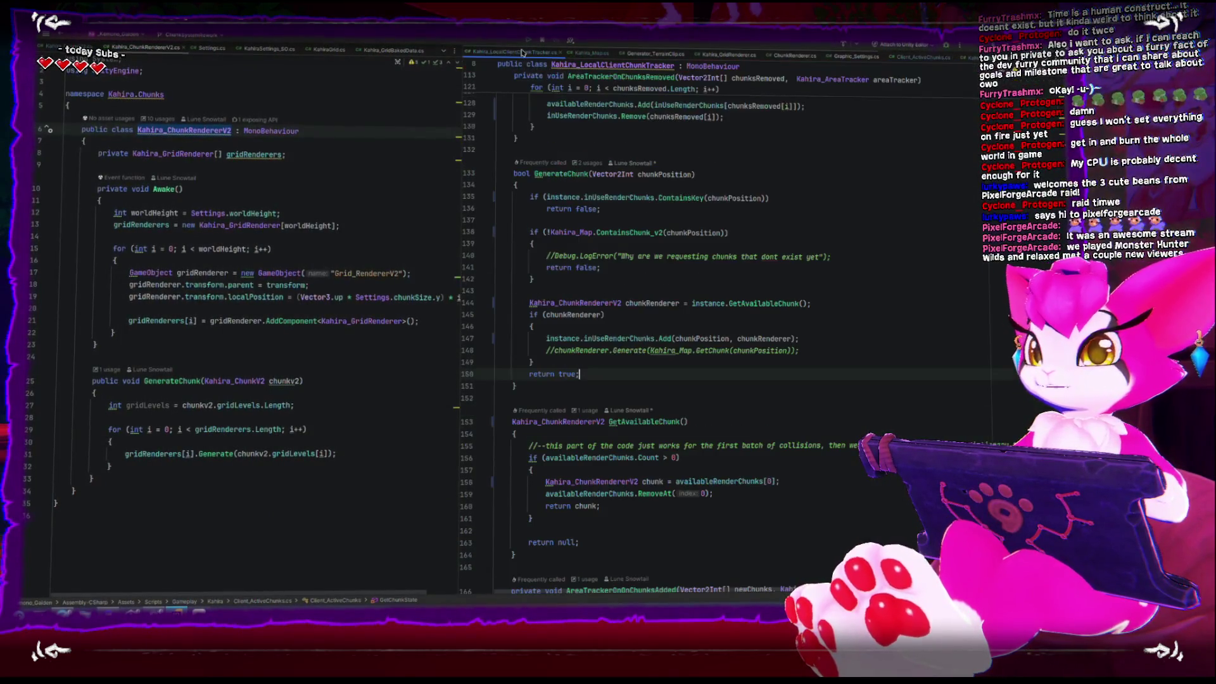
click(679, 422)
click(638, 481)
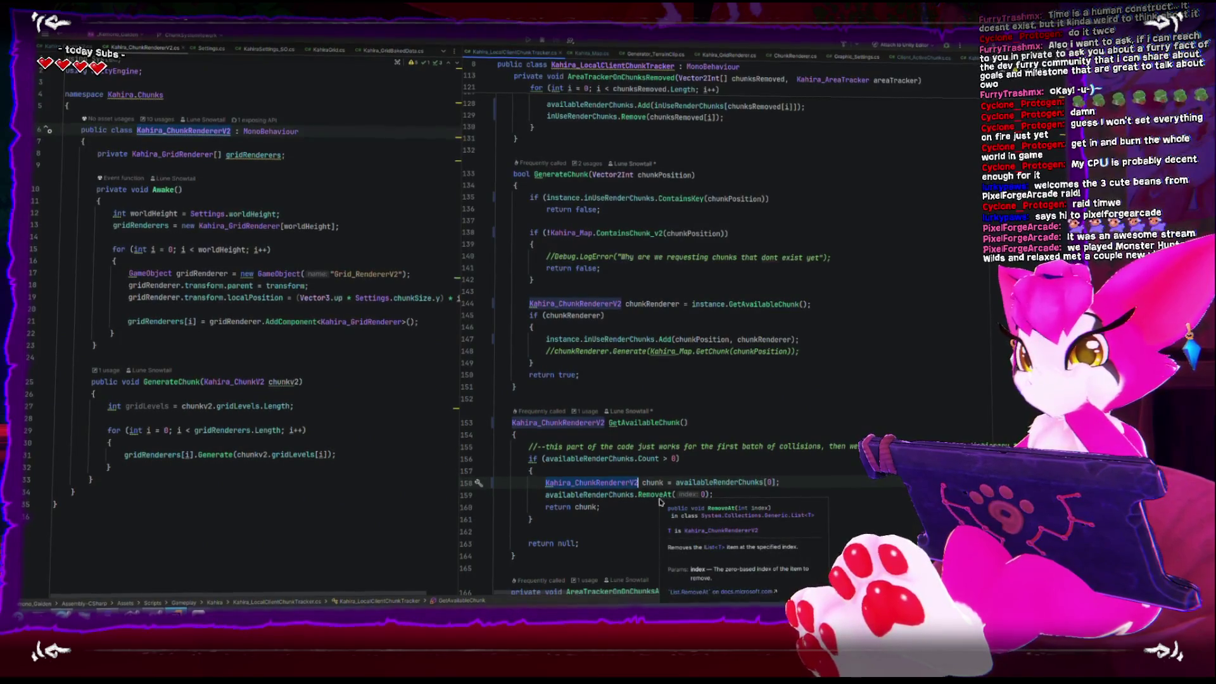
key(alt+Tab)
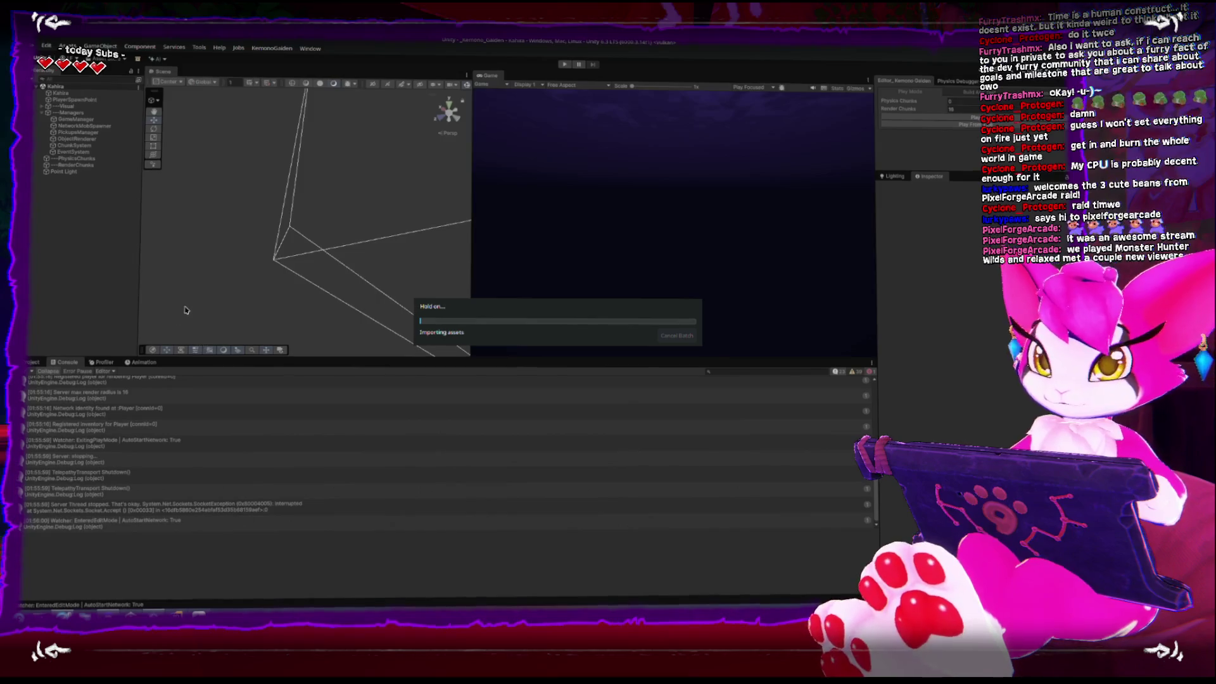
Step: Browse the RenderChunk objects under RenderChunks, then select ChunkSystem to view its settings
click(40, 165)
click(48, 170)
click(46, 171)
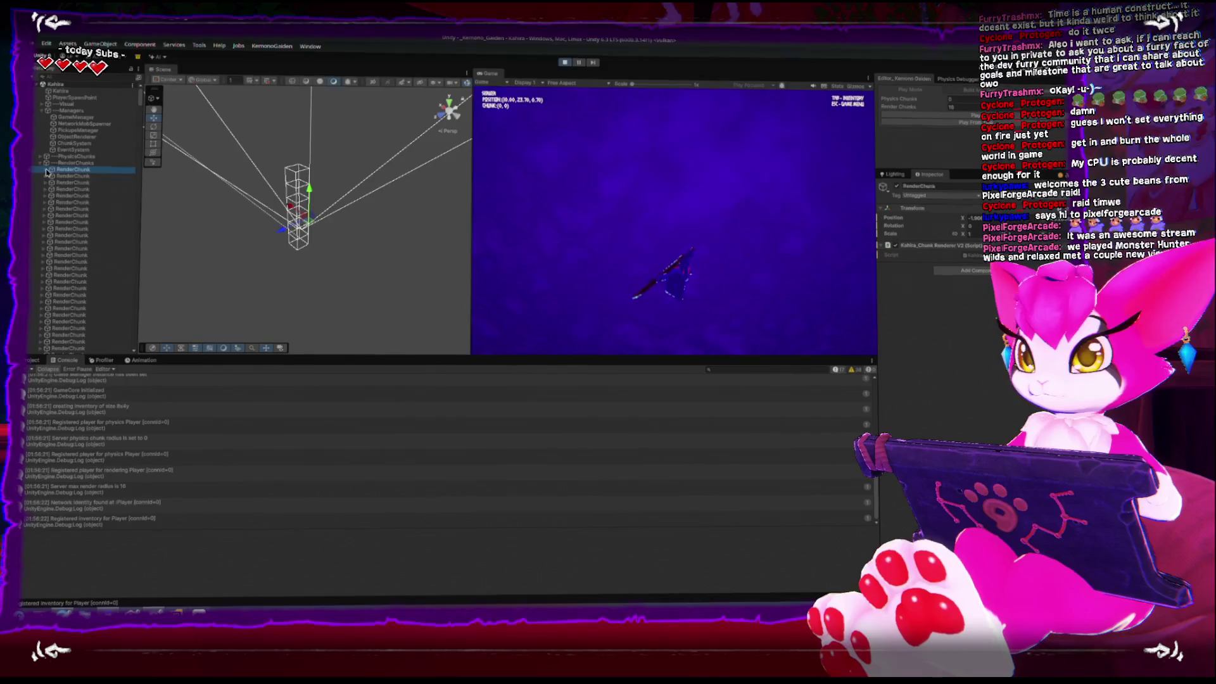
click(68, 243)
key(Down)
key(Down)
key(Down)
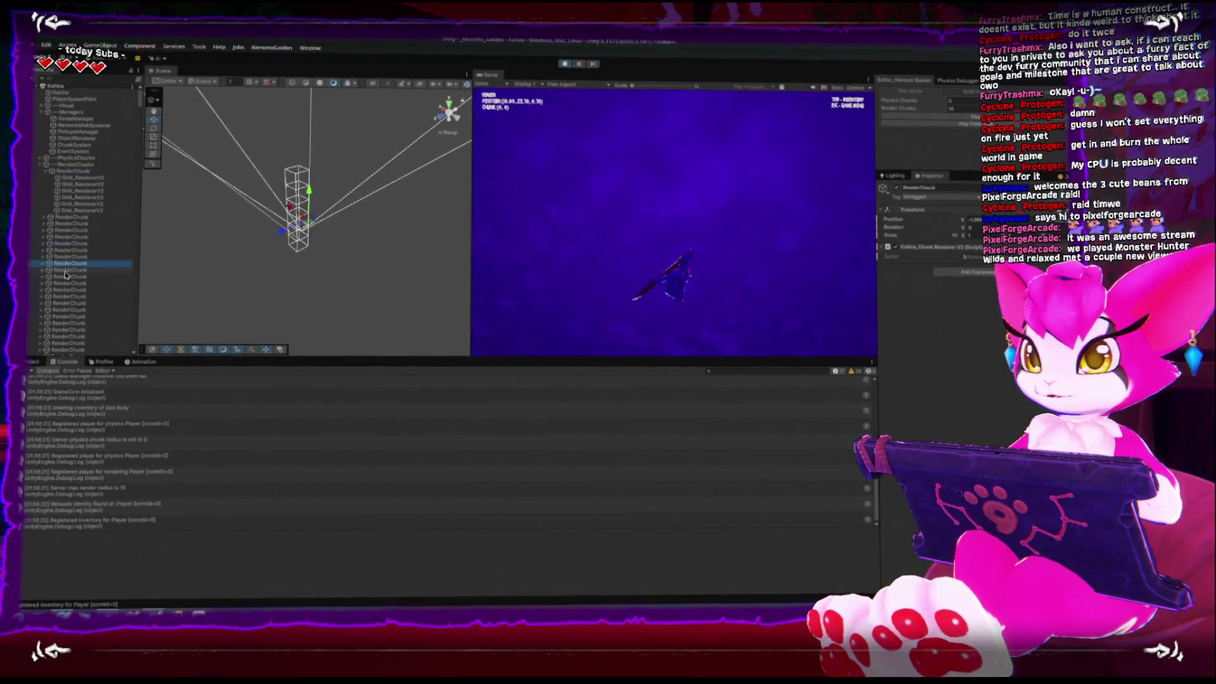
click(69, 218)
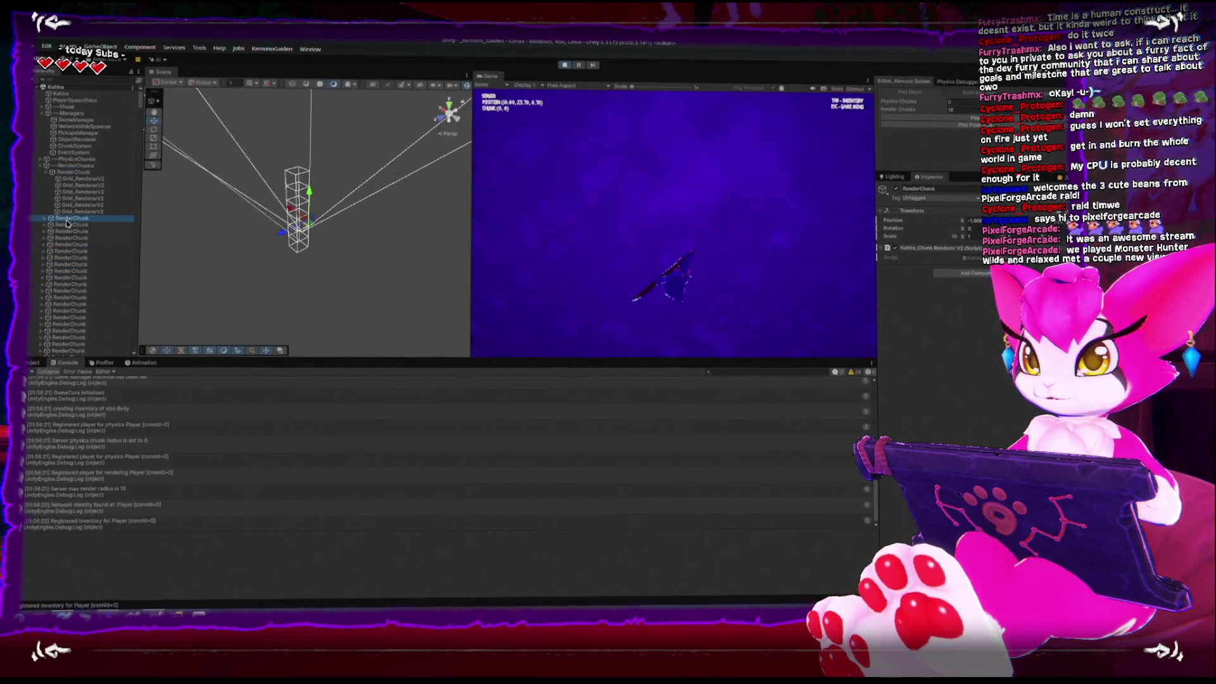
key(Down)
key(Down)
key(Down)
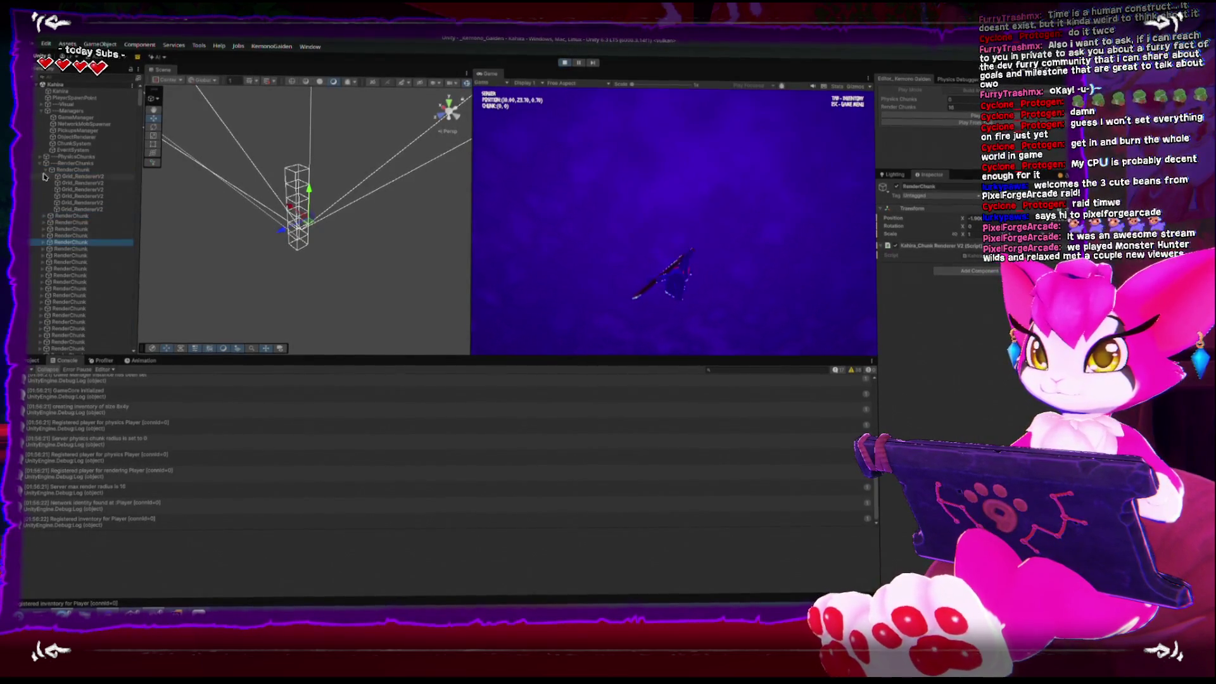
click(44, 170)
click(57, 163)
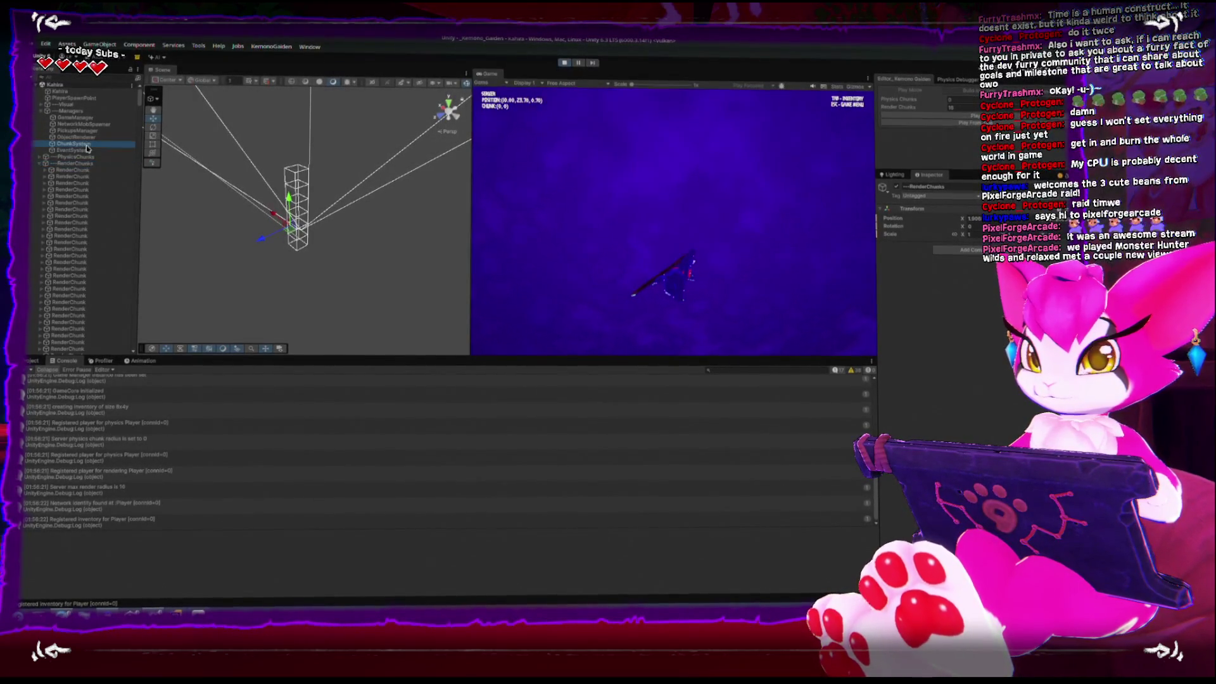
click(87, 146)
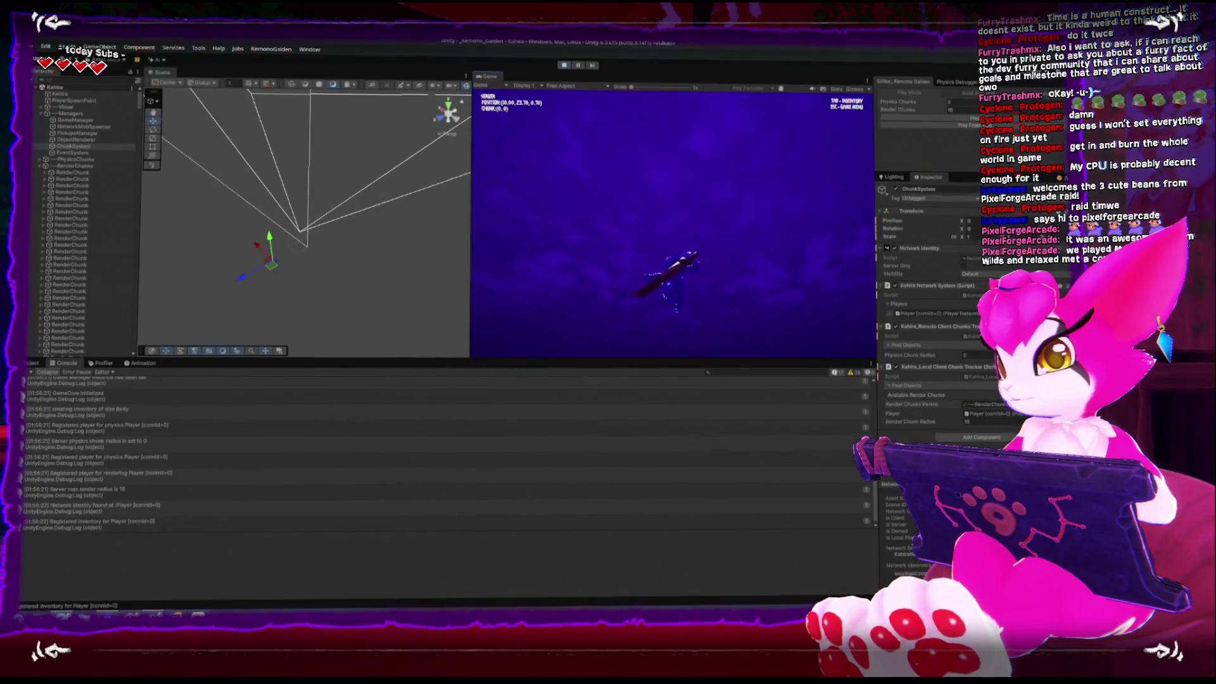
Step: Exit Play mode and bring JetBrains Rider to the front
key(Escape)
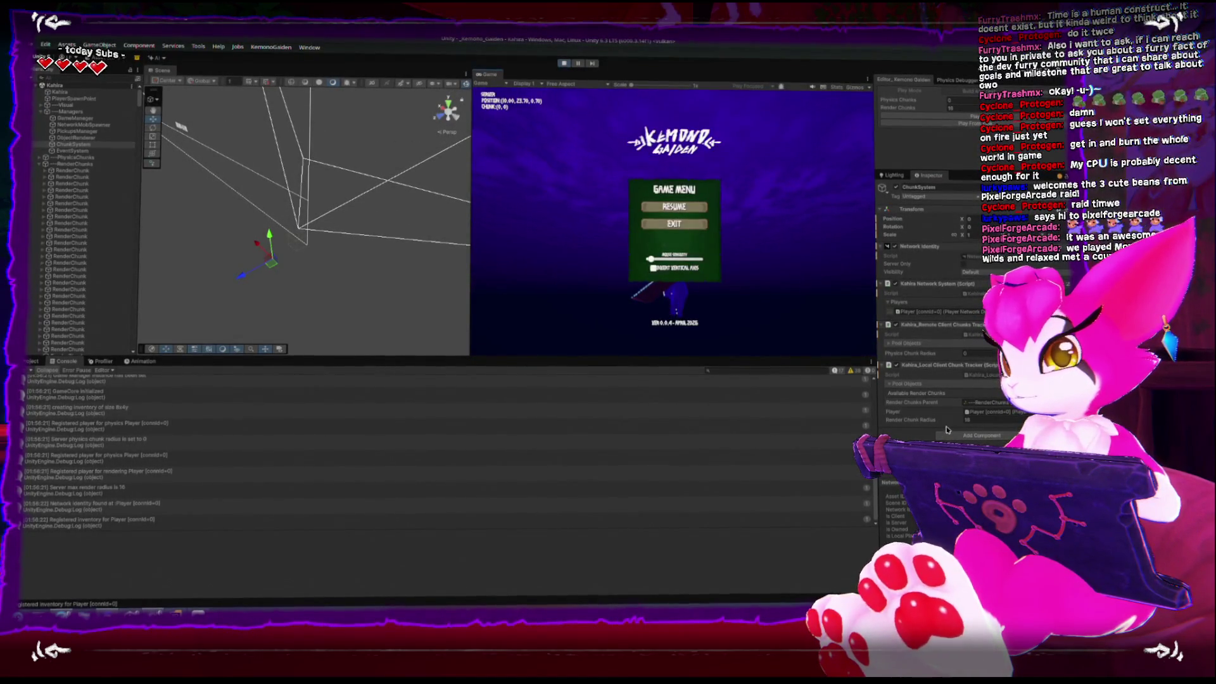
click(564, 65)
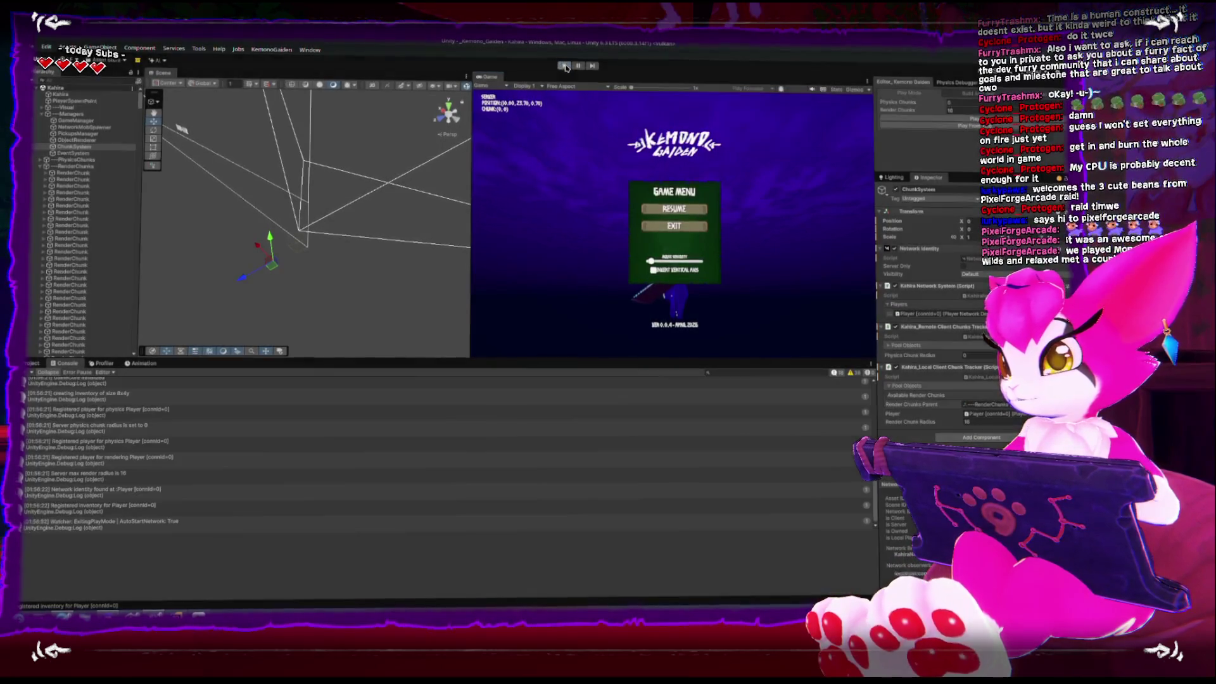
key(alt+Tab)
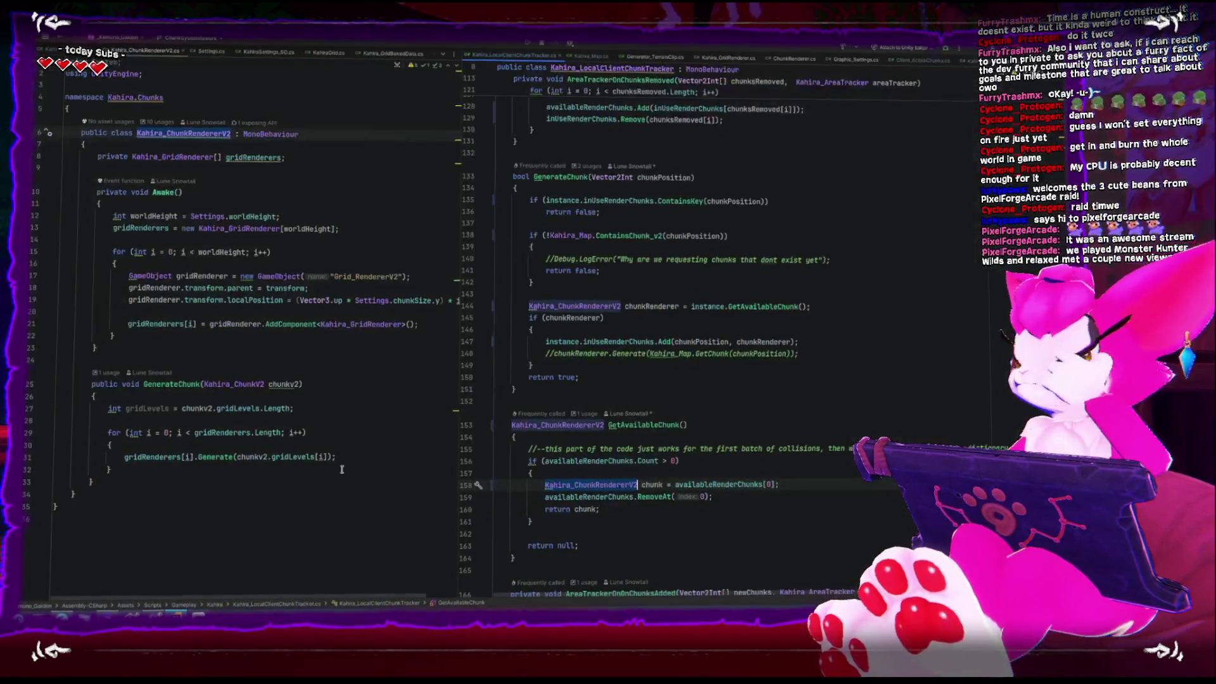
Step: Make line 148 call chunkRenderer.GenerateChunk(Kahira_Map.GetChunk(chunkPosition)), then jump to Kahira_Map
scroll(614, 360, down, 2)
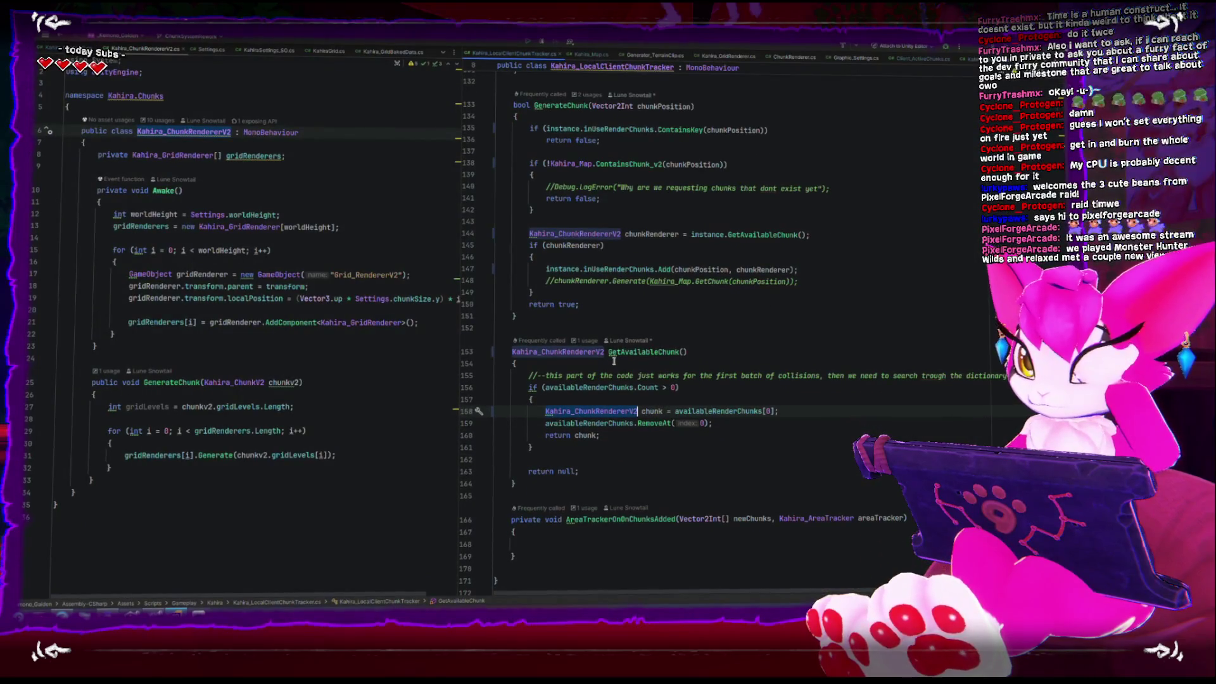
click(574, 234)
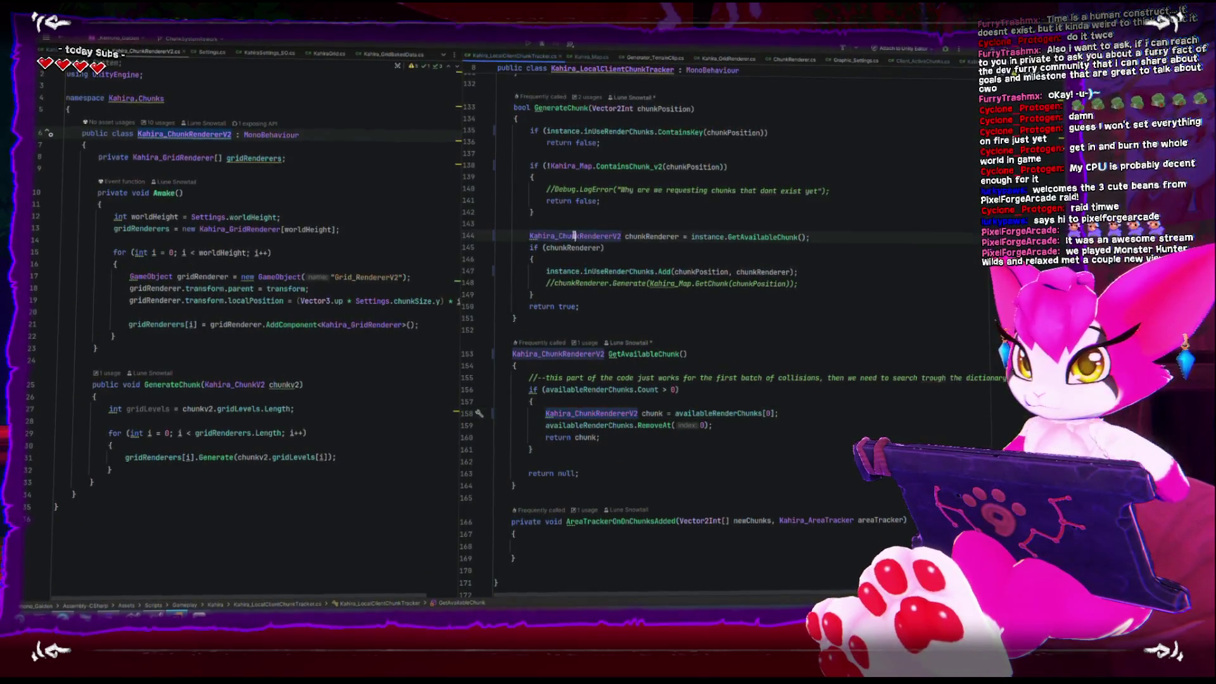
click(652, 236)
scroll(745, 321, up, 2)
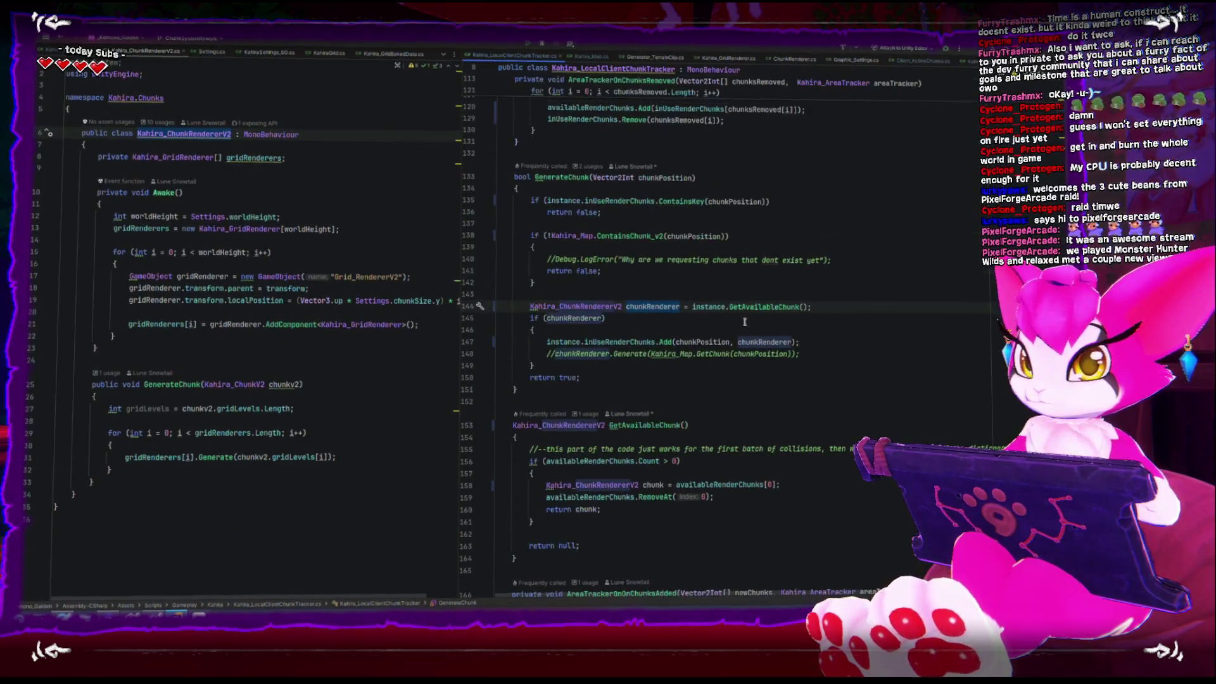
scroll(744, 322, up, 3)
click(568, 281)
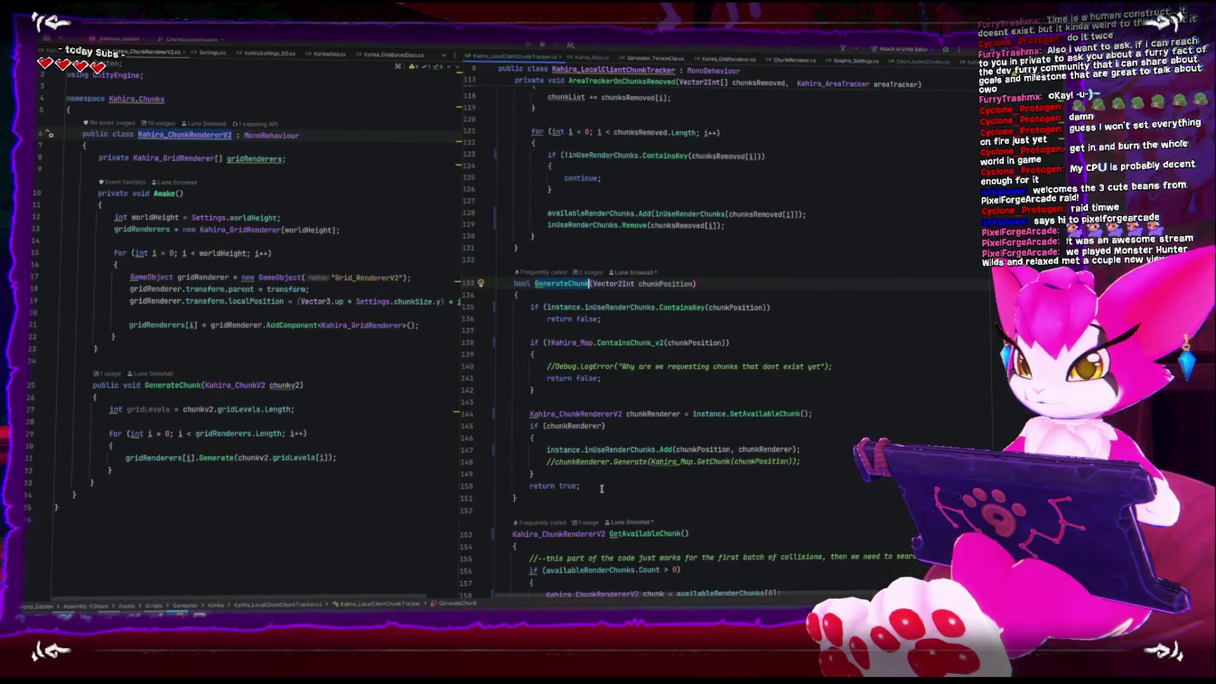
click(551, 426)
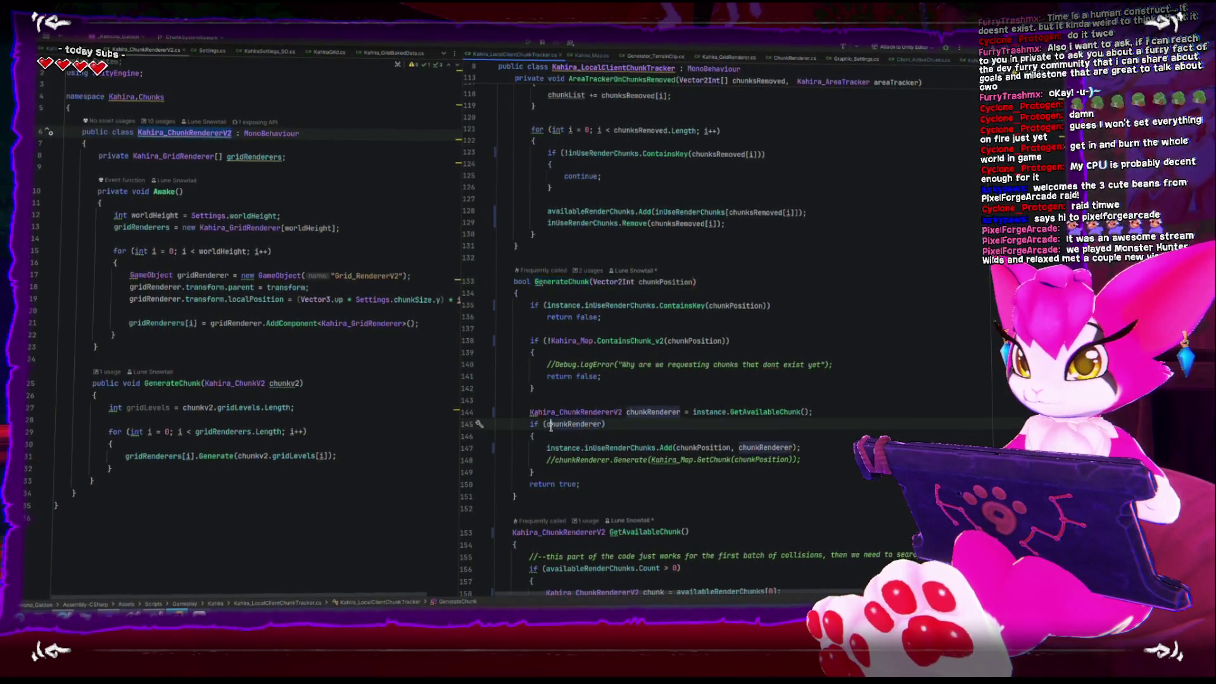
click(552, 460)
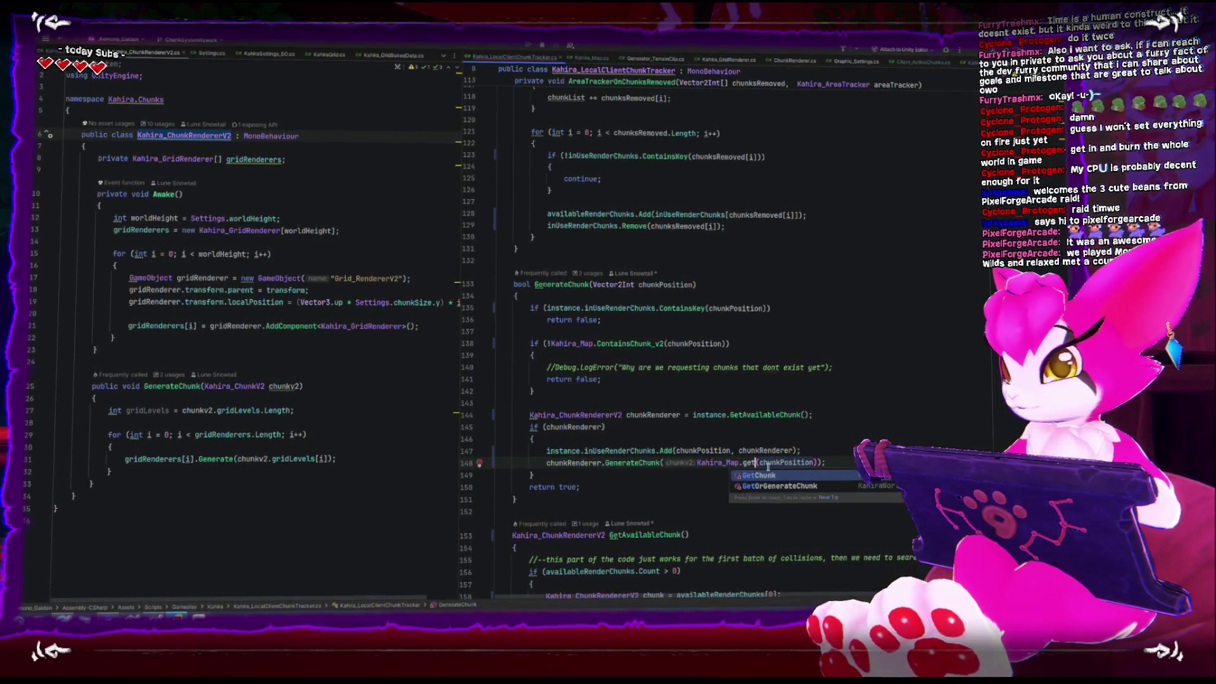
click(789, 474)
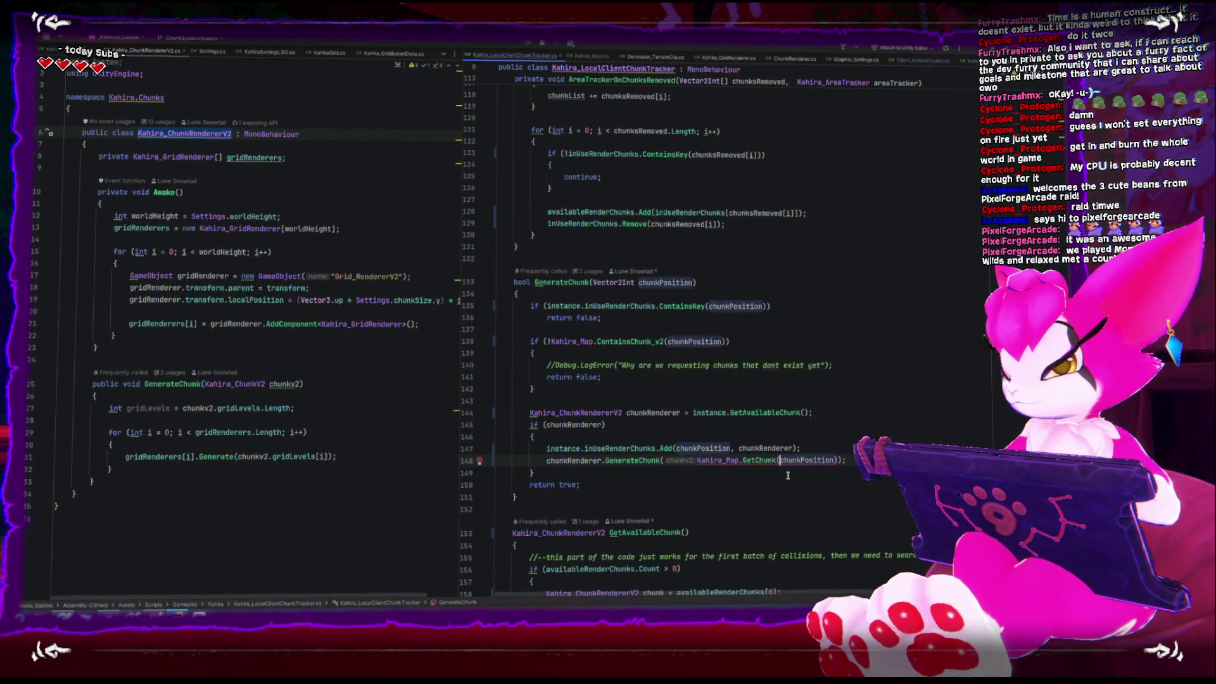
ctrl+click(710, 460)
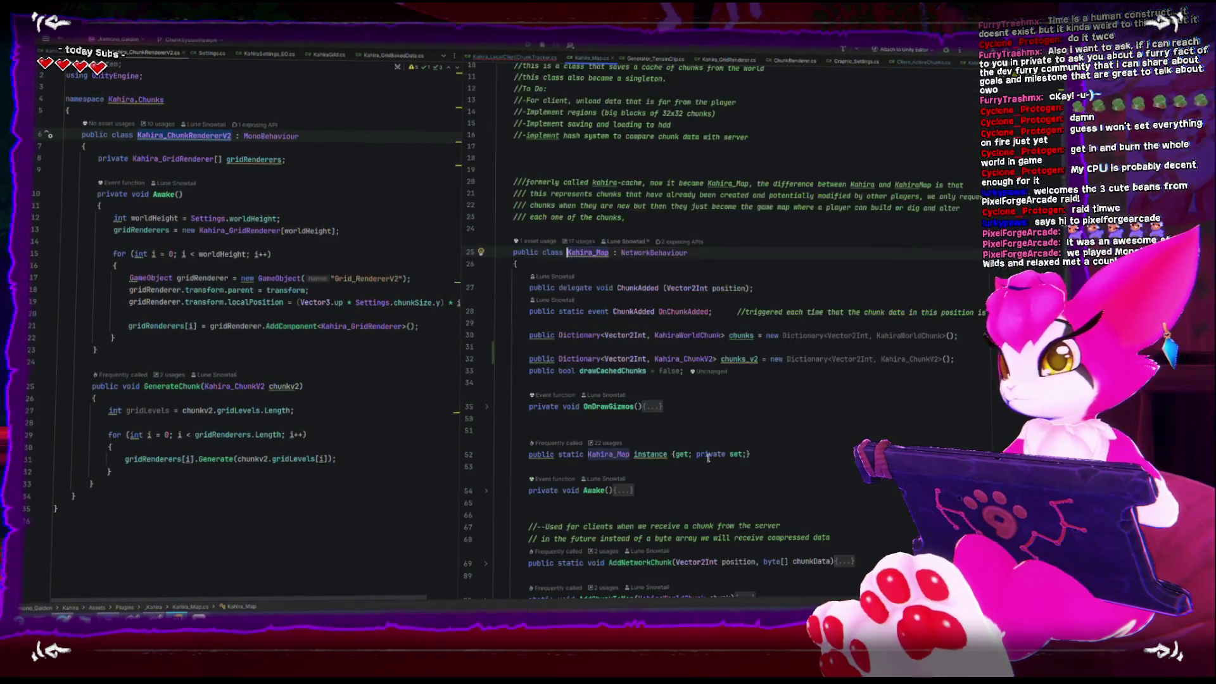
Step: Duplicate the GetChunk method in Kahira_Map
scroll(715, 451, down, 10)
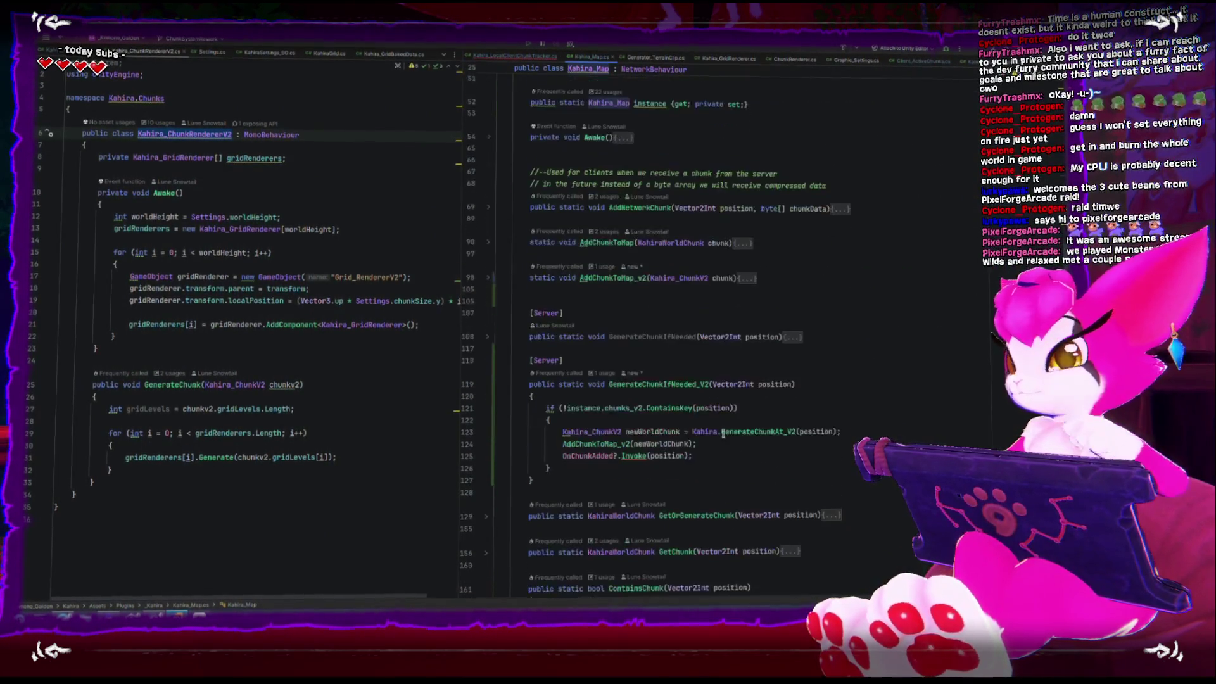
scroll(722, 430, down, 5)
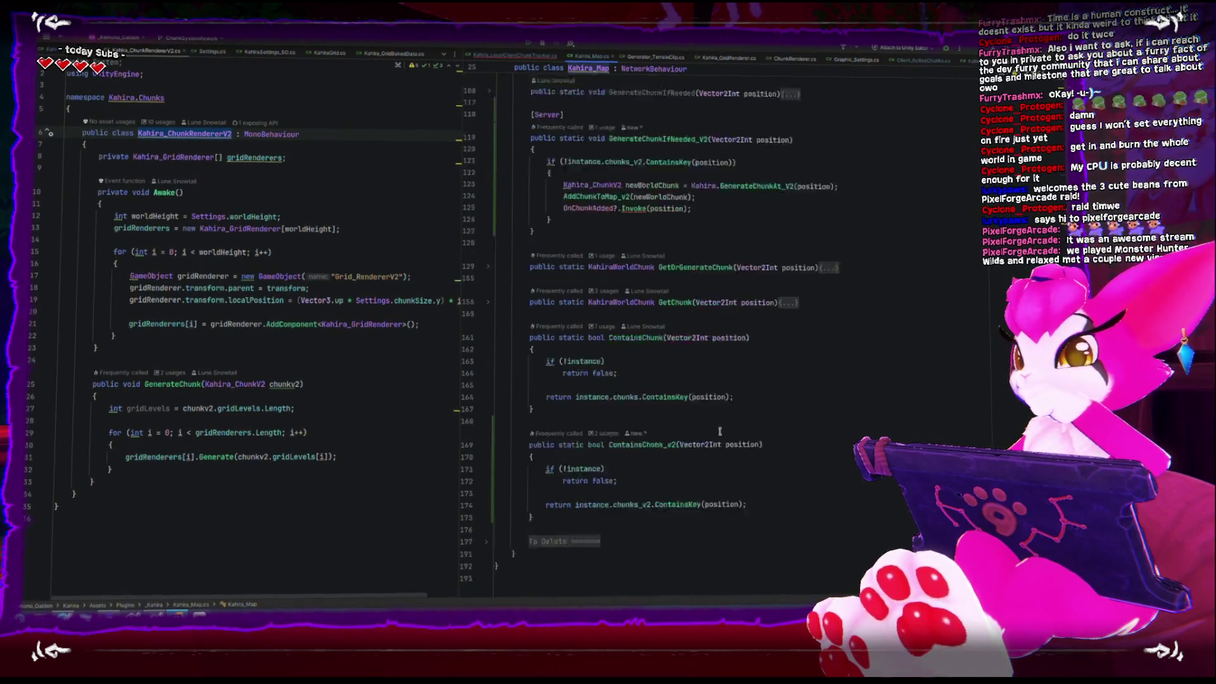
scroll(709, 430, up, 1)
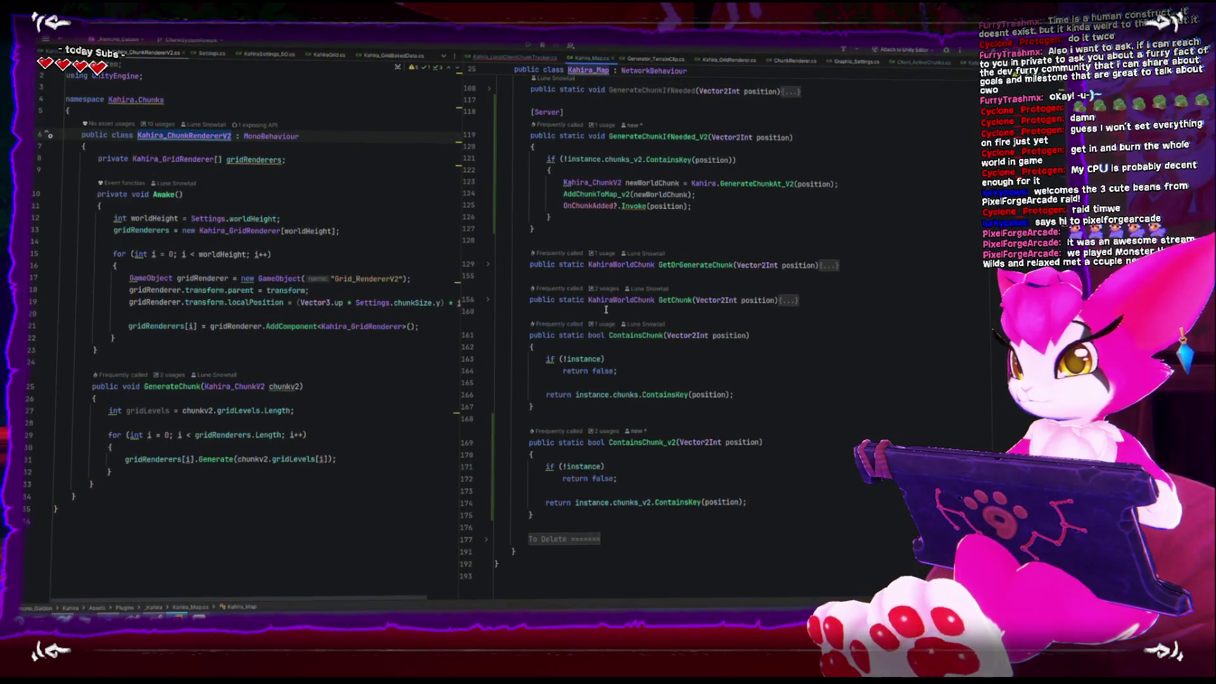
click(488, 299)
drag(535, 333, 521, 297)
key(ctrl+c)
click(535, 333)
key(Return)
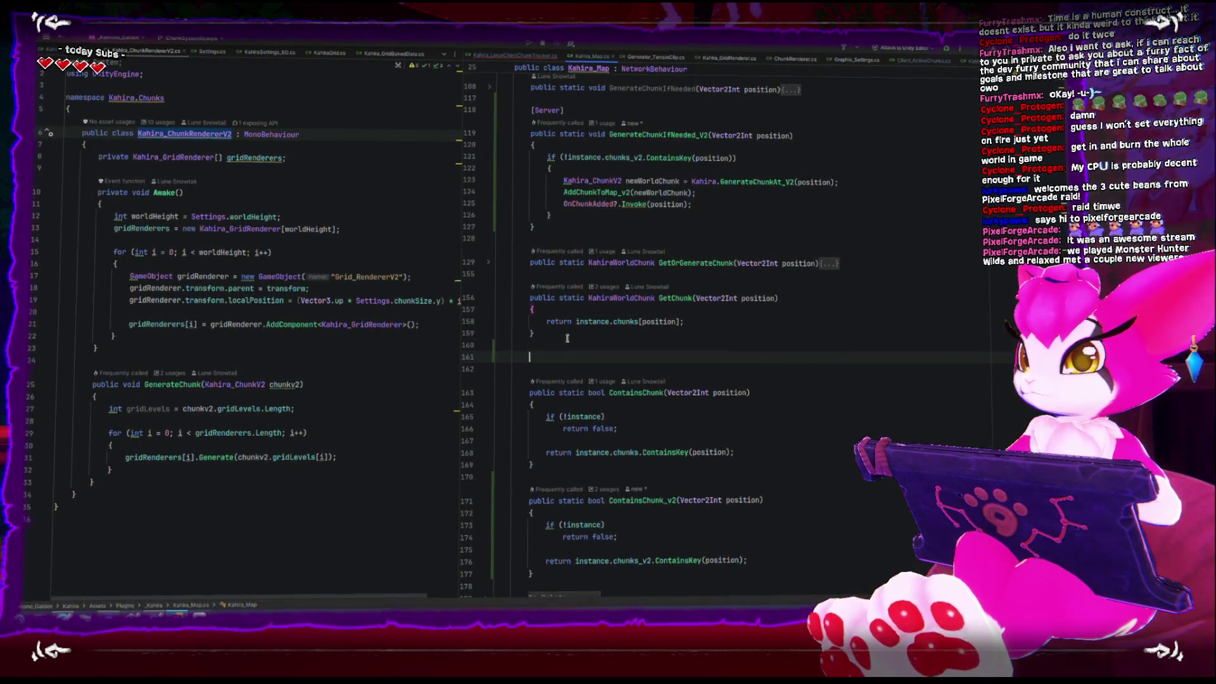
key(ctrl+v)
Step: Rename the copy GetChunkV2, returning Kahira_ChunkV2 from chunks_v2
click(691, 358)
text(V)
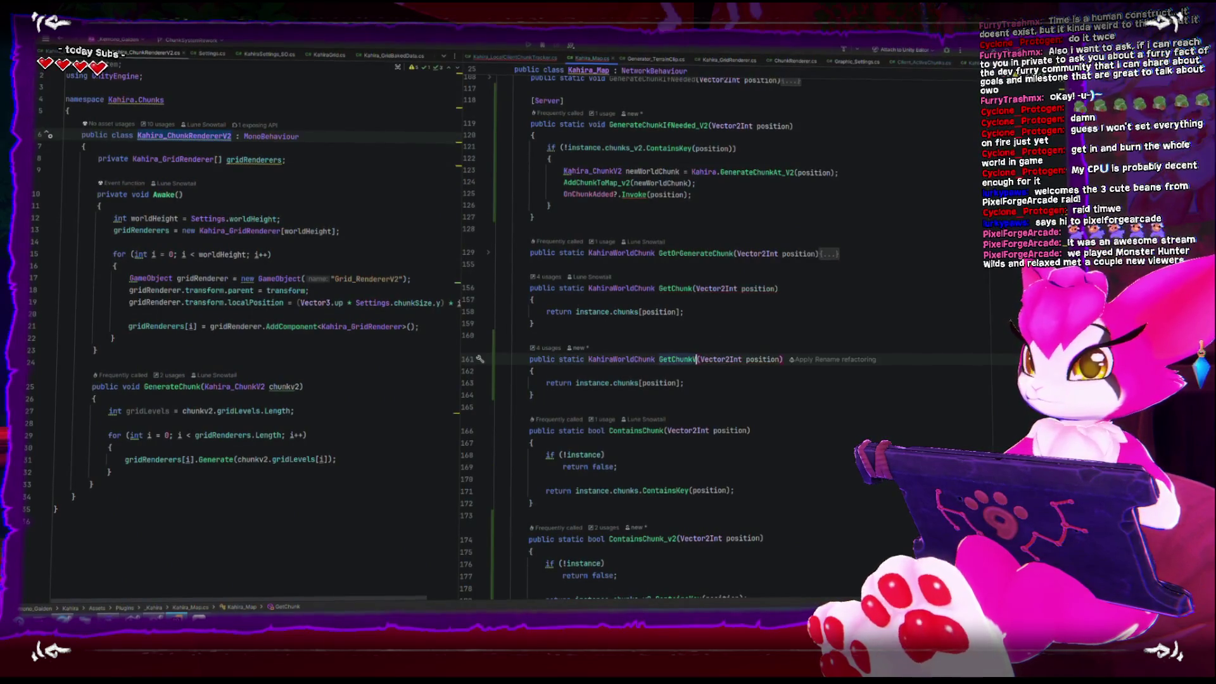
text(2)
click(623, 382)
text(_v2)
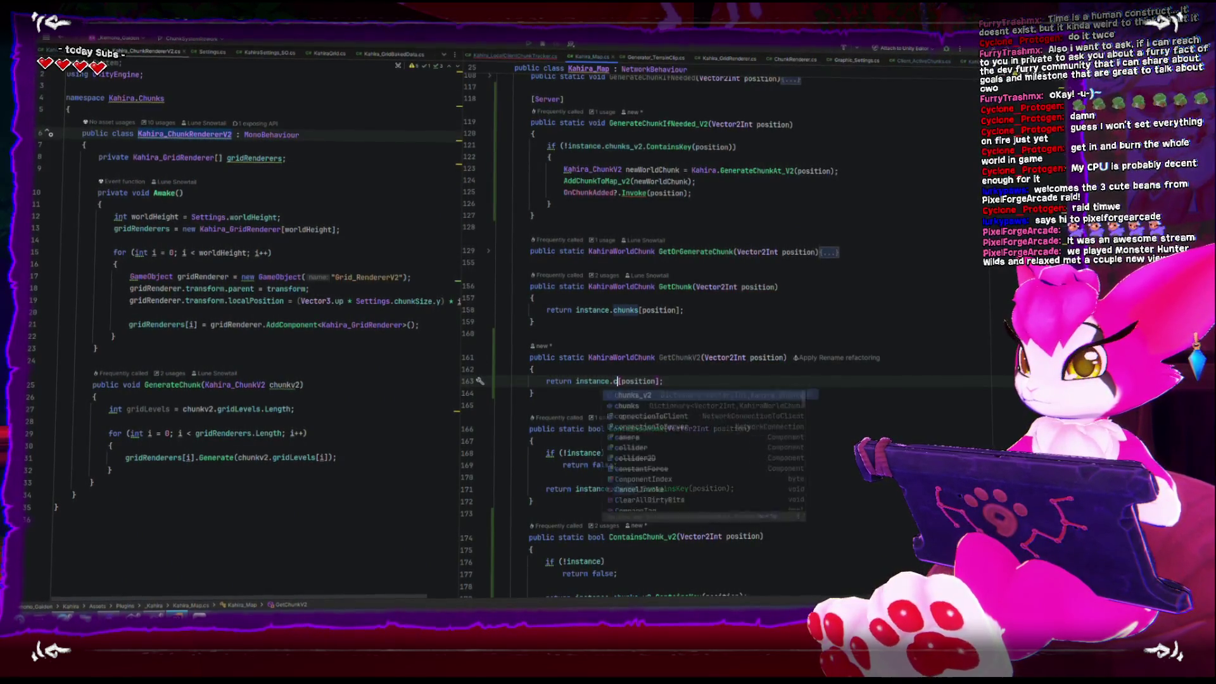
double_click(613, 359)
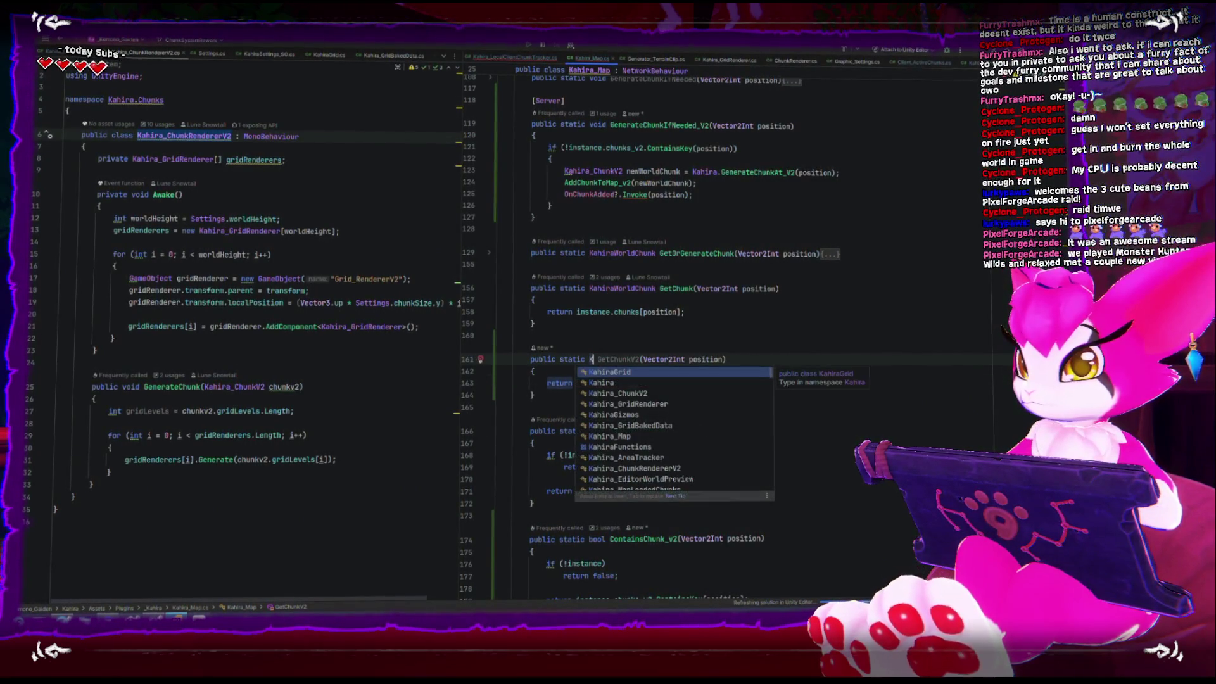
key(Down)
key(Down)
key(Return)
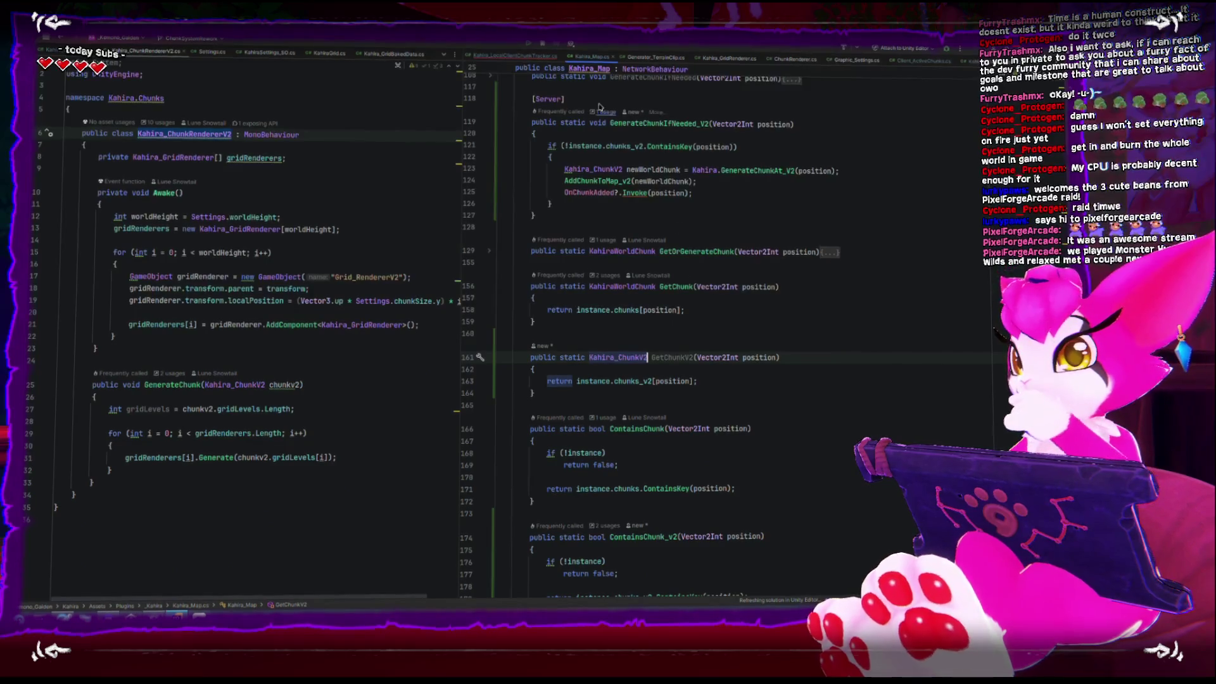
Step: Make the tracker's GenerateChunk call Kahira_Map.GetChunkV2(chunkPosition)
click(523, 57)
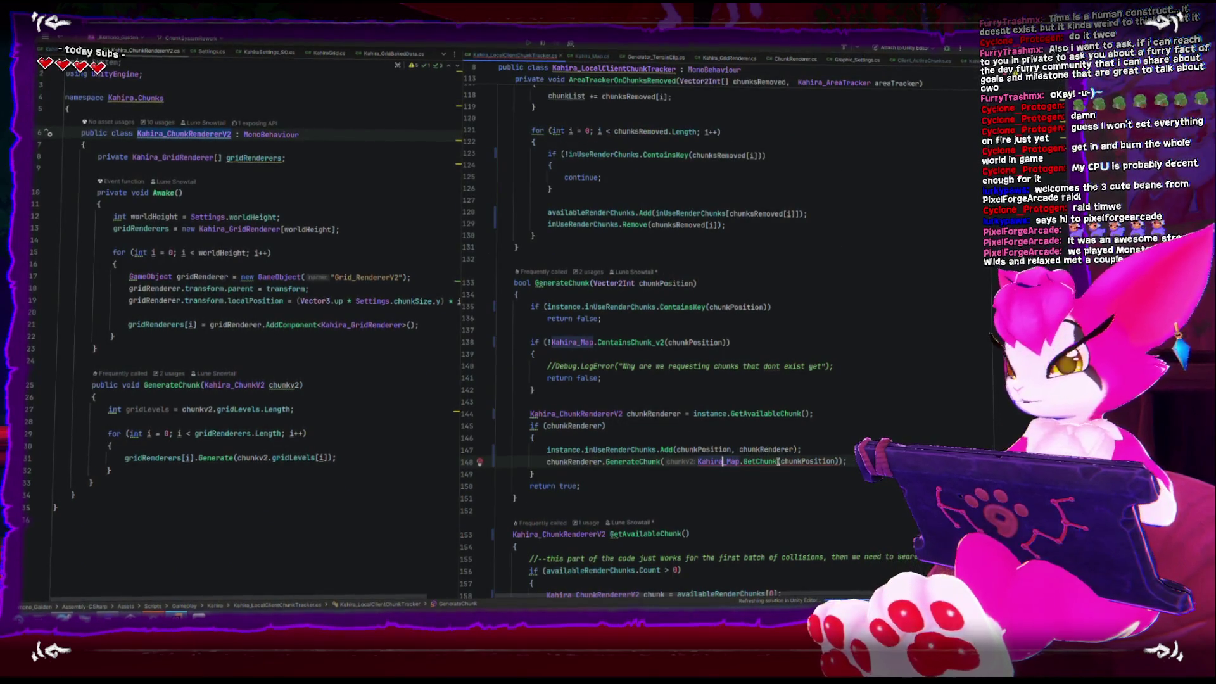
key(BackSpace)
key(BackSpace)
key(BackSpace)
key(BackSpace)
key(BackSpace)
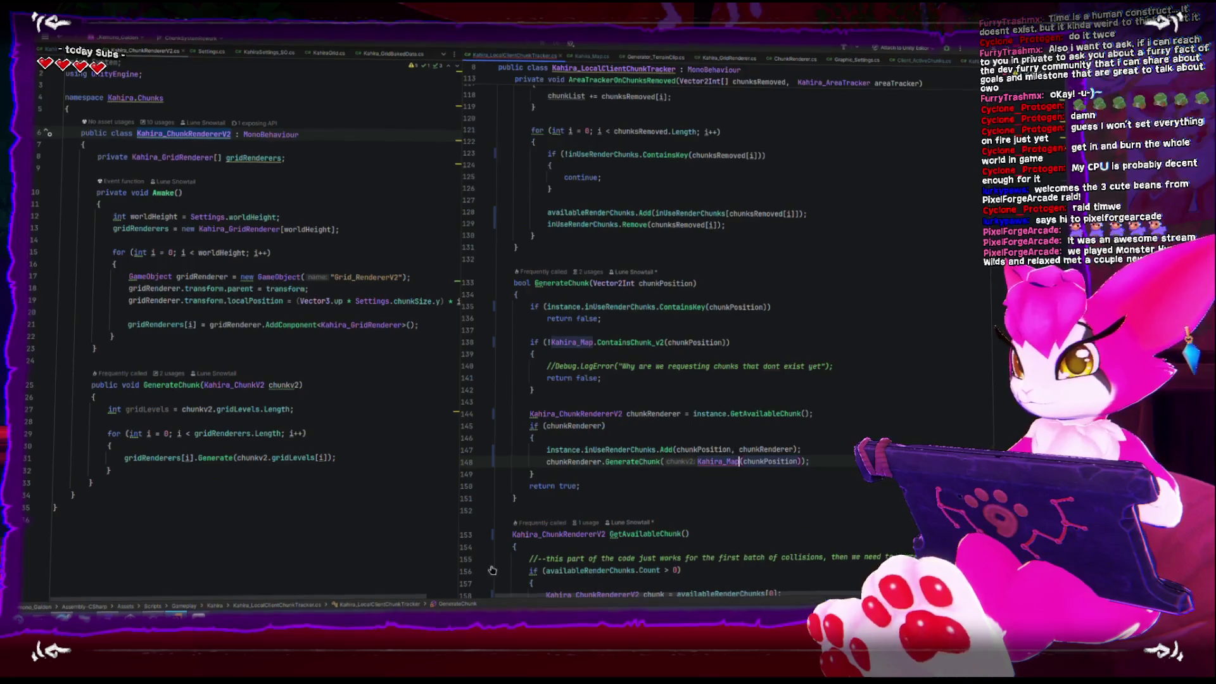
text(.get)
key(Return)
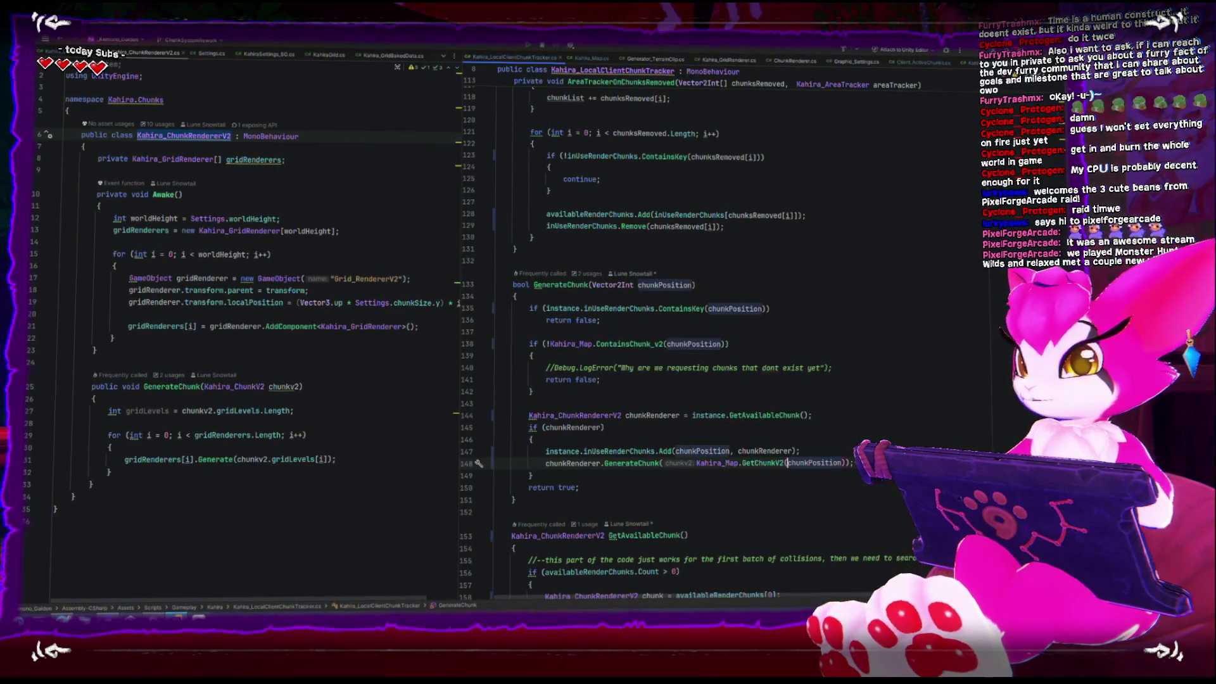
key(alt+Tab)
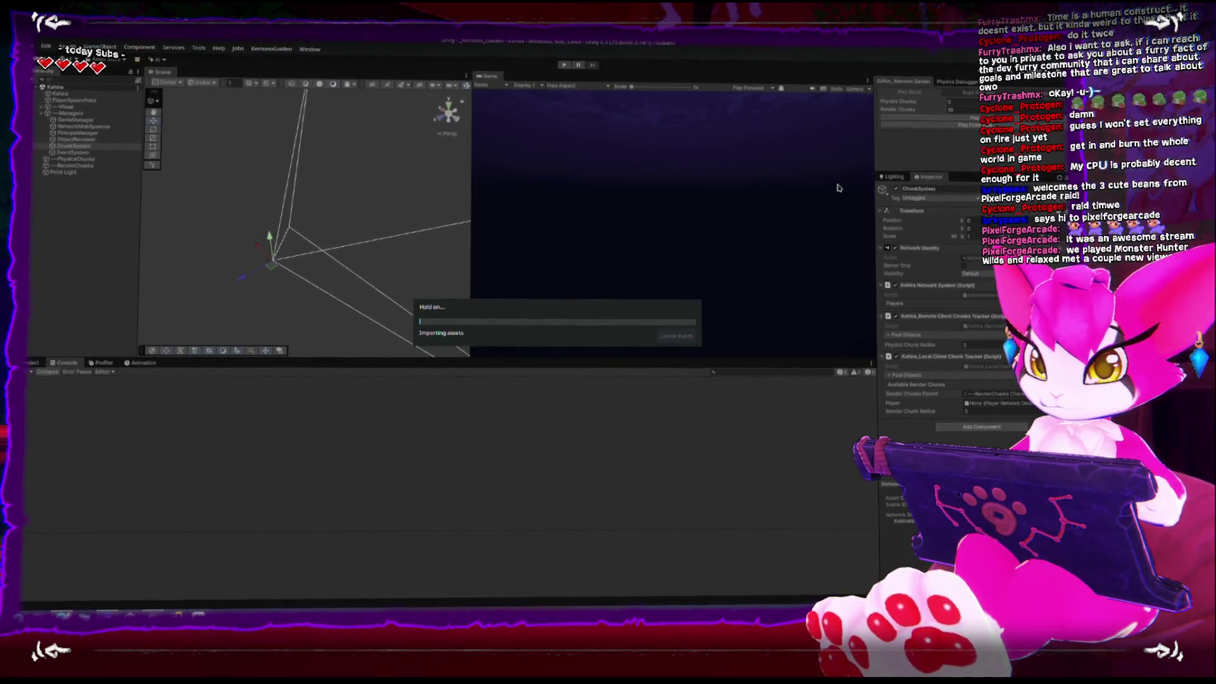
Step: Enter Play mode with the GetChunkV2 change, then press Escape for the Game Menu
click(912, 118)
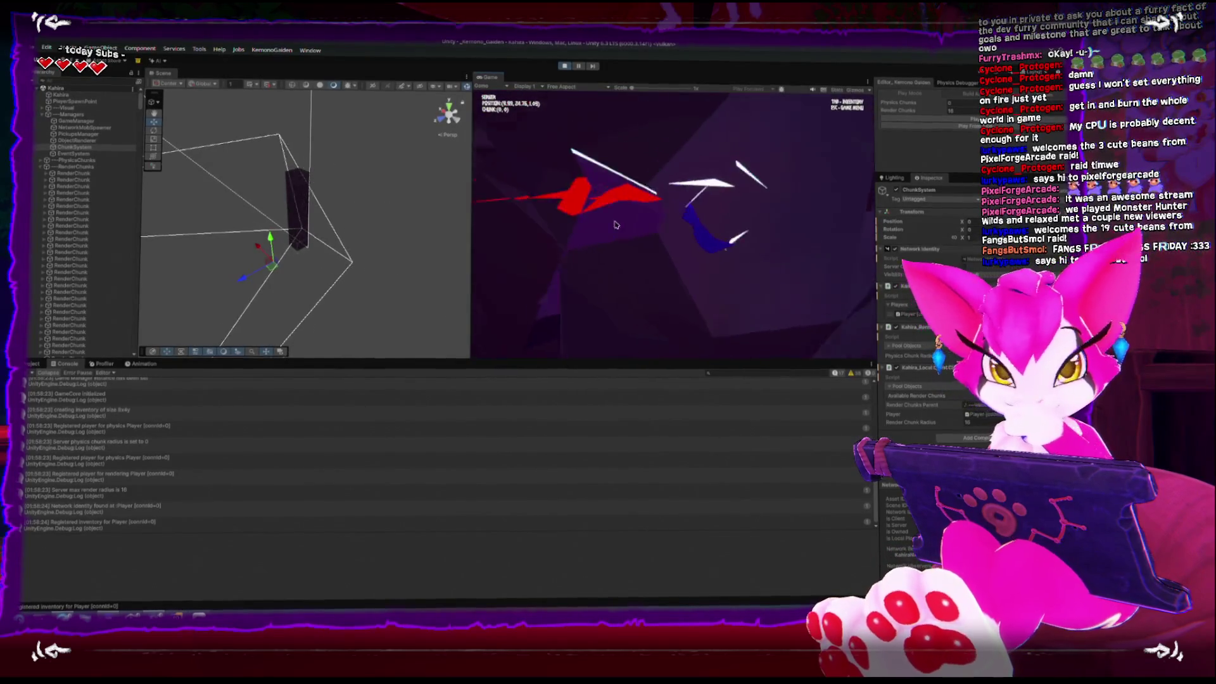
key(Escape)
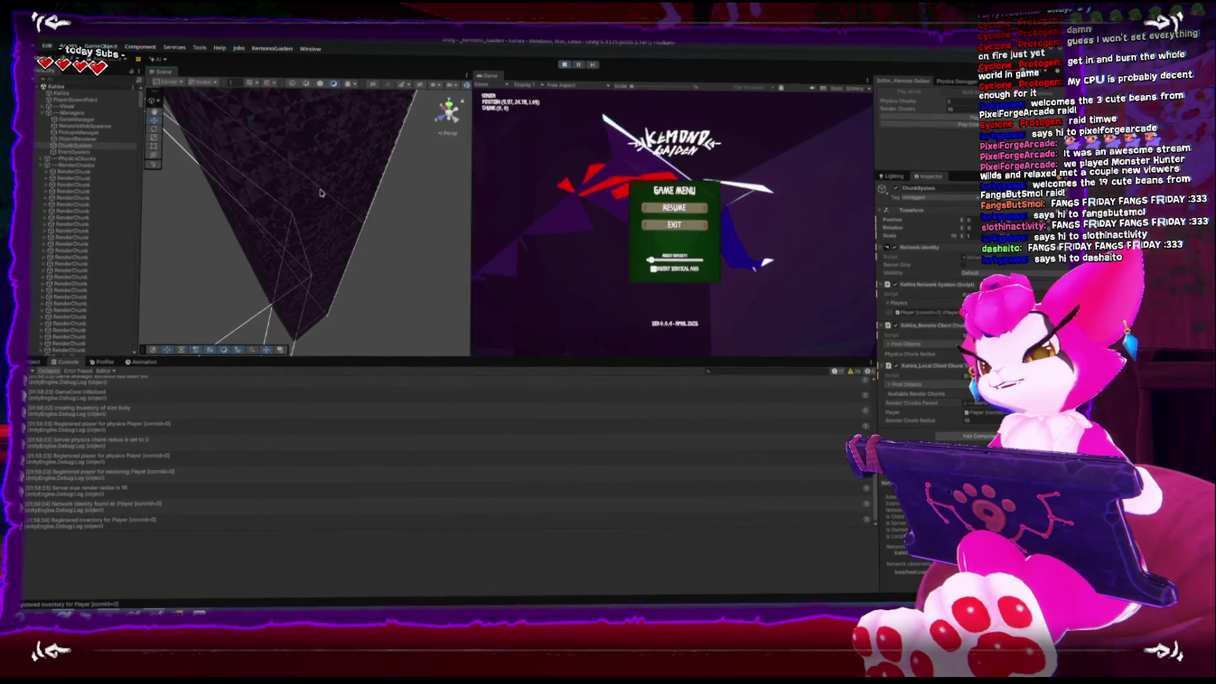
Step: Frame a RenderChunk in a maximized Scene view and inspect the tall vertical chunk meshes
mouse_move(334, 170)
mouse_down()
mouse_move(329, 283)
mouse_move(325, 137)
mouse_move(321, 151)
mouse_move(339, 139)
mouse_move(340, 190)
mouse_move(298, 345)
mouse_move(347, 228)
mouse_move(344, 254)
mouse_move(450, 112)
mouse_move(354, 206)
mouse_move(429, 109)
mouse_move(310, 241)
mouse_move(295, 200)
mouse_up()
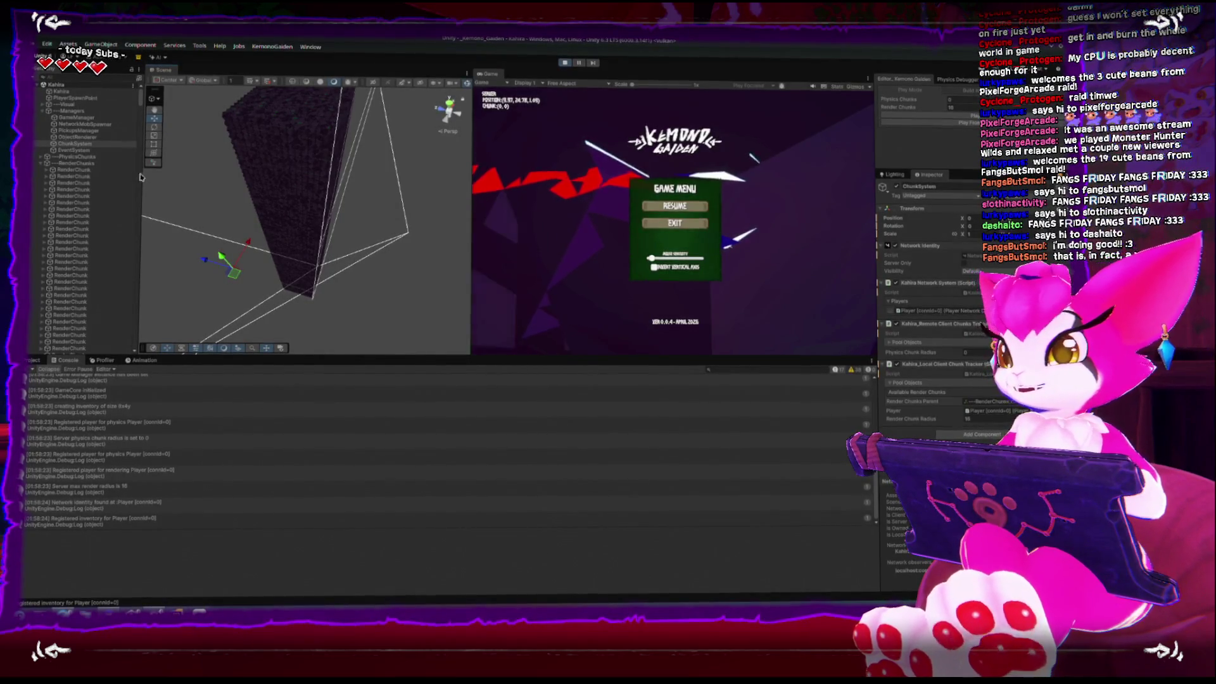
double_click(95, 170)
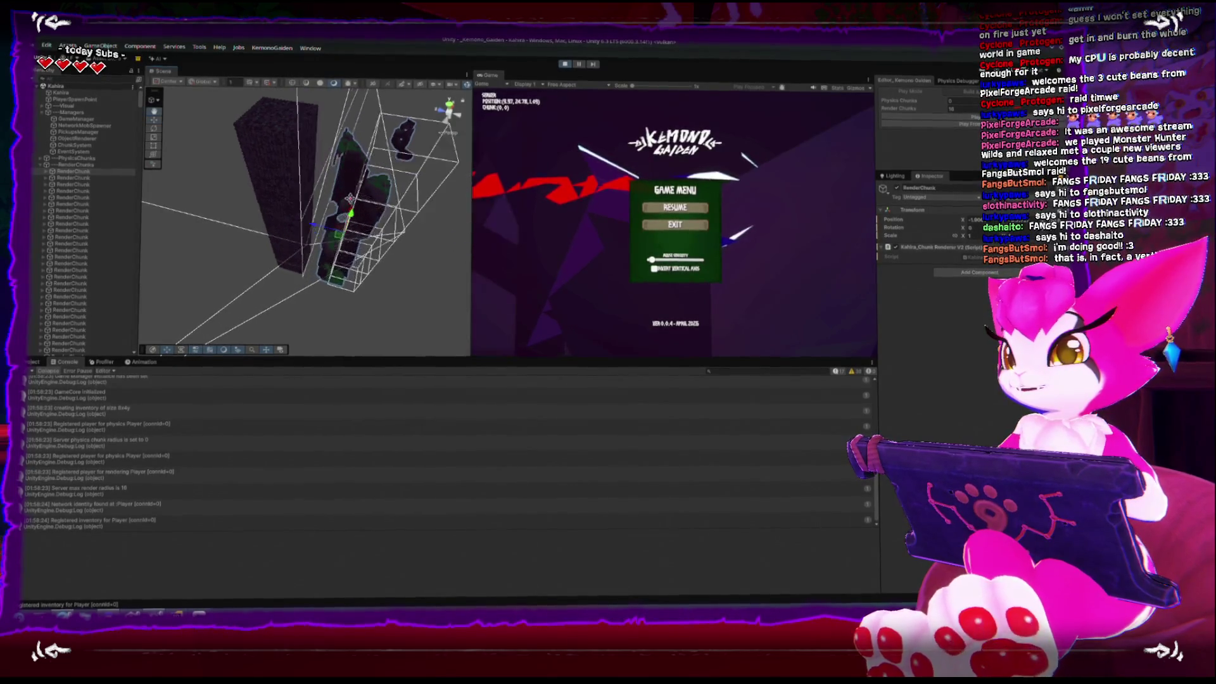
key(shift+space)
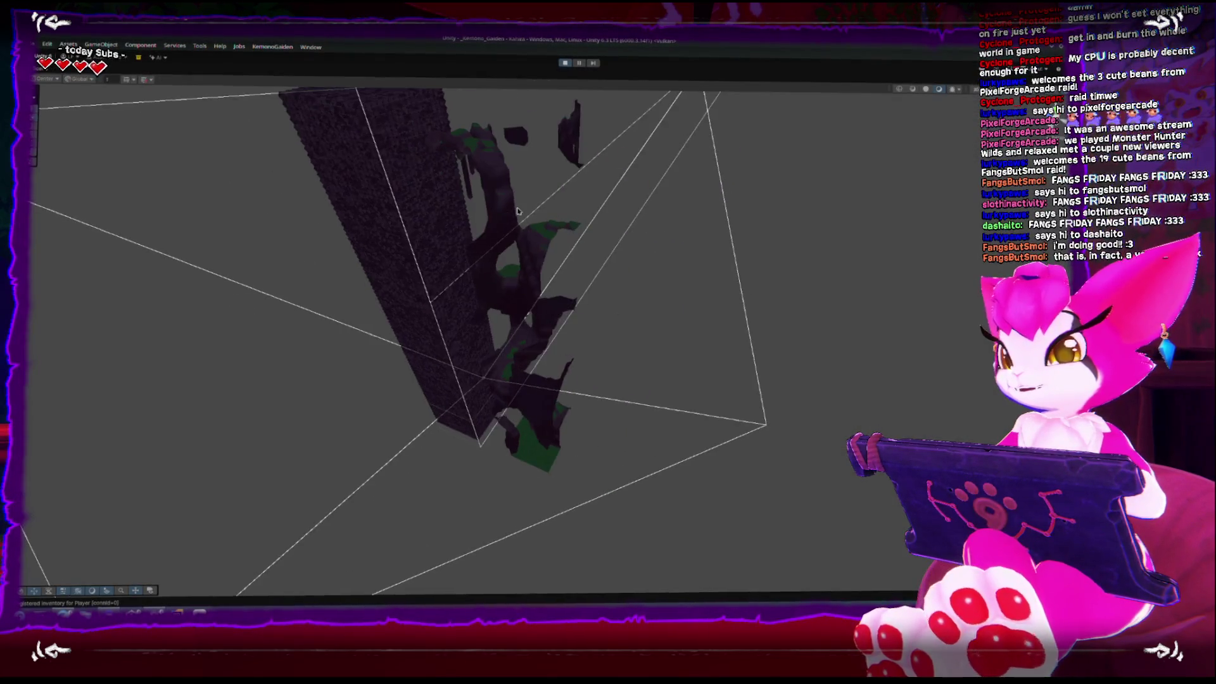
mouse_move(411, 219)
mouse_down()
mouse_move(462, 198)
mouse_move(483, 299)
mouse_move(480, 203)
mouse_move(465, 218)
mouse_move(473, 324)
mouse_move(469, 203)
mouse_move(510, 274)
mouse_move(587, 252)
mouse_move(717, 348)
mouse_move(489, 342)
mouse_move(496, 336)
mouse_up()
click(468, 347)
key(shift+space)
mouse_move(289, 233)
mouse_down()
mouse_move(252, 236)
mouse_move(324, 292)
mouse_move(327, 179)
mouse_move(333, 198)
mouse_up()
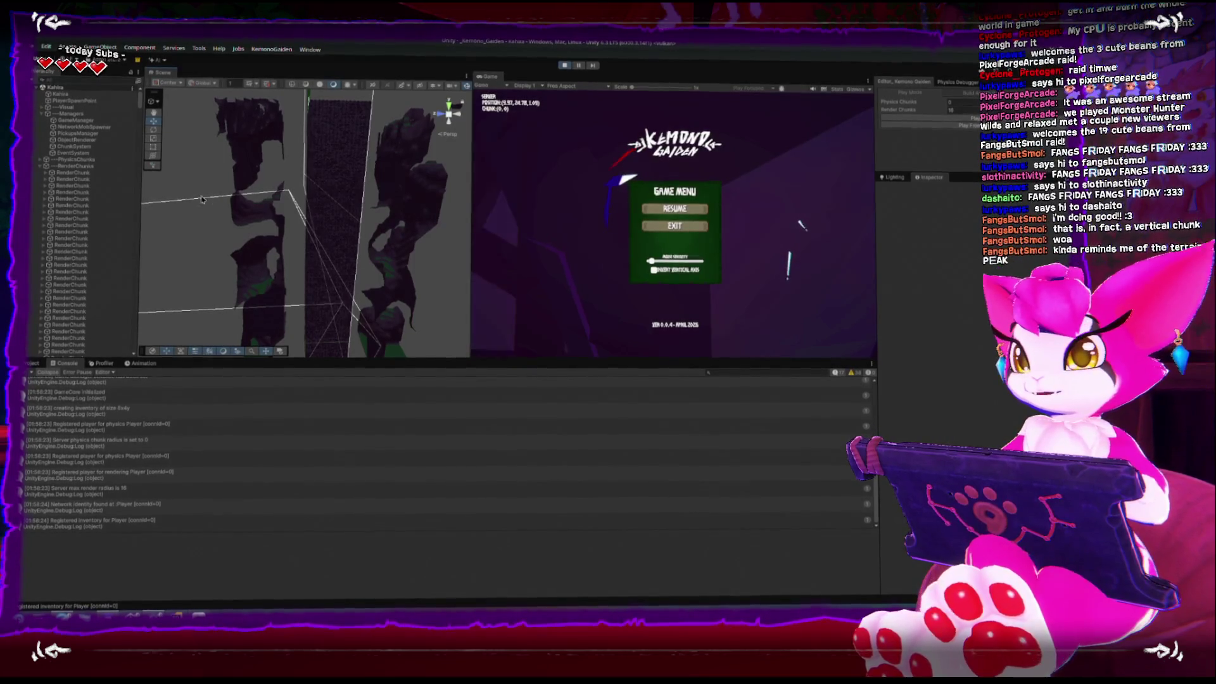
double_click(73, 207)
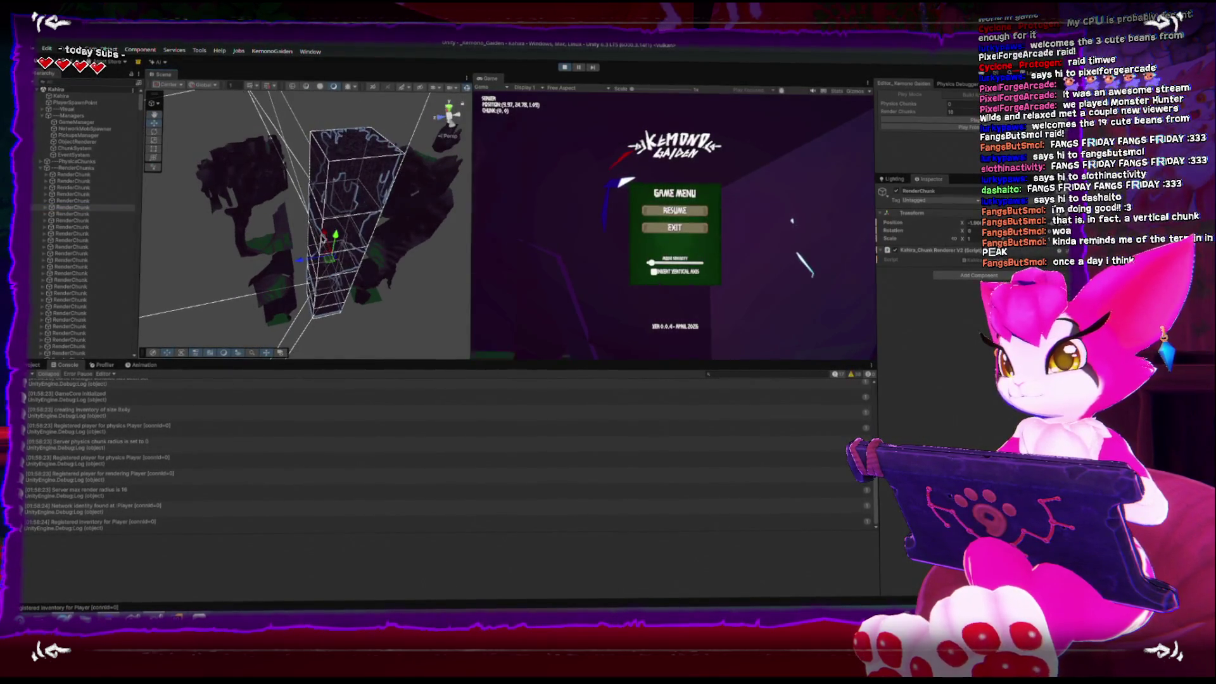
Step: Stop Play mode and return to Kahira_ChunkRendererV2's code in Rider
click(563, 67)
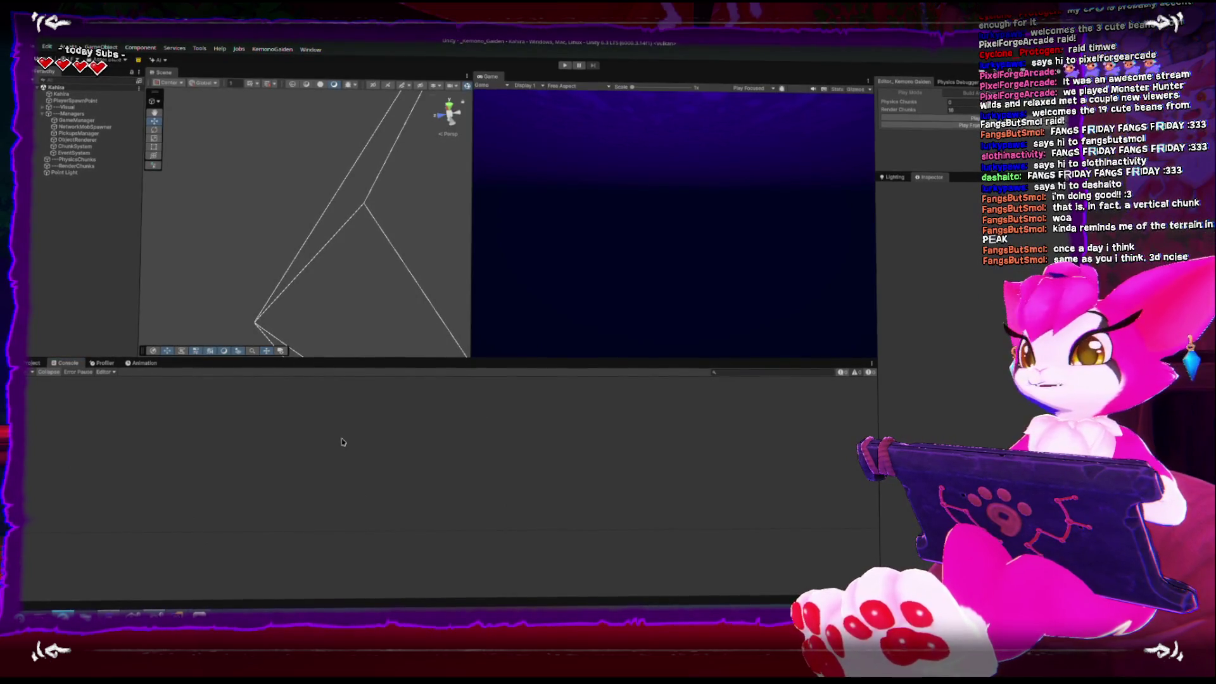
key(alt+Tab)
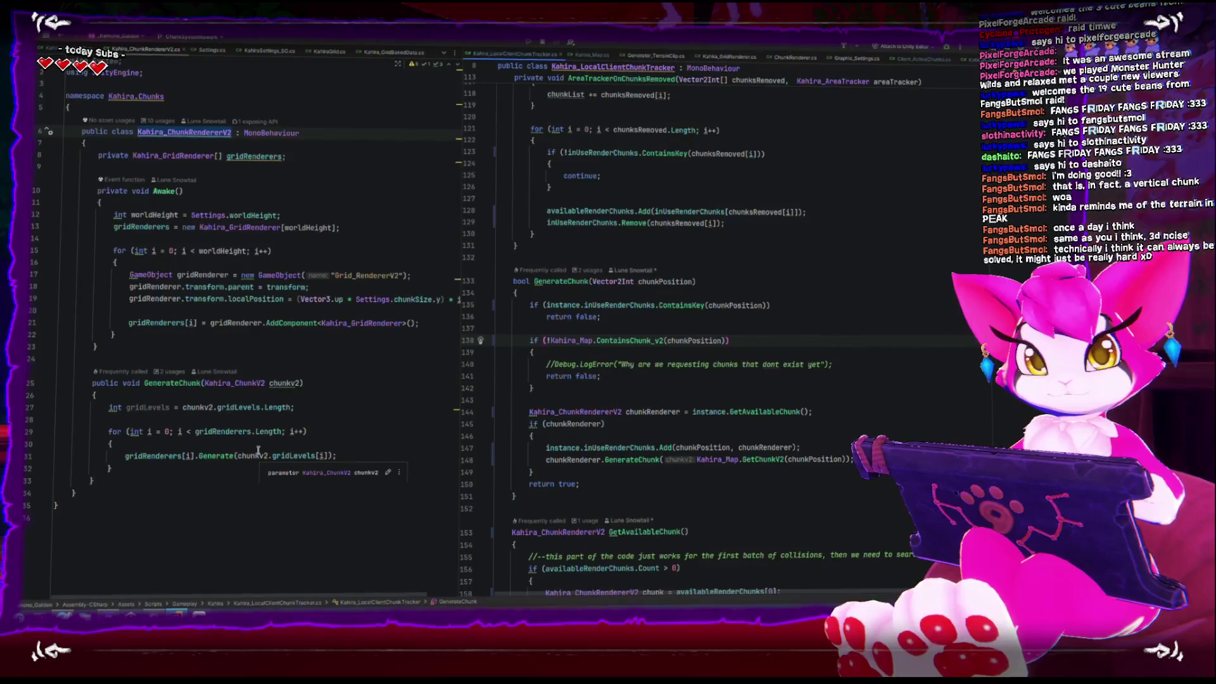
Step: Start GenerateChunk with transform.position = Kahira.ChunkToWorldCoordinates(chunkv2.worldPosition);
click(543, 362)
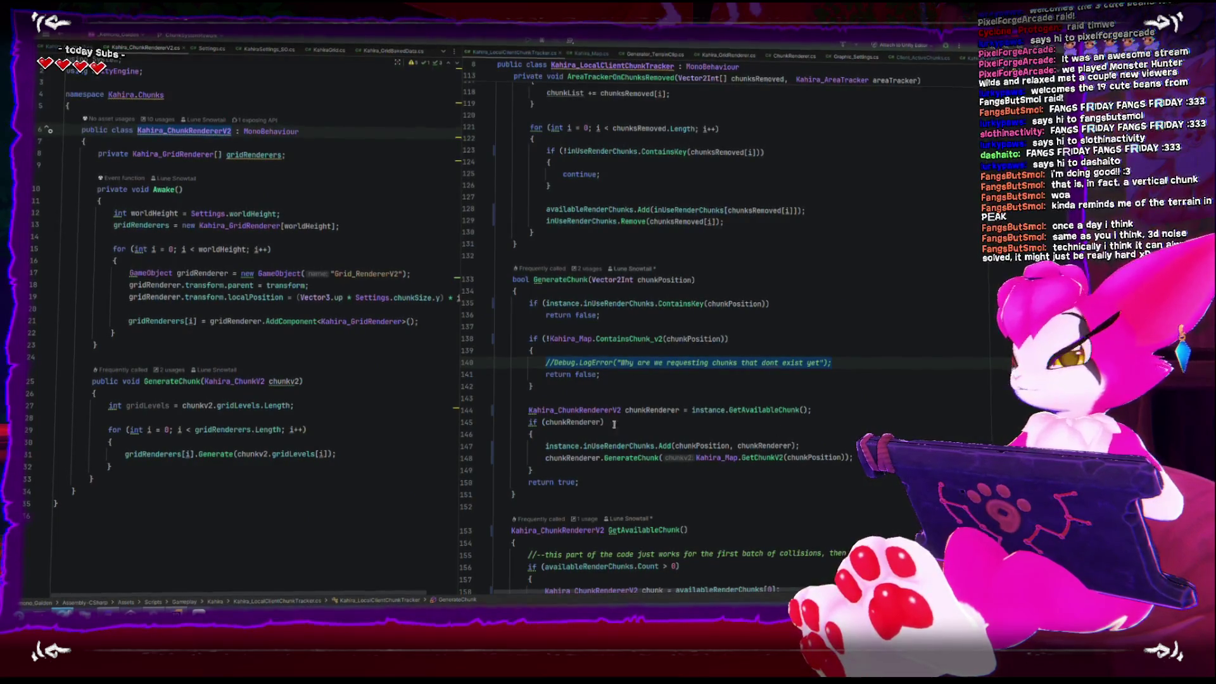
click(409, 407)
click(401, 391)
key(Return)
key(Return)
key(Up)
text(TransparencySortMode)
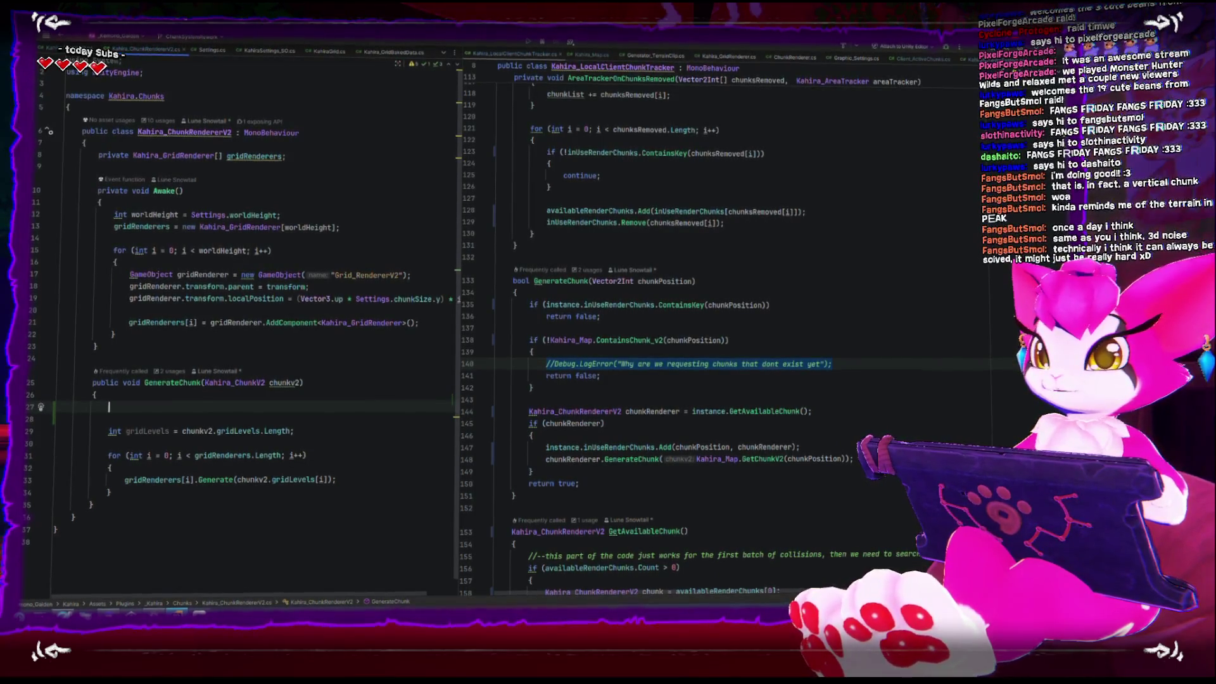
text(tran)
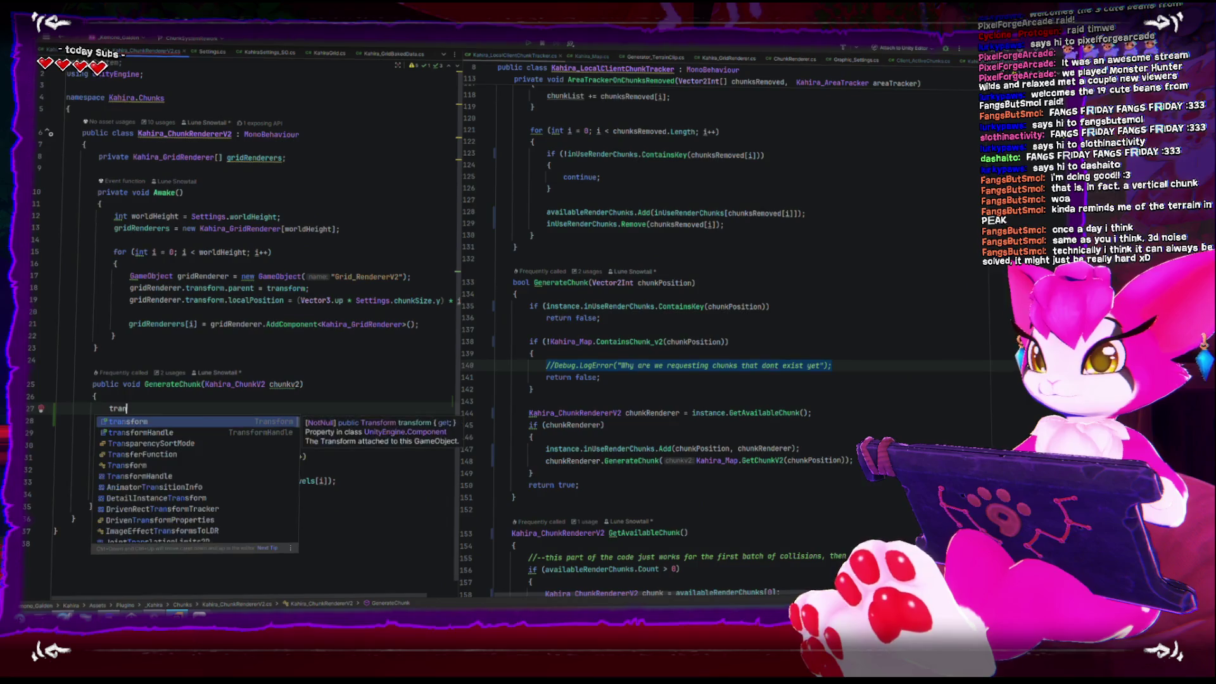
text(sform.position = Kahira)
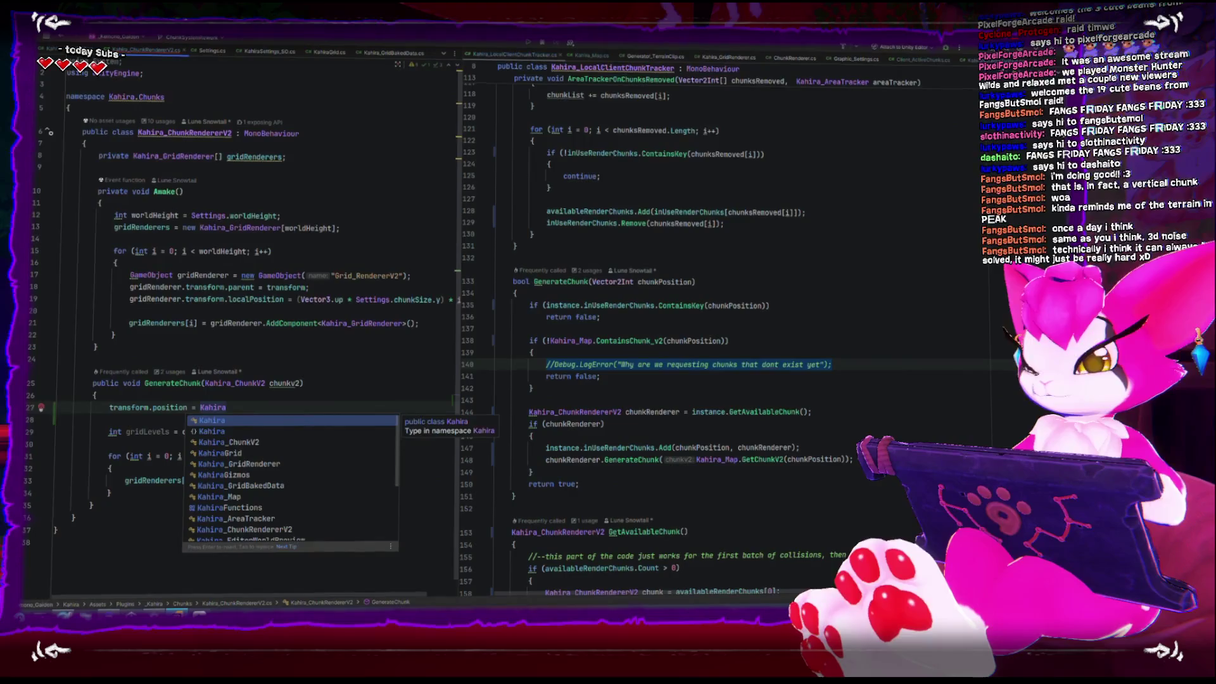
text(.ch)
key(Return)
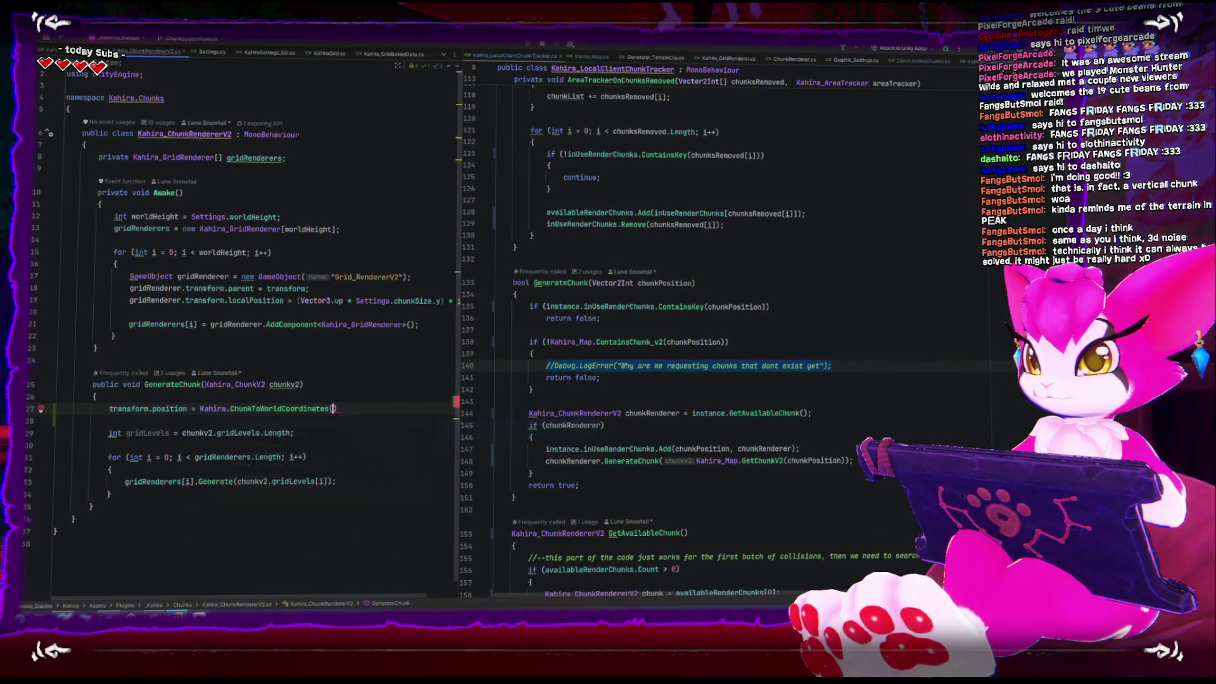
text(chunkv2.)
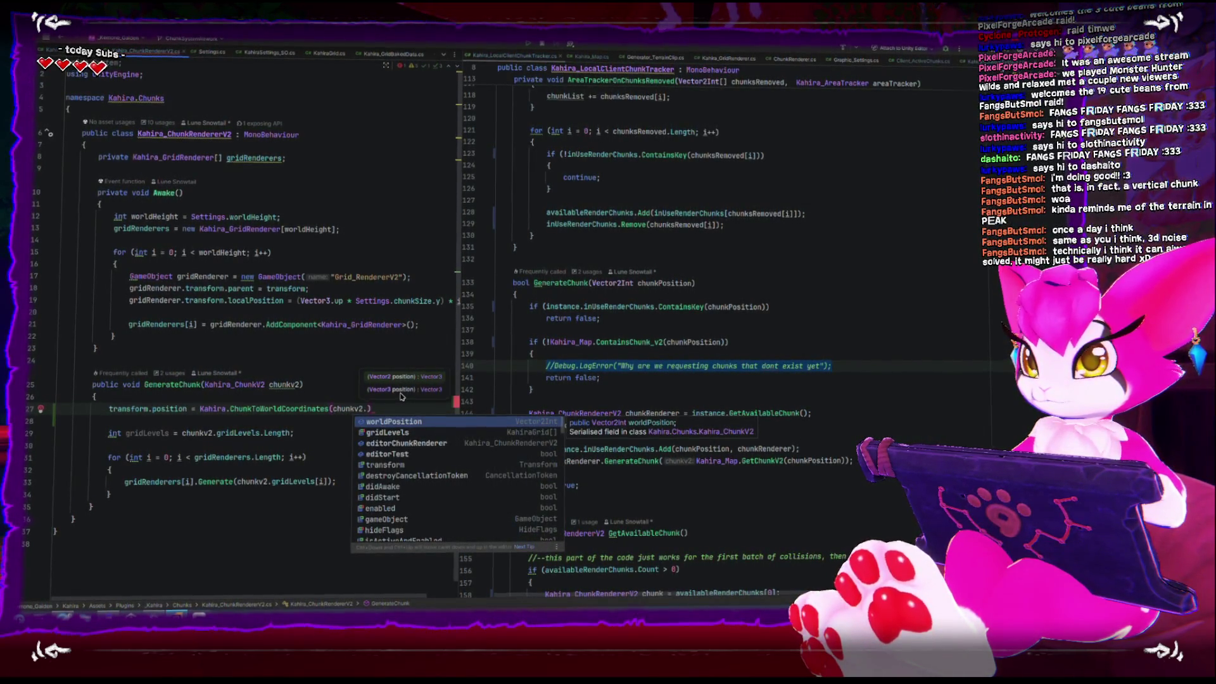
key(Return)
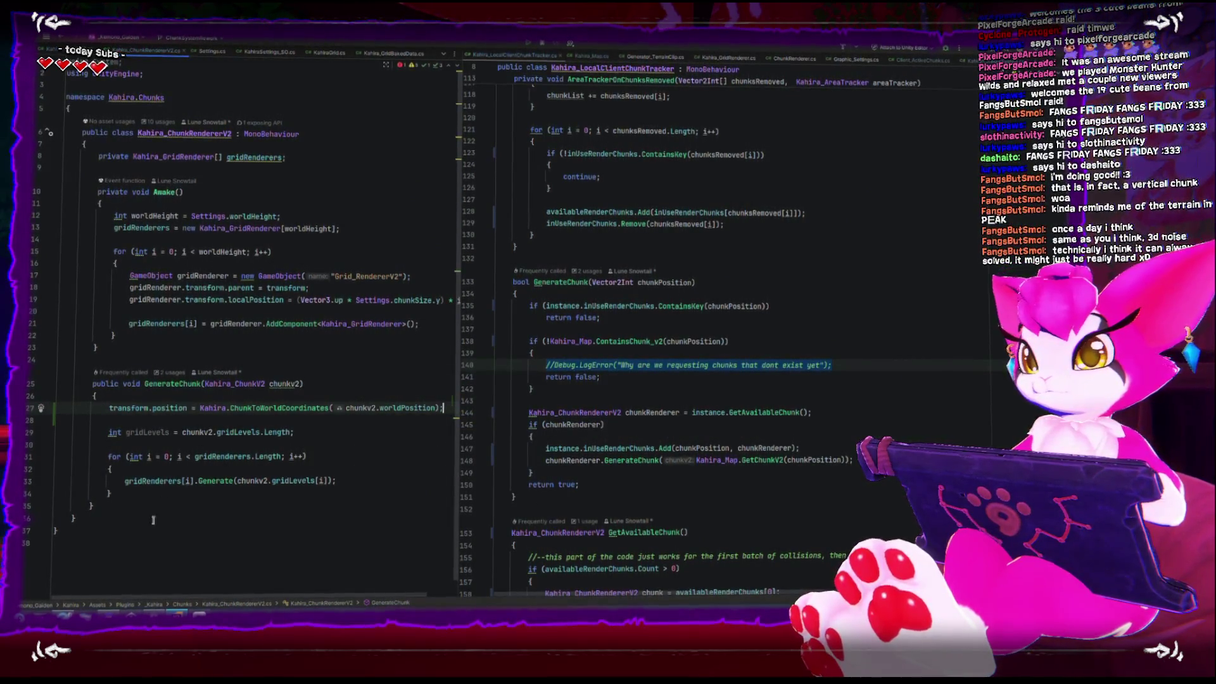
key(alt+Tab)
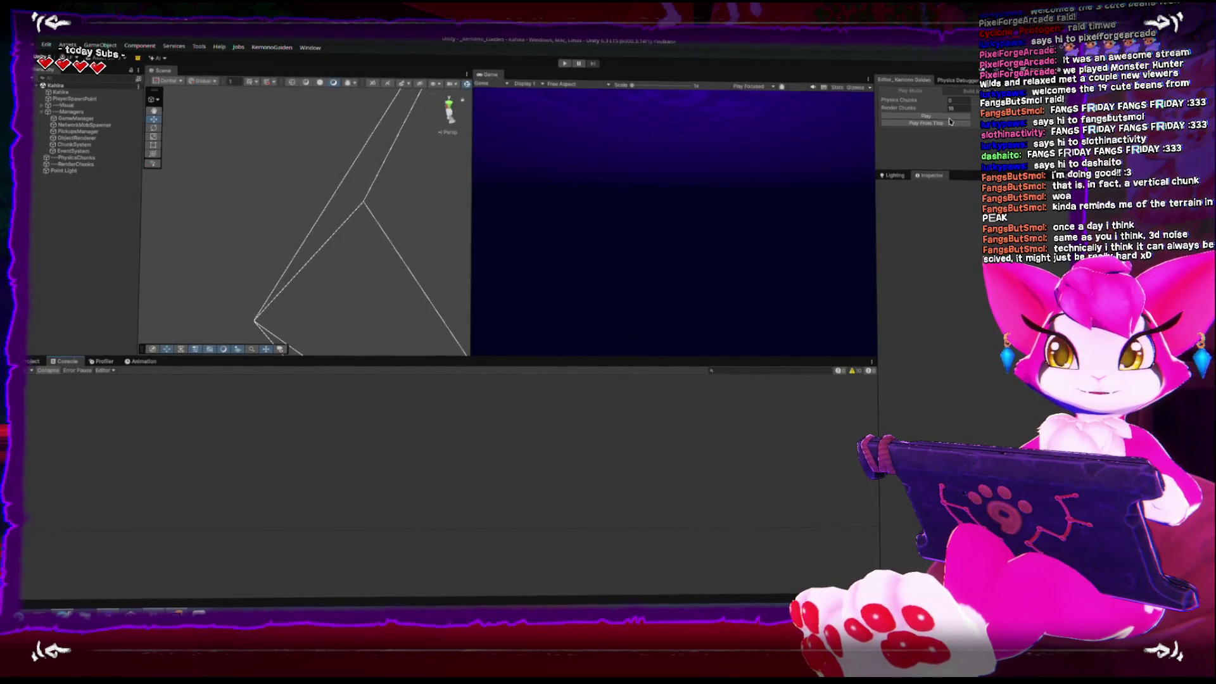
Step: Enter Play mode, walk forward, and maximize the Game view
key(ctrl+p)
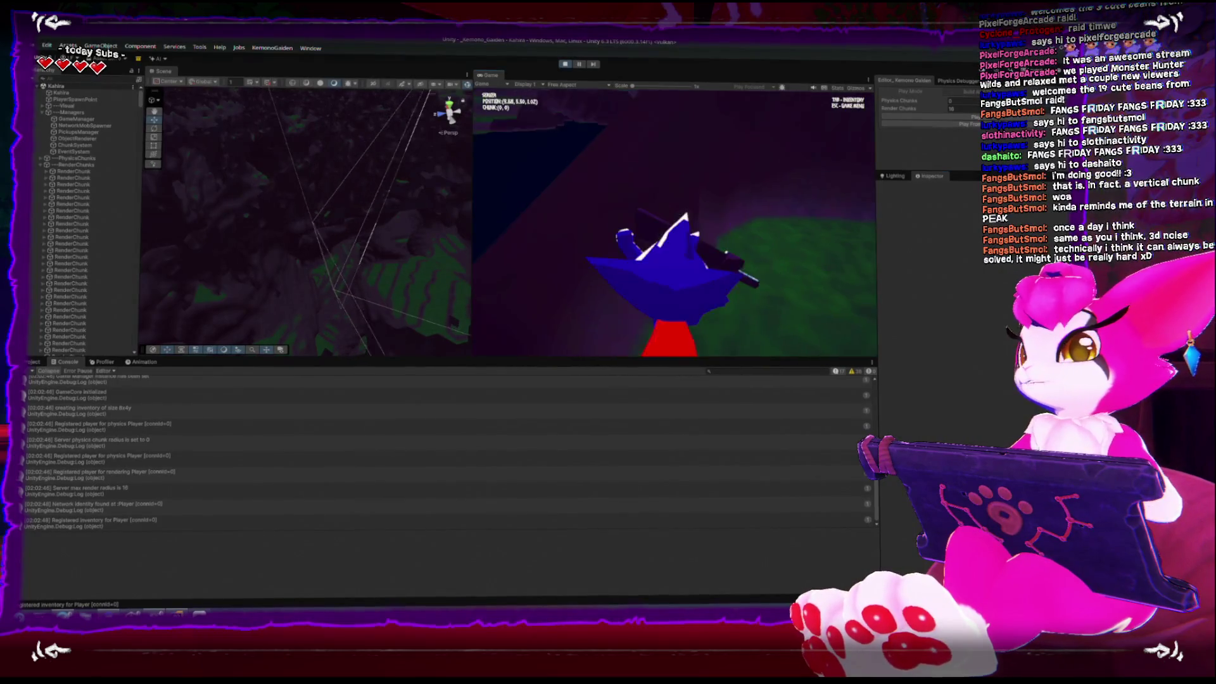
key(w)
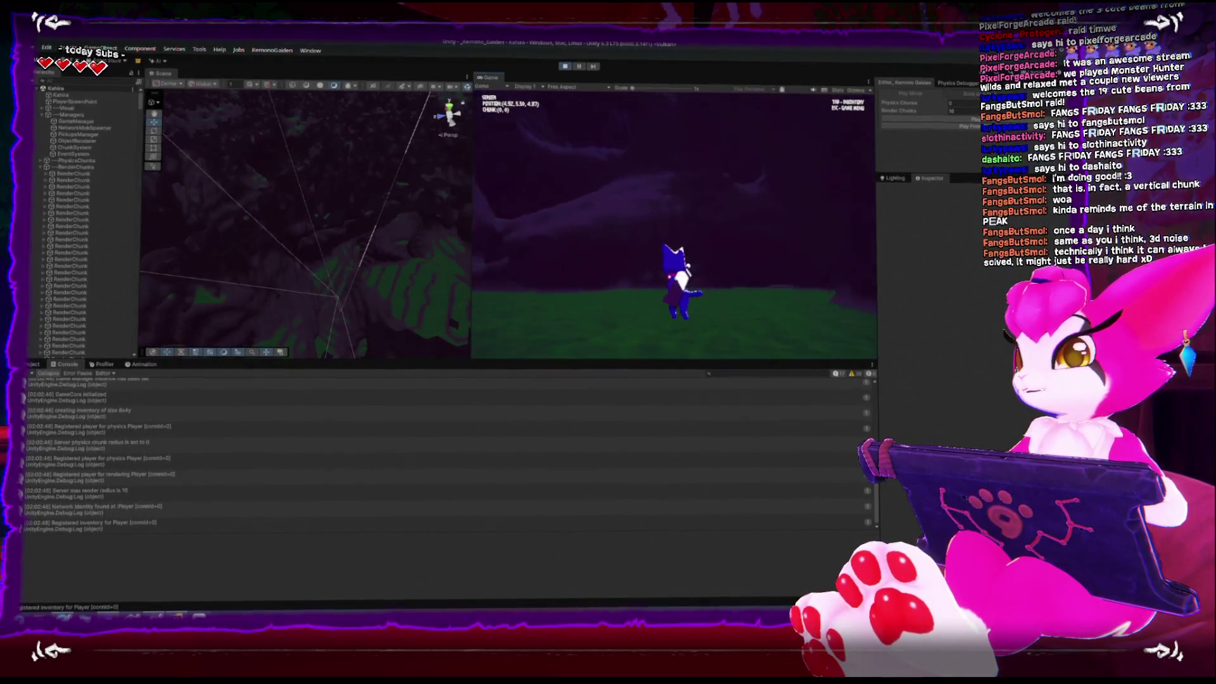
key(Escape)
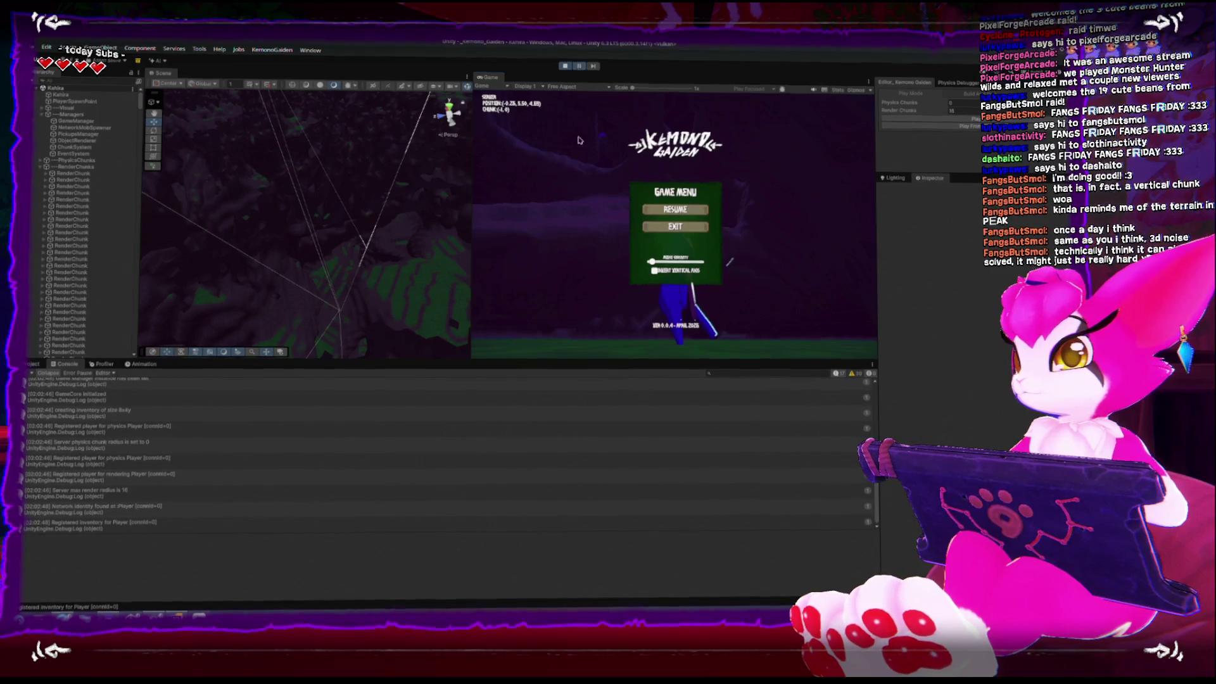
key(shift+space)
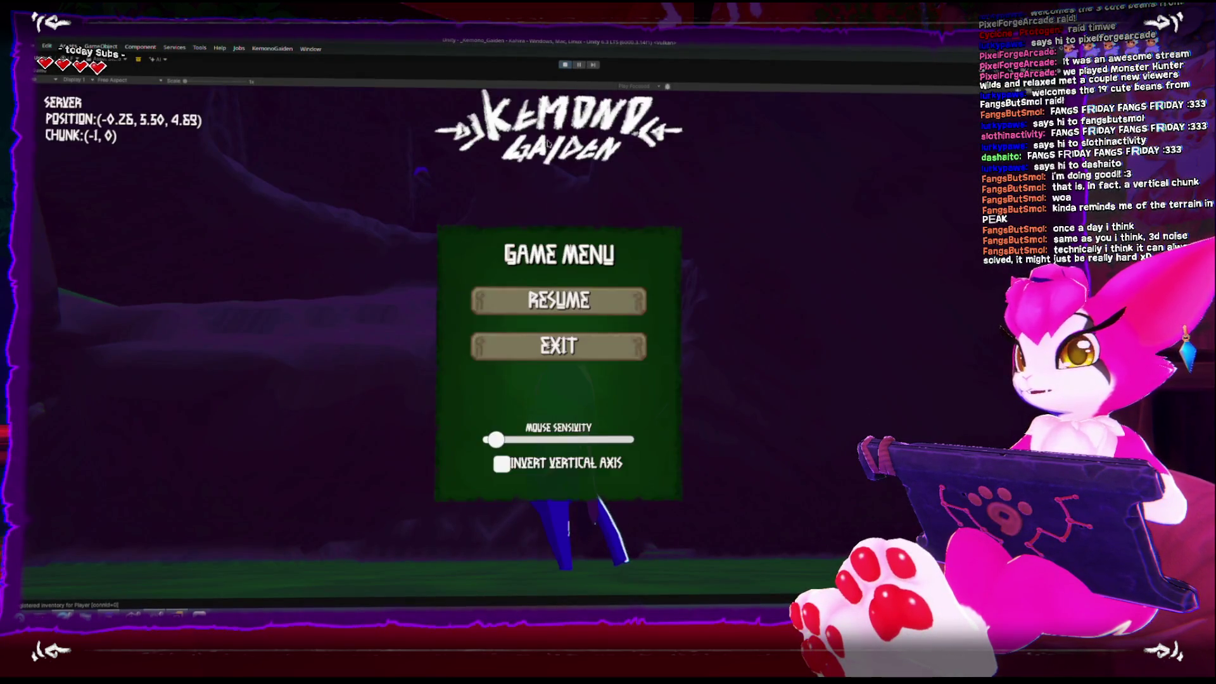
key(Escape)
Step: Walk, climb and glide through the cave into neighbouring chunks, ending on the Game Menu
key(w)
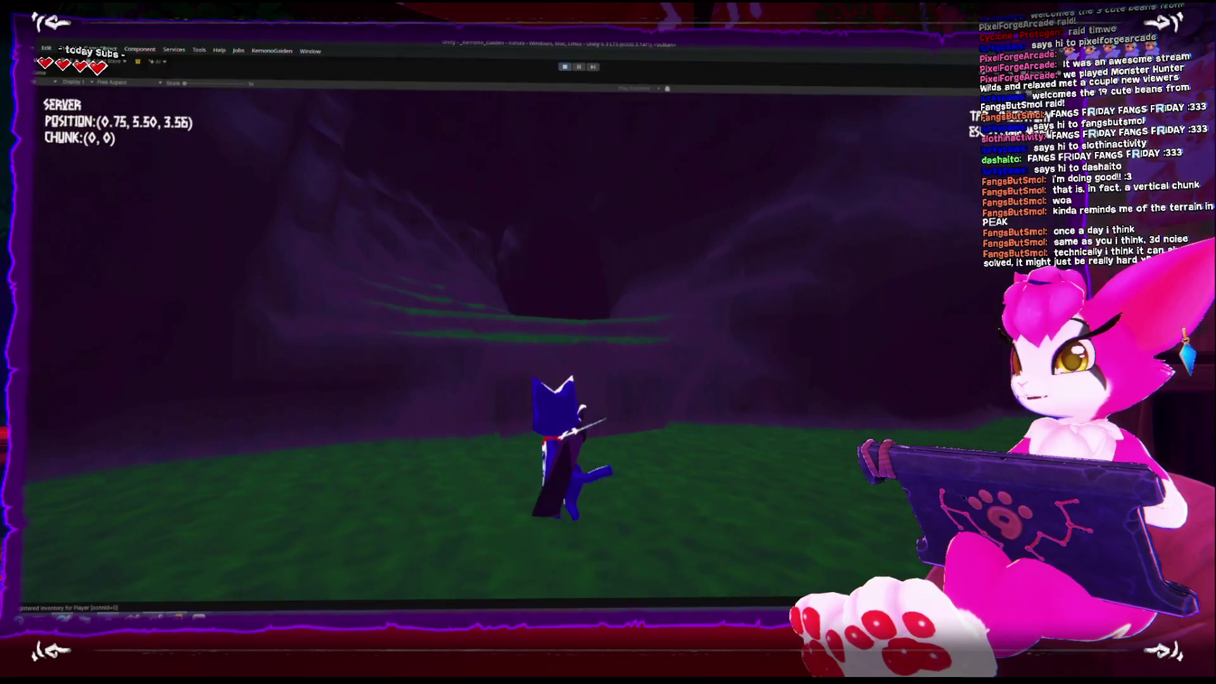
key(w)
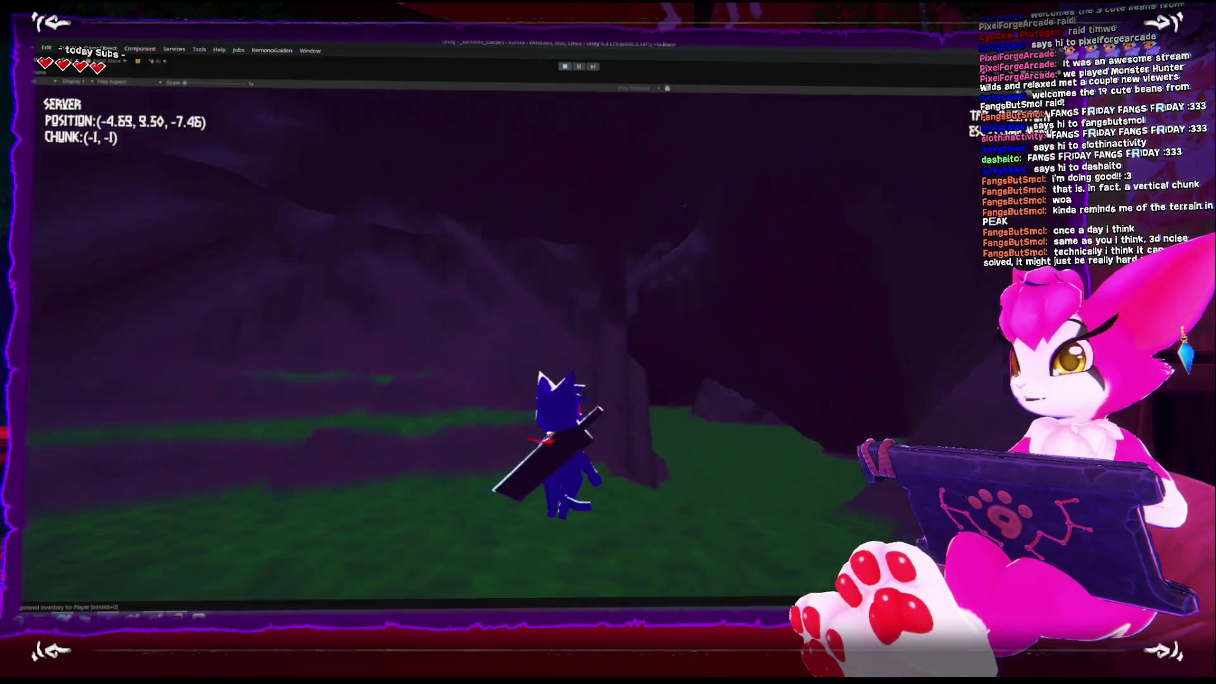
key(w)
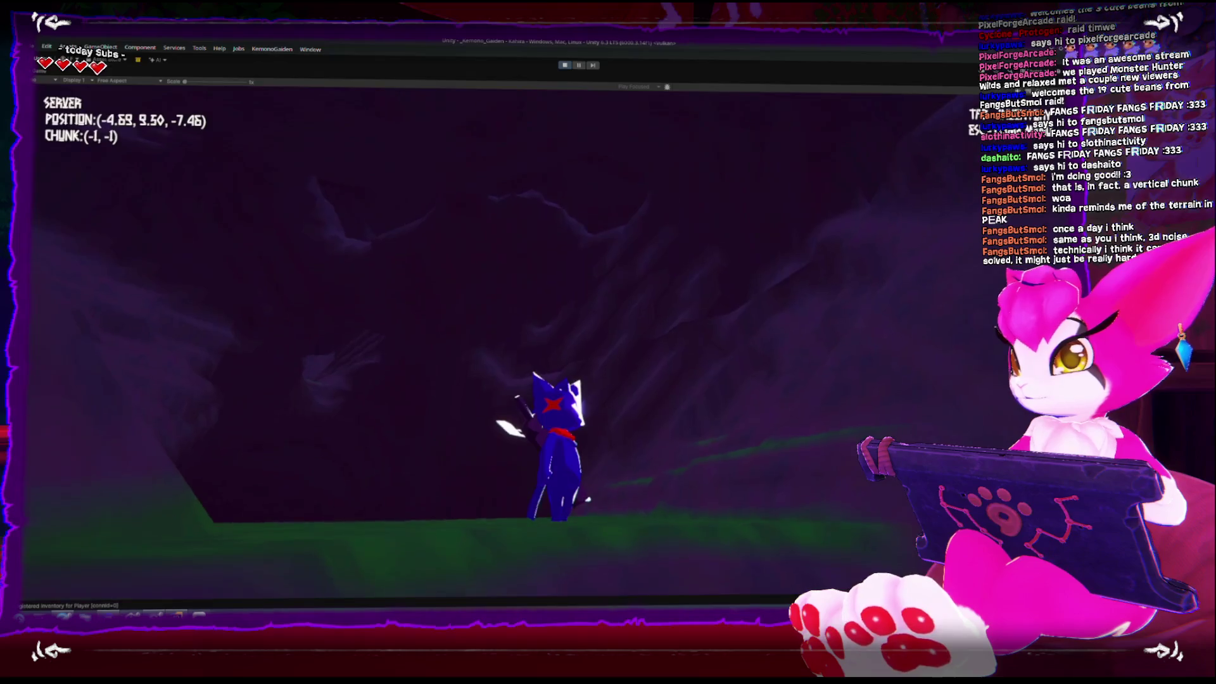
key(w)
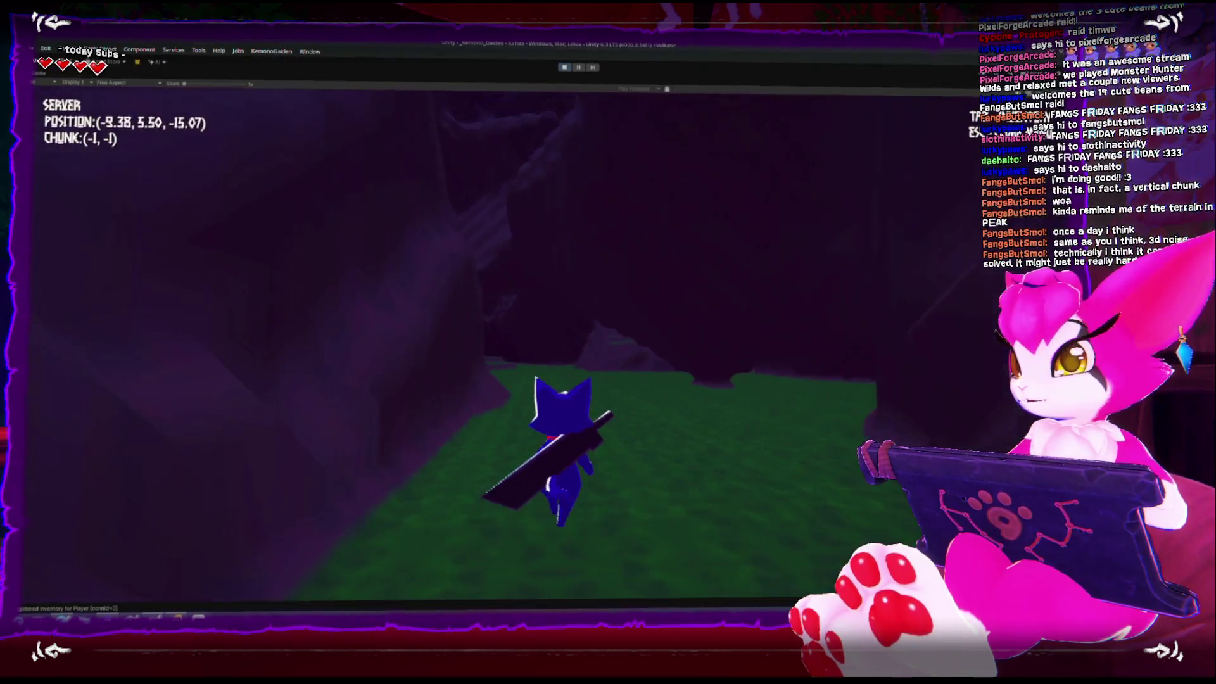
key(w)
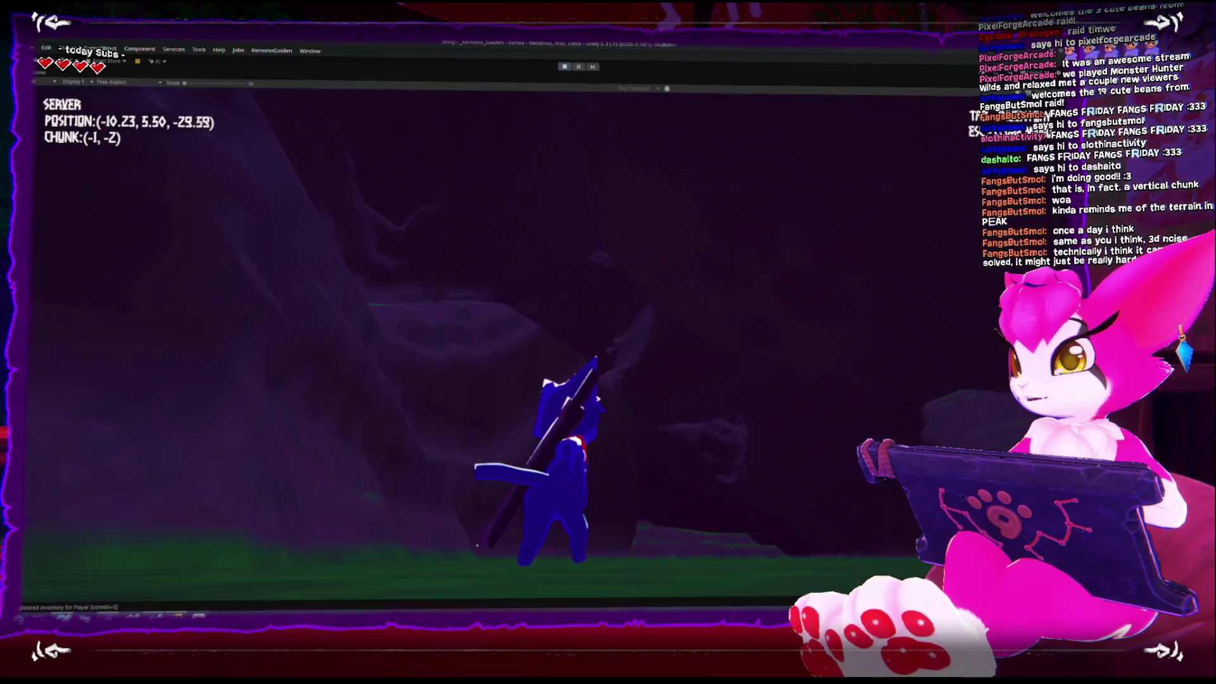
key(w)
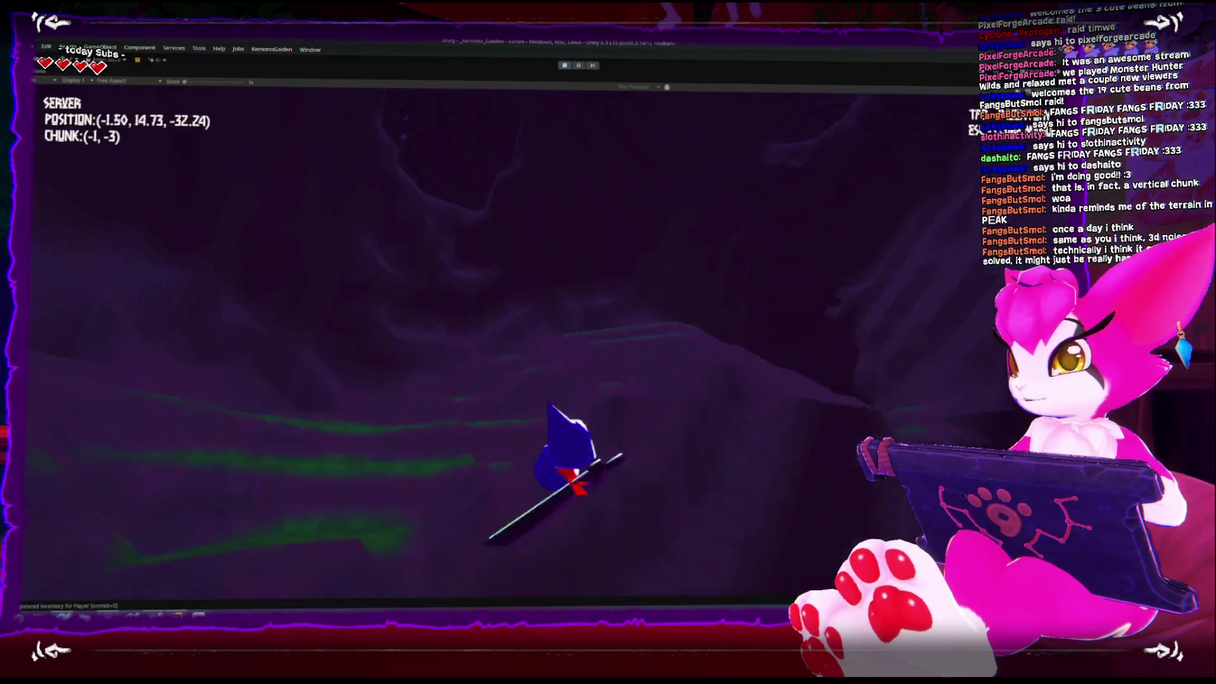
key(w)
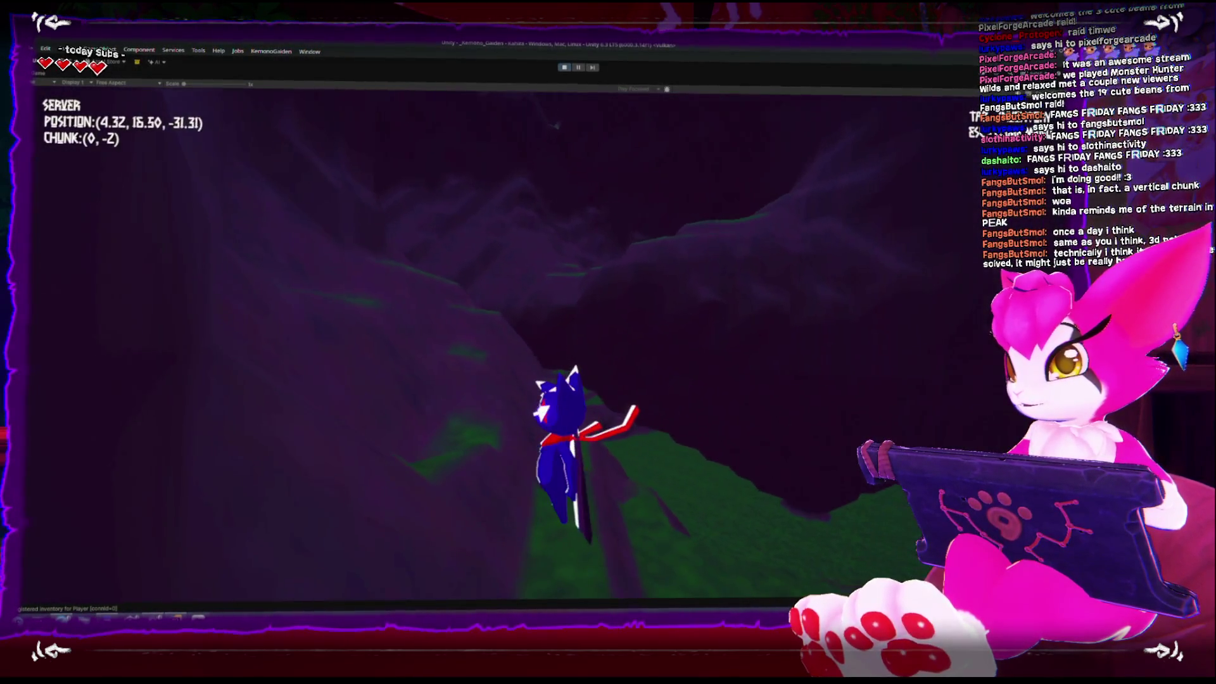
key(w)
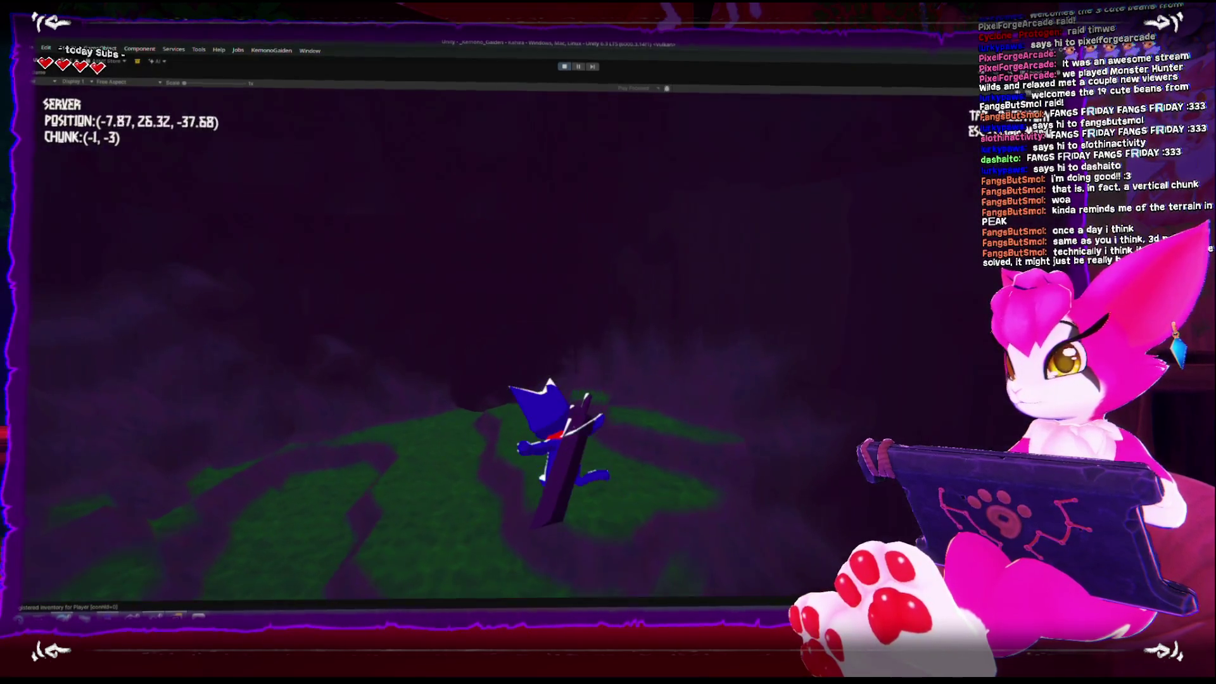
key(w)
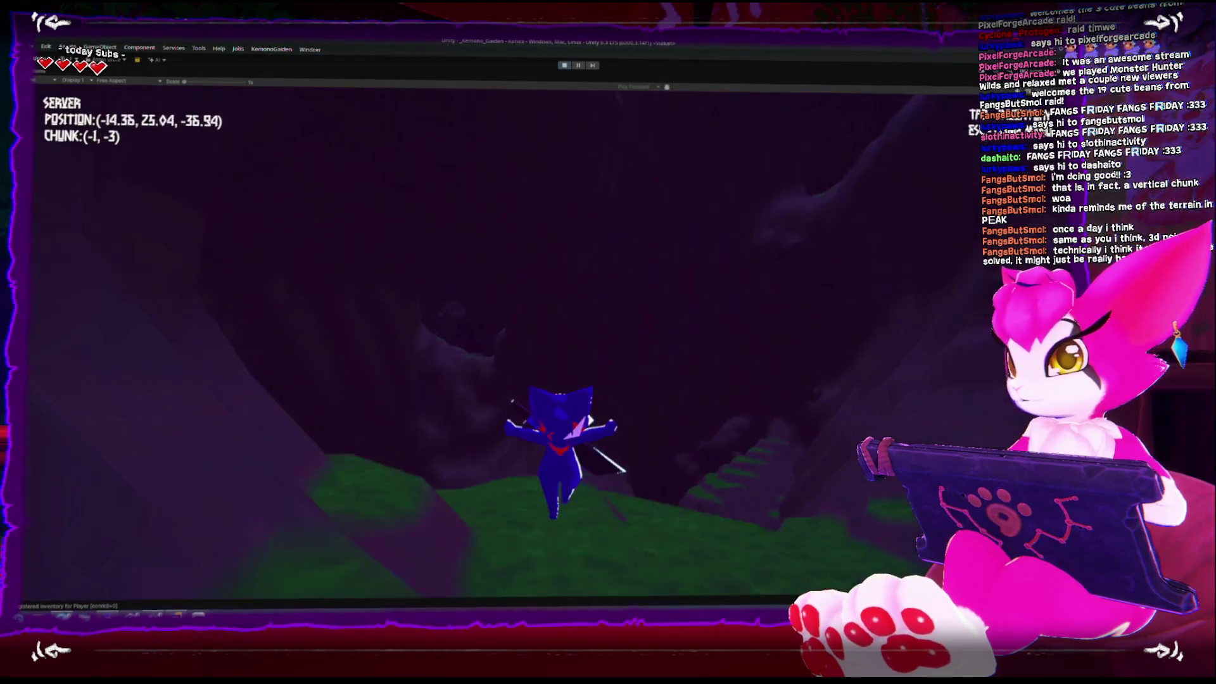
key(w)
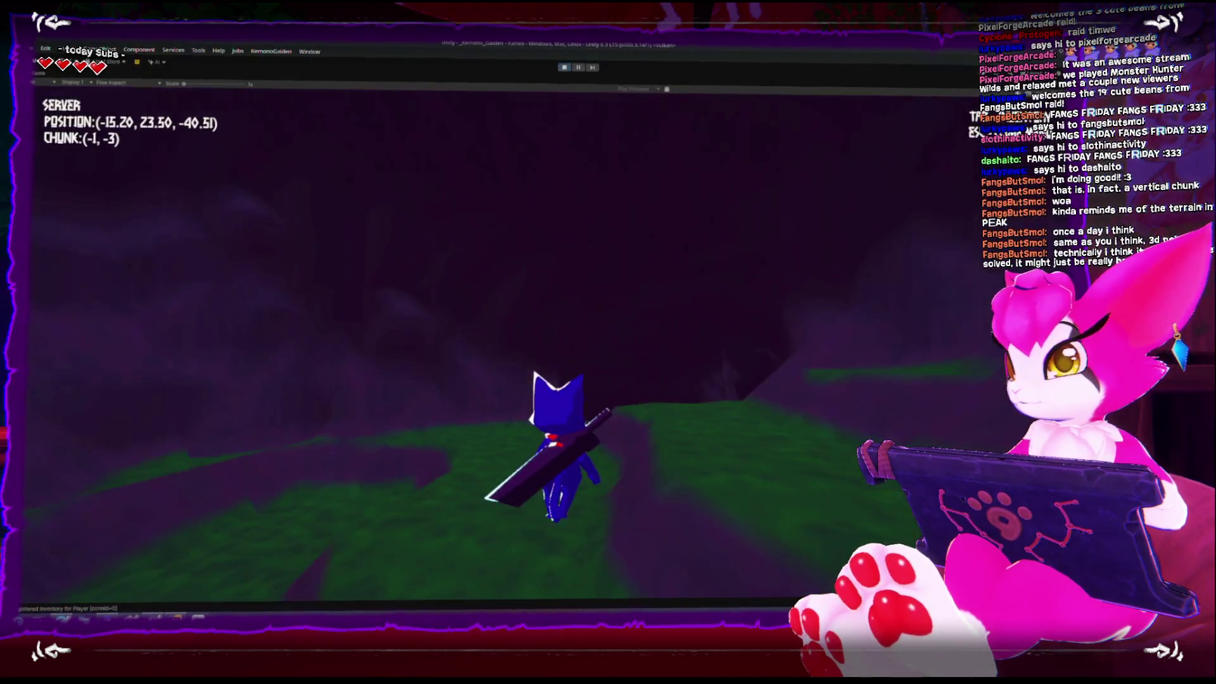
key(w)
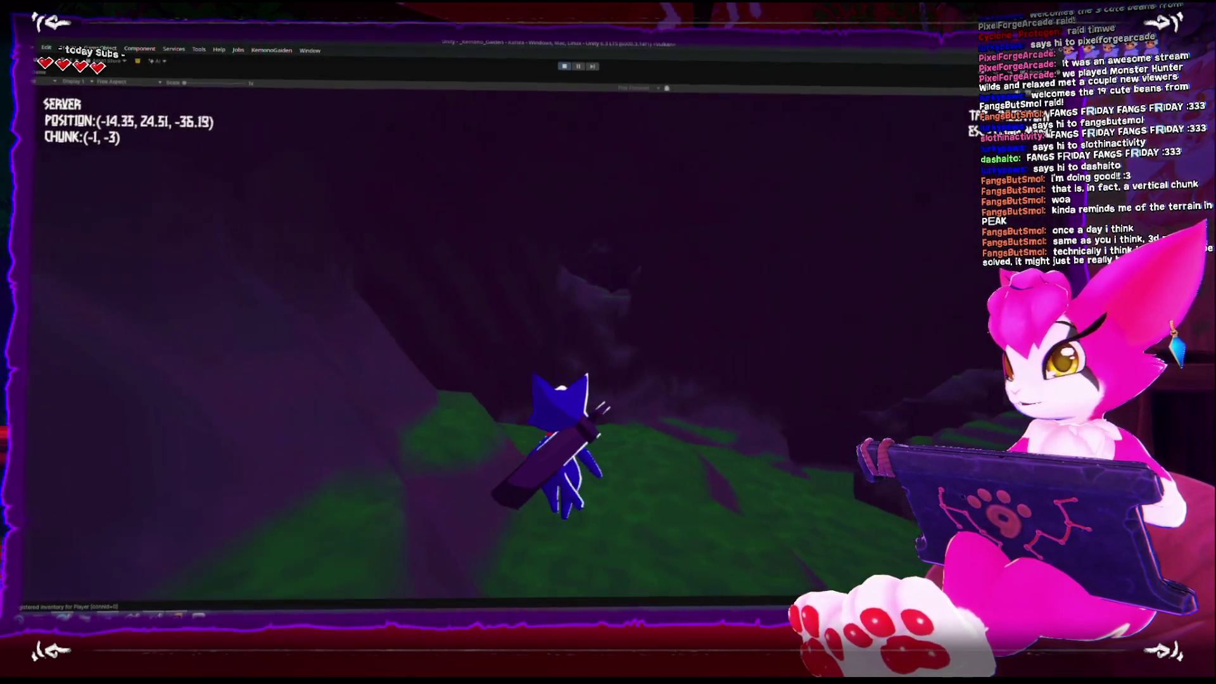
key(w)
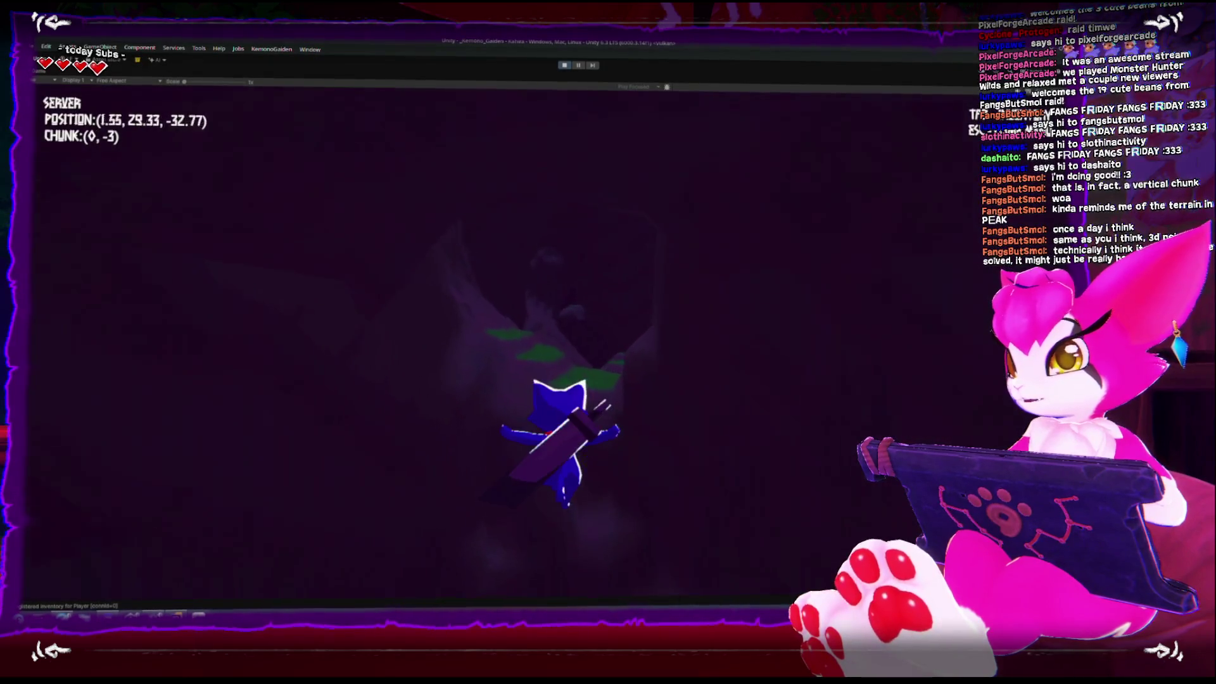
key(w)
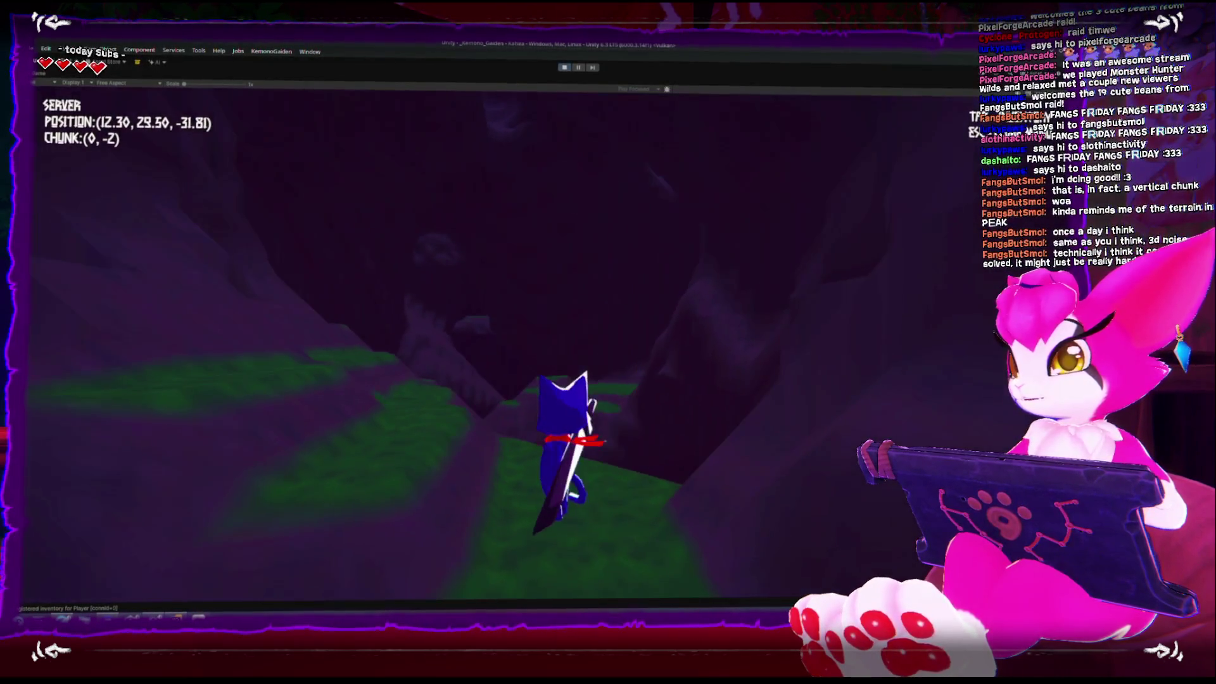
key(Escape)
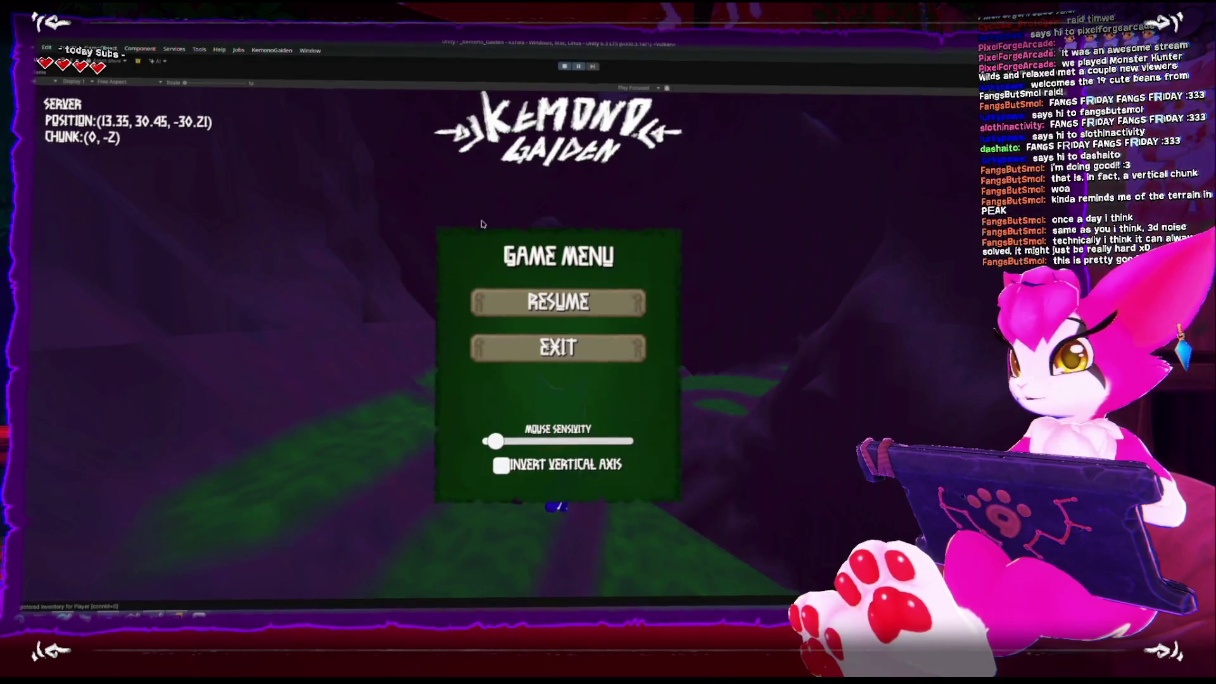
key(shift+space)
Step: Orbit the Scene view around the terrain chunk, then resume the game and glide upward
scroll(358, 283, down, 10)
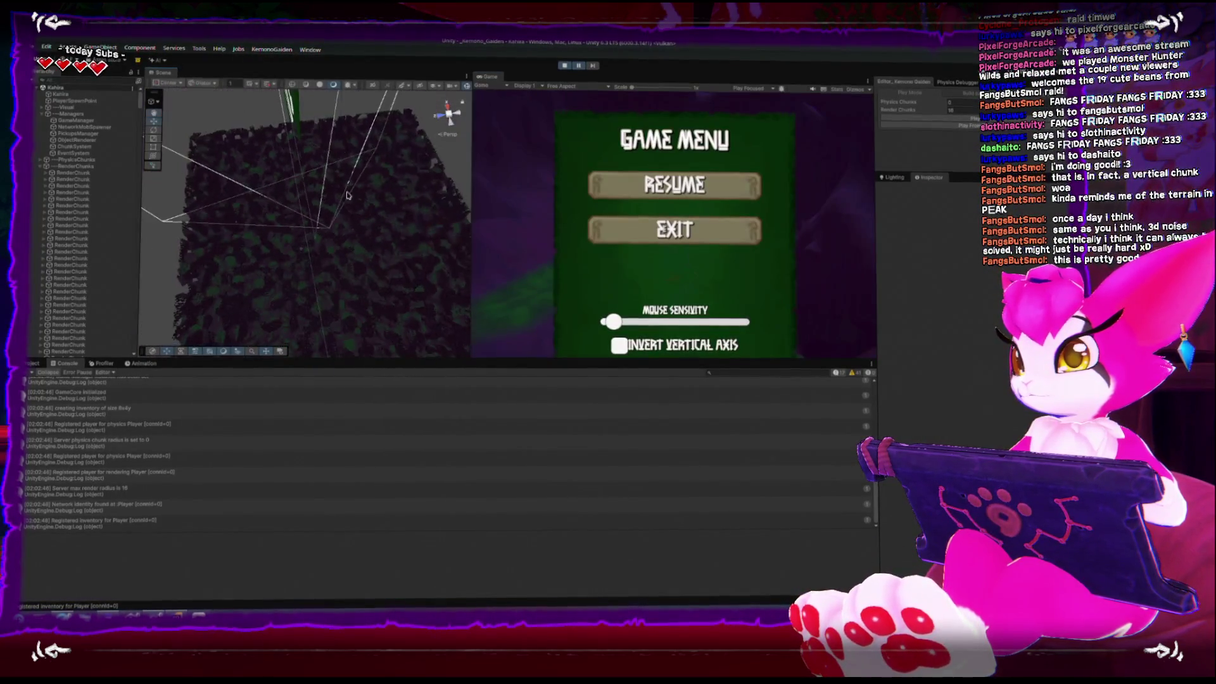
mouse_move(363, 172)
mouse_down()
mouse_move(347, 217)
mouse_move(379, 165)
mouse_move(346, 105)
mouse_up()
scroll(374, 207, up, 5)
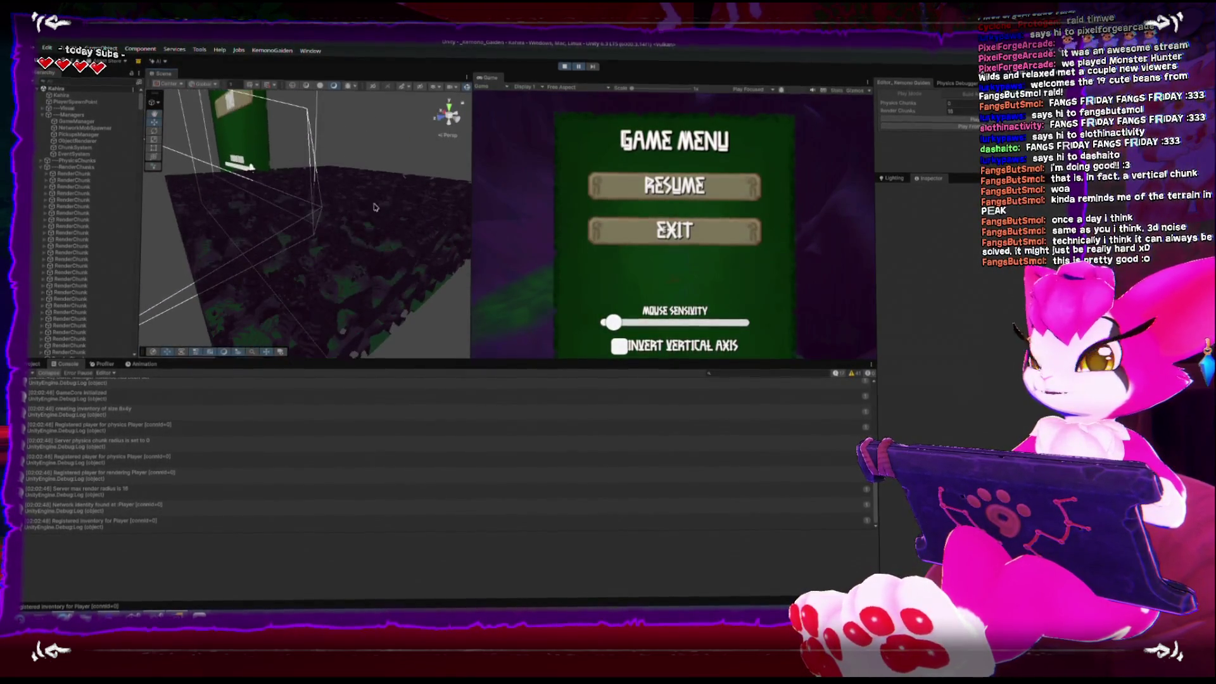
click(580, 67)
mouse_move(376, 172)
mouse_down()
mouse_move(361, 222)
mouse_move(353, 198)
mouse_move(347, 264)
mouse_move(340, 217)
mouse_up()
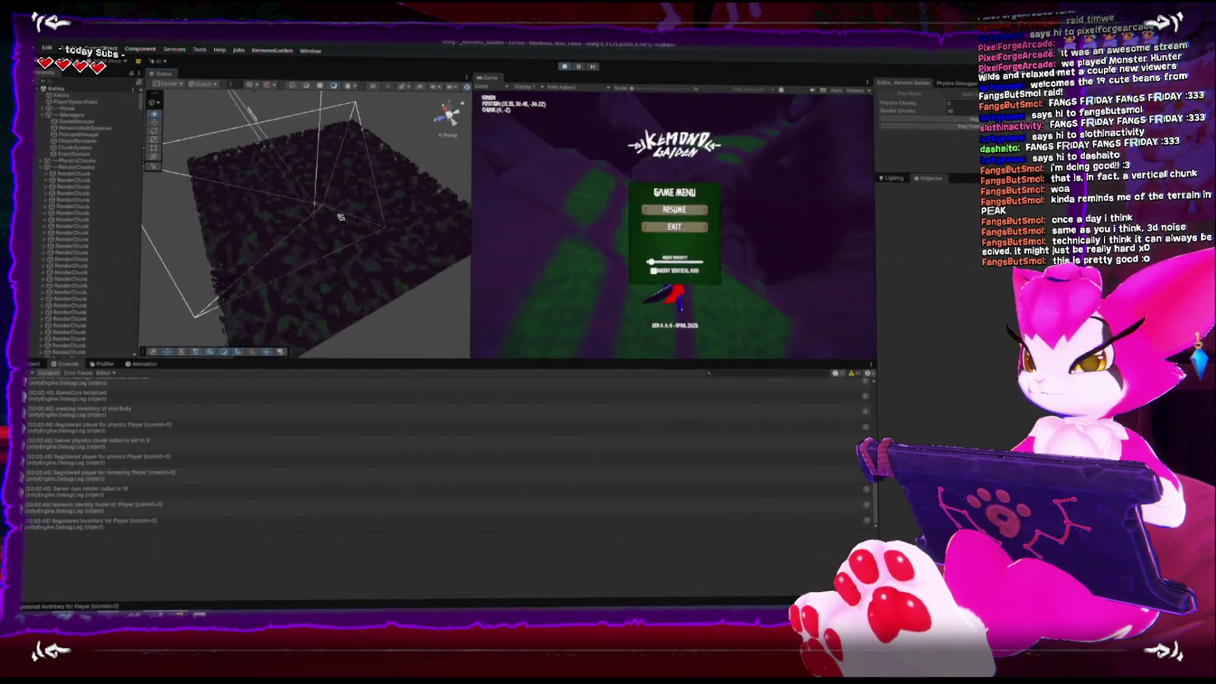
click(674, 209)
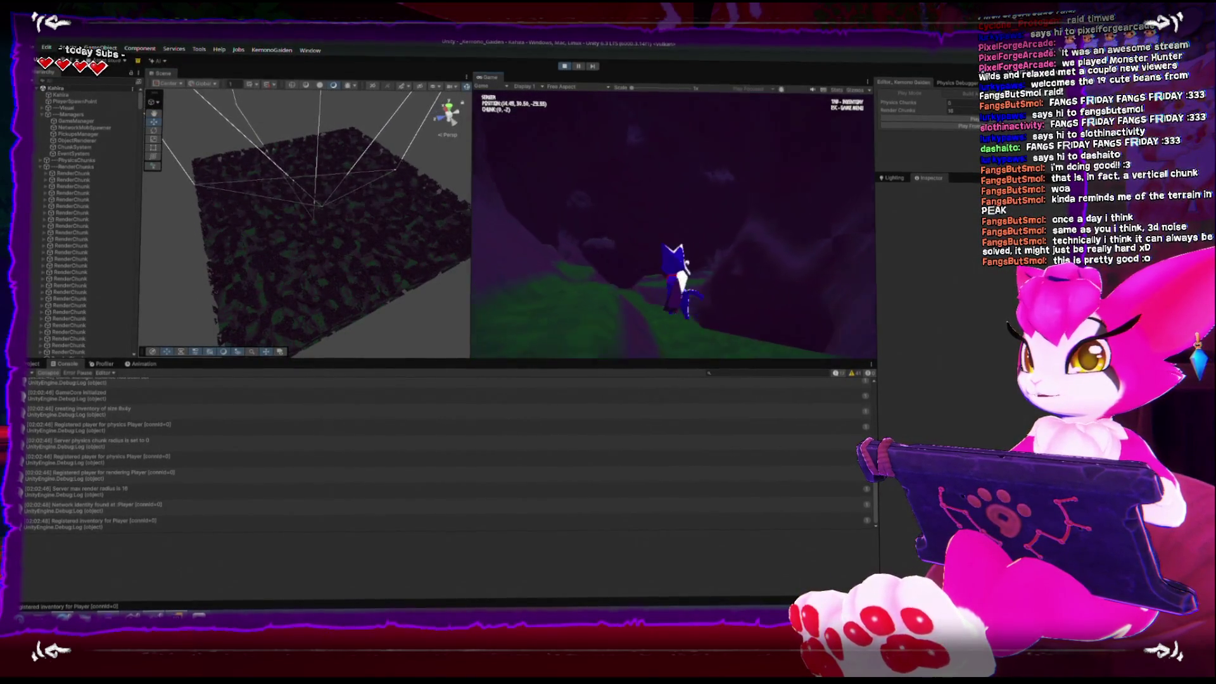
key(space)
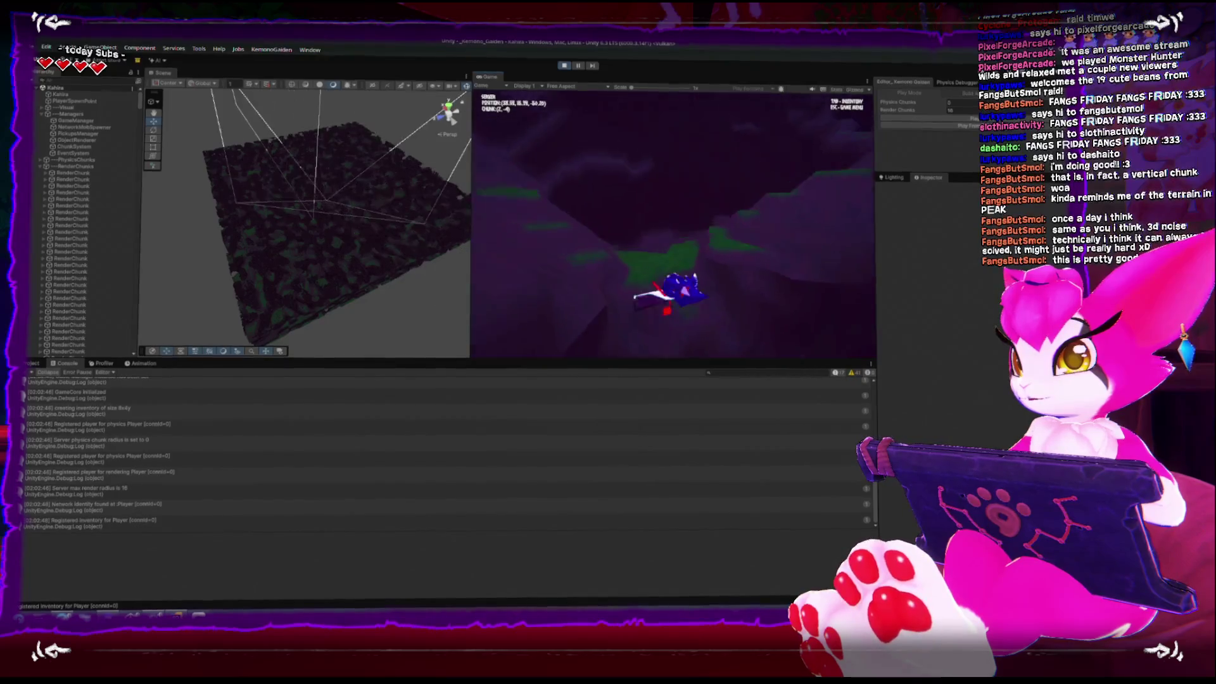
key(Escape)
Step: Walk the character up the hill into new chunks and land on the terrain
mouse_move(266, 231)
mouse_down()
mouse_move(276, 207)
mouse_move(280, 271)
mouse_move(280, 132)
mouse_move(281, 198)
mouse_up()
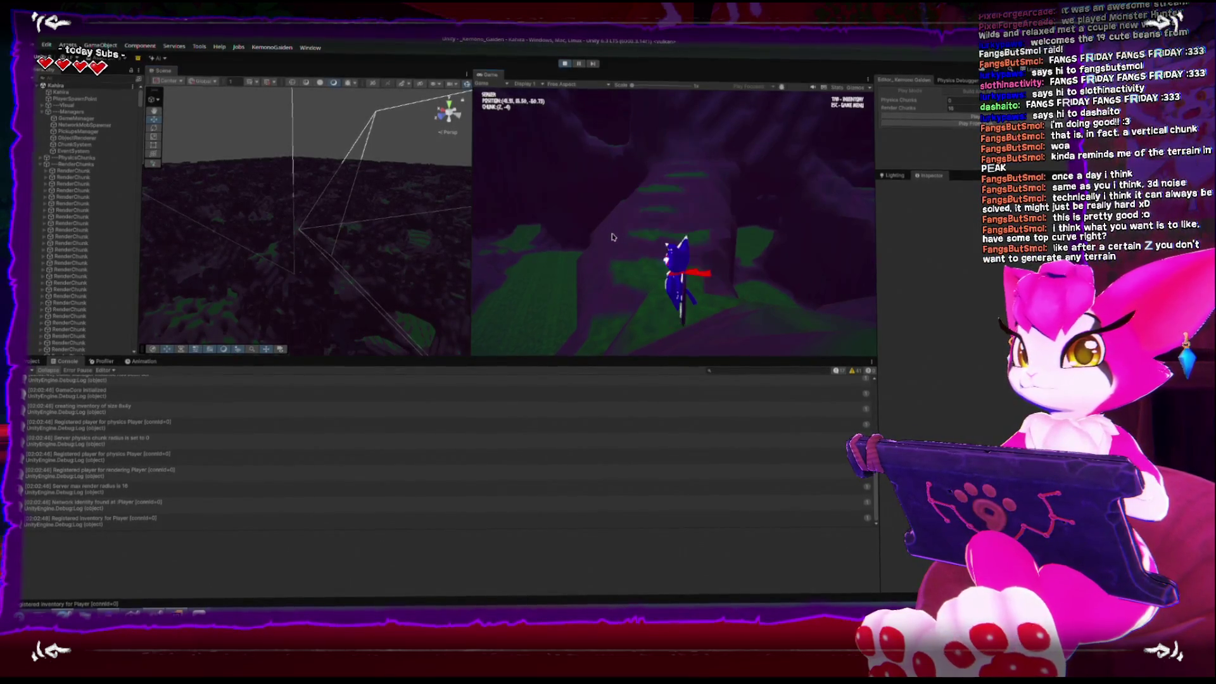
key(w)
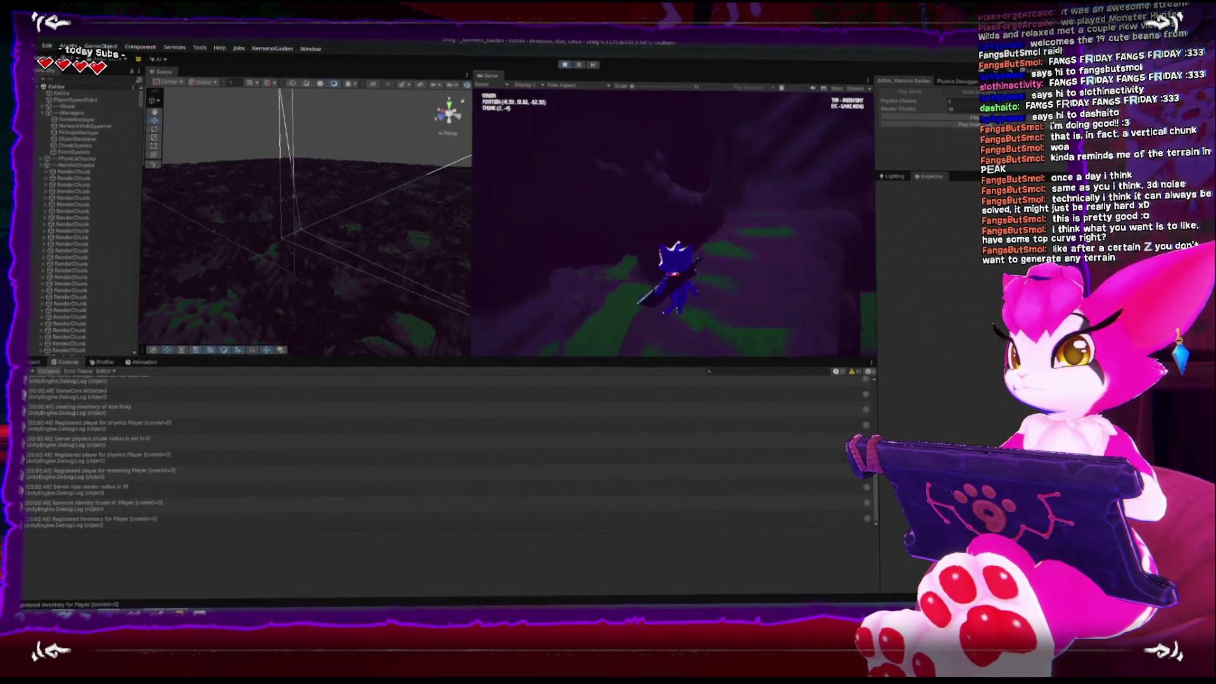
key(w)
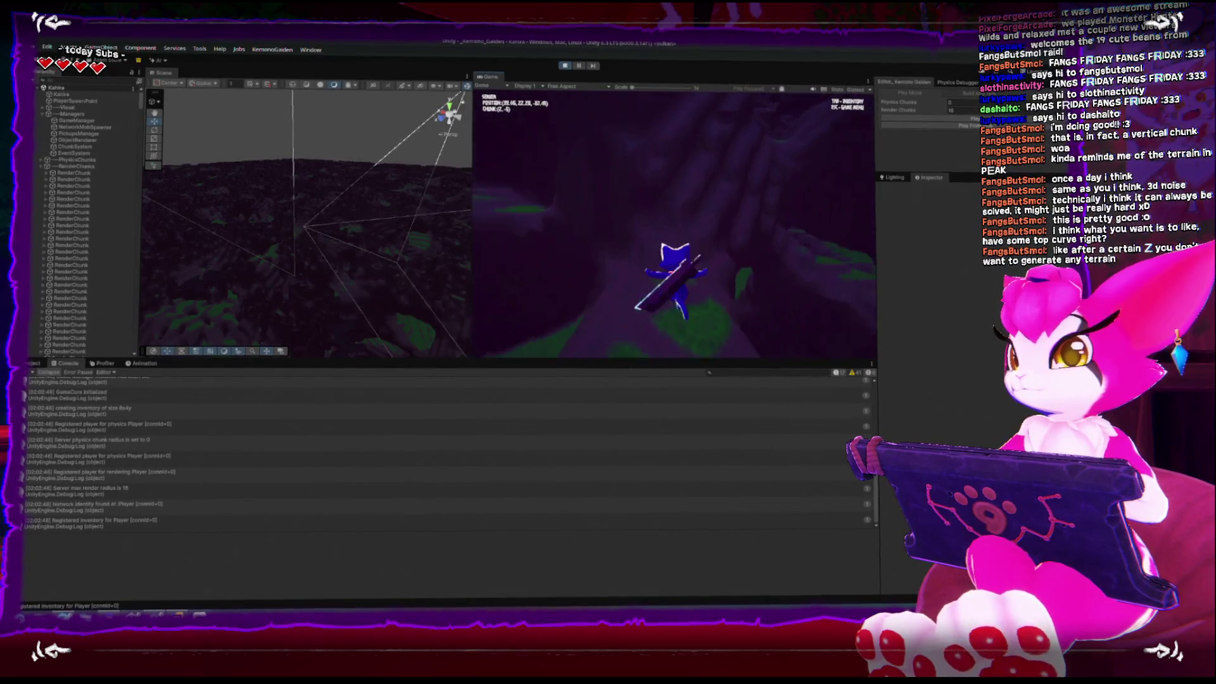
key(w)
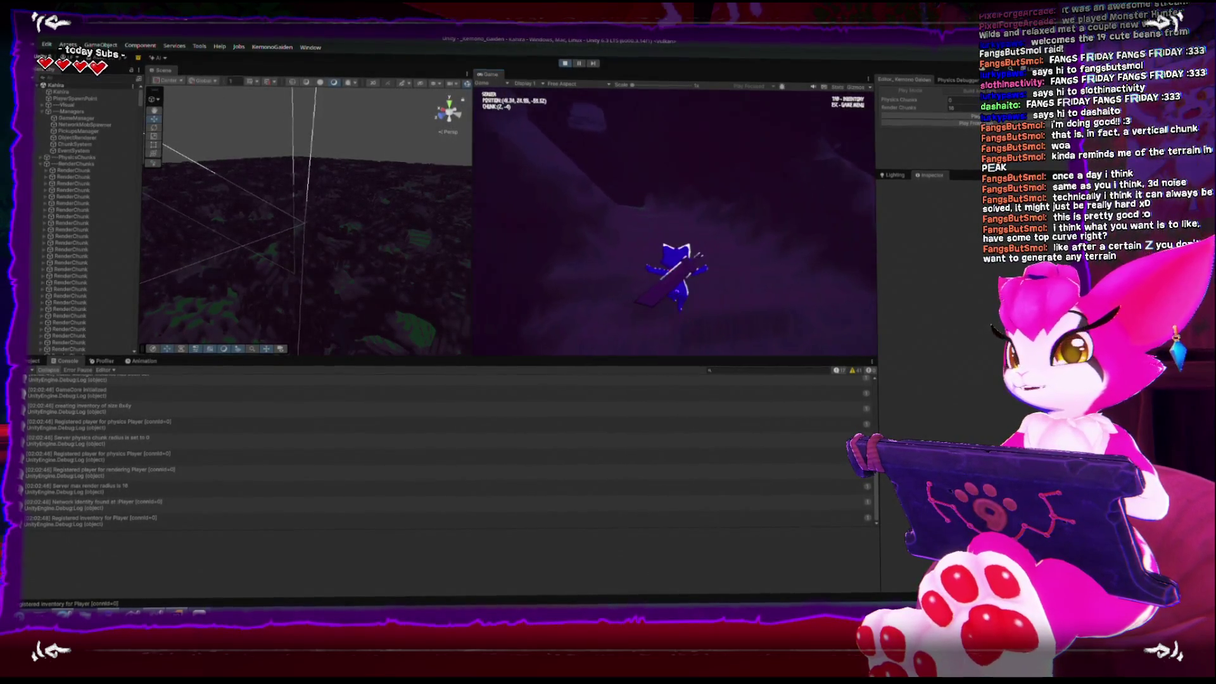
key(w)
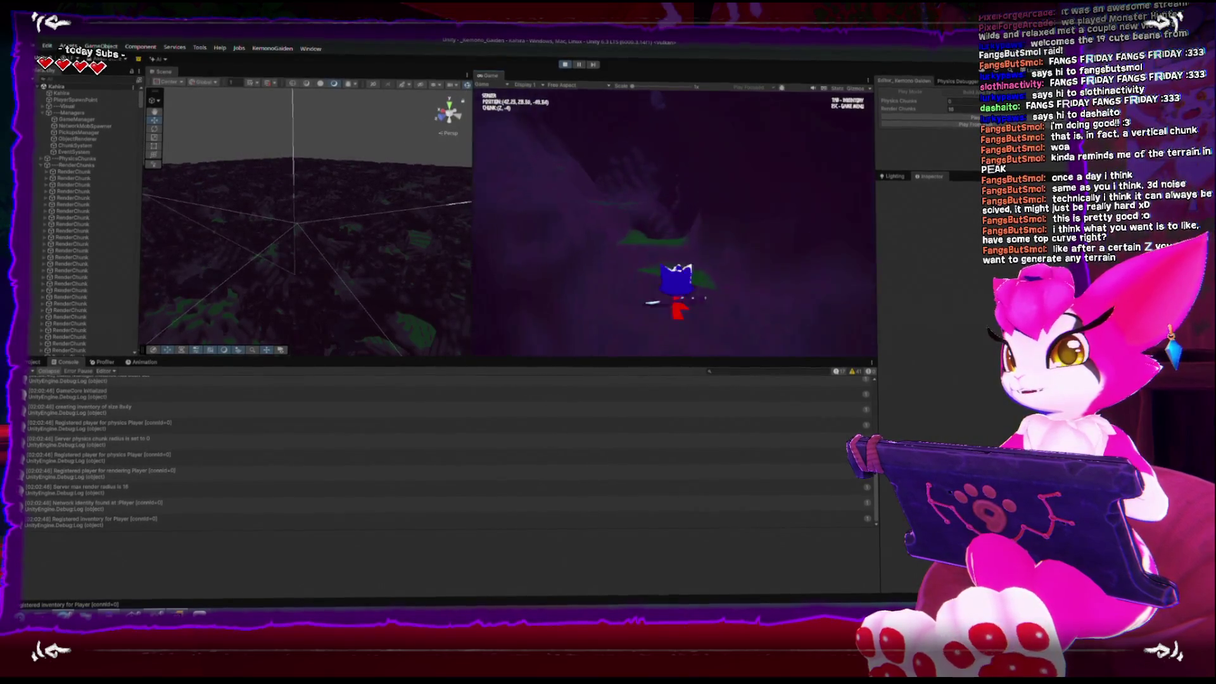
key(w)
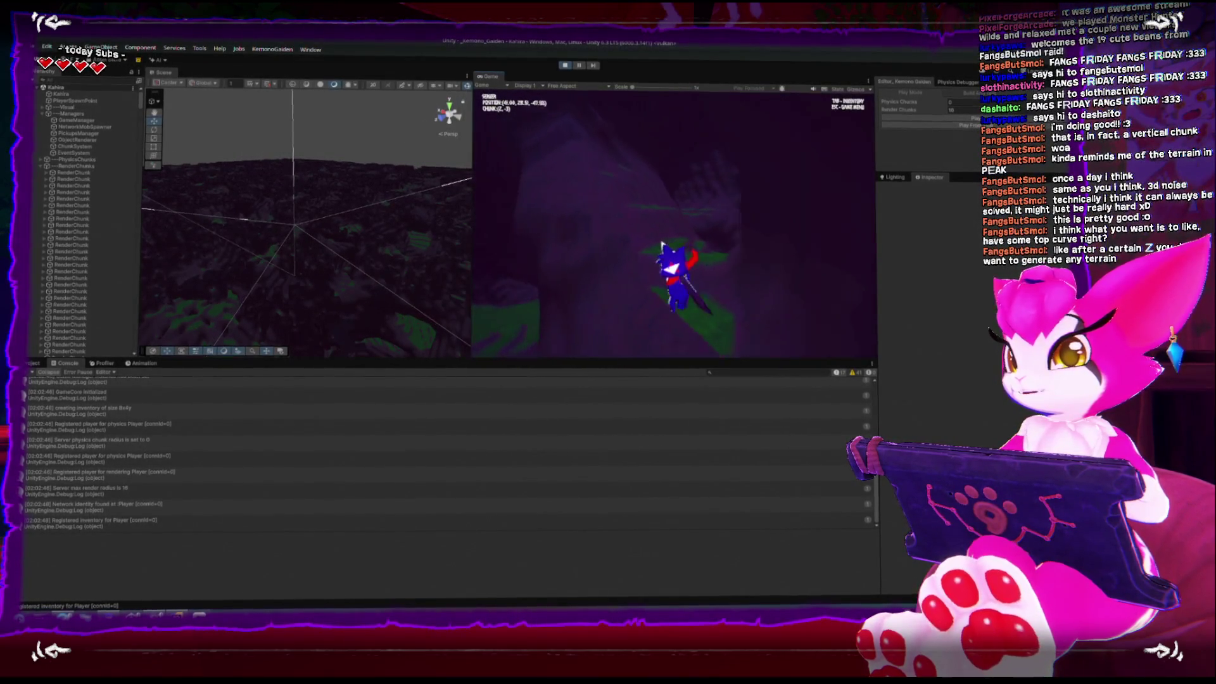
key(w)
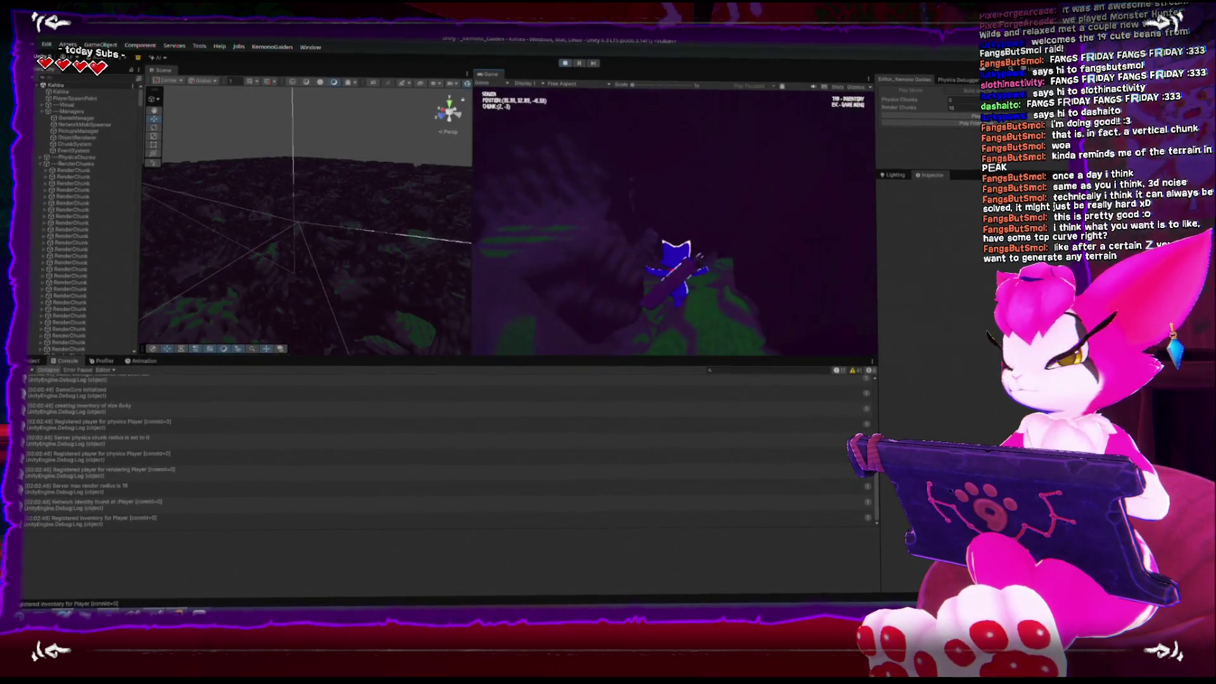
key(w)
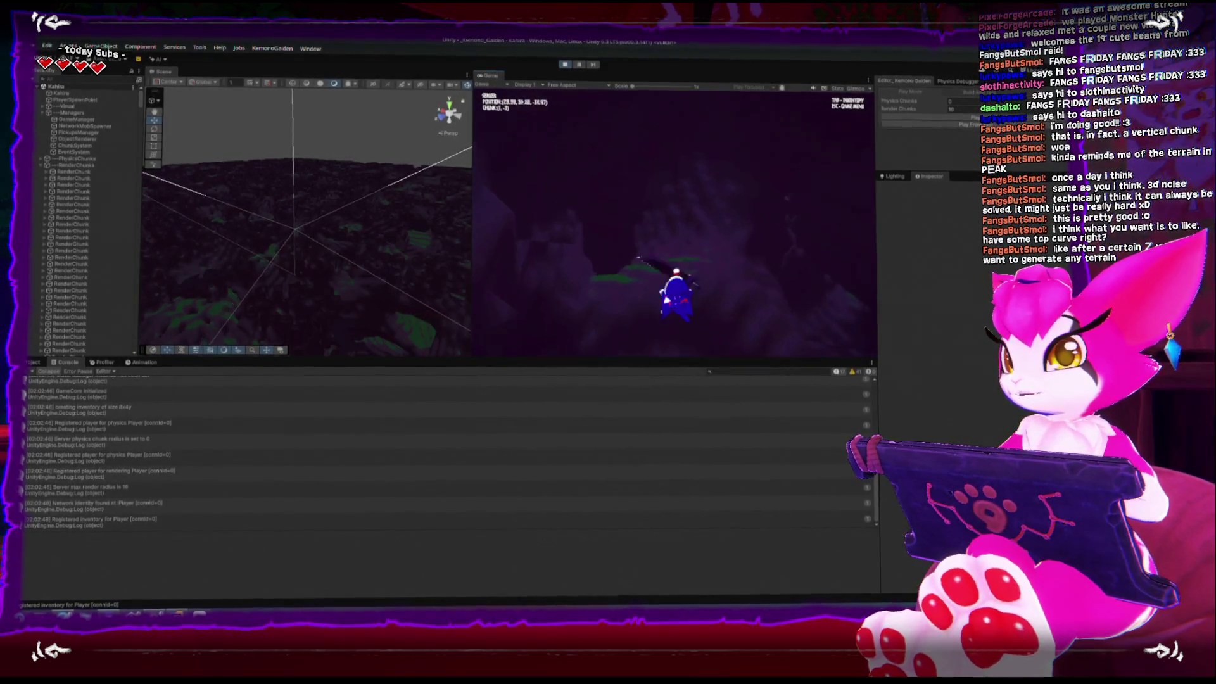
key(w)
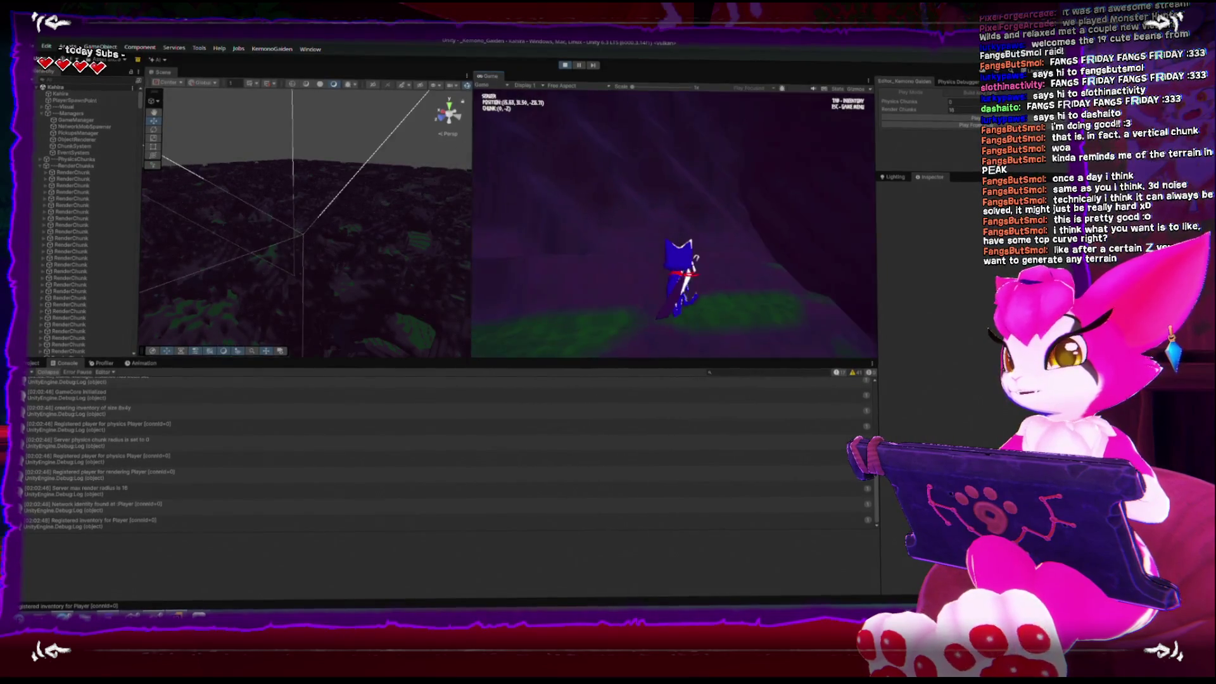
key(w)
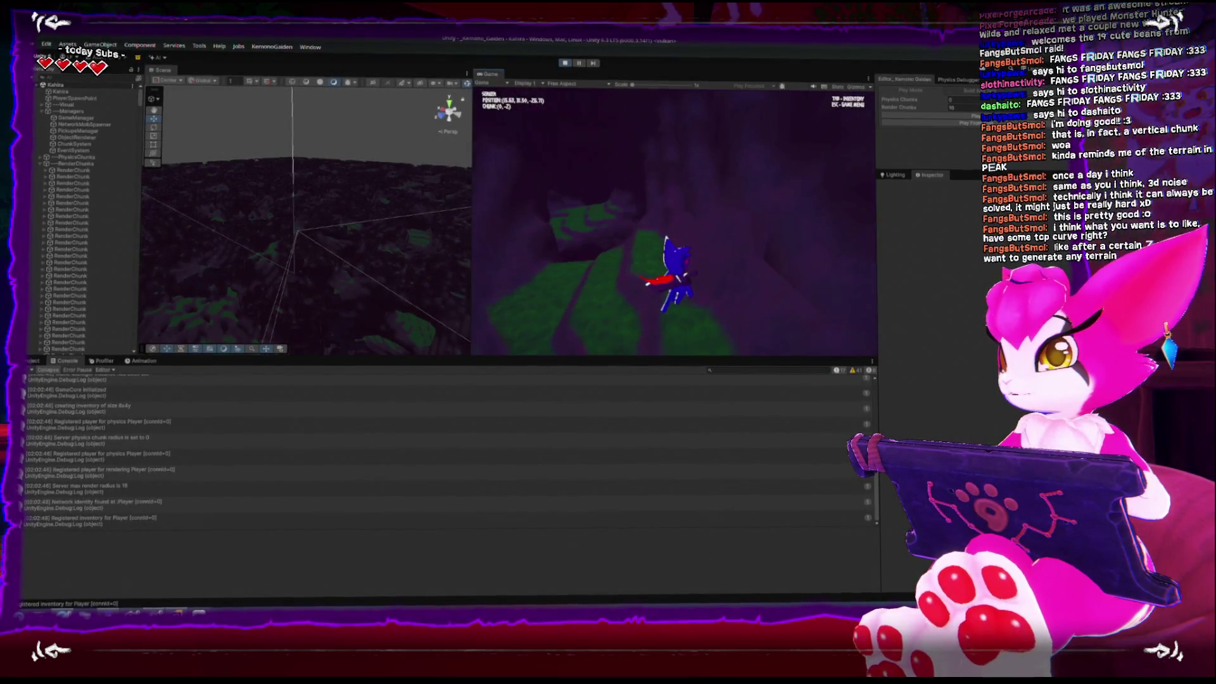
key(w)
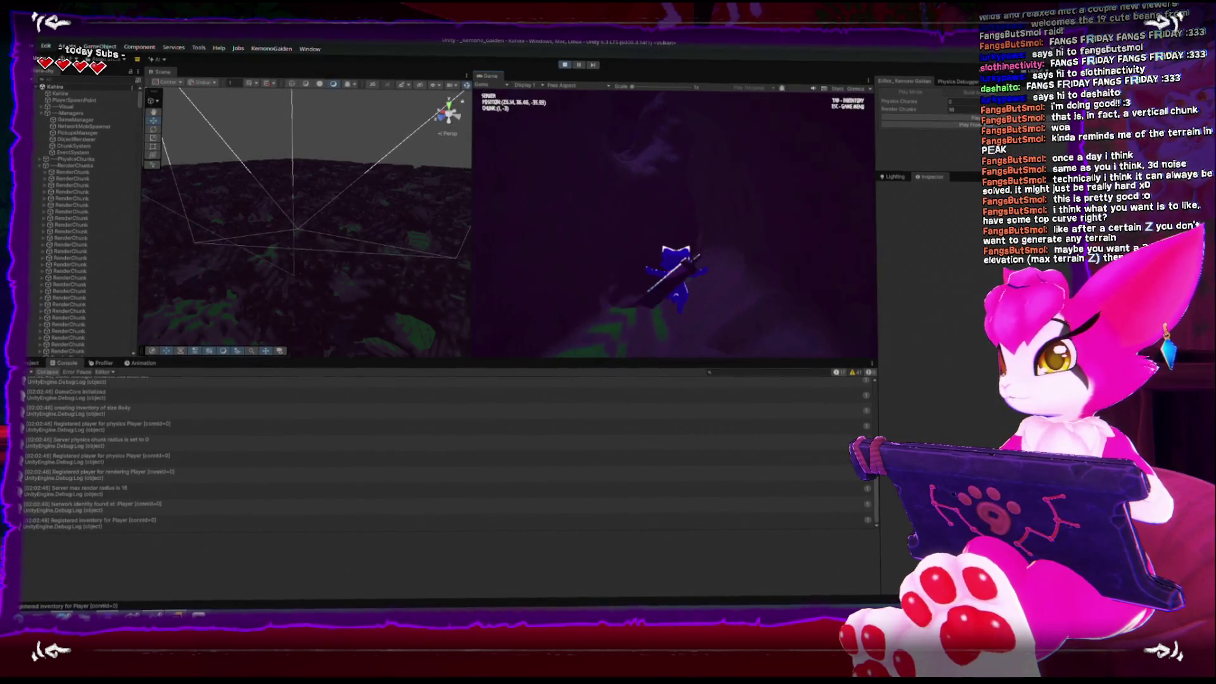
key(w)
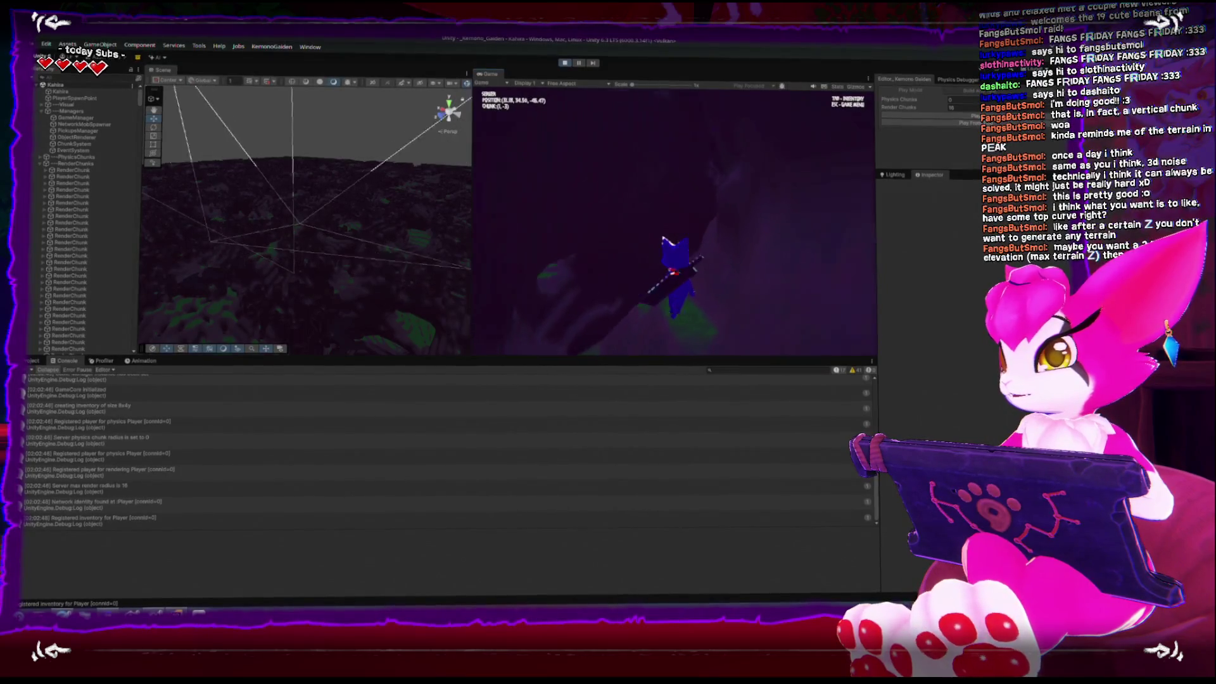
Step: Fly from chunk 1,-5 through 0,-4, 0,-3 and -1,-3 to -1,-2, then drop down
key(w)
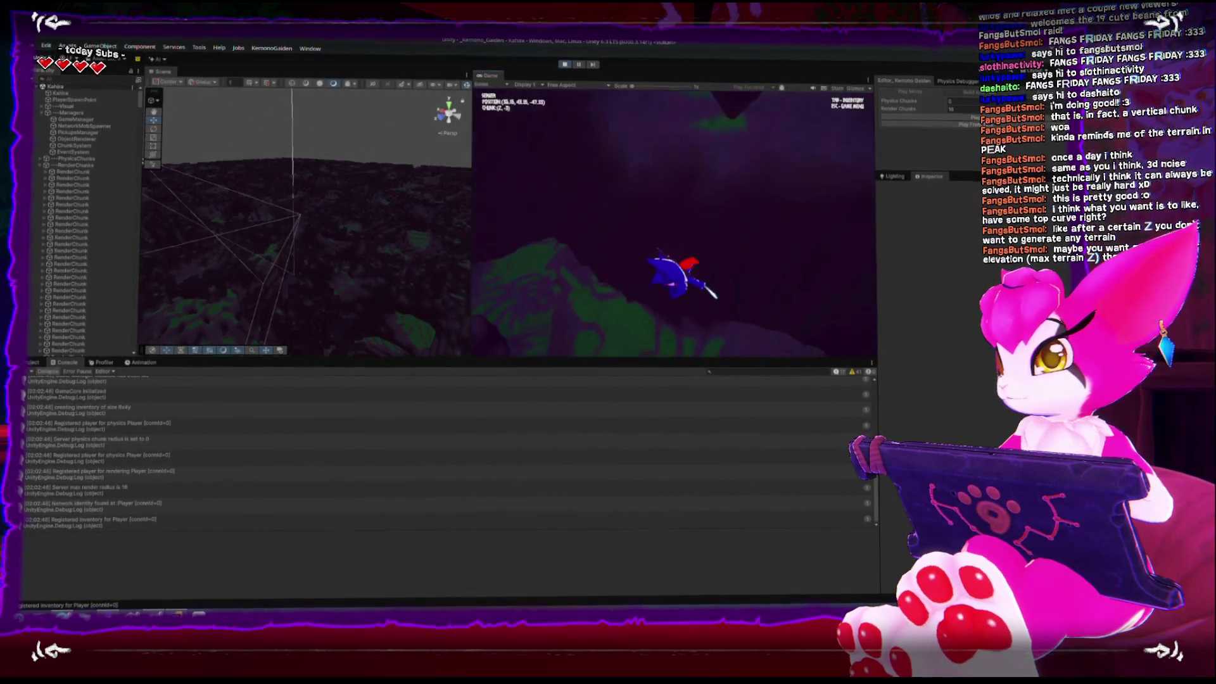
key(w)
key(w)
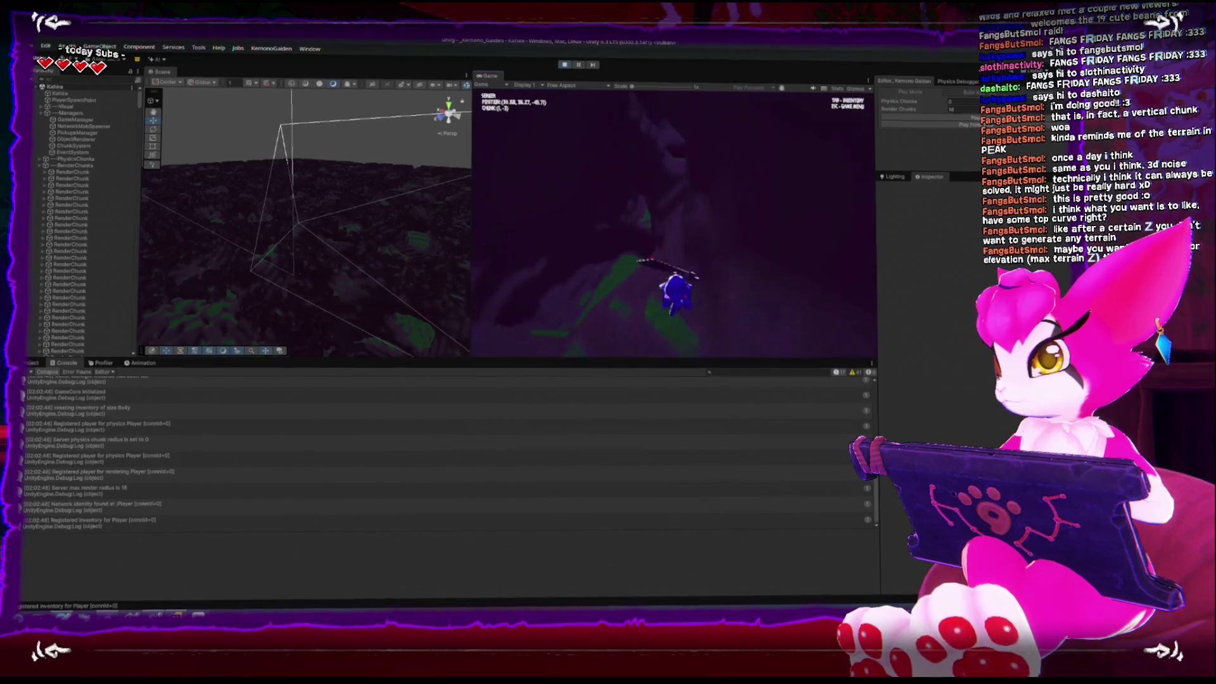
key(w)
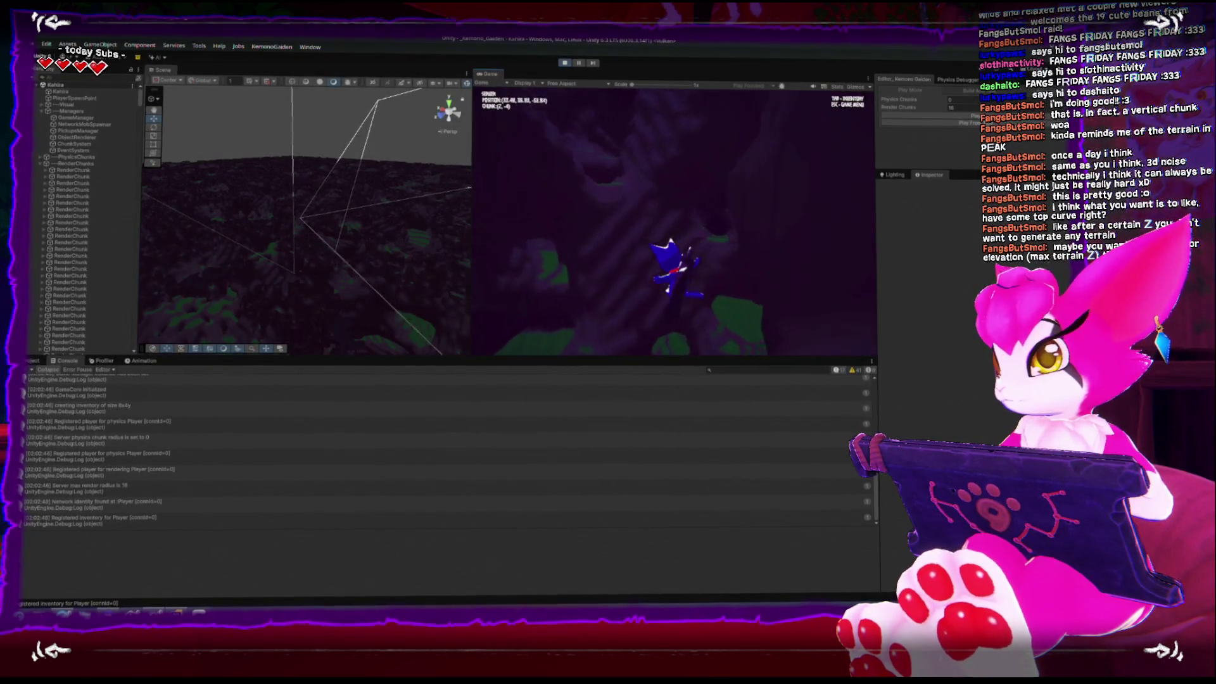
key(w)
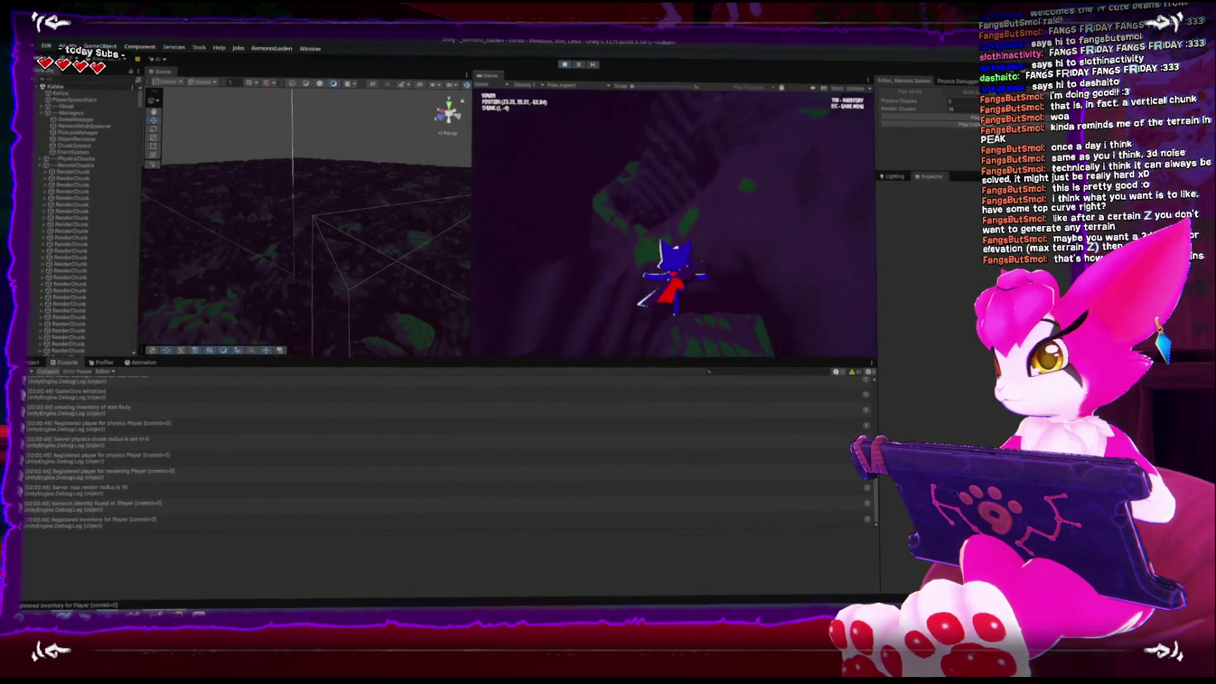
key(w)
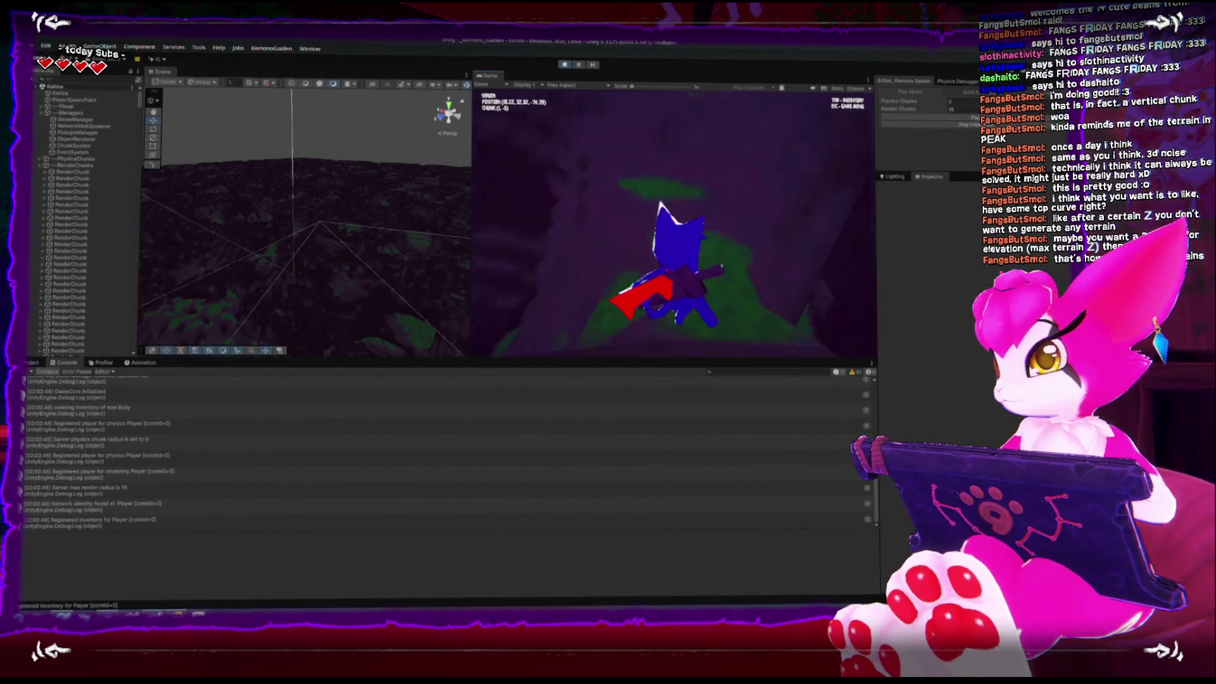
key(w)
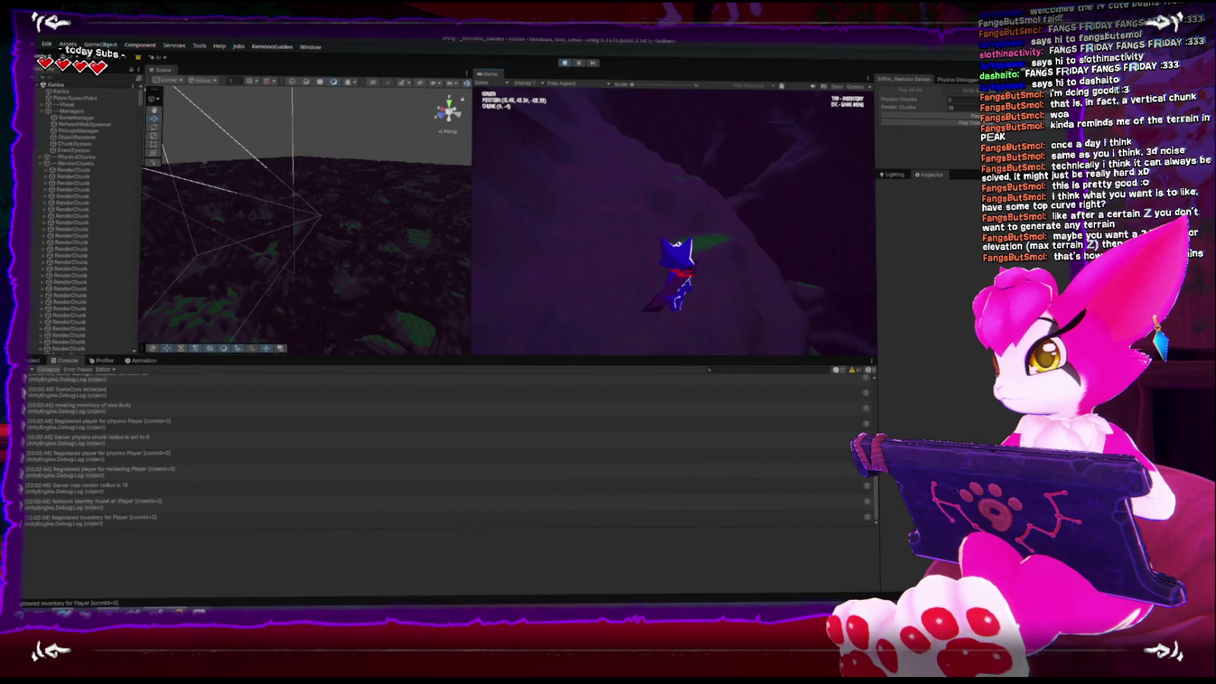
key(w)
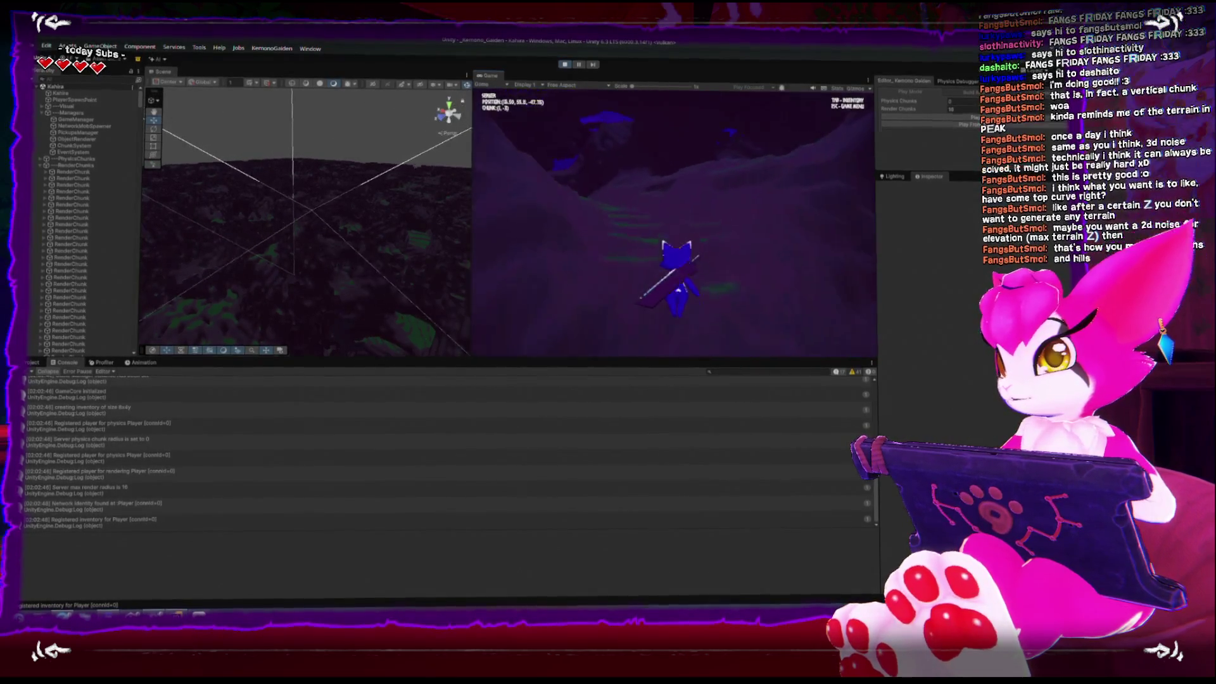
key(w)
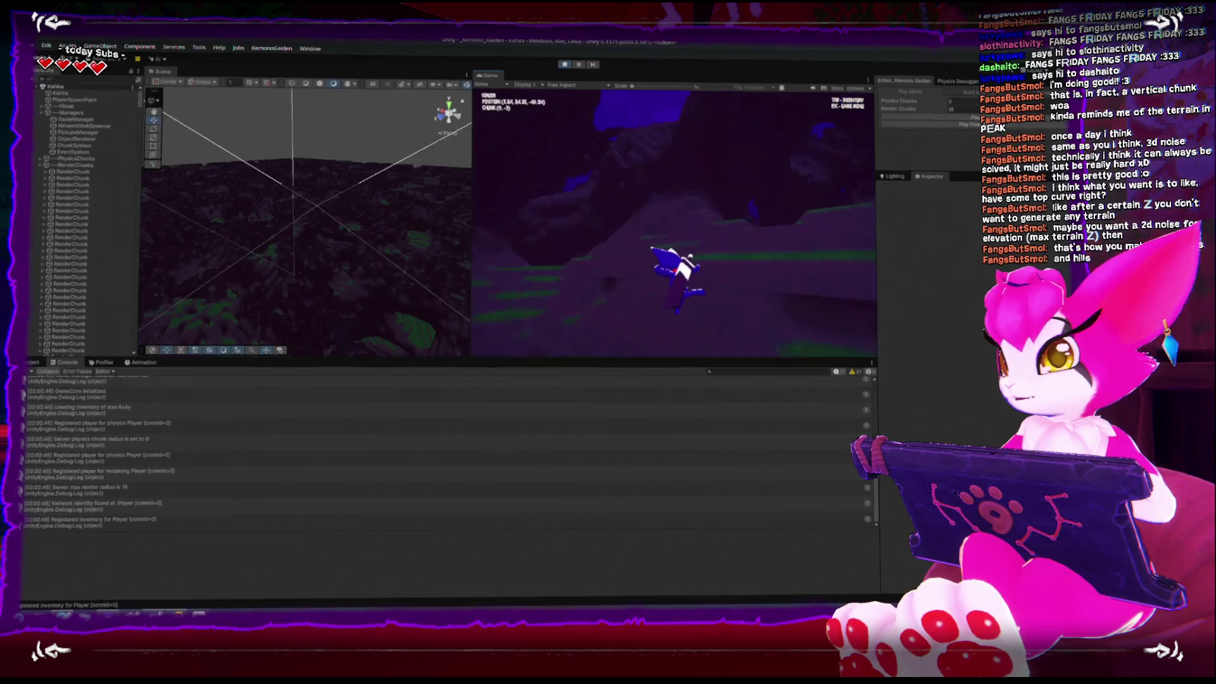
key(w)
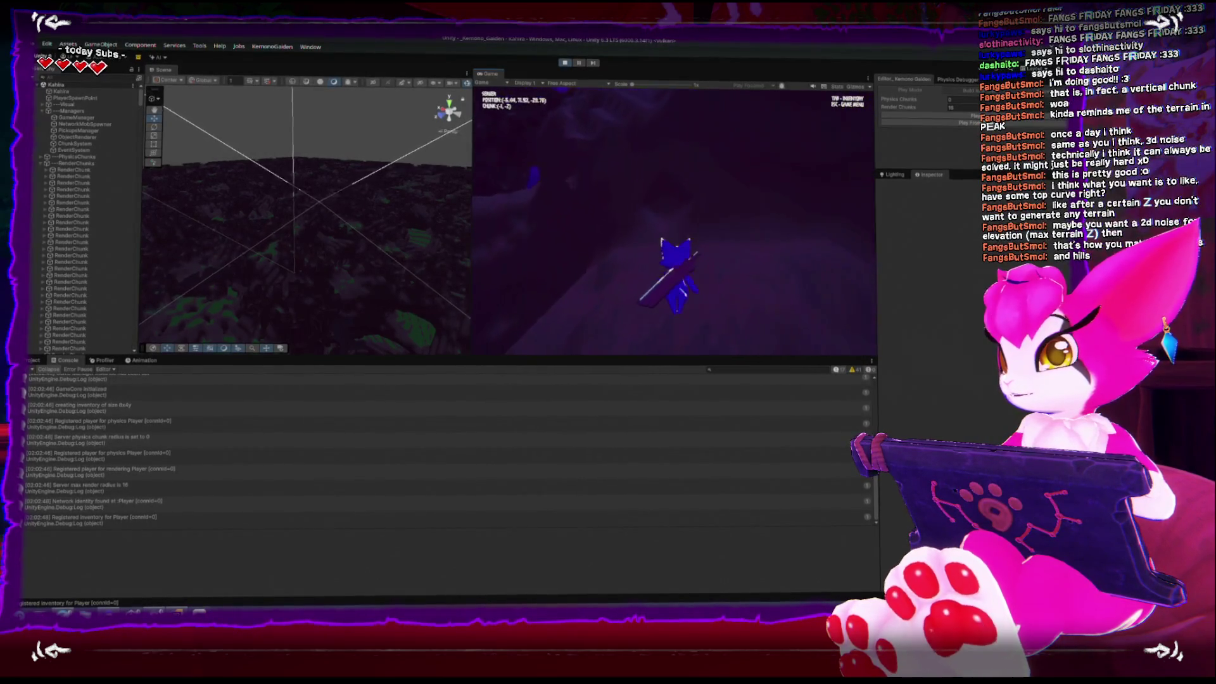
key(w)
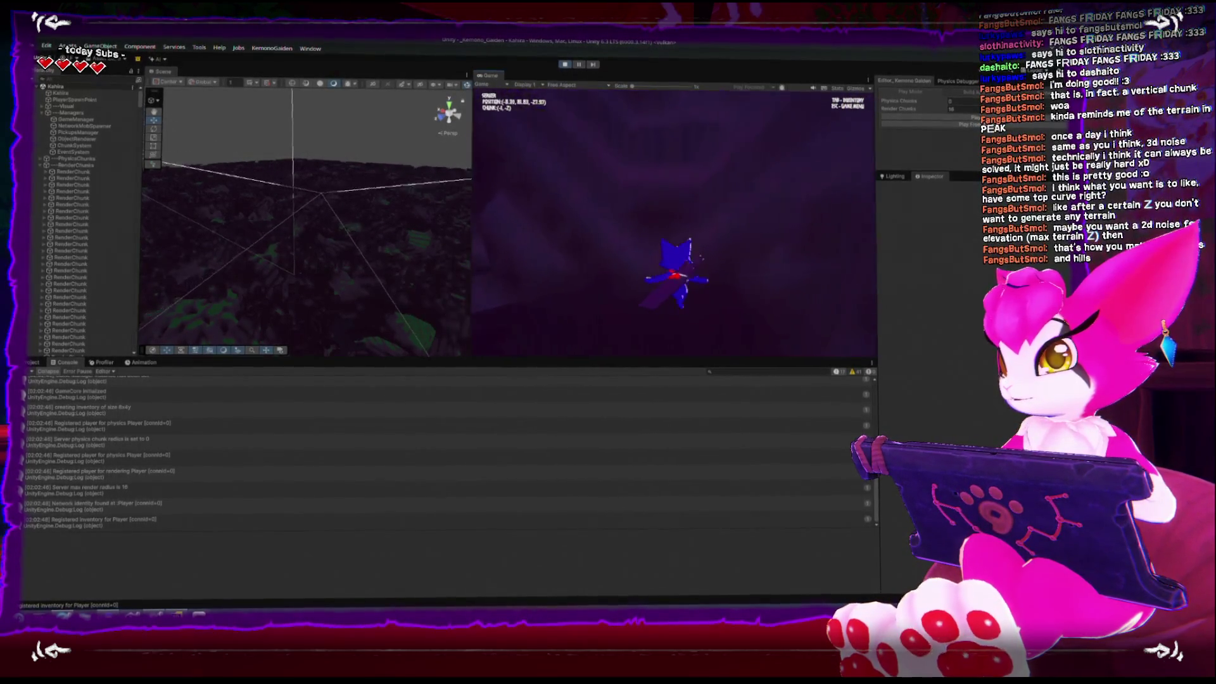
key(w)
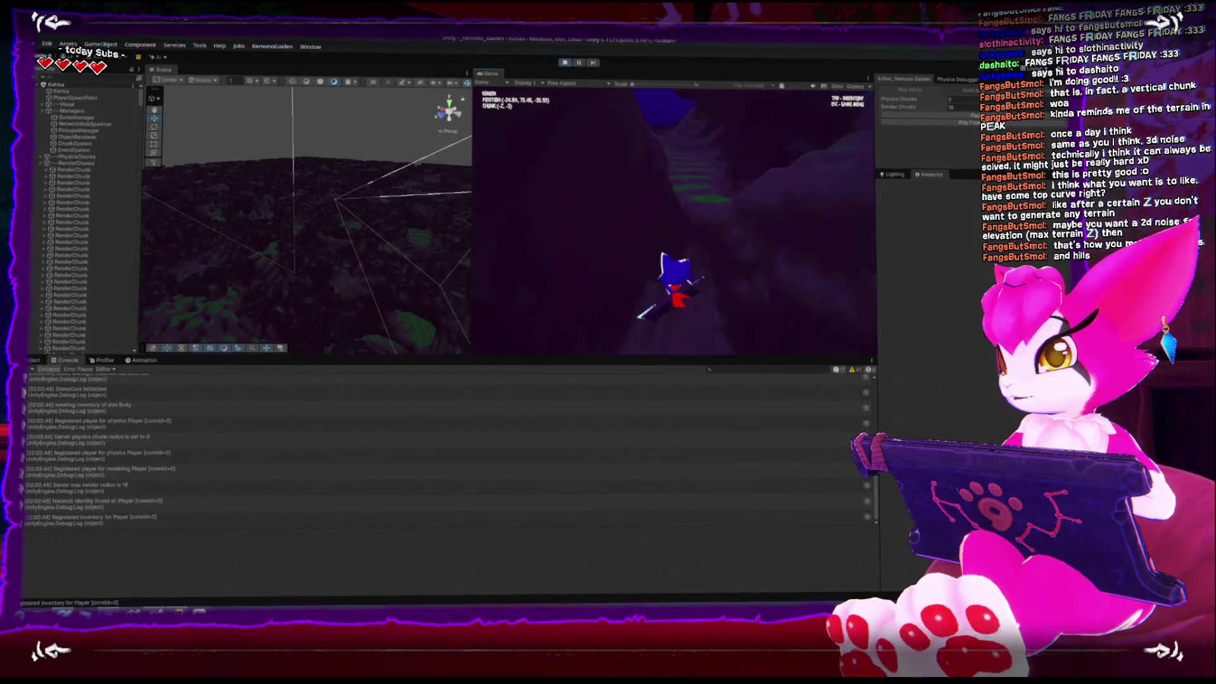
key(w)
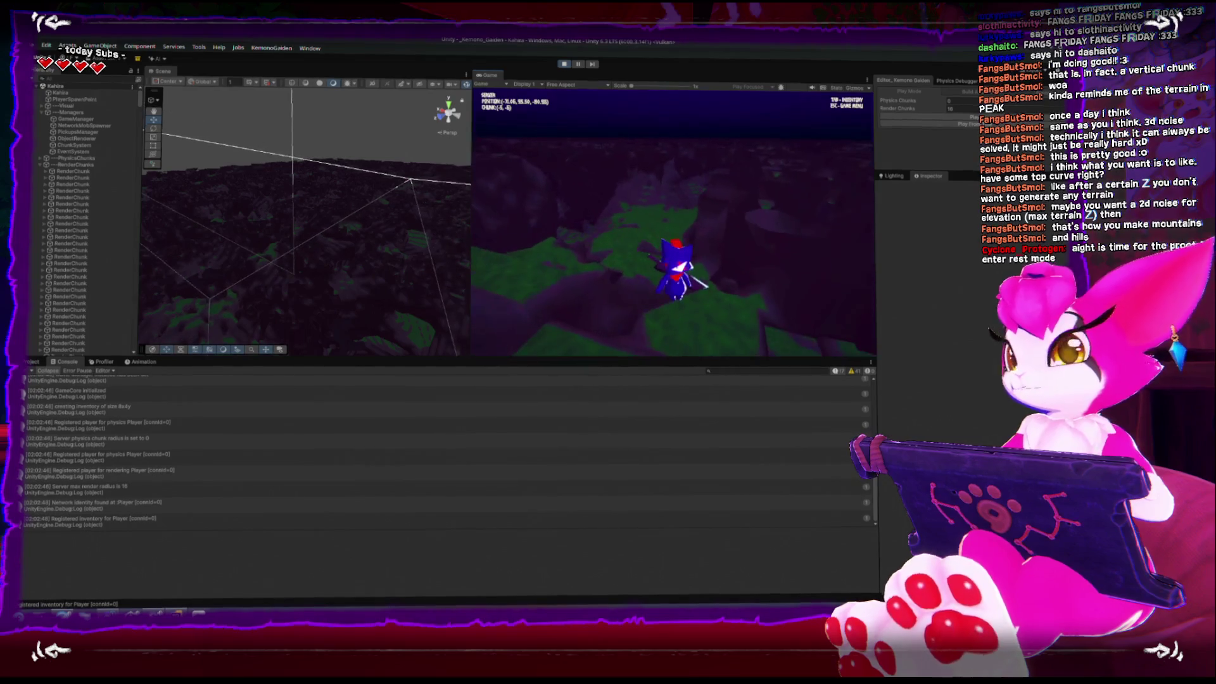
key(Escape)
mouse_move(332, 195)
mouse_down()
mouse_move(447, 114)
mouse_move(291, 275)
mouse_move(267, 245)
mouse_move(285, 190)
mouse_up()
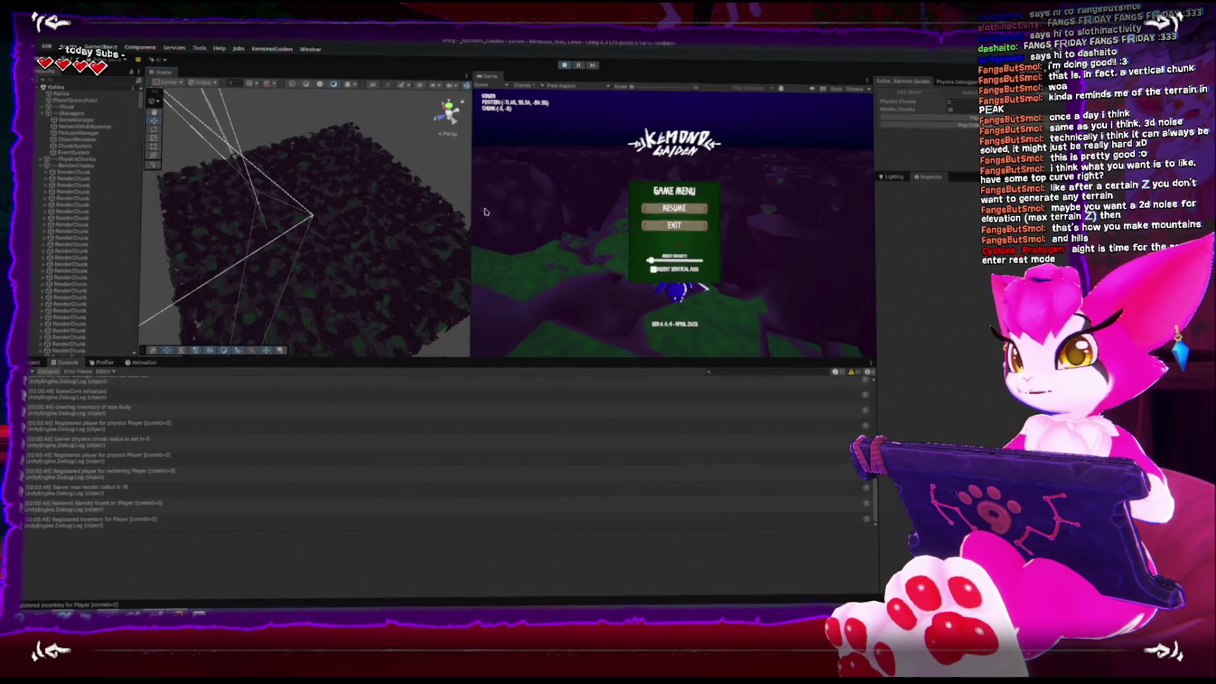
Step: Resume the game, walk and swing the weapon into another chunk, then reopen the Game Menu
click(673, 208)
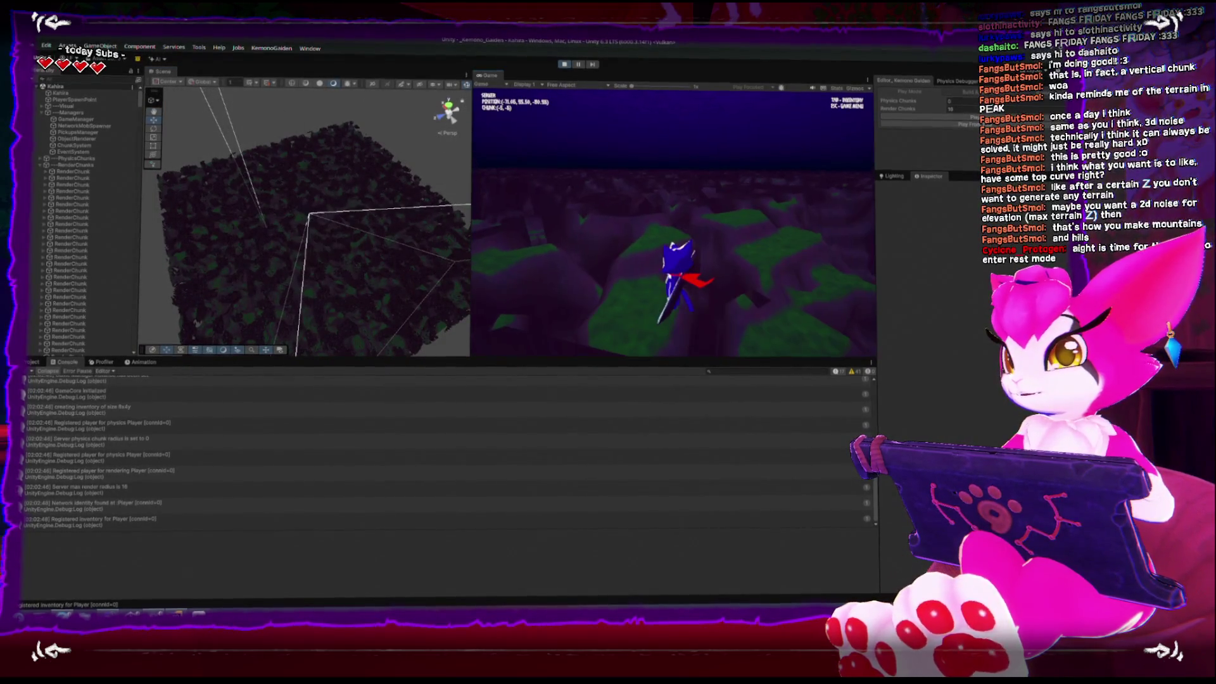
key(w)
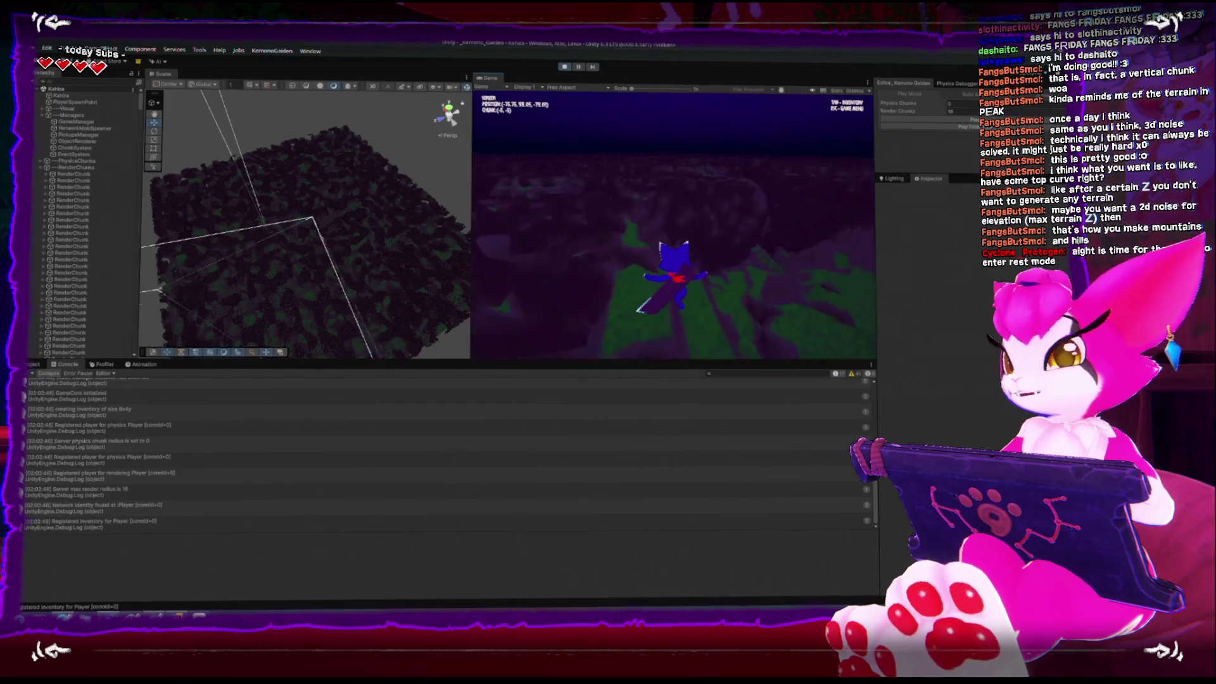
key(w)
key(w)
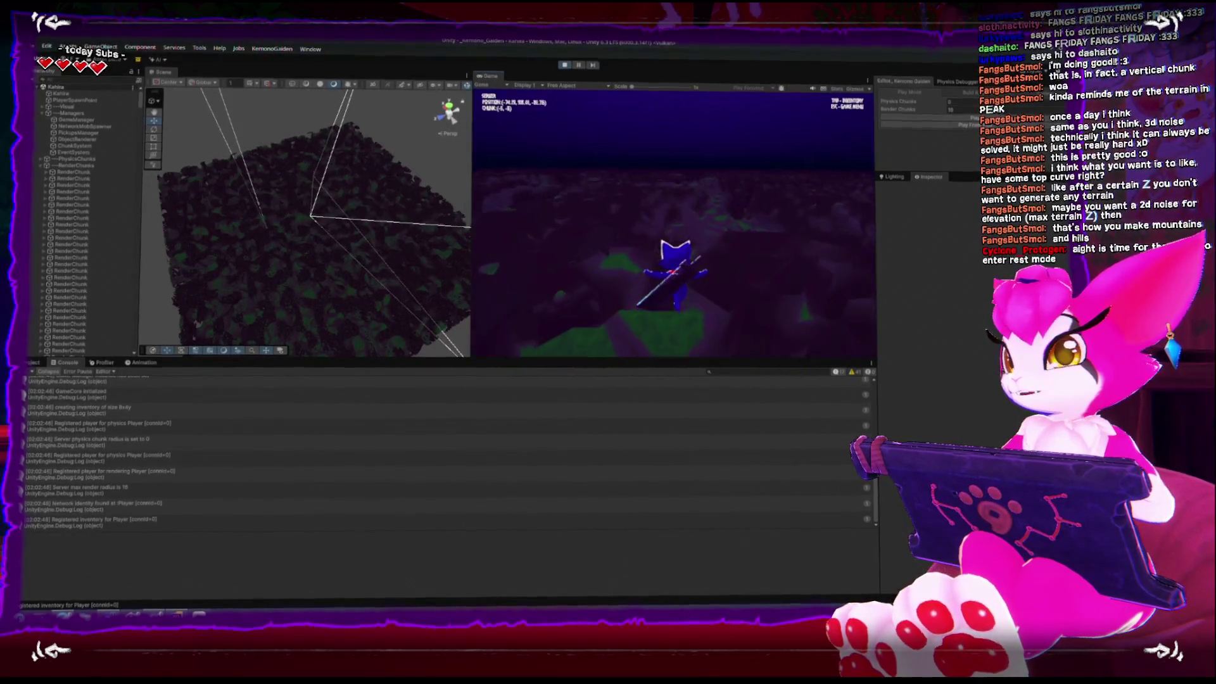
key(w)
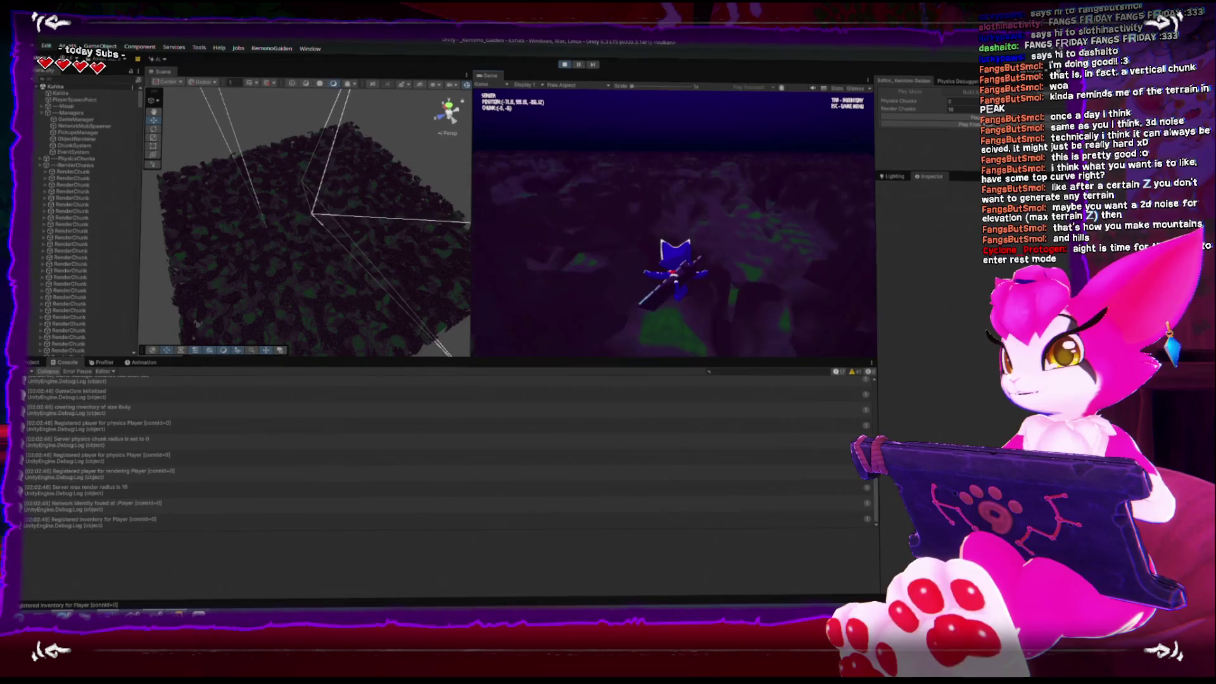
key(w)
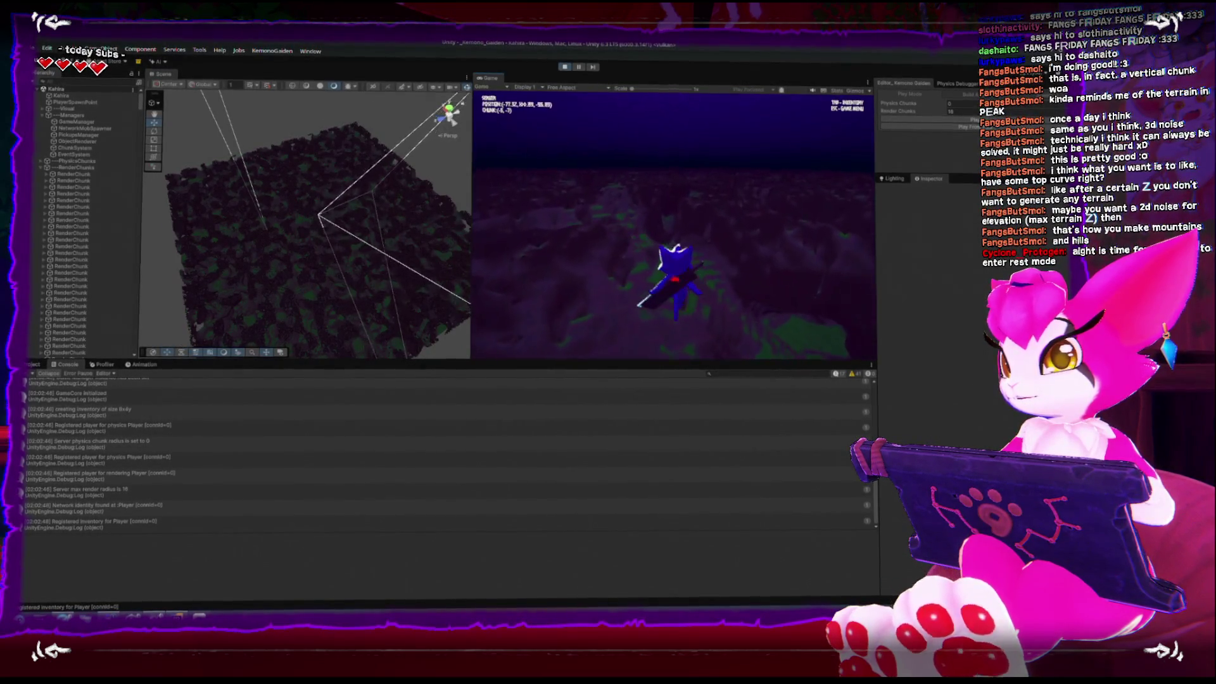
key(w)
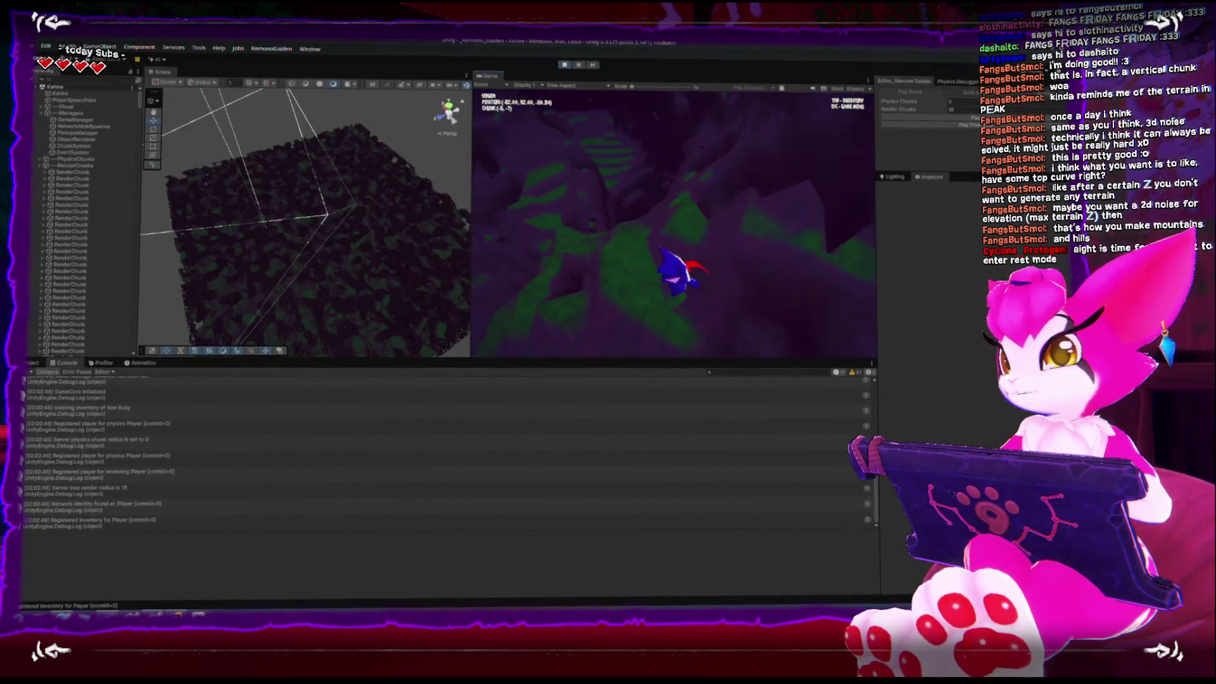
key(Escape)
key(Escape)
key(Escape)
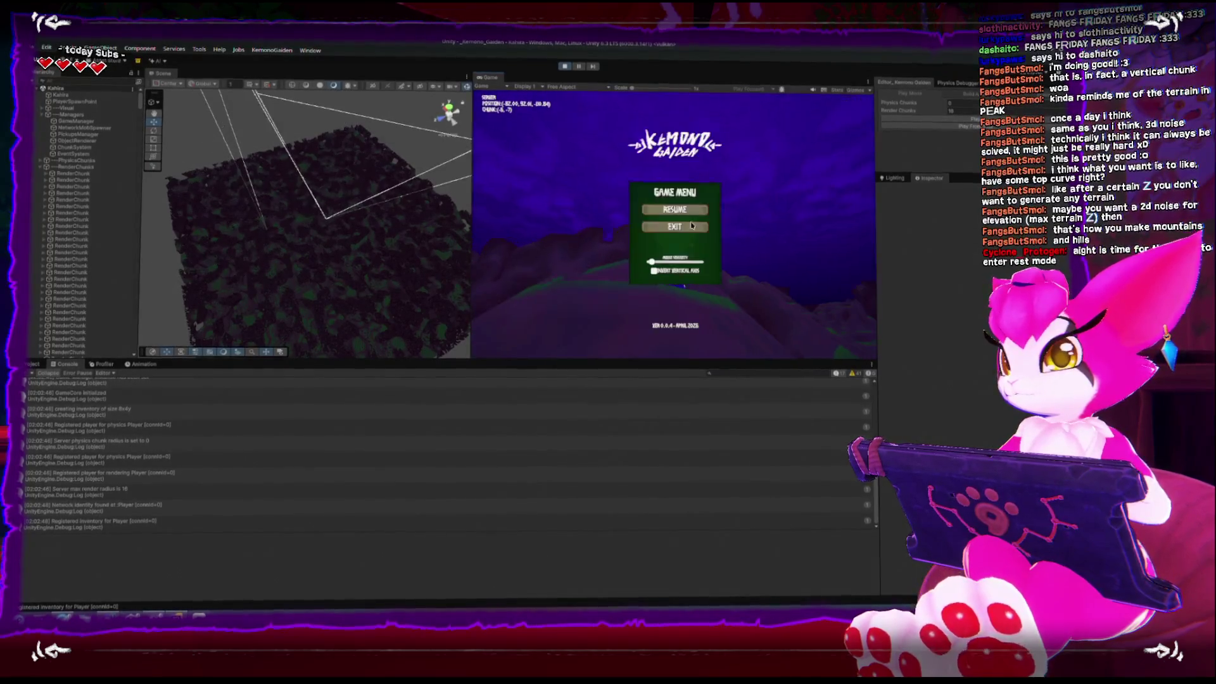
key(Escape)
key(Escape)
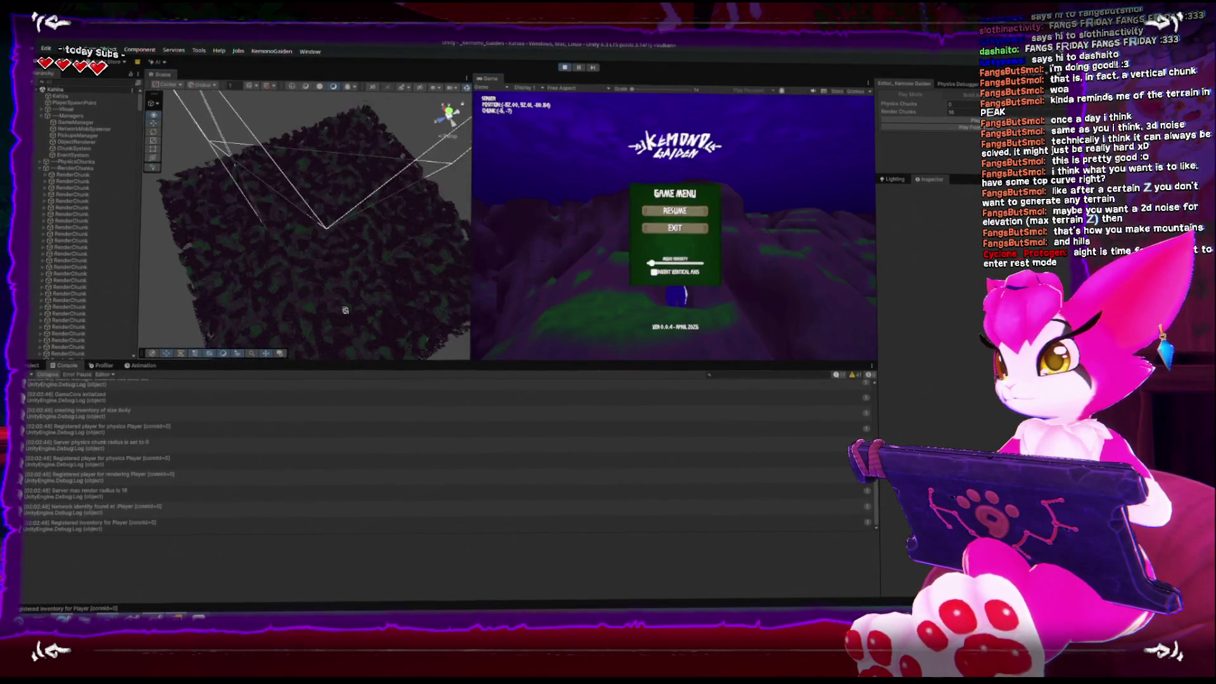
Step: Show the rendering Stats overlay on the running game
drag(335, 218, 352, 203)
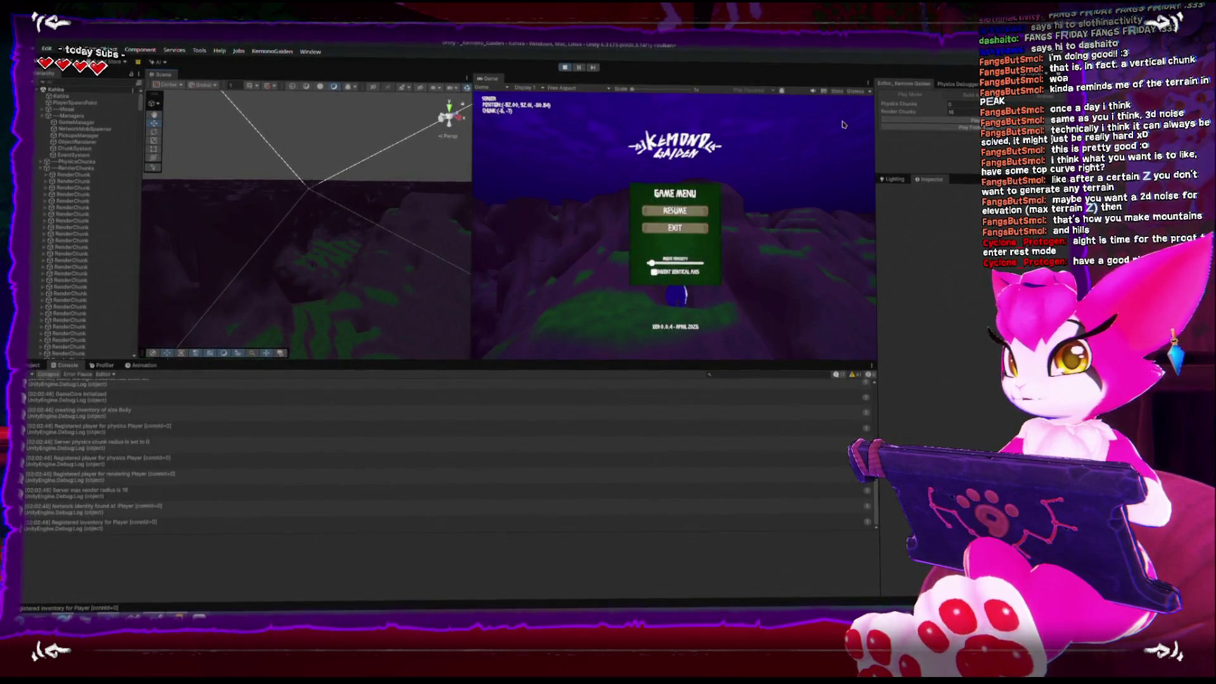
click(858, 98)
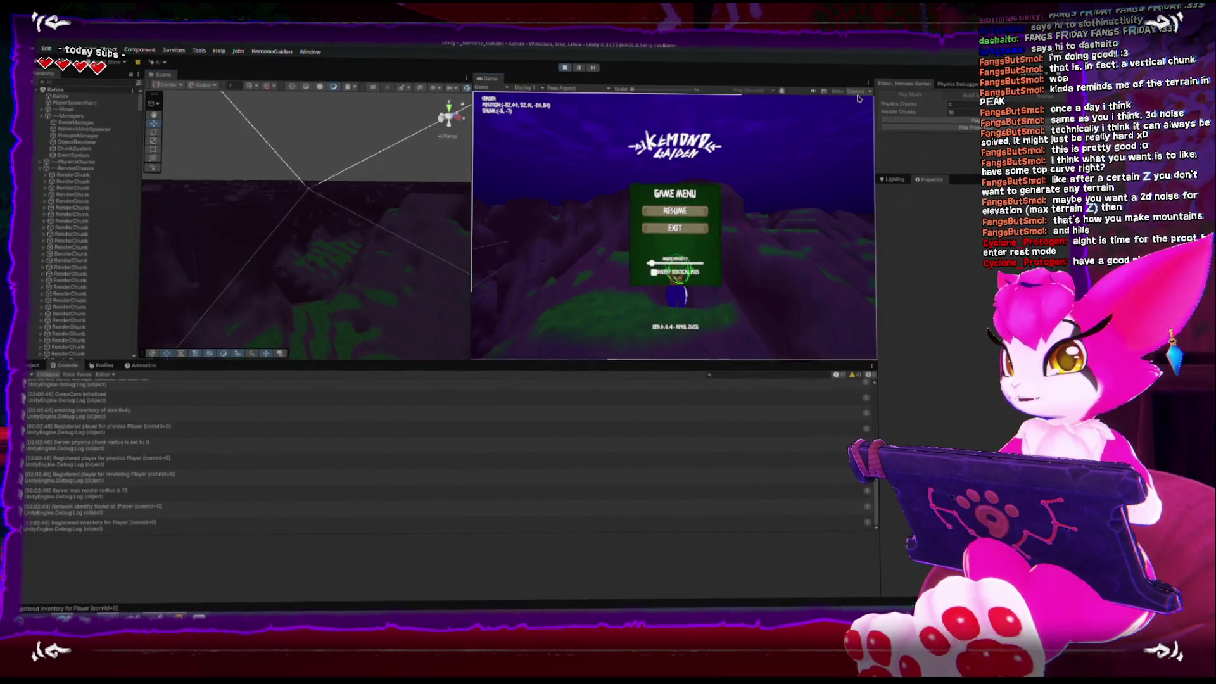
click(837, 92)
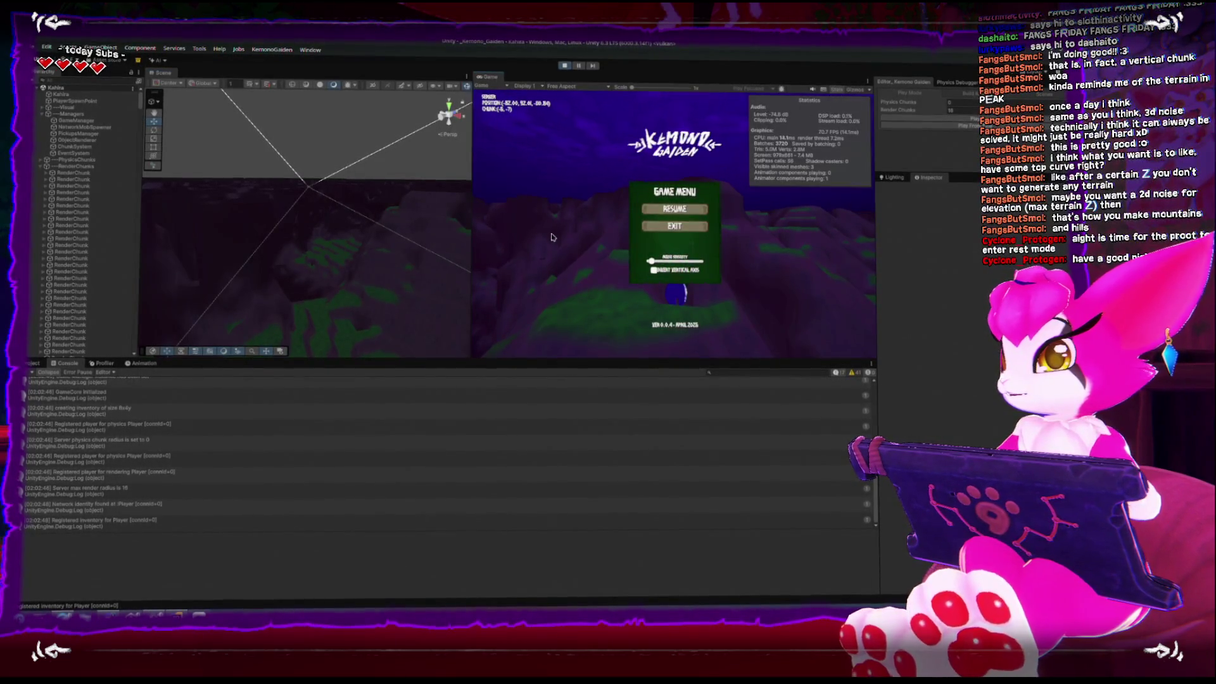
key(Escape)
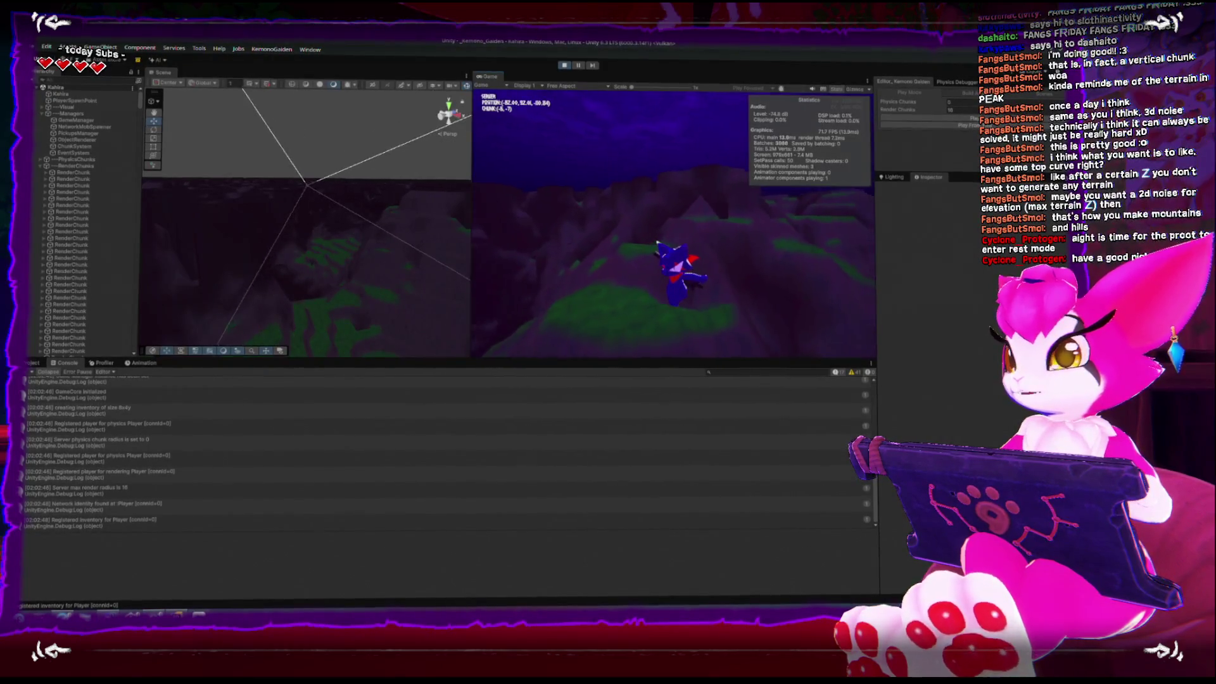
key(Escape)
Step: Play a little longer, pause, and exit Play mode back to editing
mouse_move(268, 193)
mouse_down()
mouse_move(275, 222)
mouse_move(312, 250)
mouse_move(236, 226)
mouse_up()
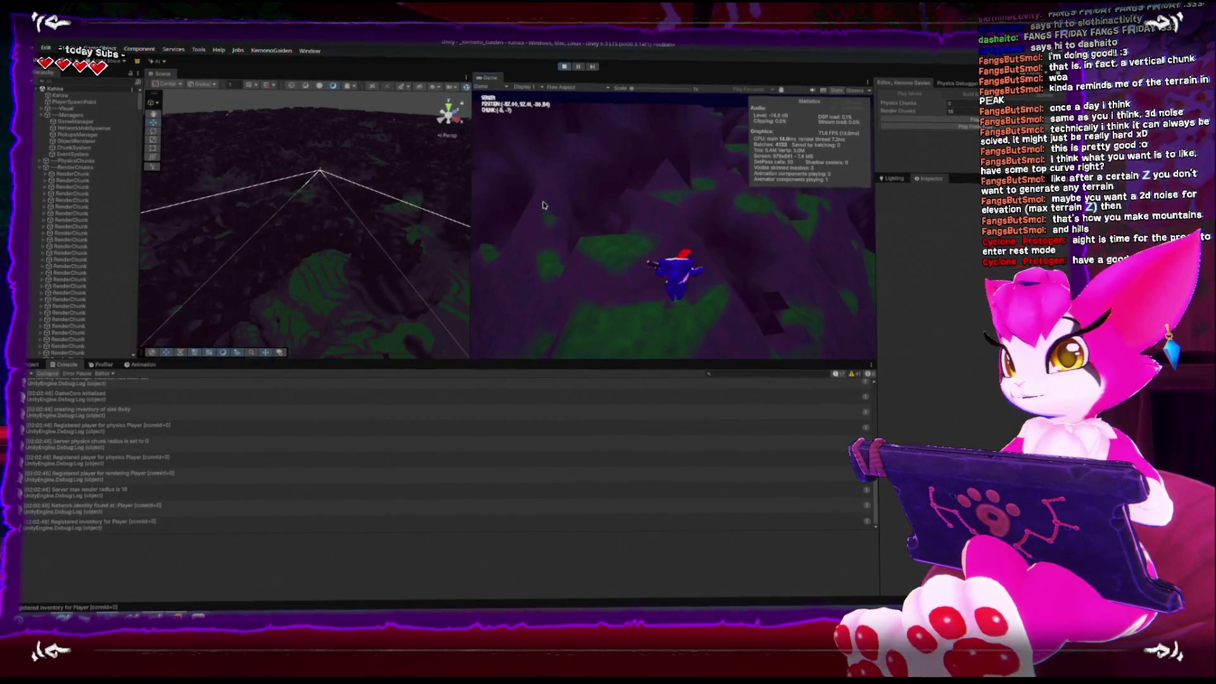
click(543, 206)
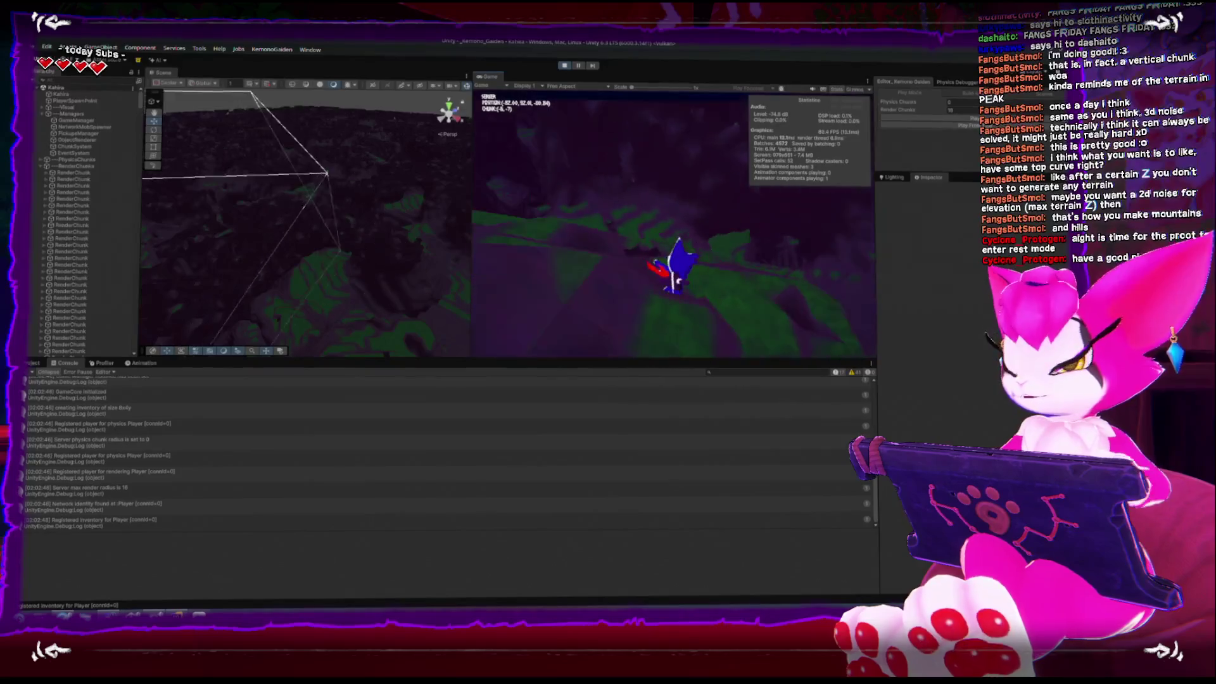
key(Escape)
click(562, 65)
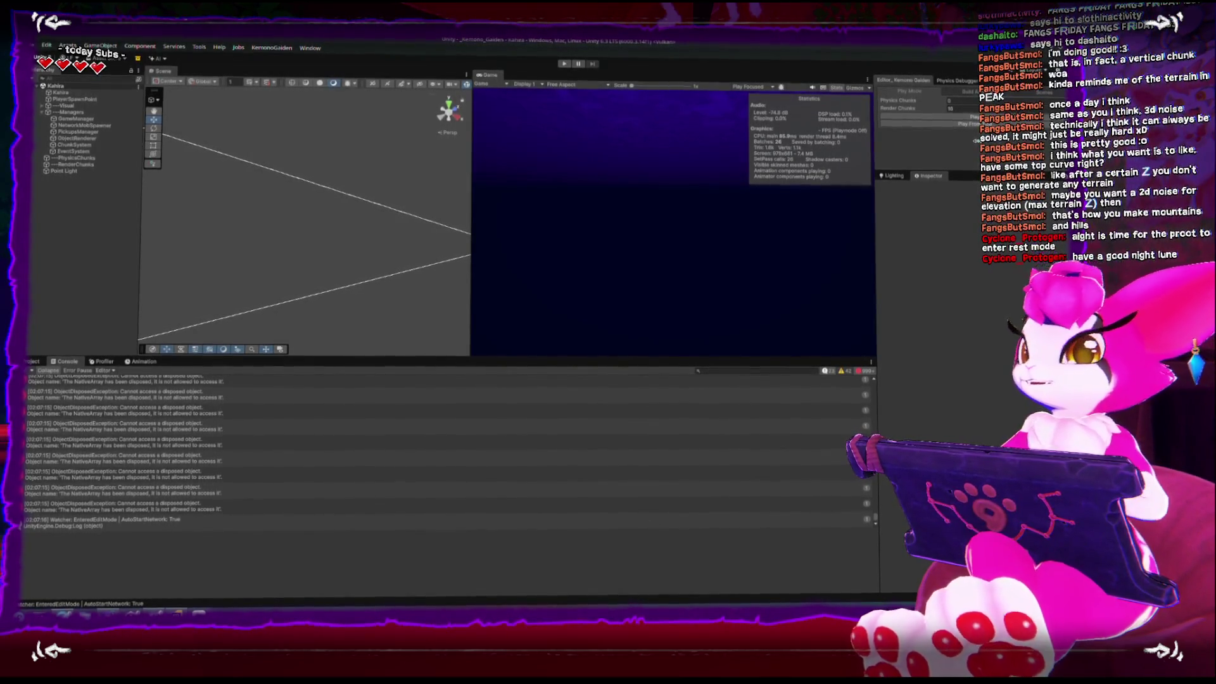
Step: Edit the Render Chunks value in the Physics Debugger, then start a new play-mode test
click(956, 109)
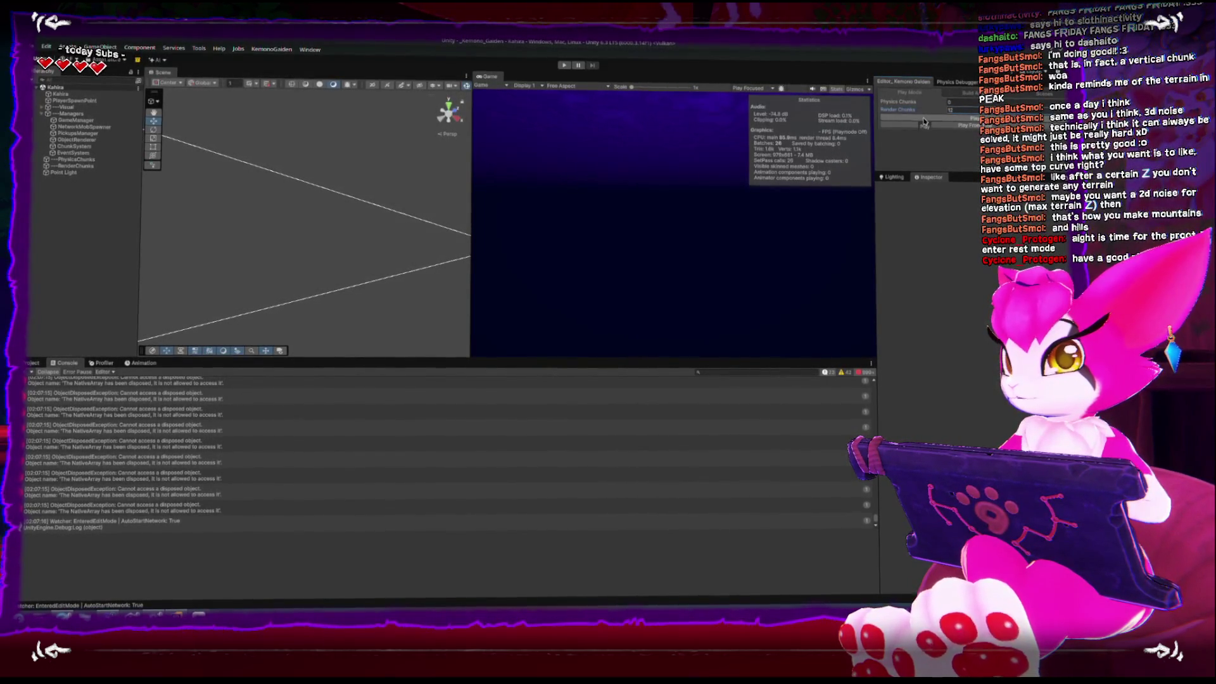
key(ctrl+p)
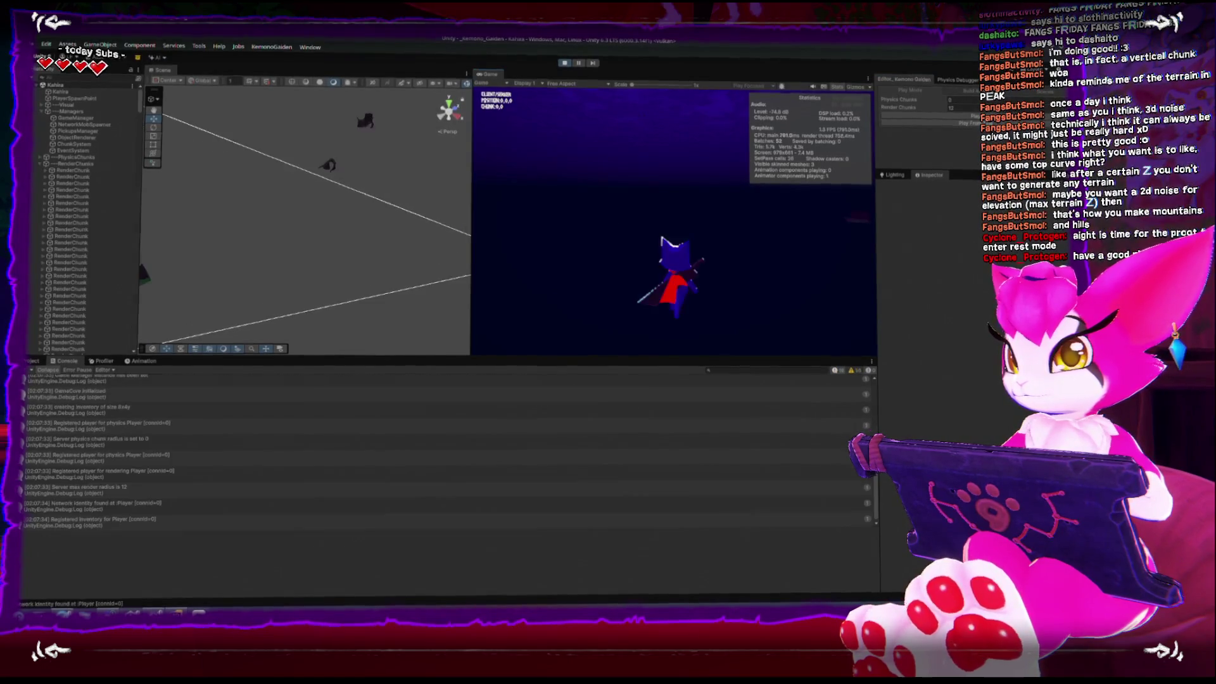
Step: Walk the character forward across the terrain, down through the valley and up the hillside
key(w)
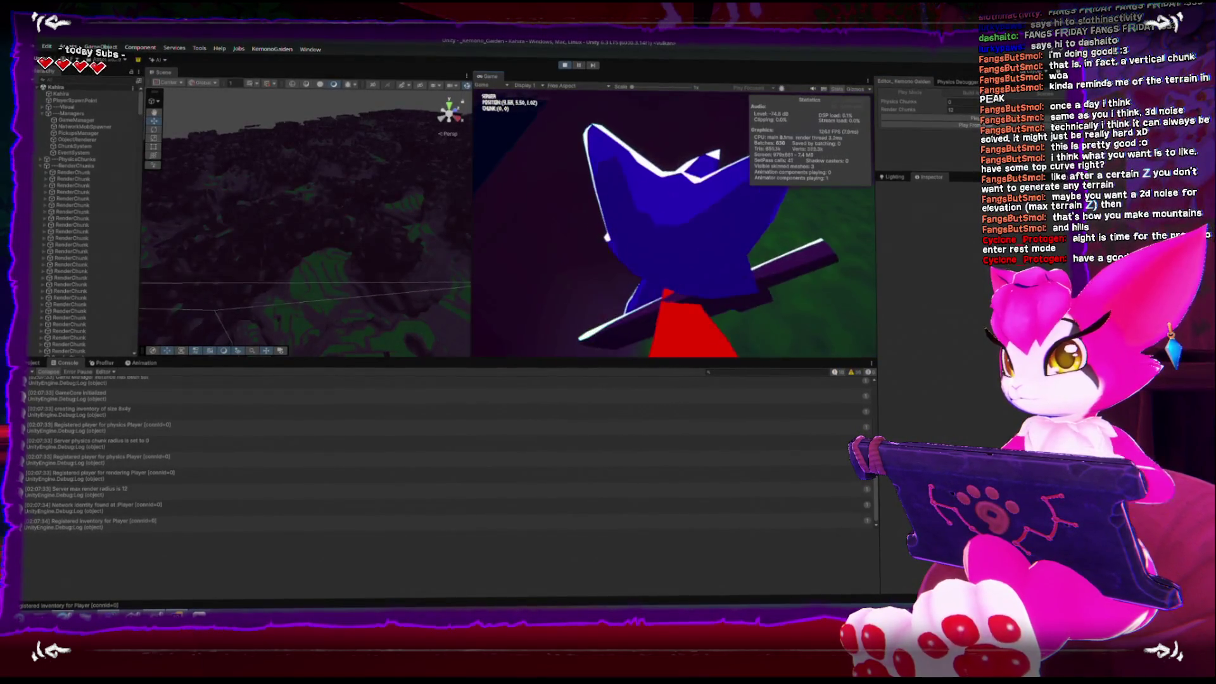
key(w)
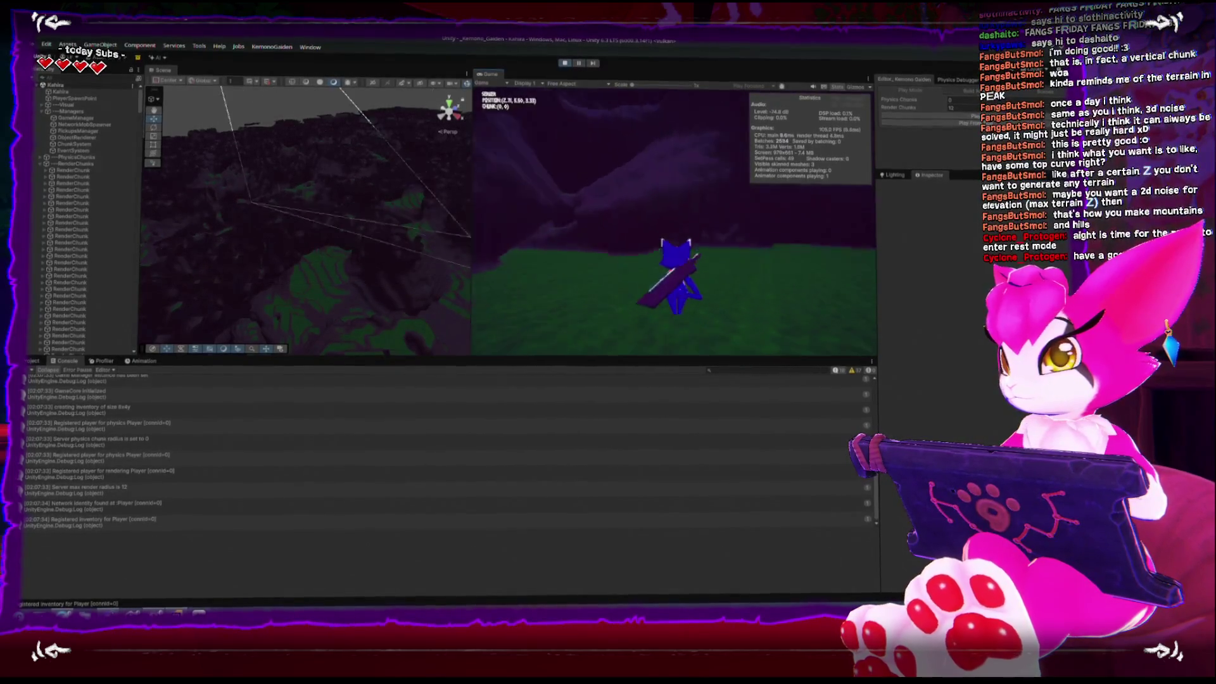
key(w)
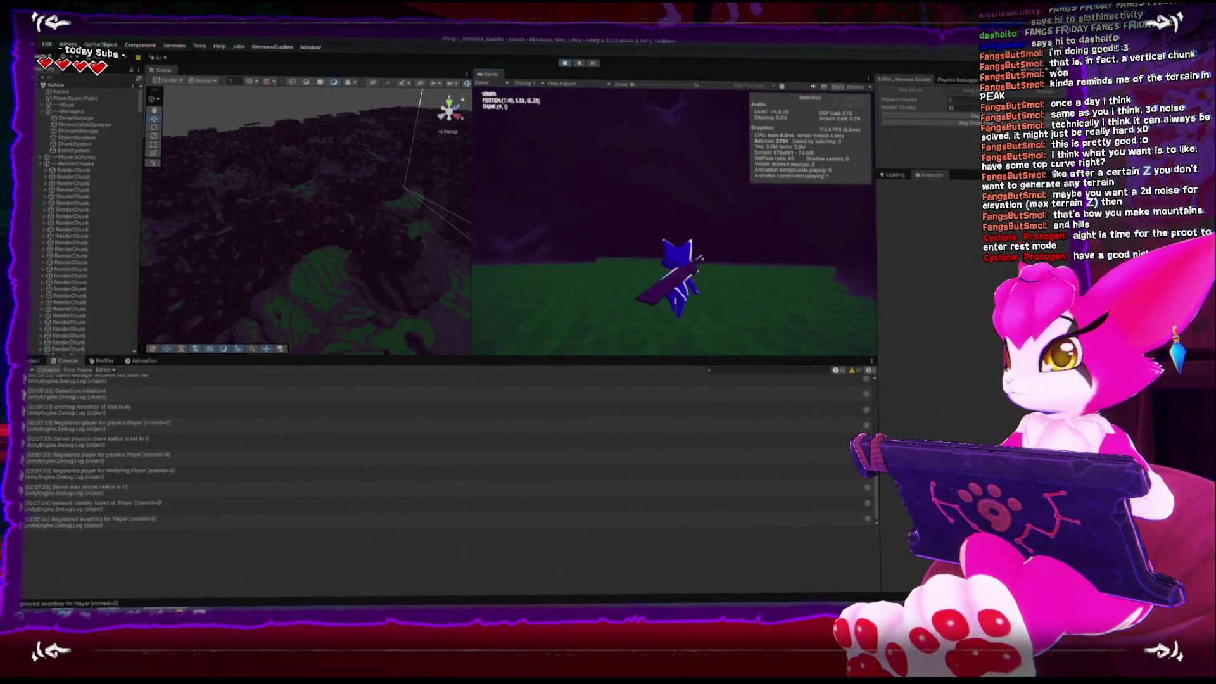
key(w)
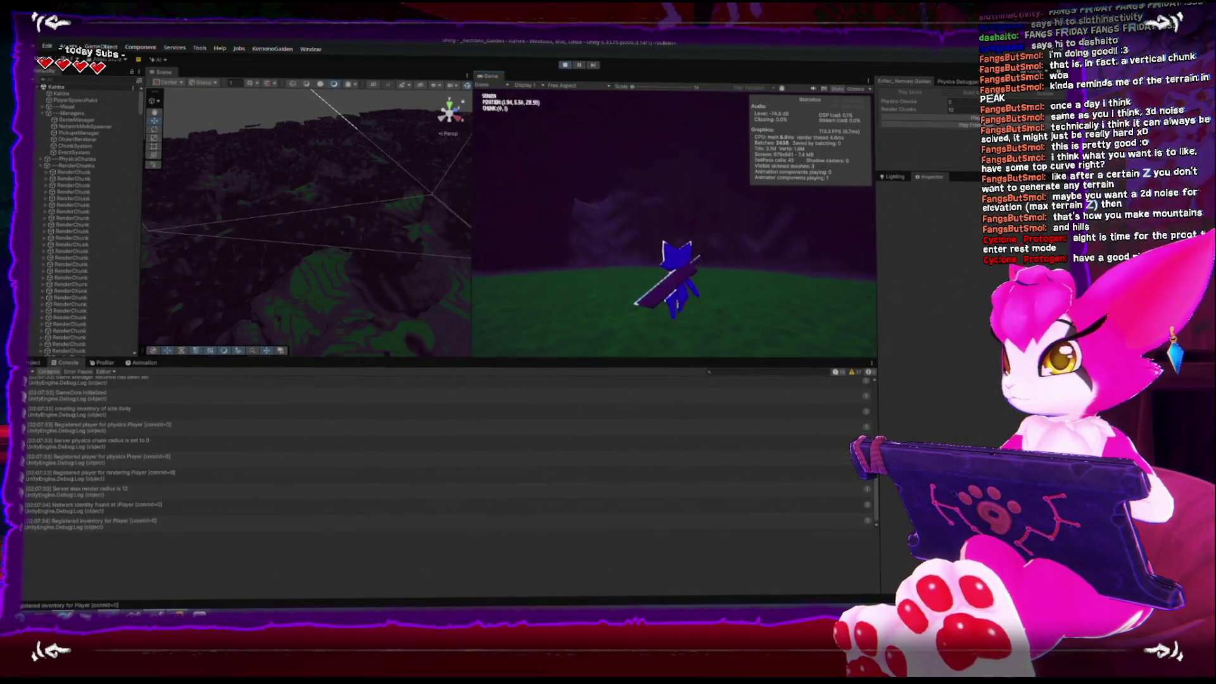
key(w)
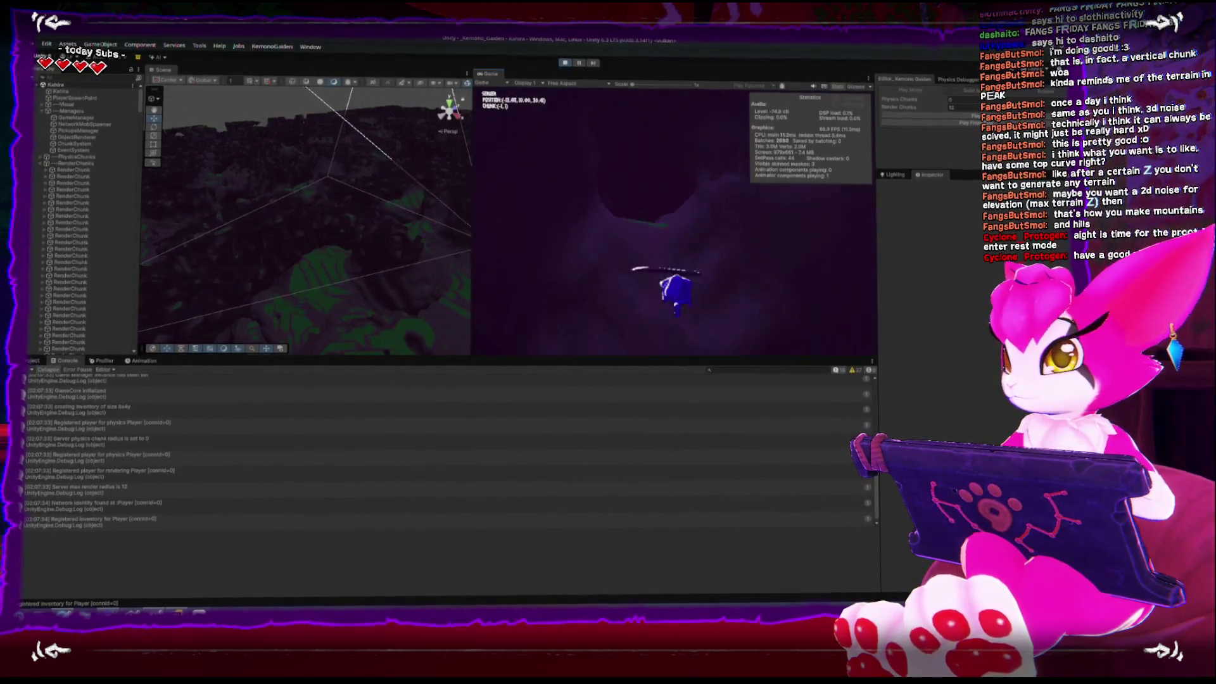
key(w)
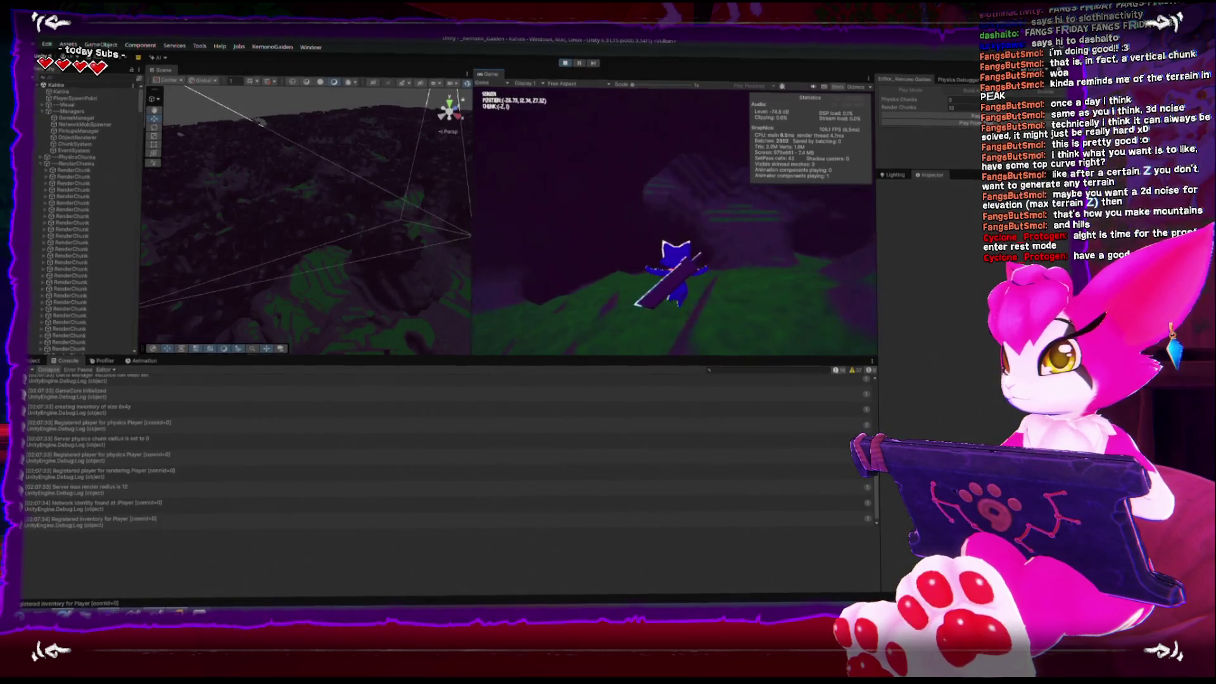
key(w)
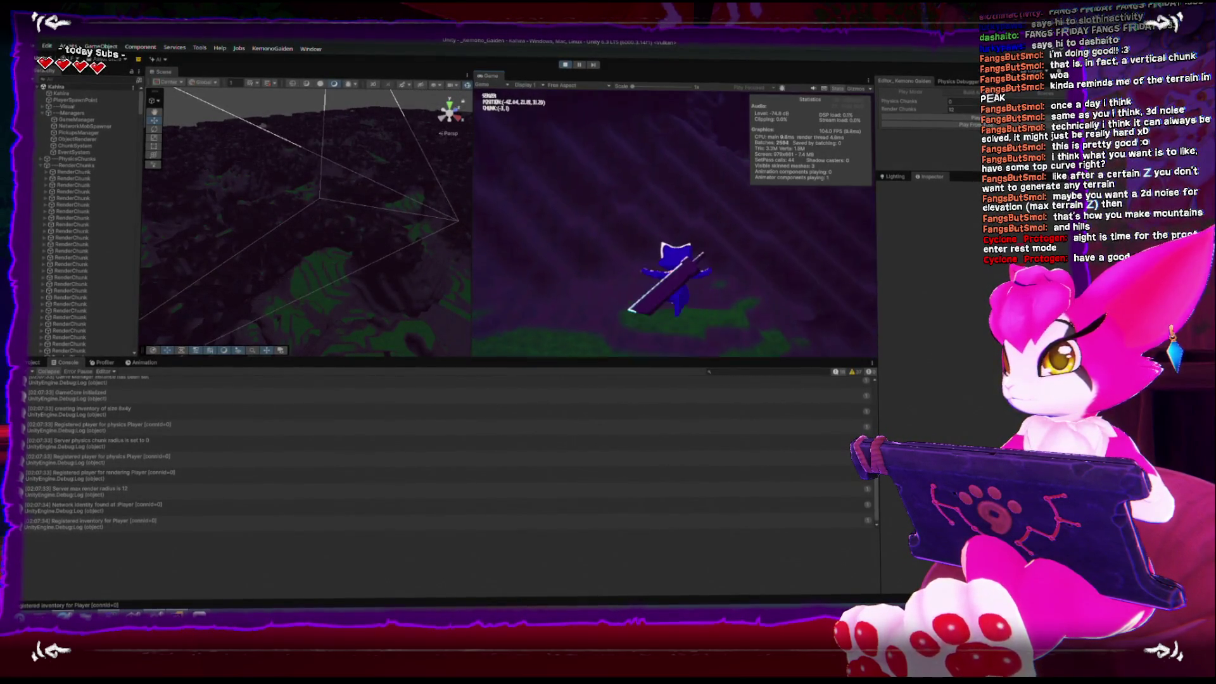
key(w)
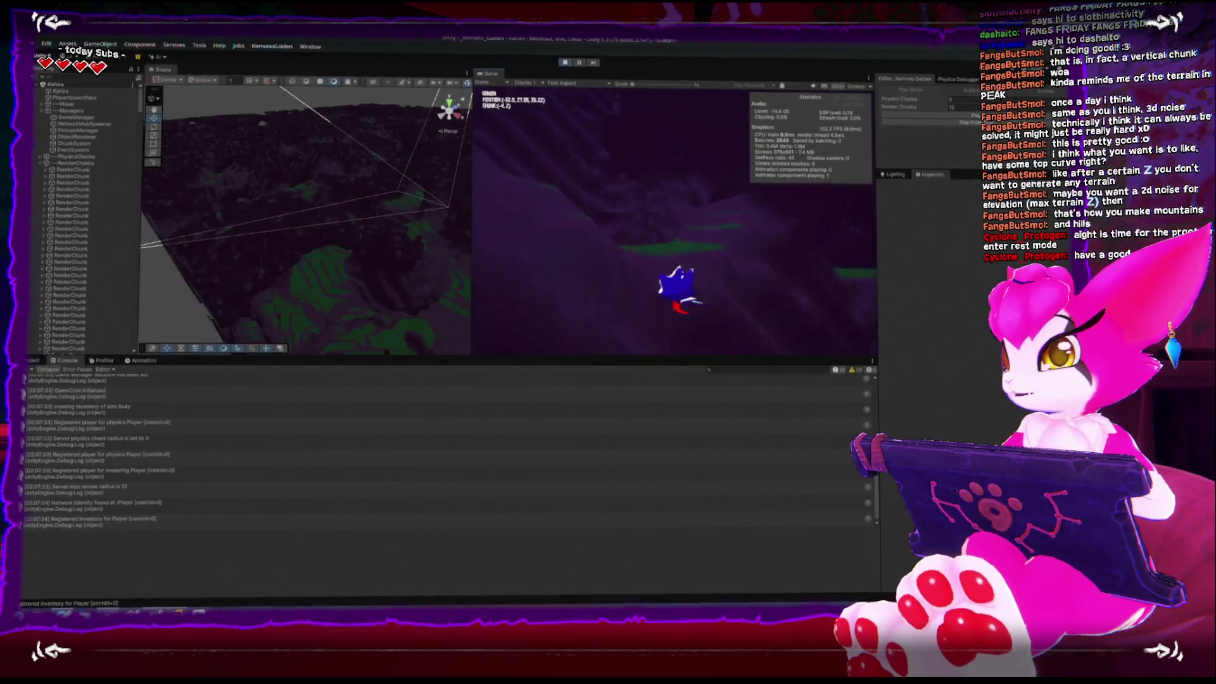
key(w)
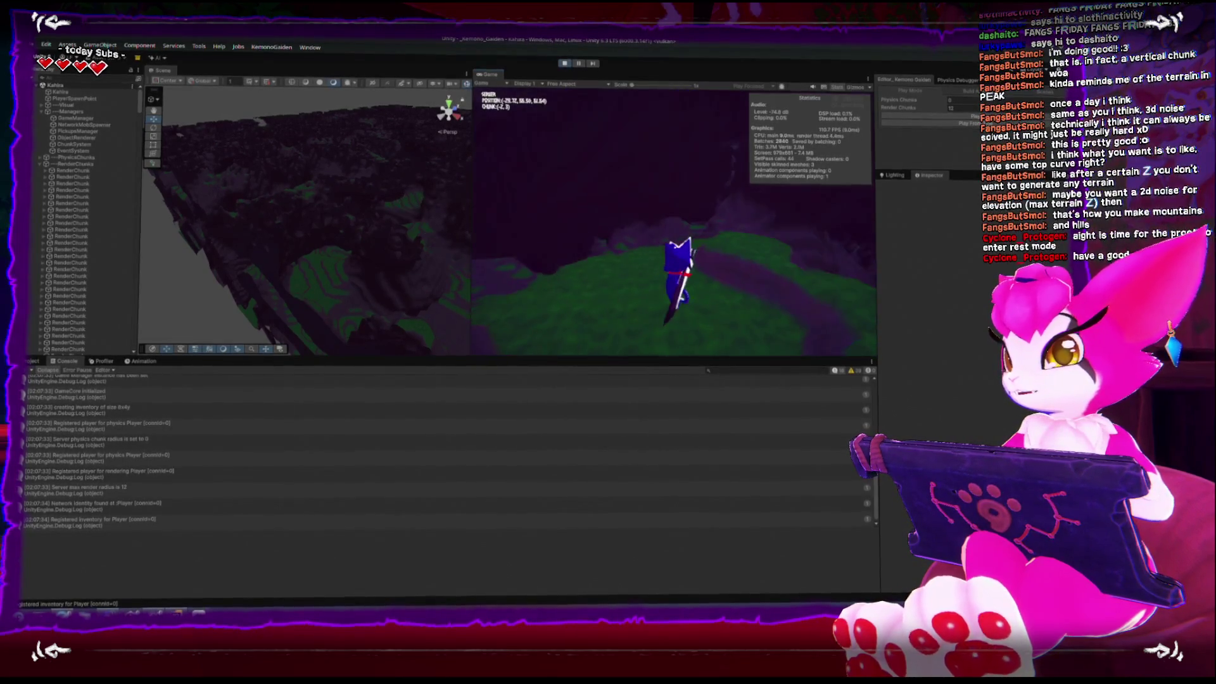
Step: Pause the game, resume it, then pause again to free the cursor
key(Escape)
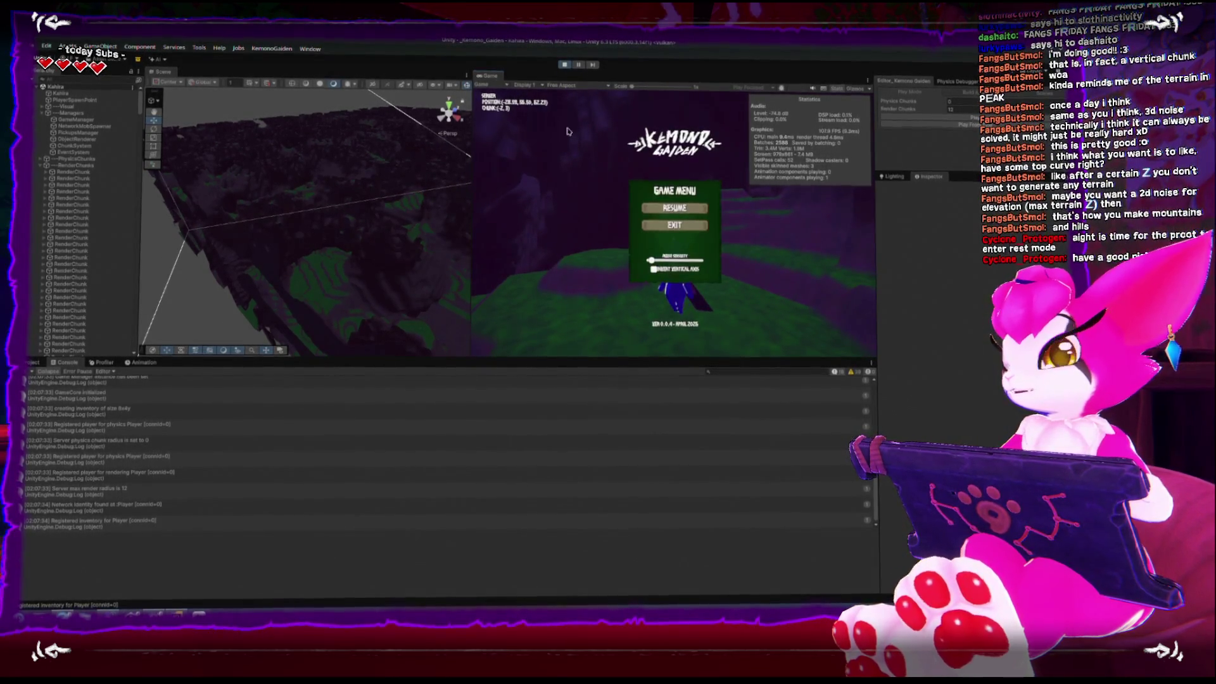
key(Escape)
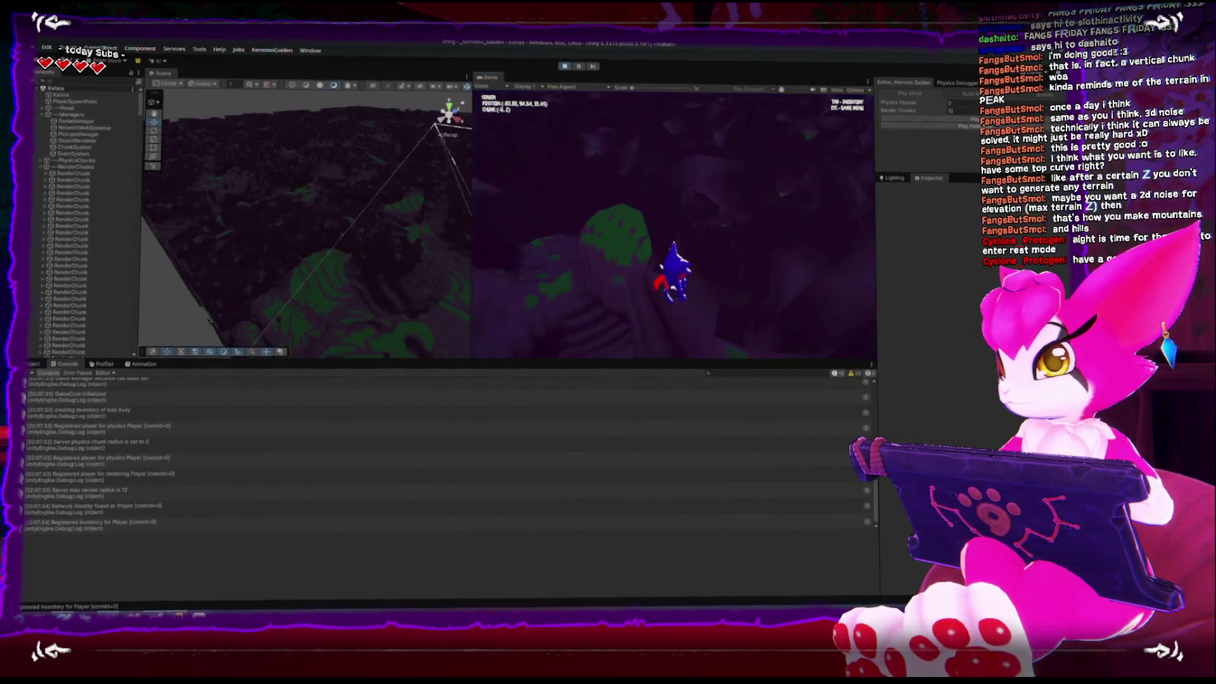
key(Escape)
key(Escape)
key(Escape)
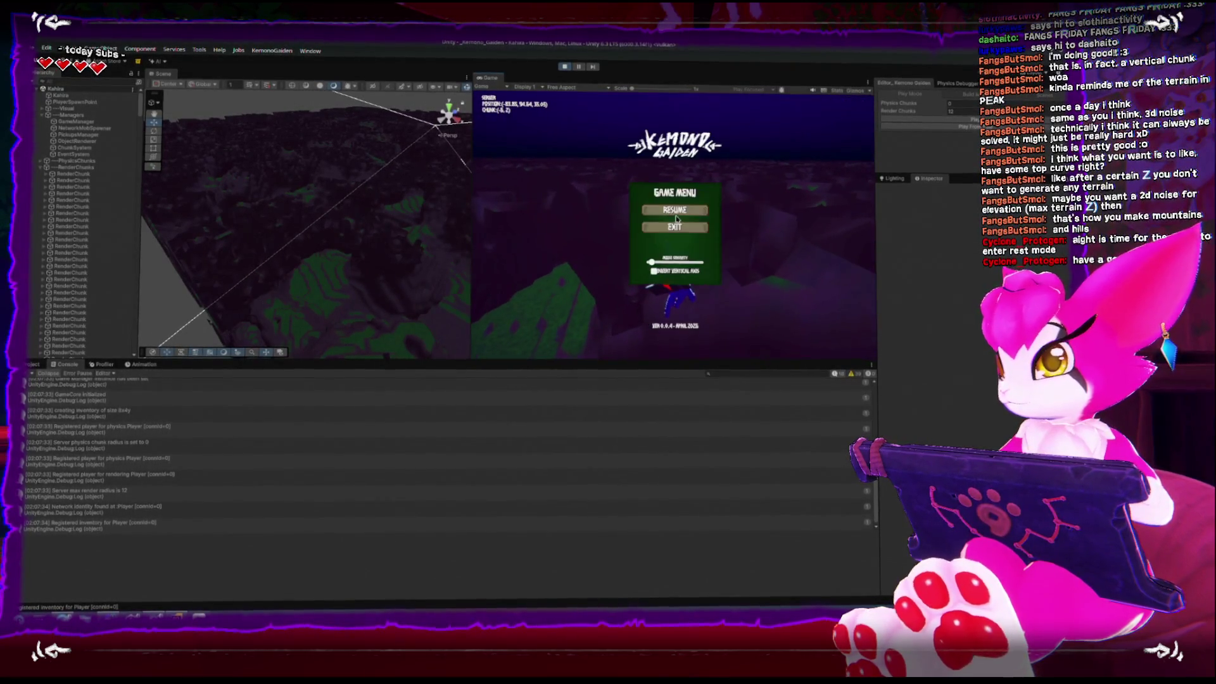
Step: Orbit the Scene view around the terrain, then zoom the game camera out and resume play
mouse_move(354, 235)
mouse_down()
mouse_move(312, 304)
mouse_move(320, 331)
mouse_move(328, 177)
mouse_move(333, 188)
mouse_move(341, 152)
mouse_move(357, 156)
mouse_move(386, 224)
mouse_move(275, 252)
mouse_move(294, 198)
mouse_move(371, 203)
mouse_move(307, 182)
mouse_move(301, 157)
mouse_move(332, 177)
mouse_move(267, 215)
mouse_move(257, 293)
mouse_move(269, 311)
mouse_up()
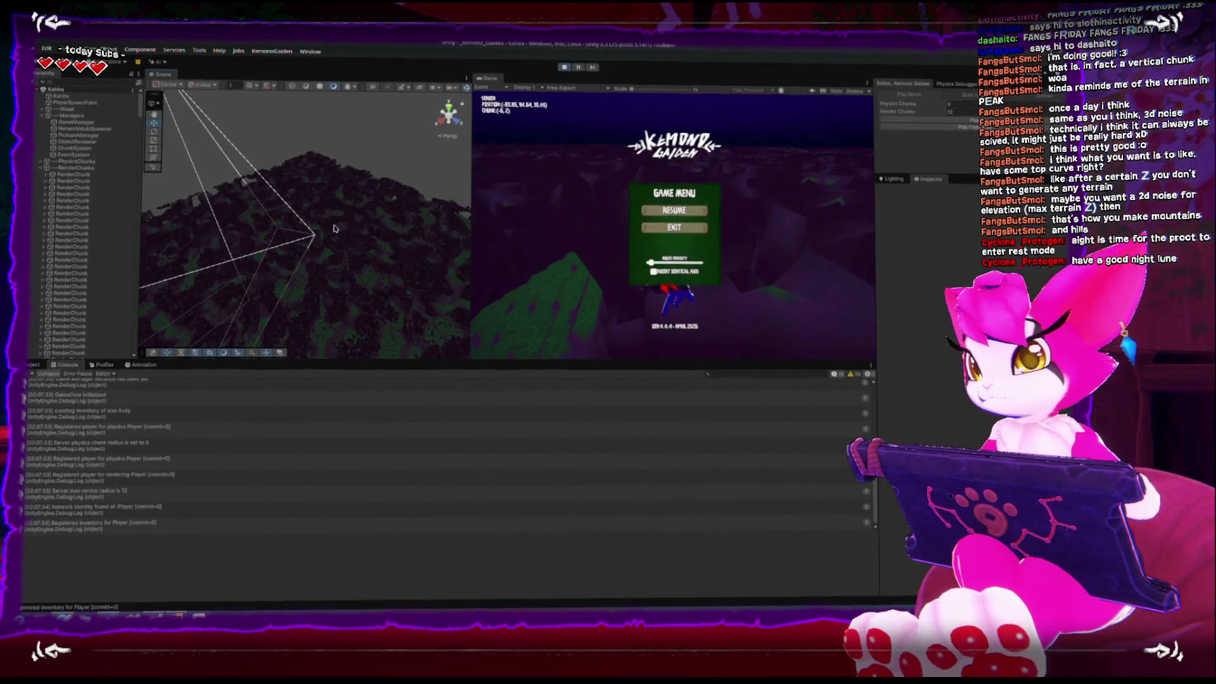
key(Escape)
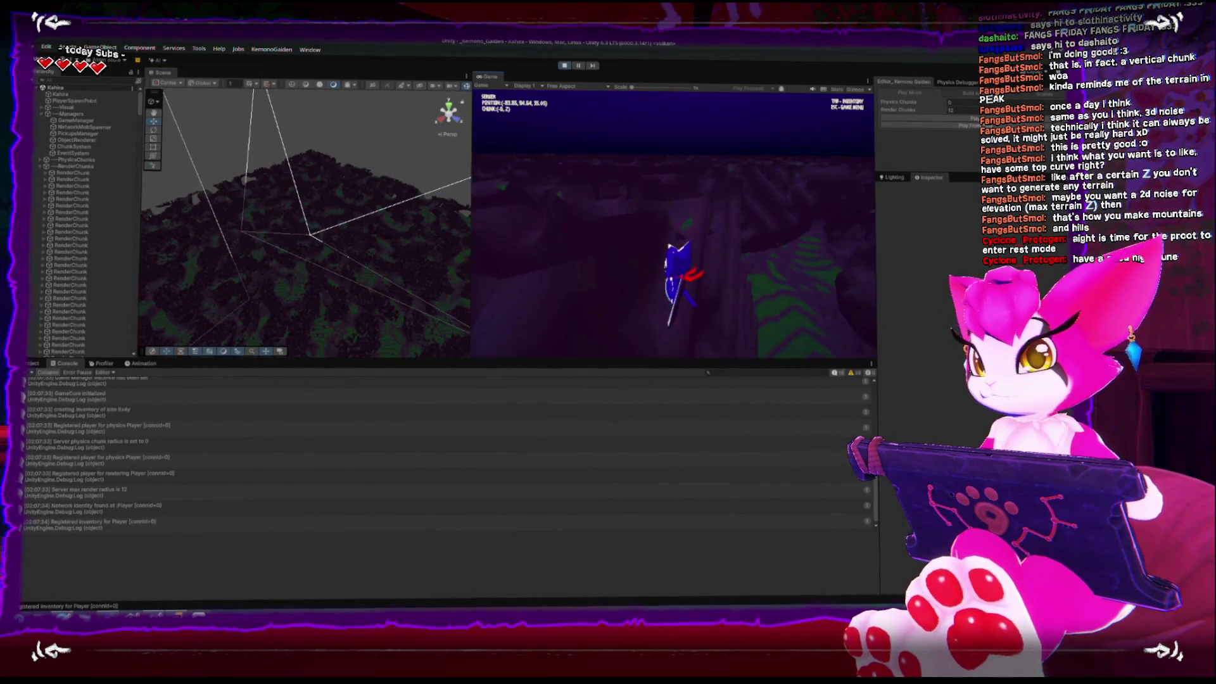
scroll(673, 225, down, 5)
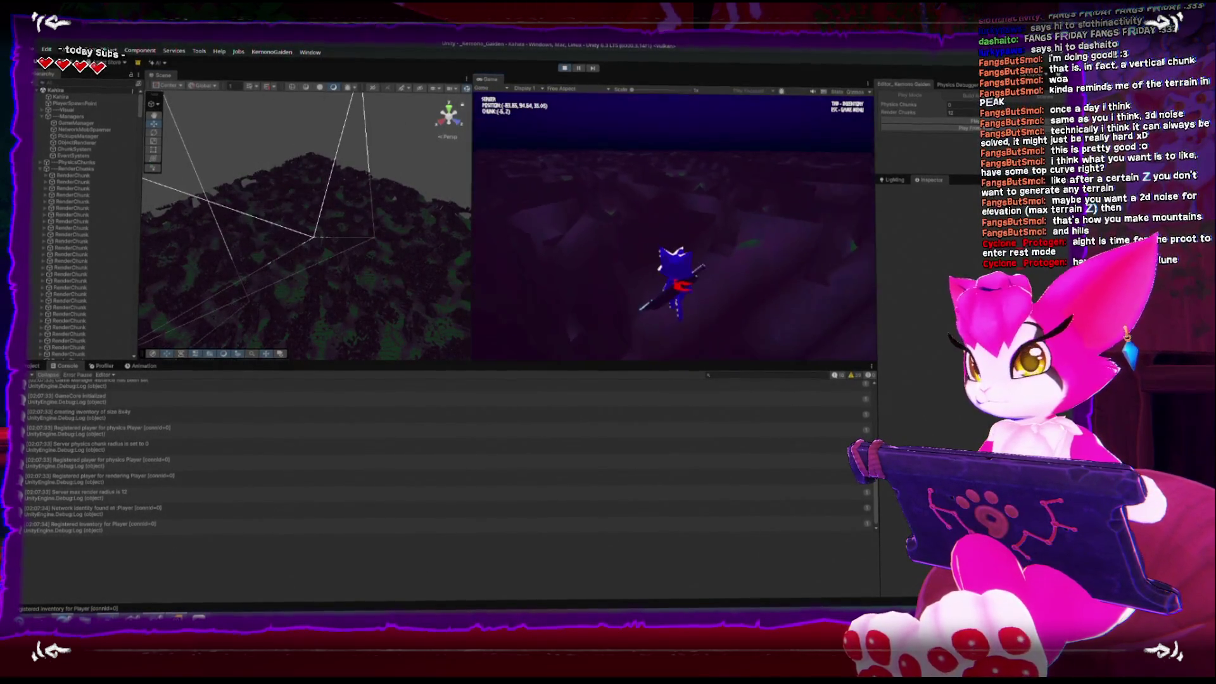
key(Escape)
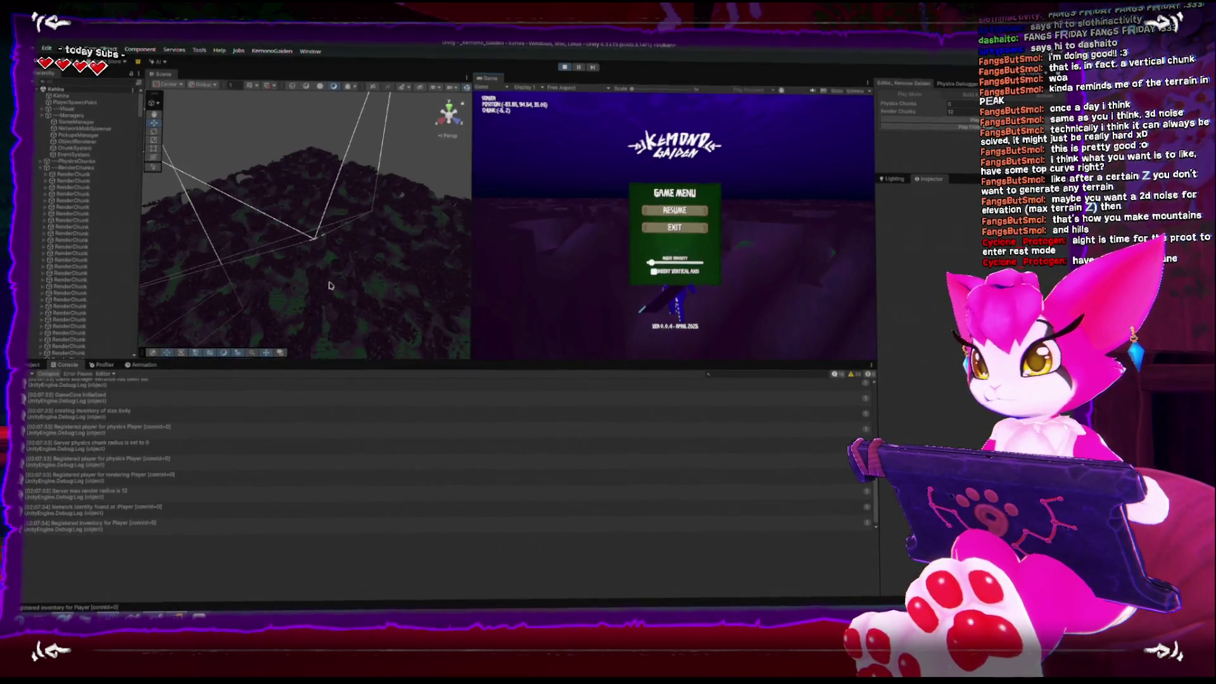
scroll(361, 335, up, 2)
click(675, 210)
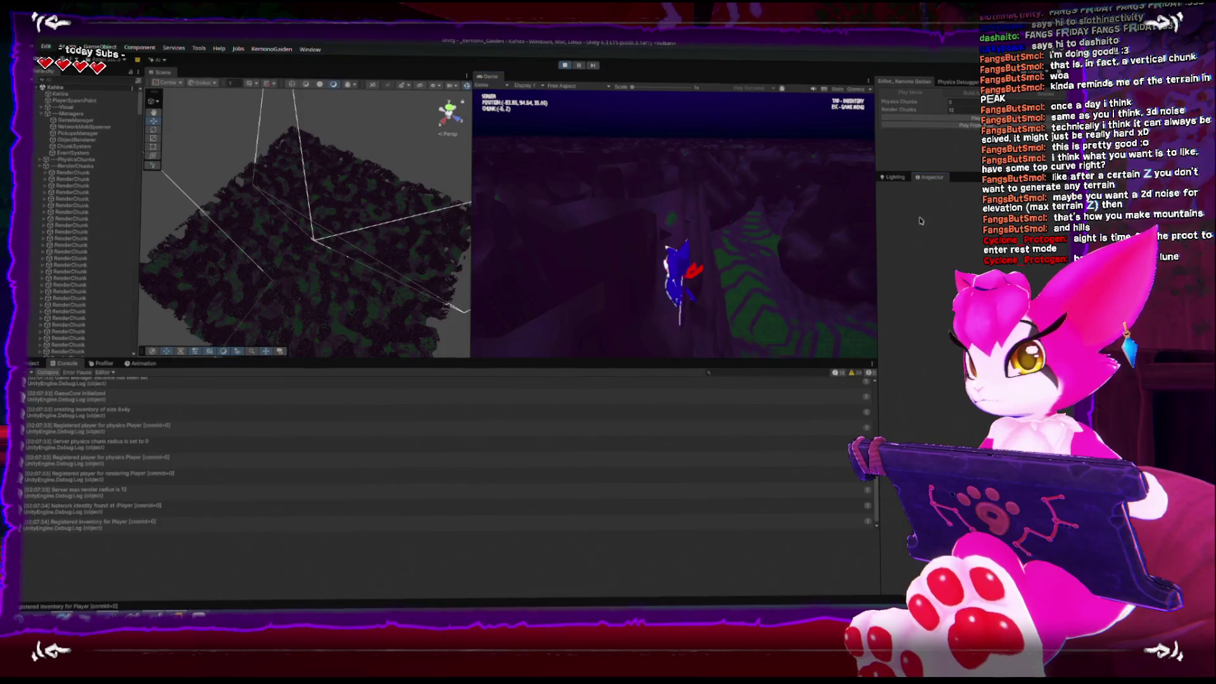
Step: Change the fog end and fog start distances in Lighting, then return to the running game
click(891, 178)
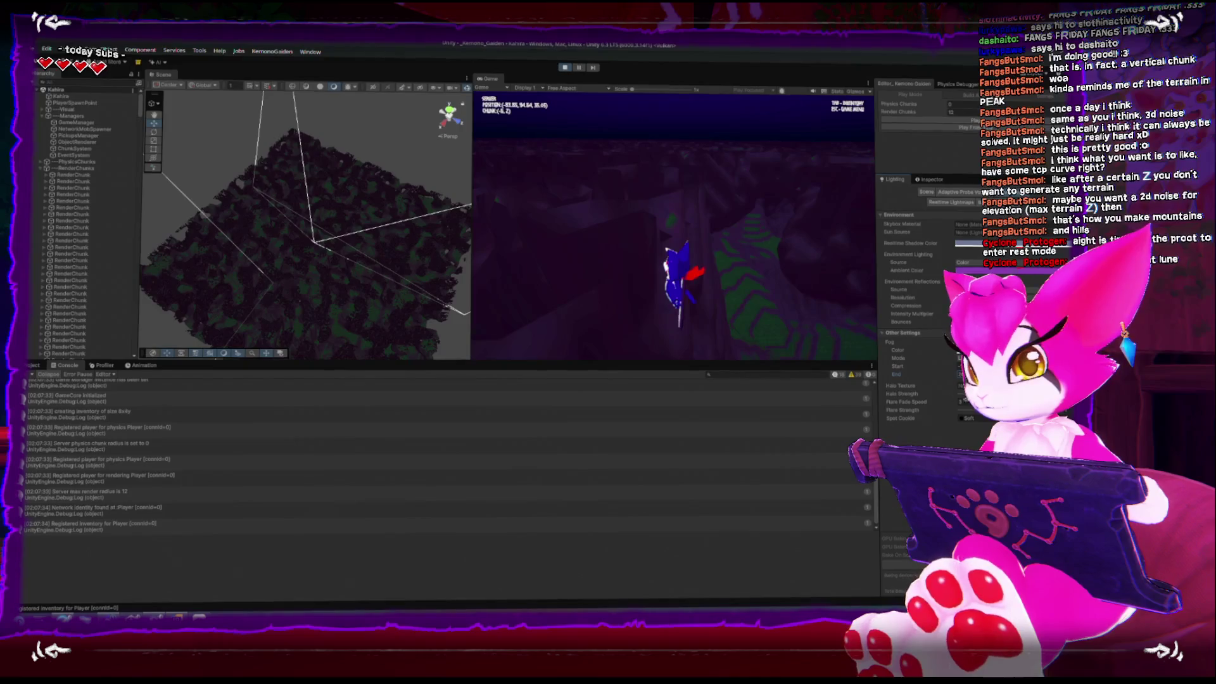
drag(930, 373, 823, 380)
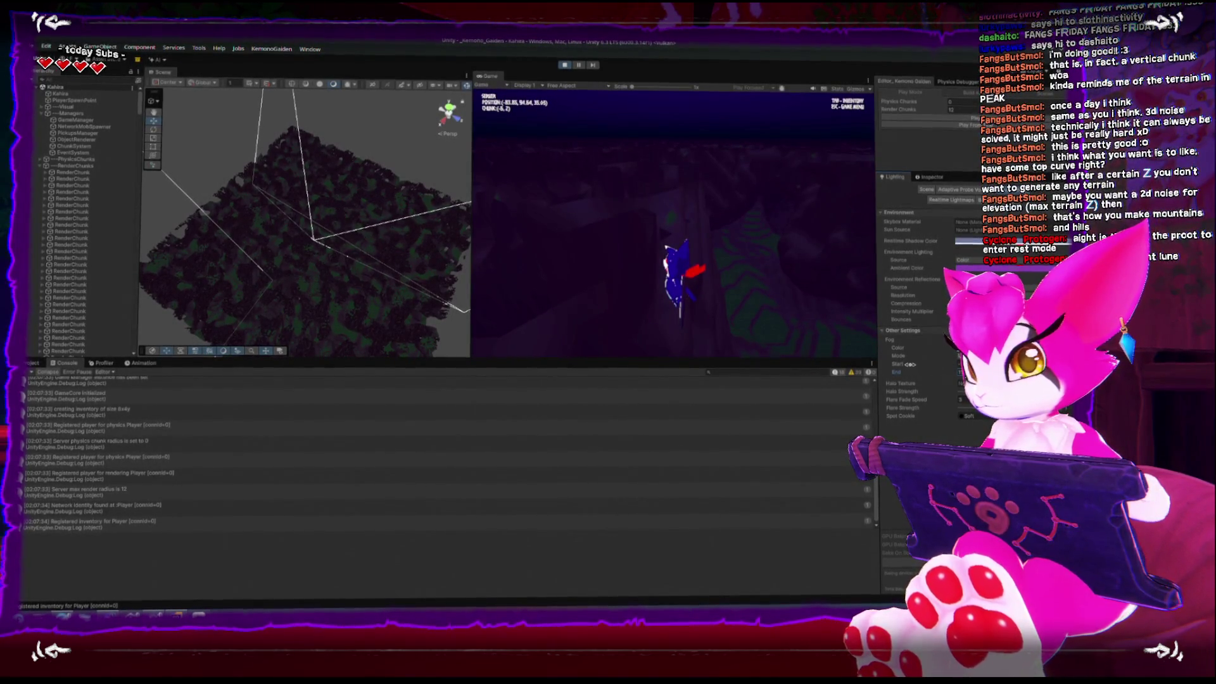
drag(950, 363, 956, 363)
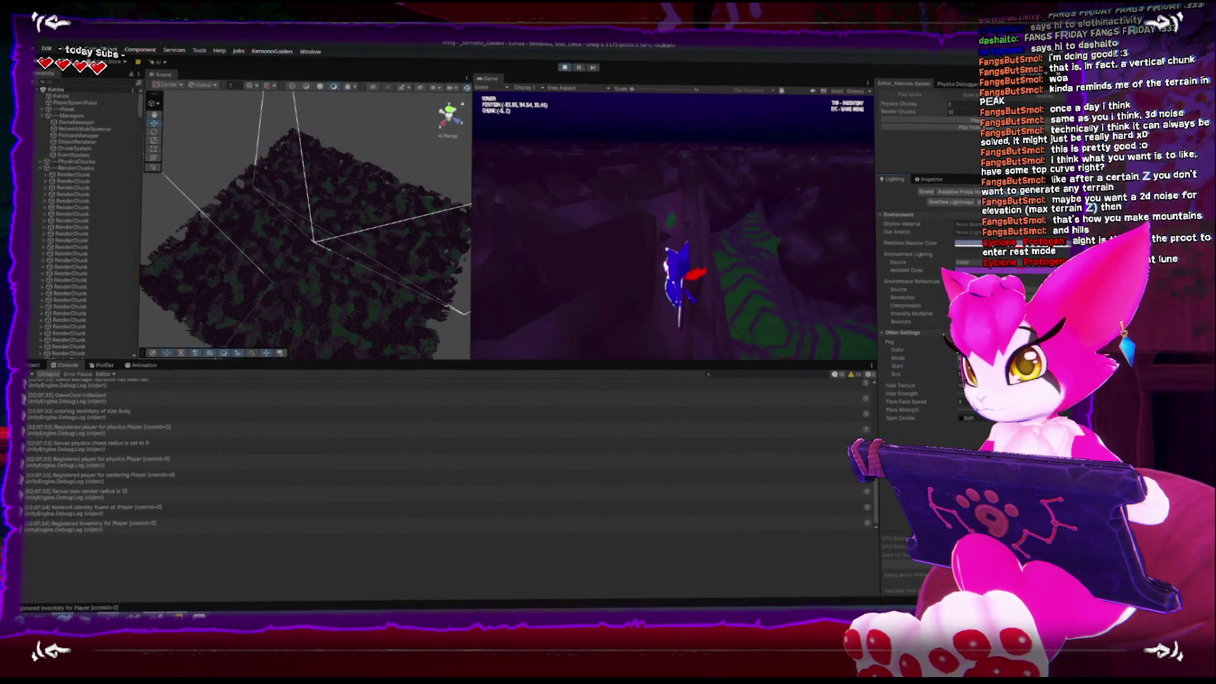
click(665, 248)
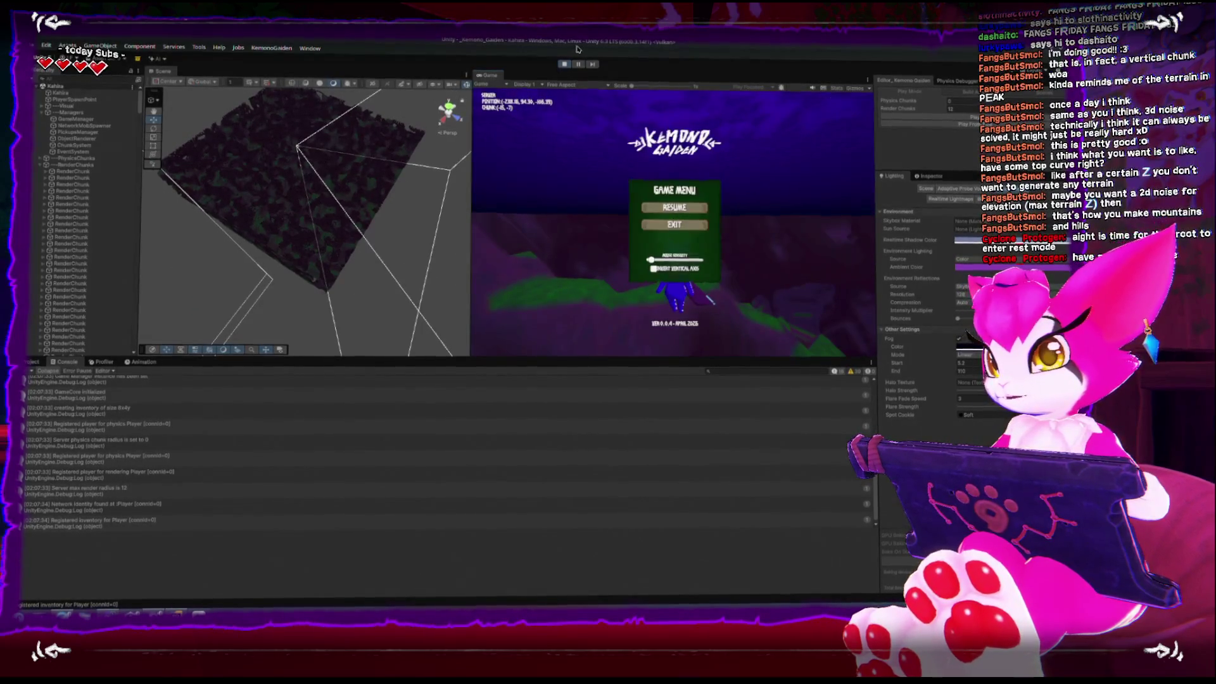
Step: Maximize the Game view, resume, and fly the character up over the hilltop
key(shift+space)
key(shift+space)
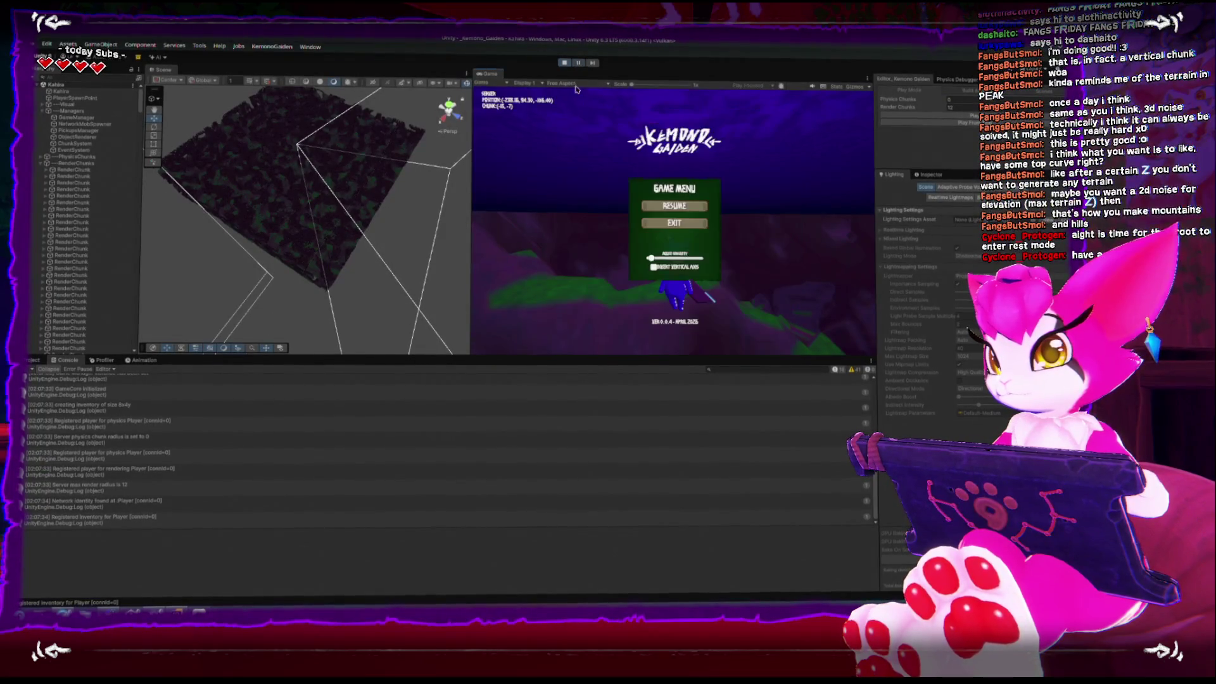
key(shift+space)
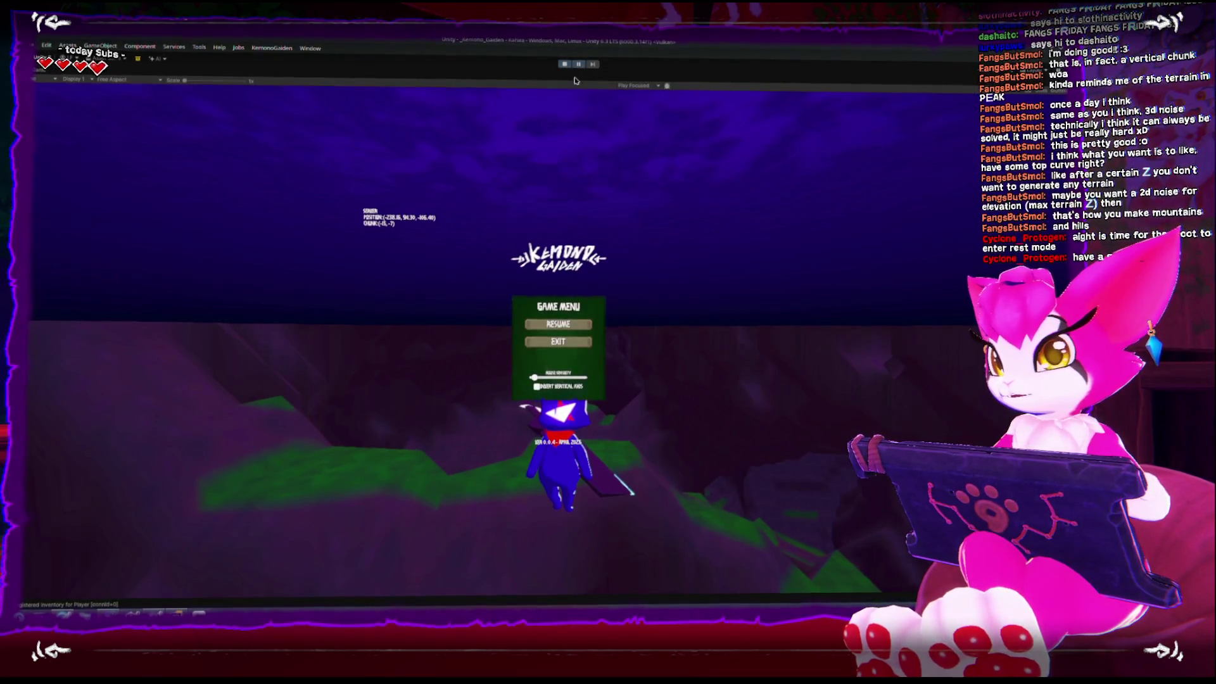
key(Escape)
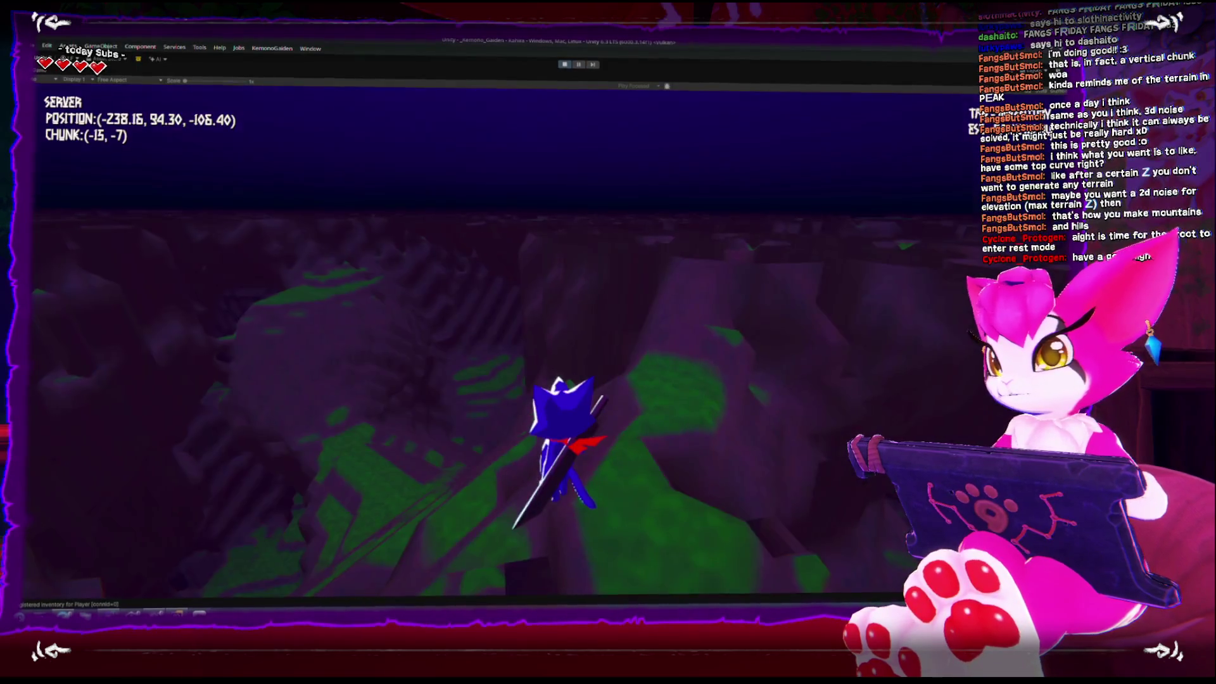
key(space)
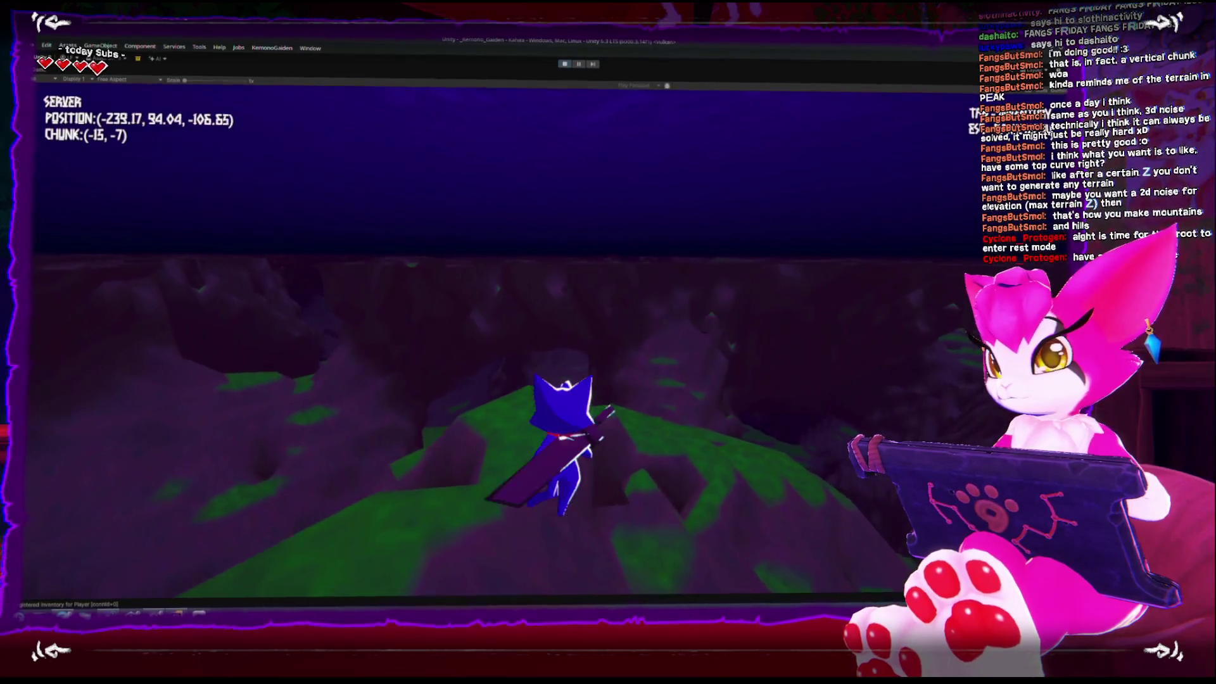
key(space)
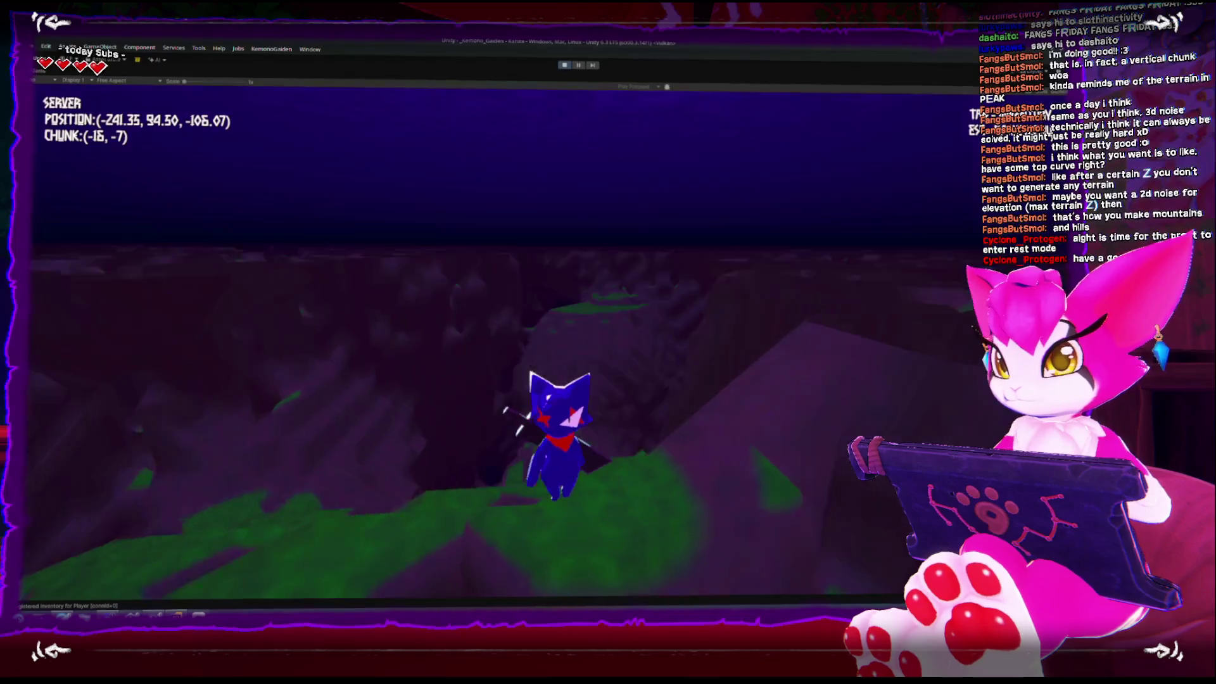
Step: Run the character across the green hill, up the slope and toward the valley
key(w)
key(w)
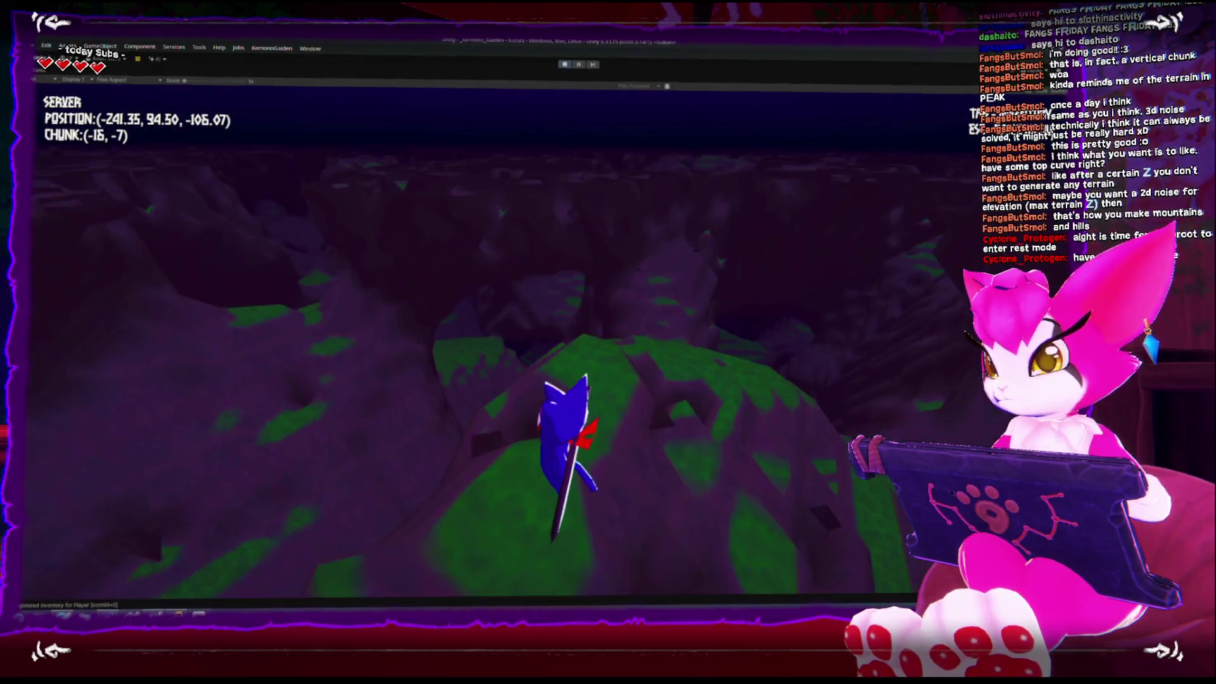
key(w)
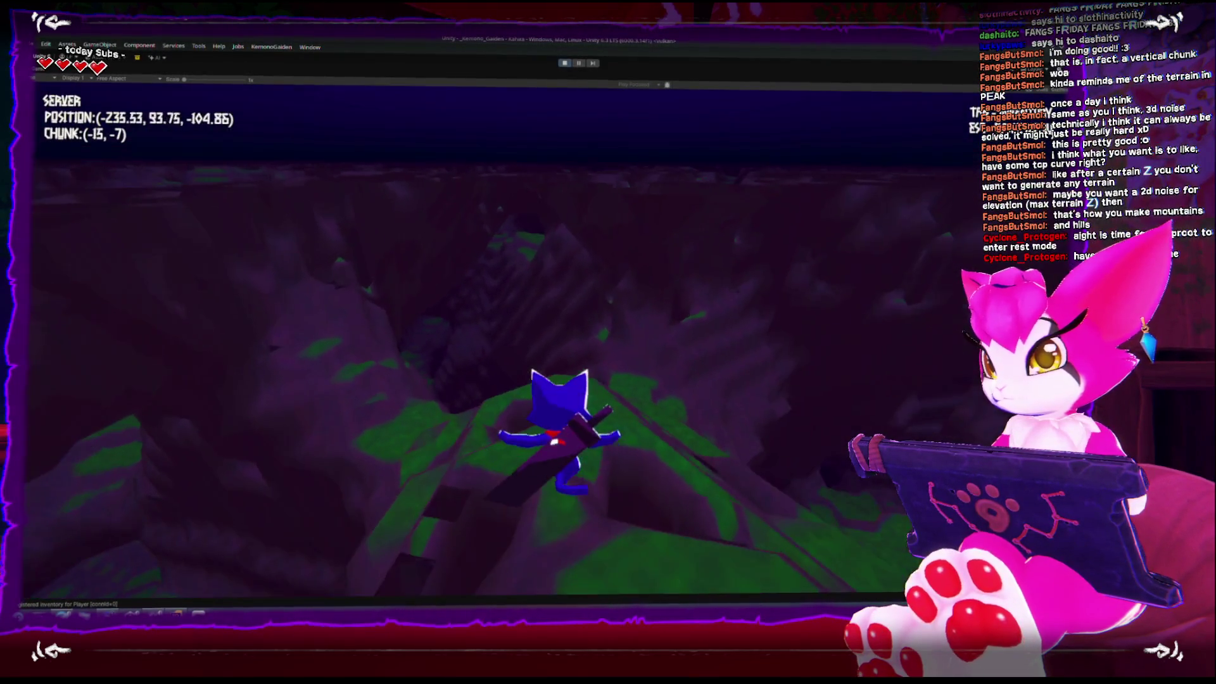
key(w)
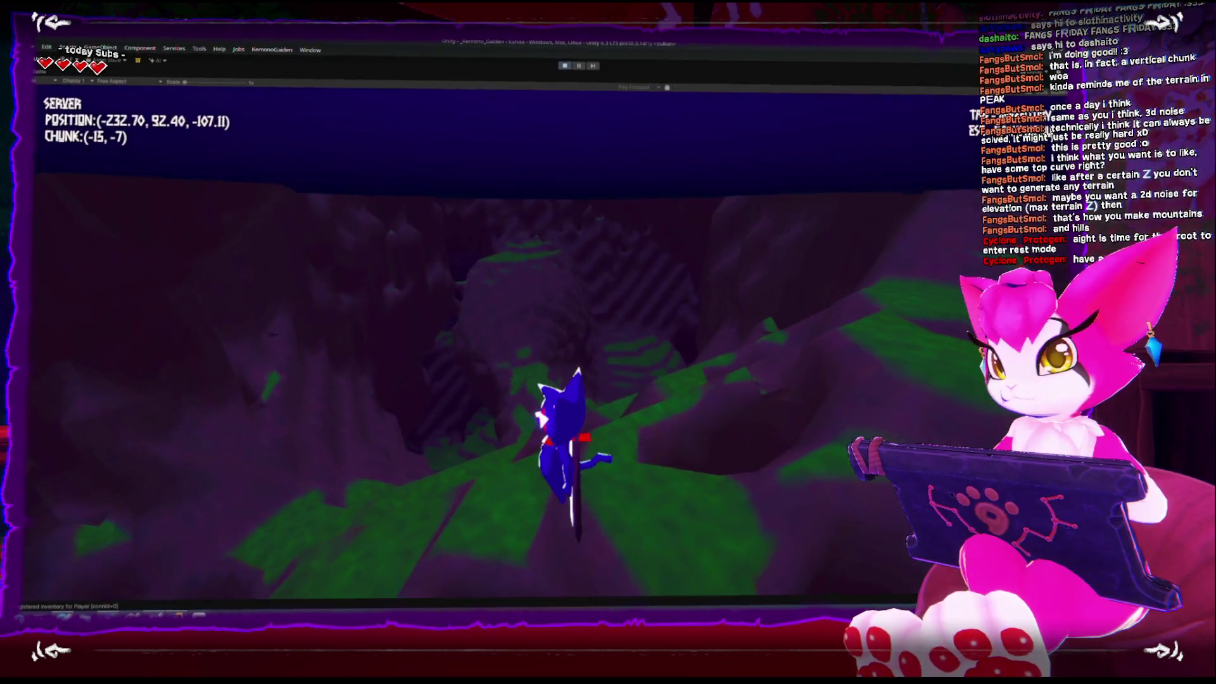
key(w)
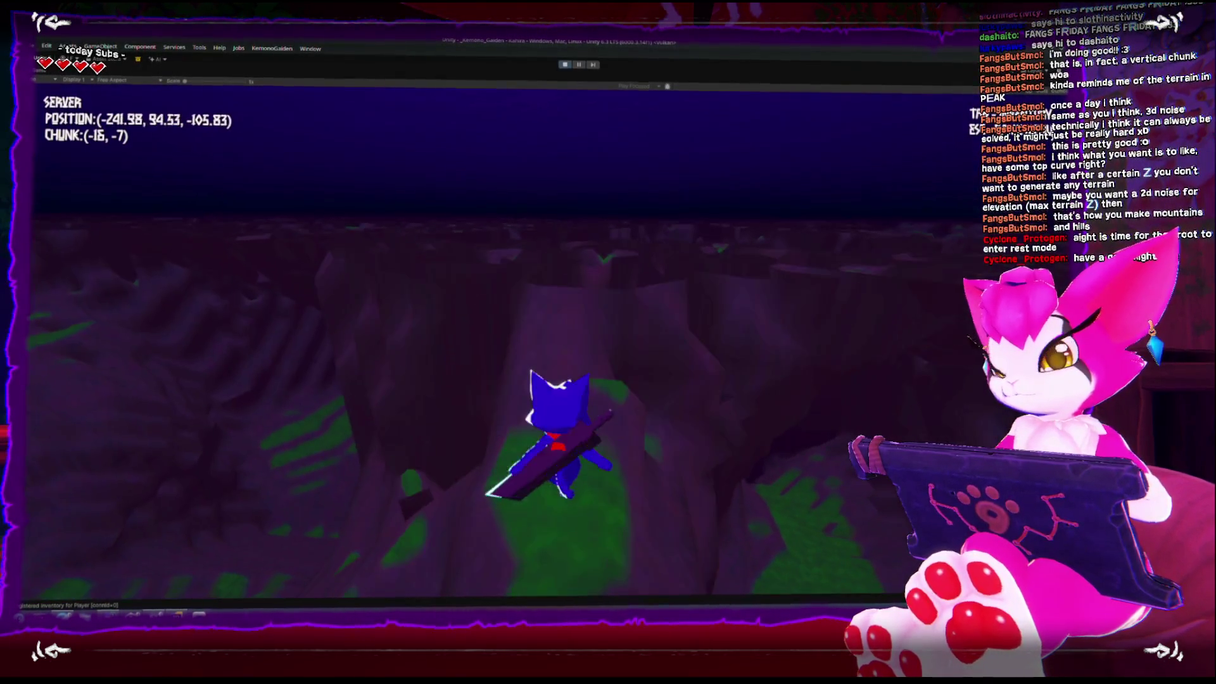
key(w)
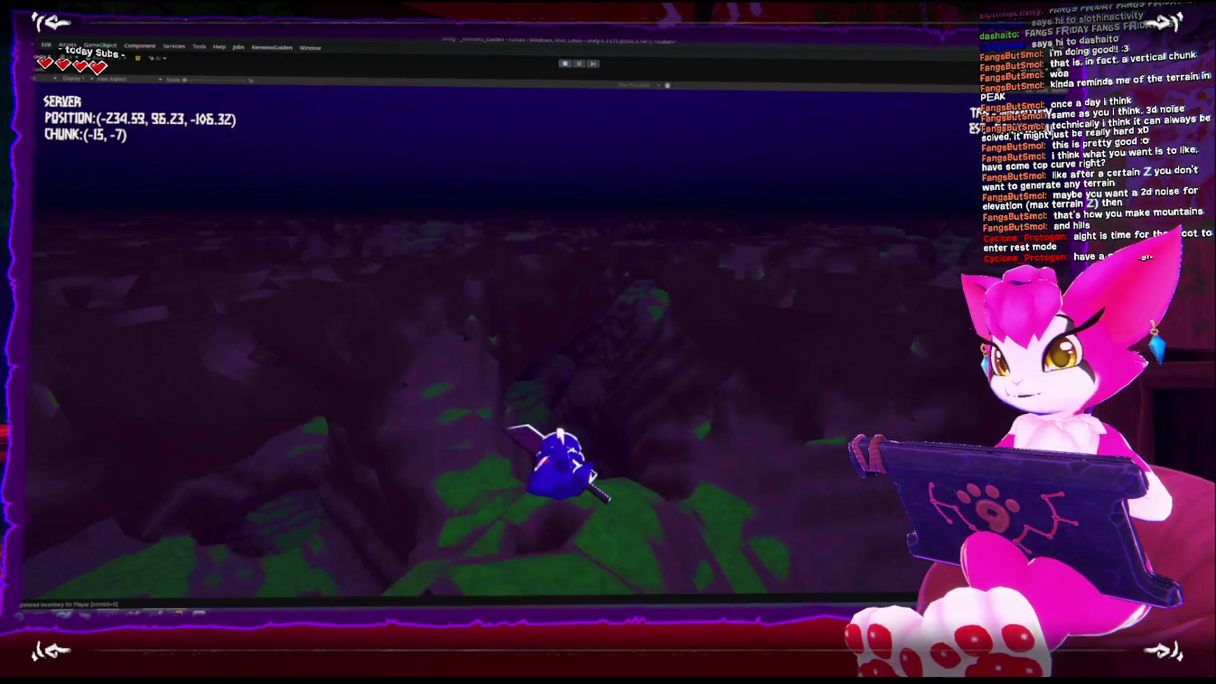
key(w)
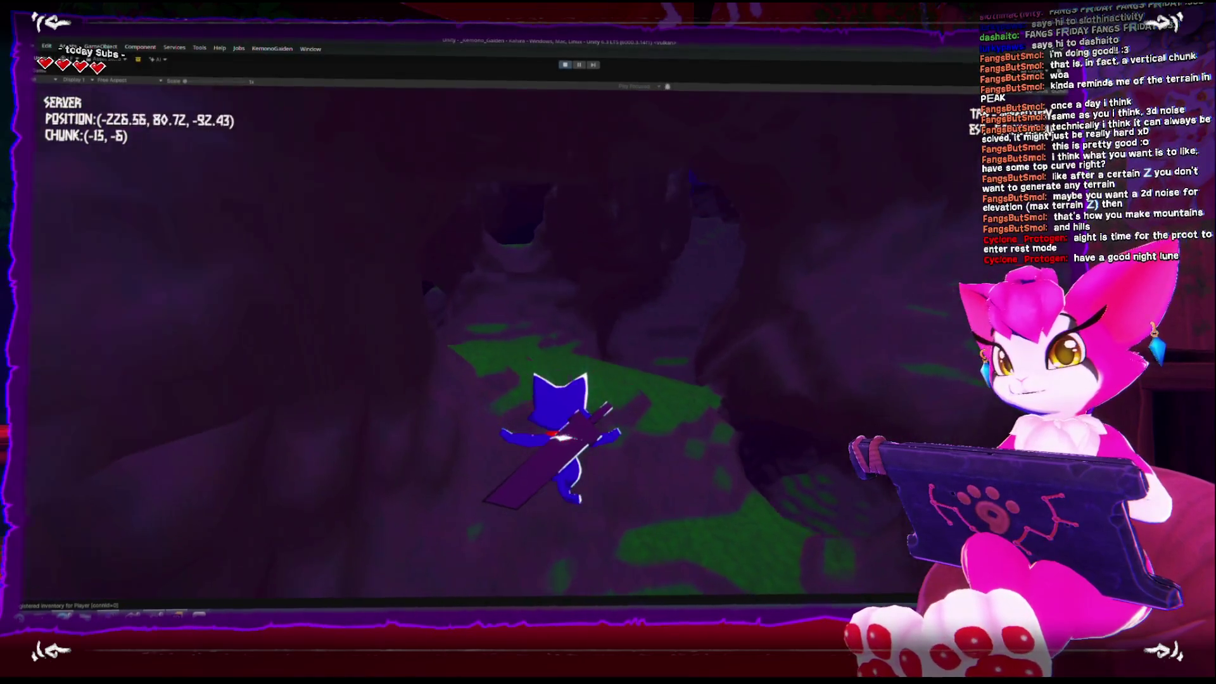
Step: Glide down into the valley onto the green path, then pause and exit play mode
key(w)
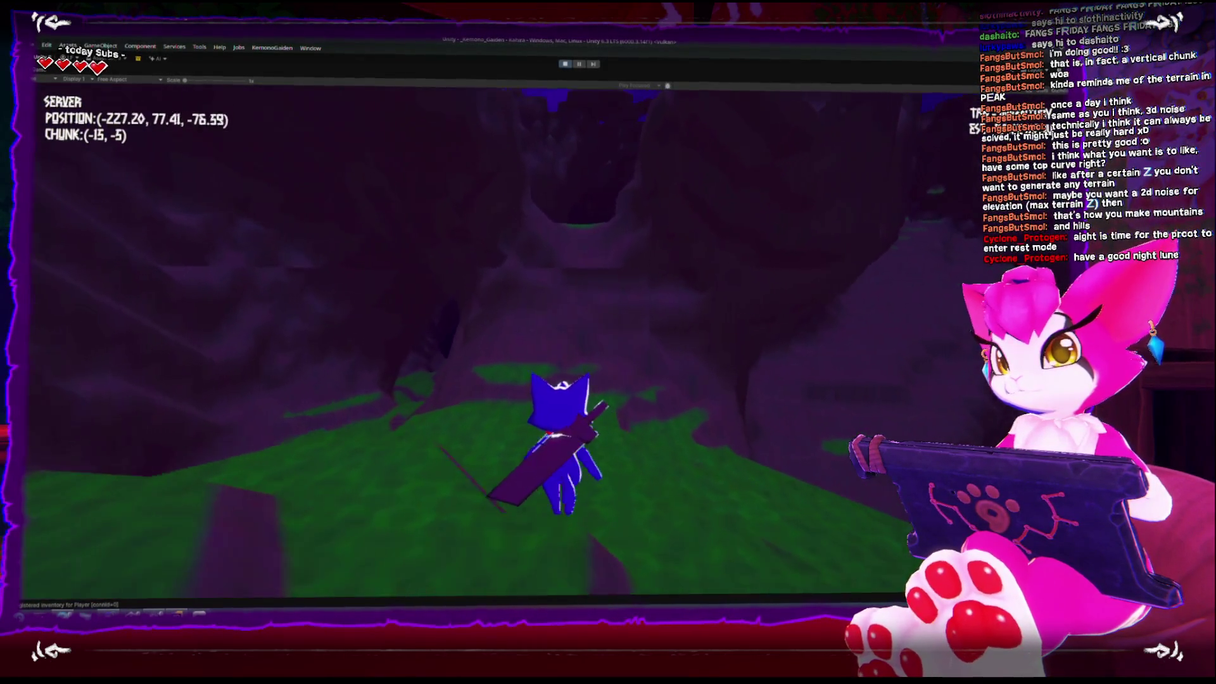
key(w)
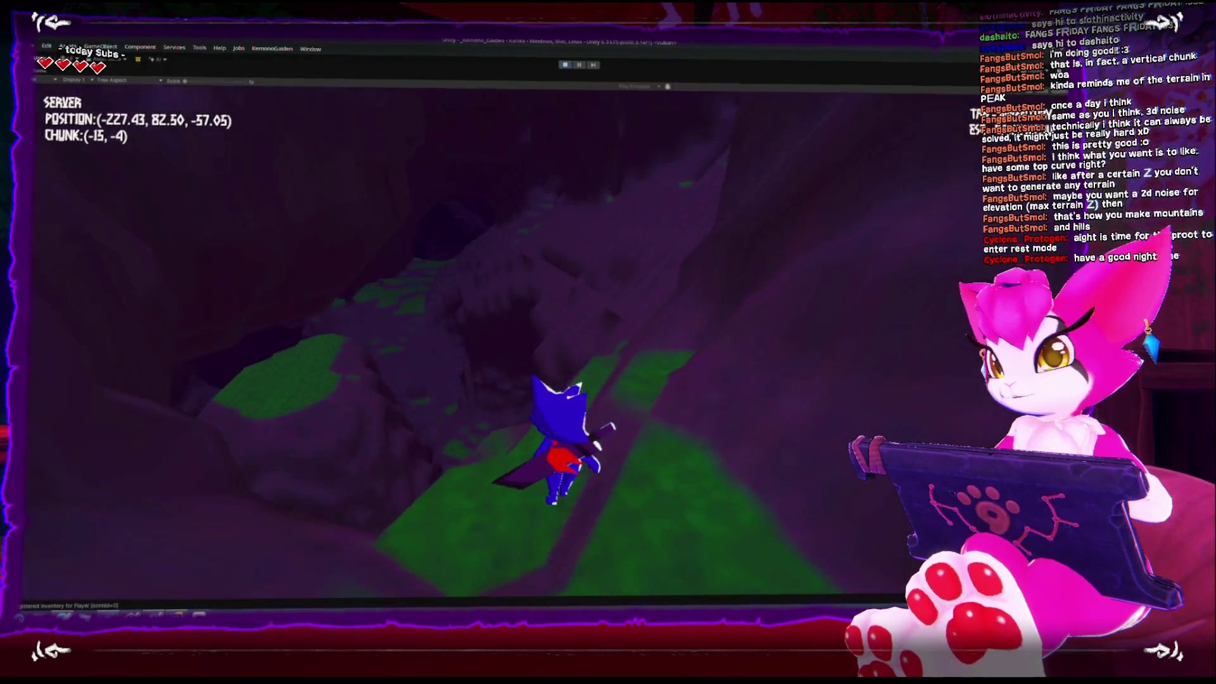
key(space)
key(w)
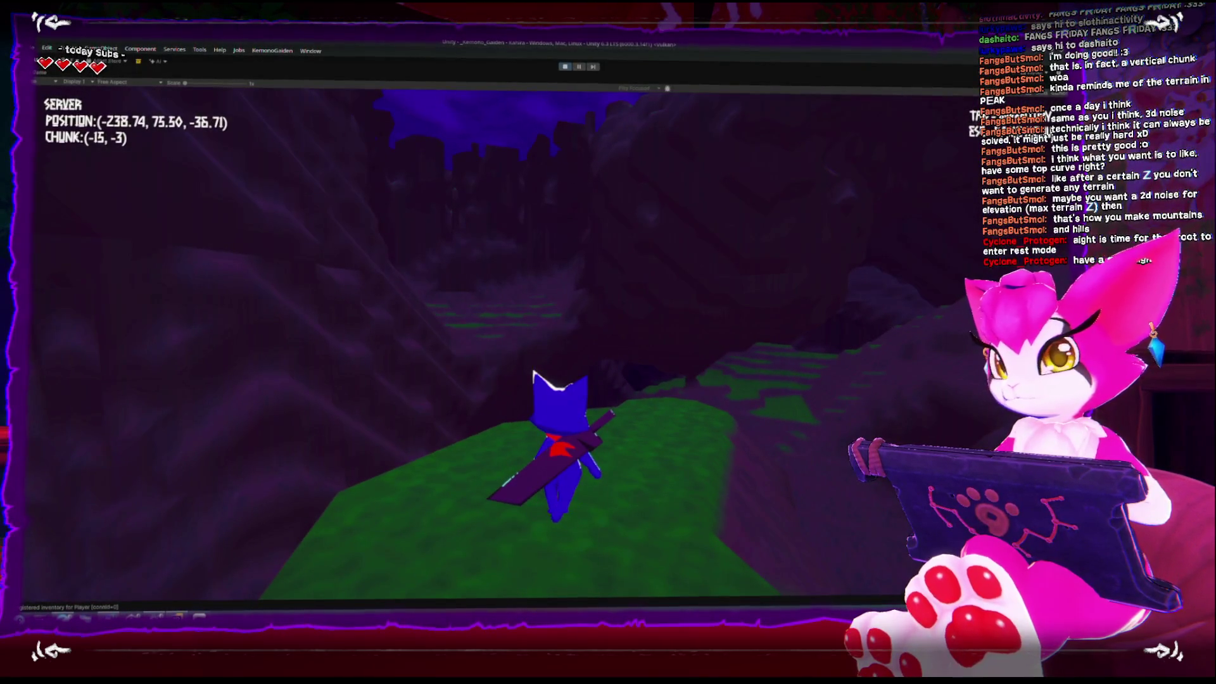
key(Escape)
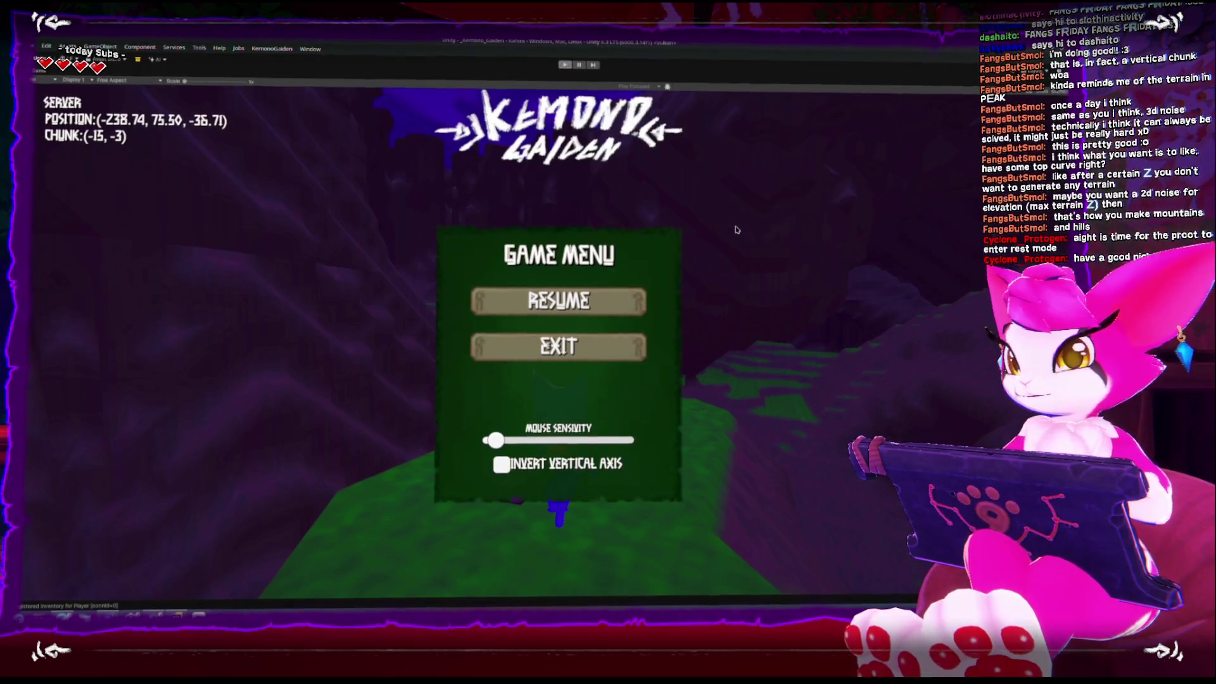
key(ctrl+p)
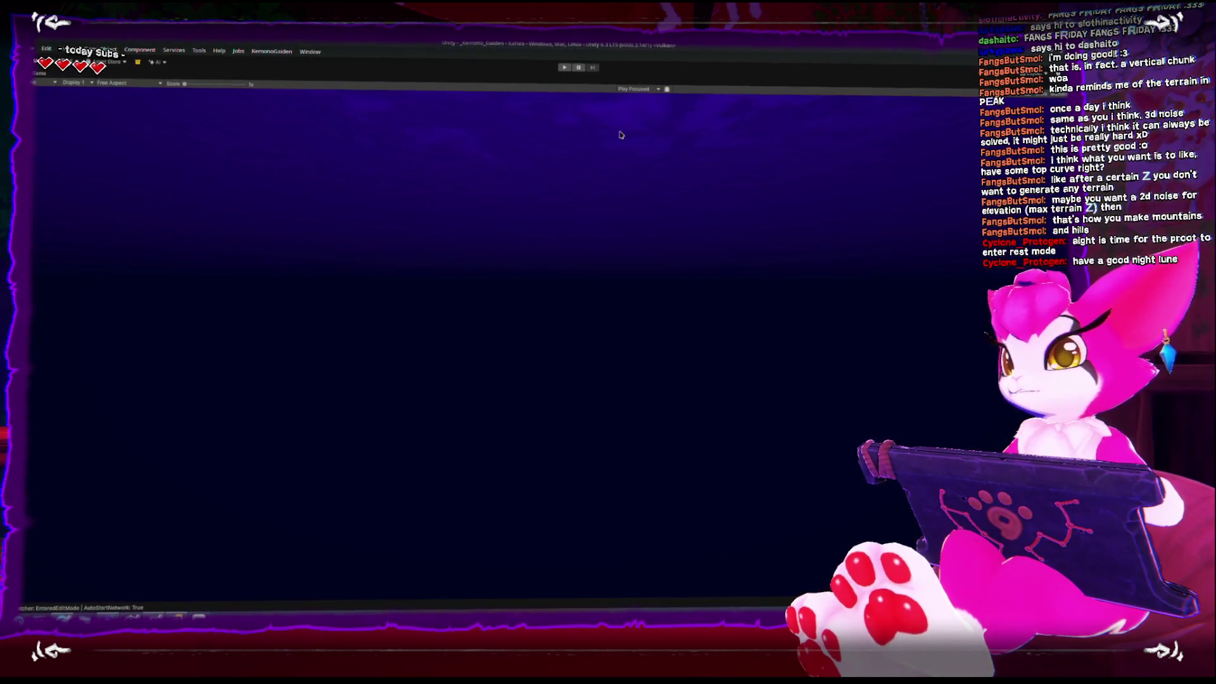
Step: Restore the layout, clear the Console, run the standalone build and open the CS1061 error's code
key(shift+space)
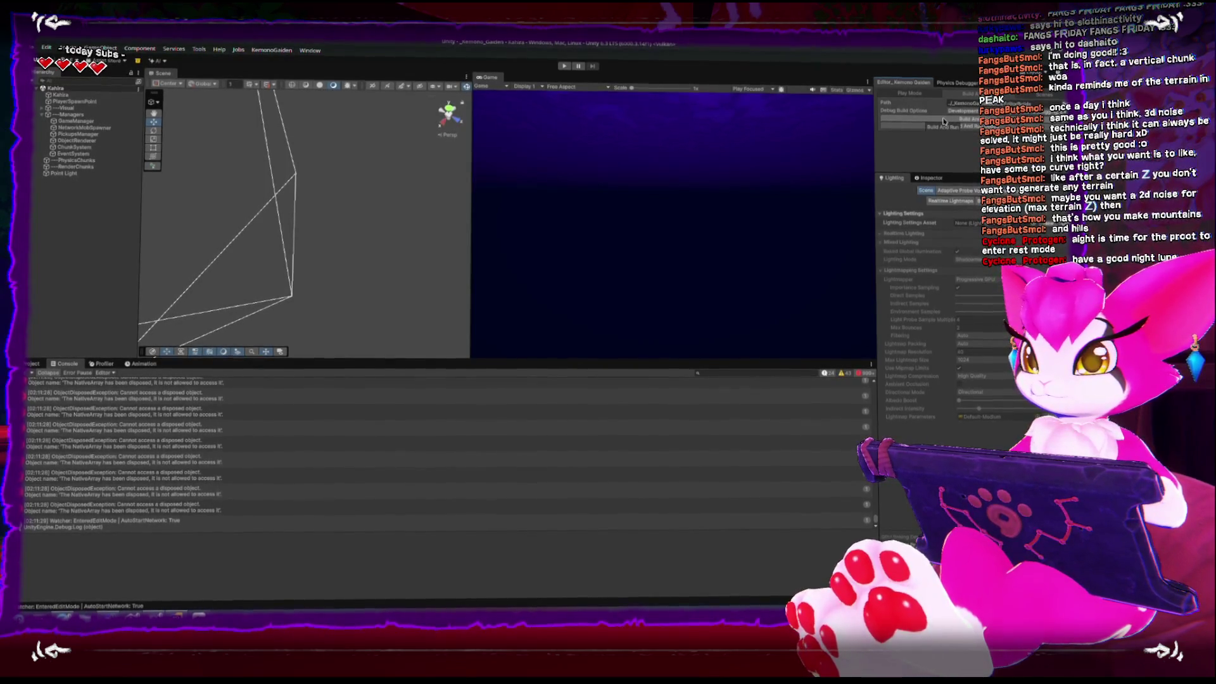
click(215, 400)
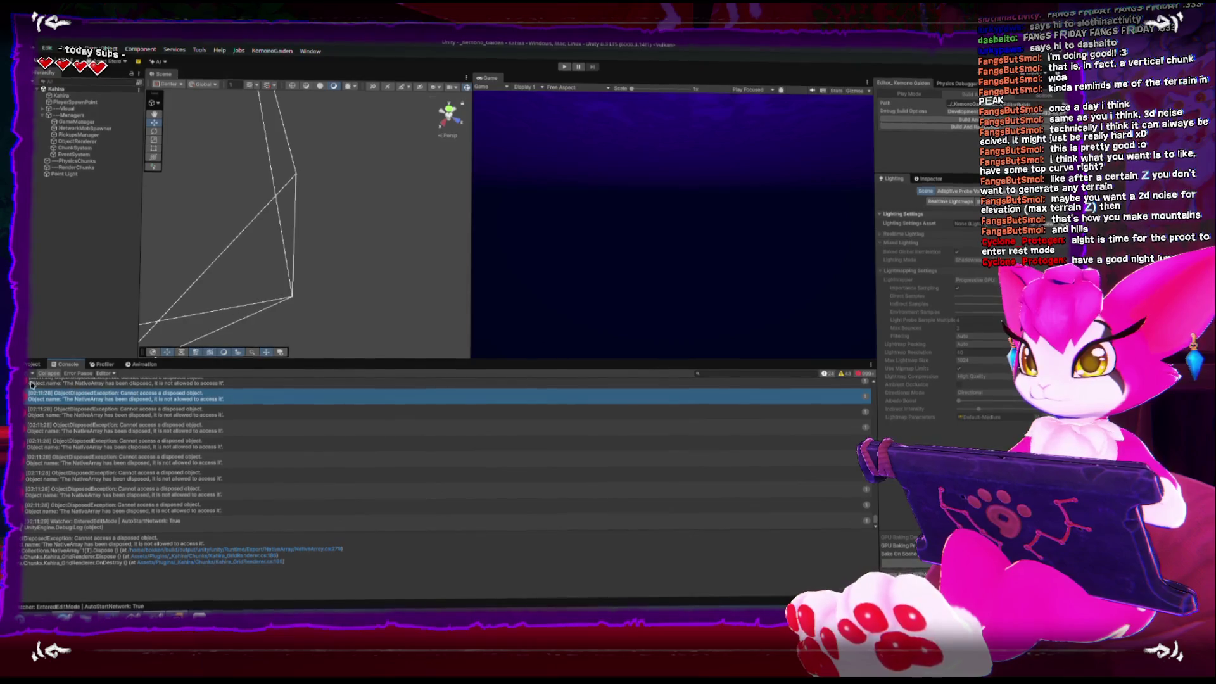
click(941, 124)
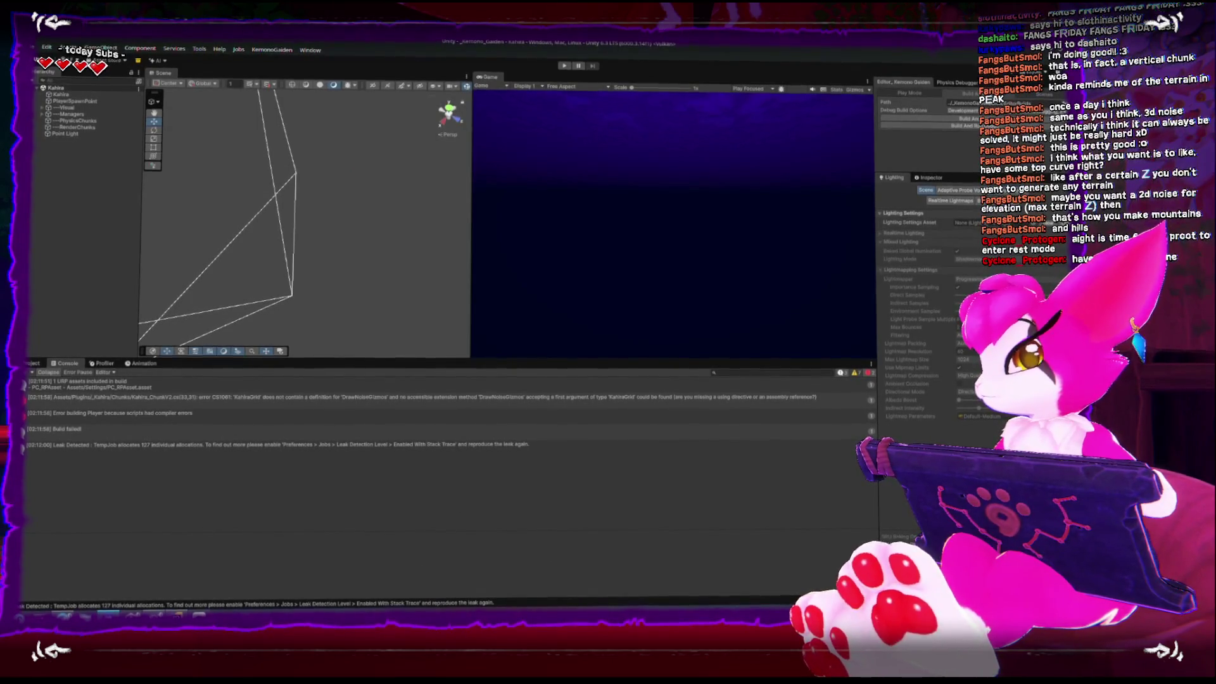
double_click(327, 404)
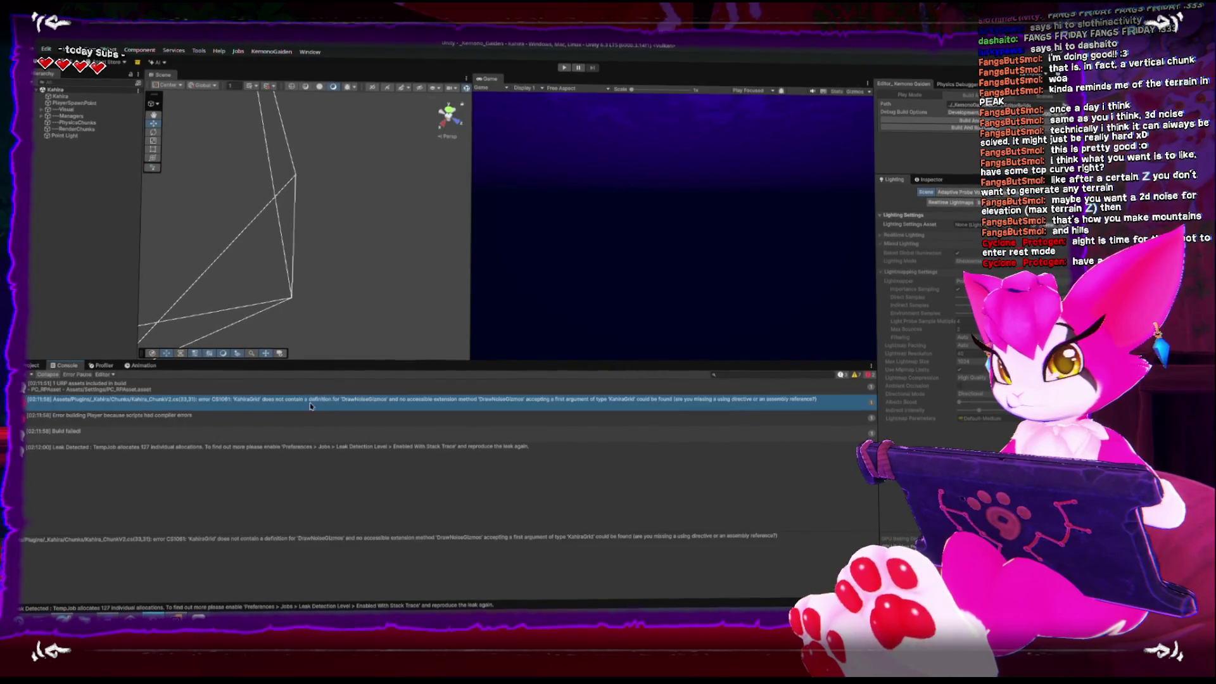
Step: Wrap OnDrawGizmosSelected in an unindented #if UNITY_EDITOR … #endif block, then return to Unity
scroll(245, 321, up, 4)
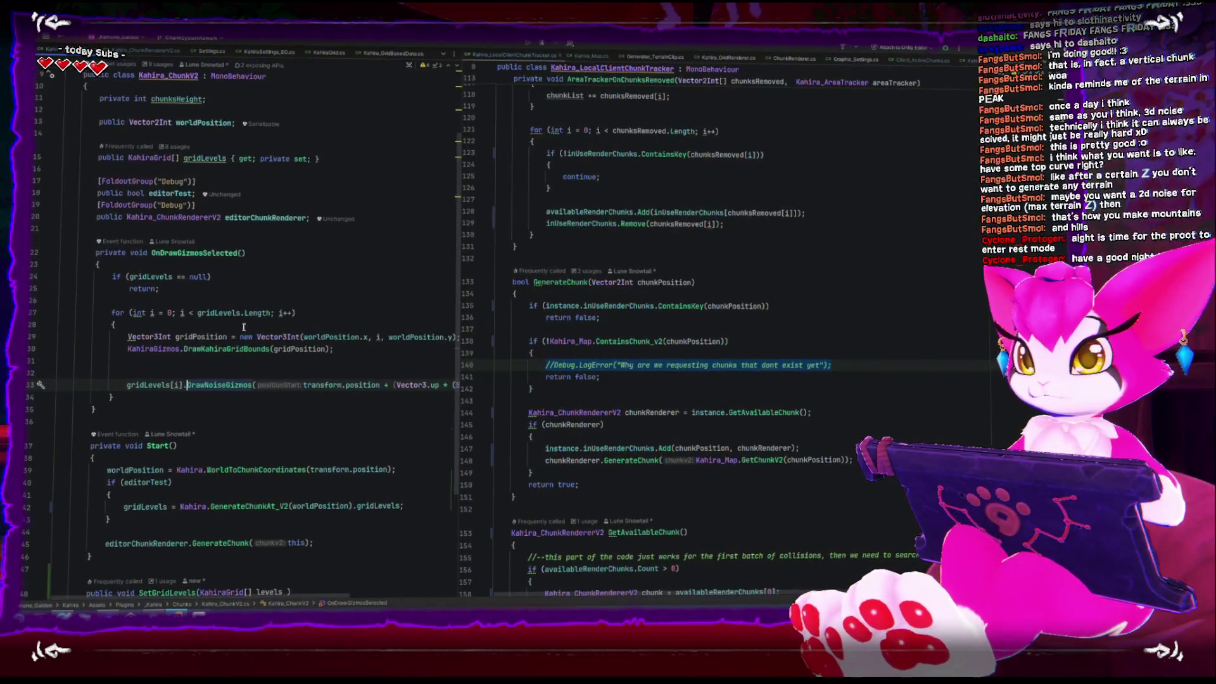
click(257, 271)
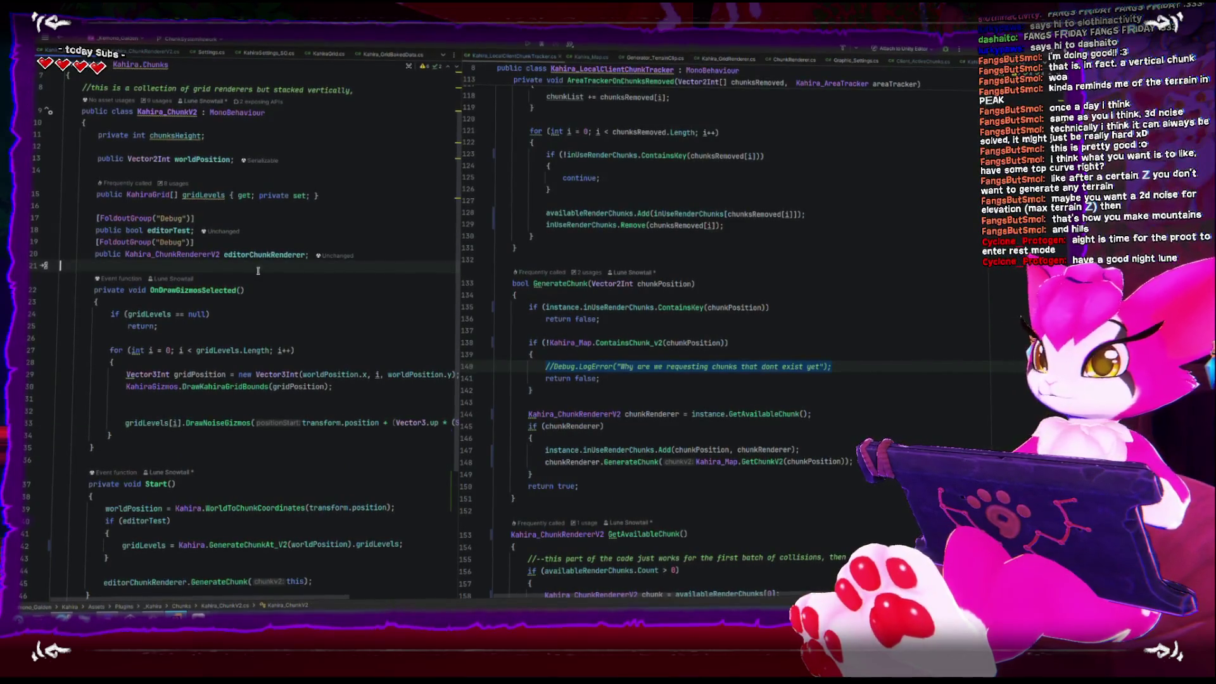
key(Return)
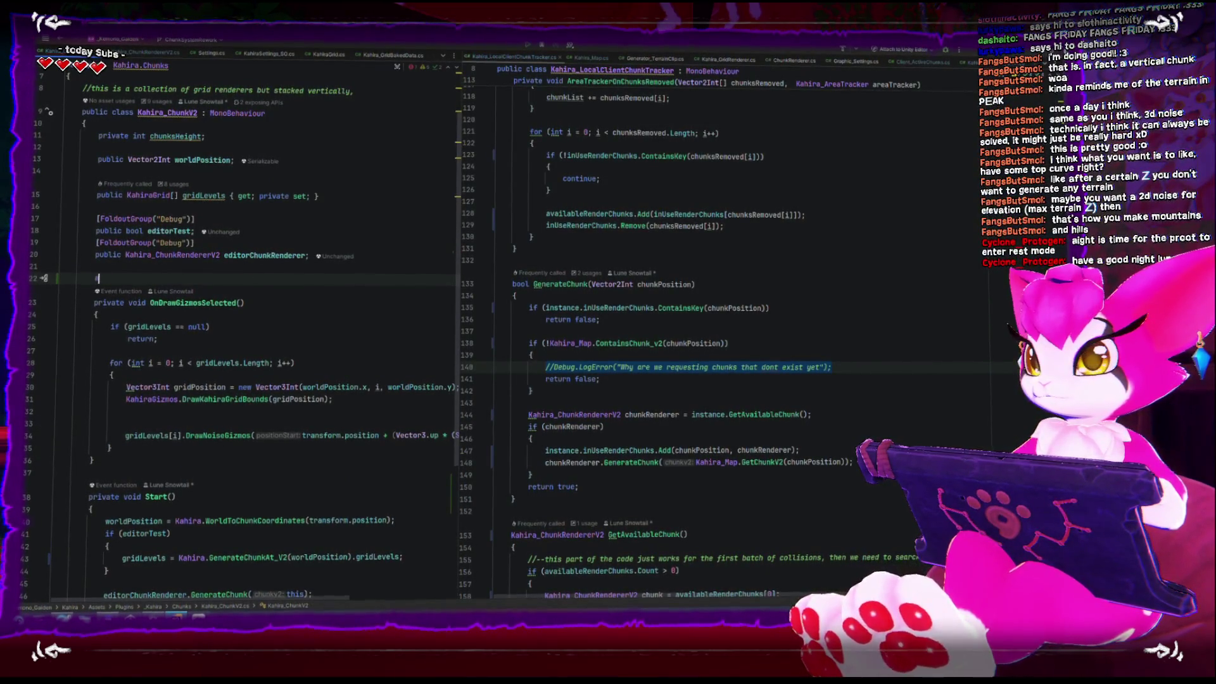
text(if UNITY_EDI)
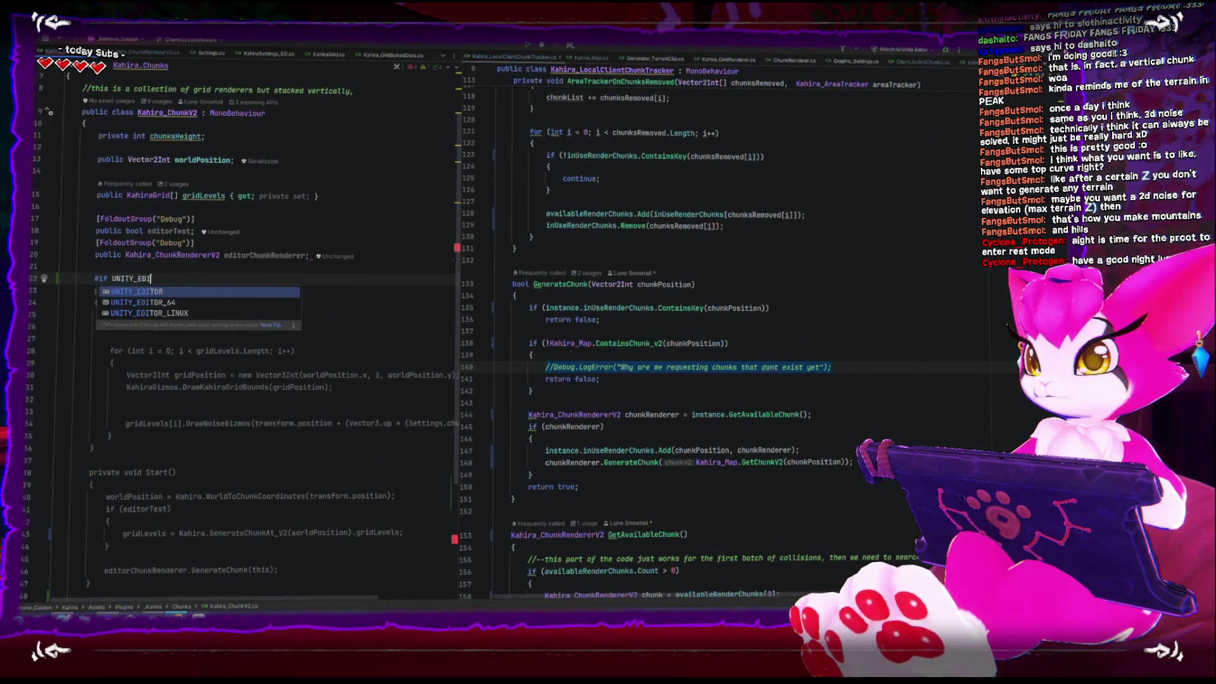
key(Return)
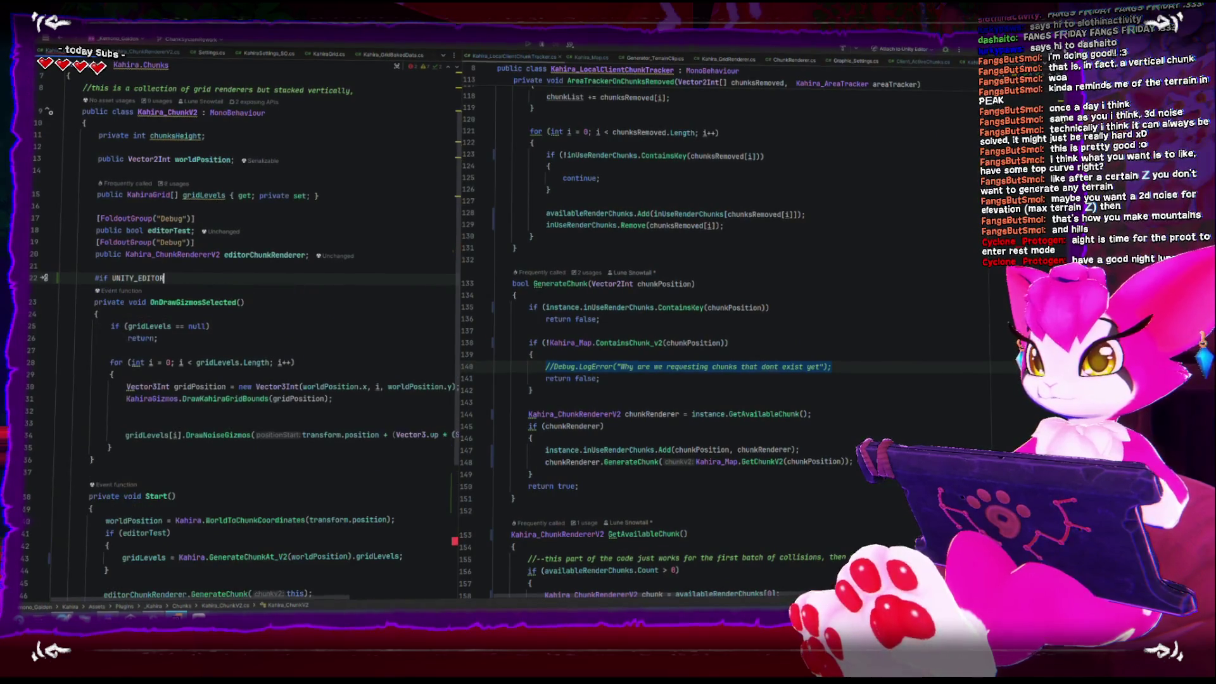
click(111, 468)
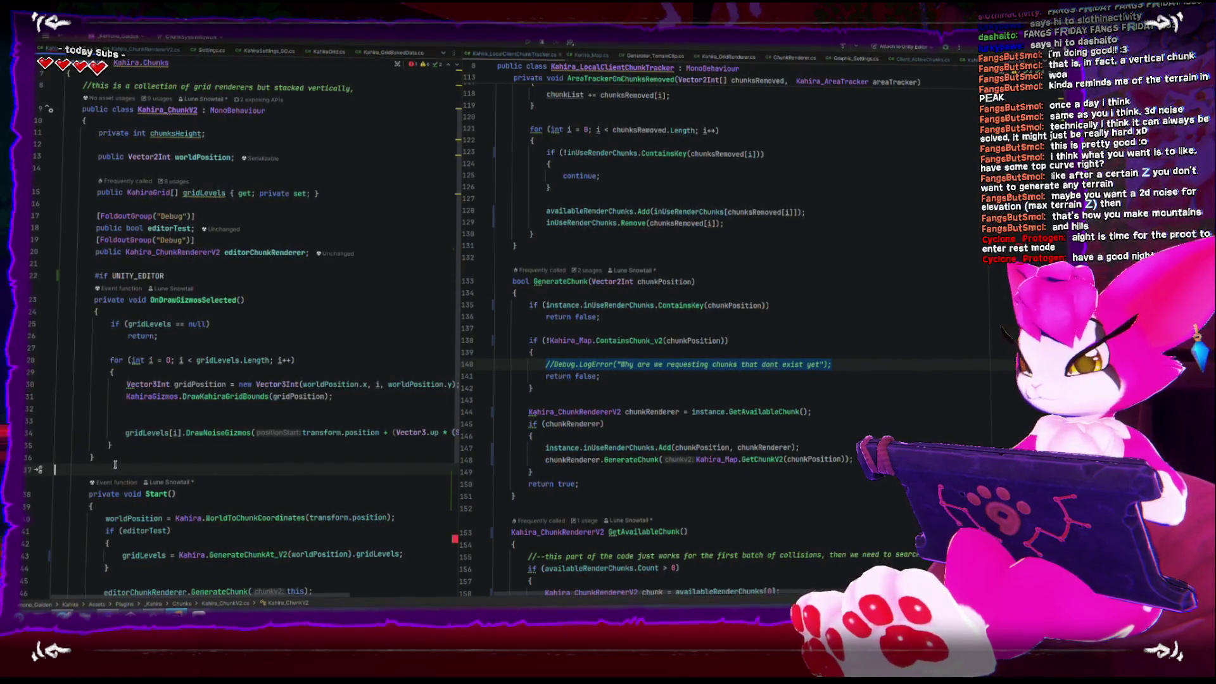
text(#endif)
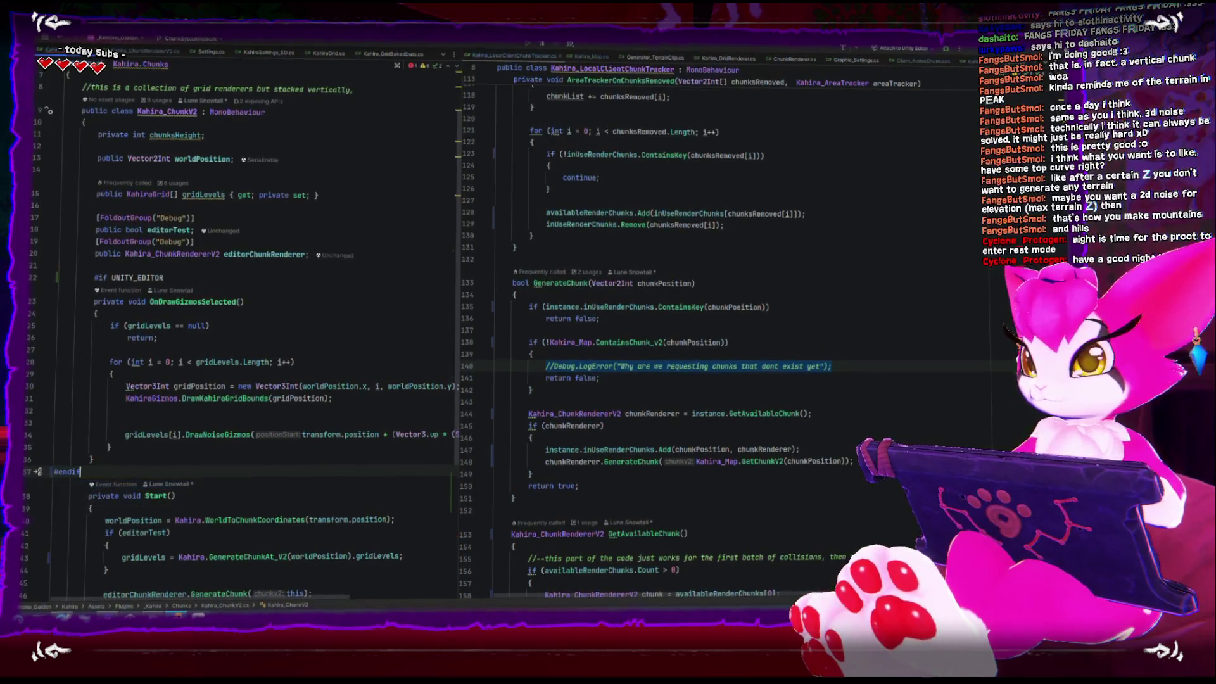
click(93, 282)
key(BackSpace)
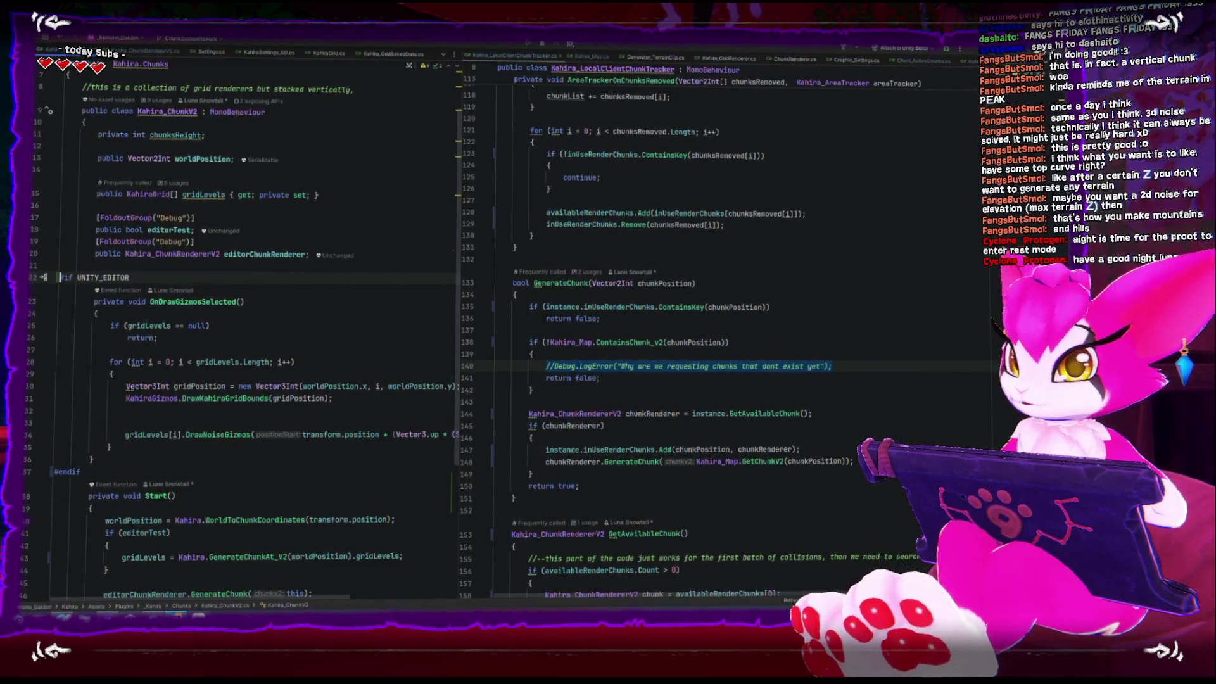
key(alt+Tab)
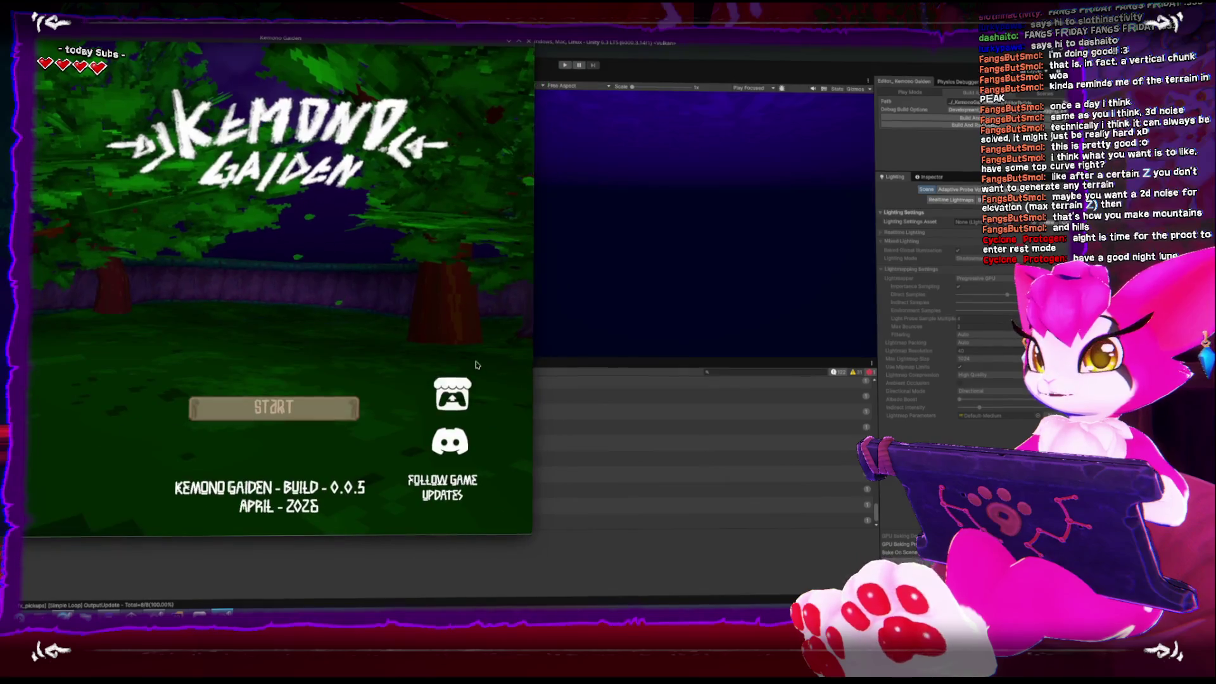
Step: Maximize and restore the standalone game window, then close it with Alt+F4
click(532, 40)
double_click(536, 50)
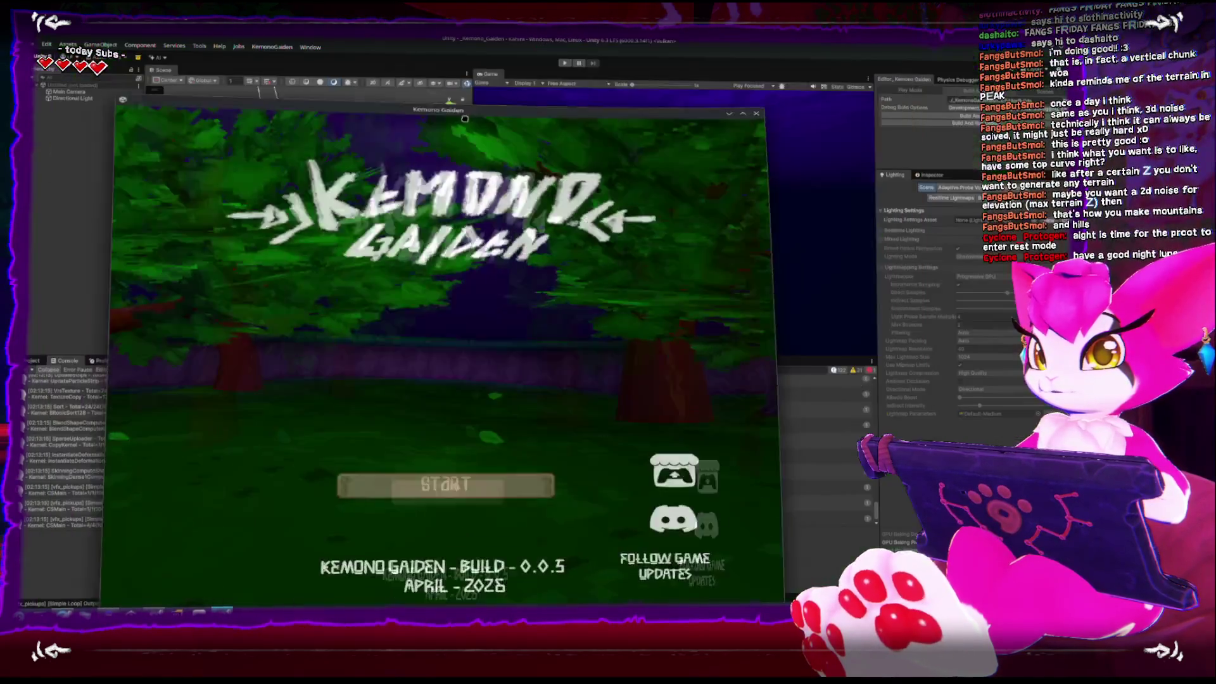
key(alt+F4)
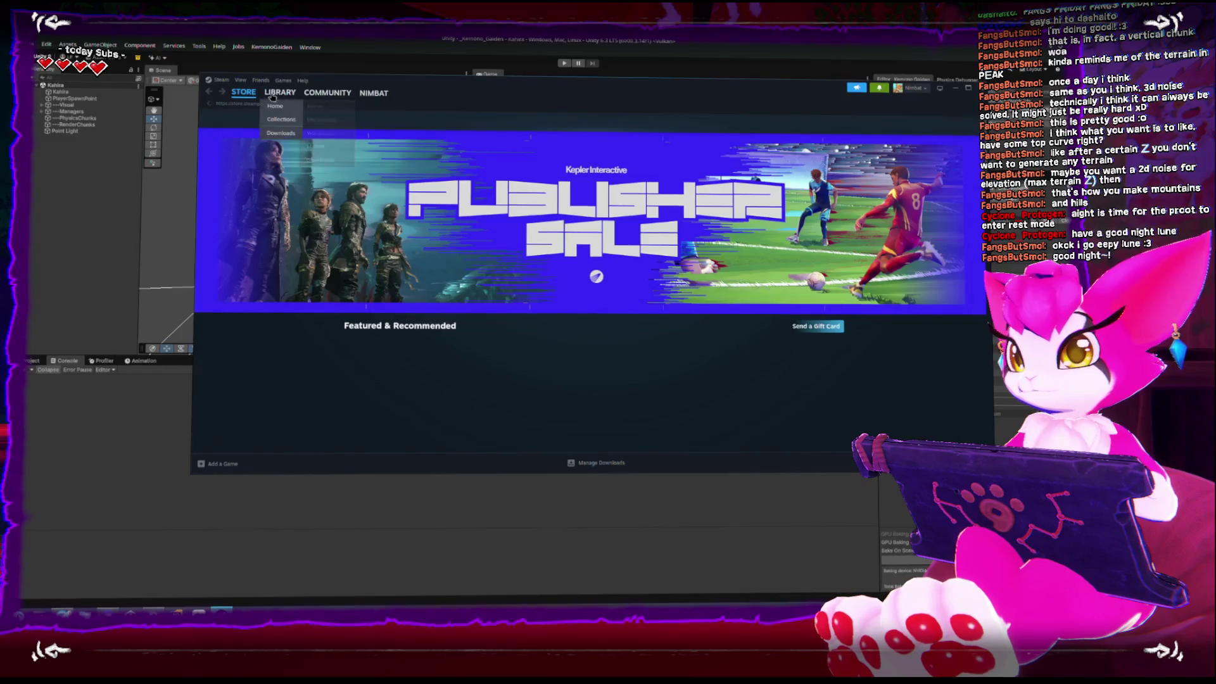
Step: Launch the SteamOS Devkit Client from the Steam library and upload KemonoGaiden to steamdeck
click(279, 93)
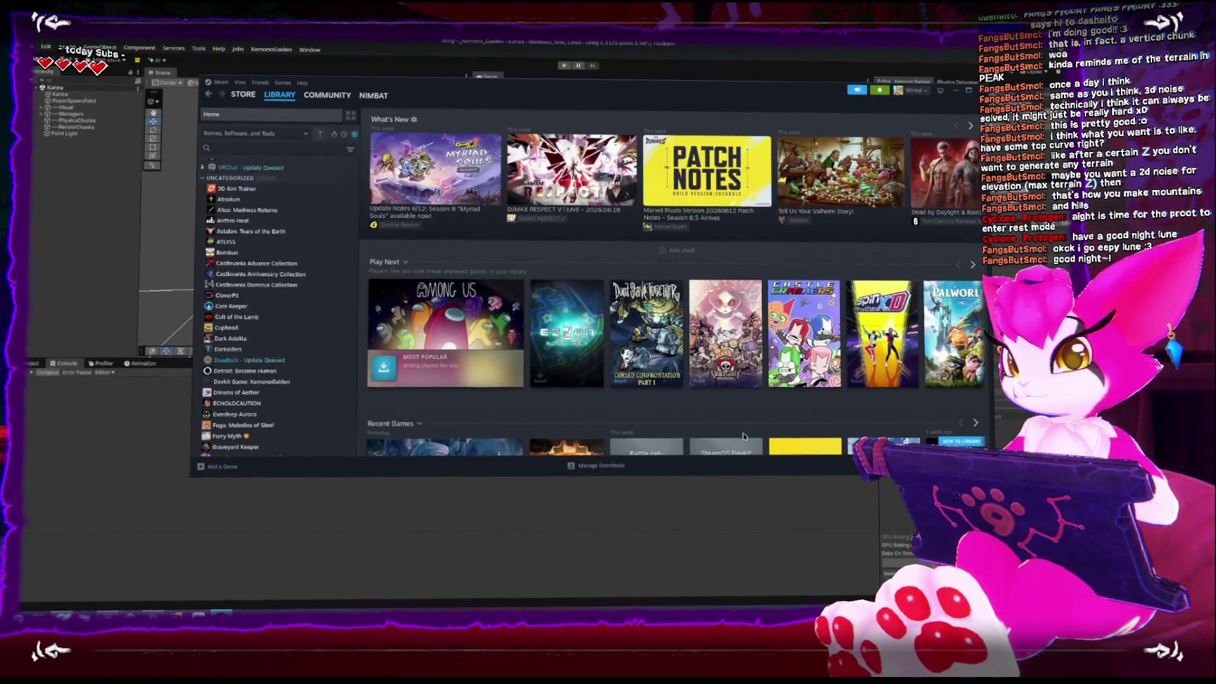
scroll(738, 393, down, 3)
double_click(737, 393)
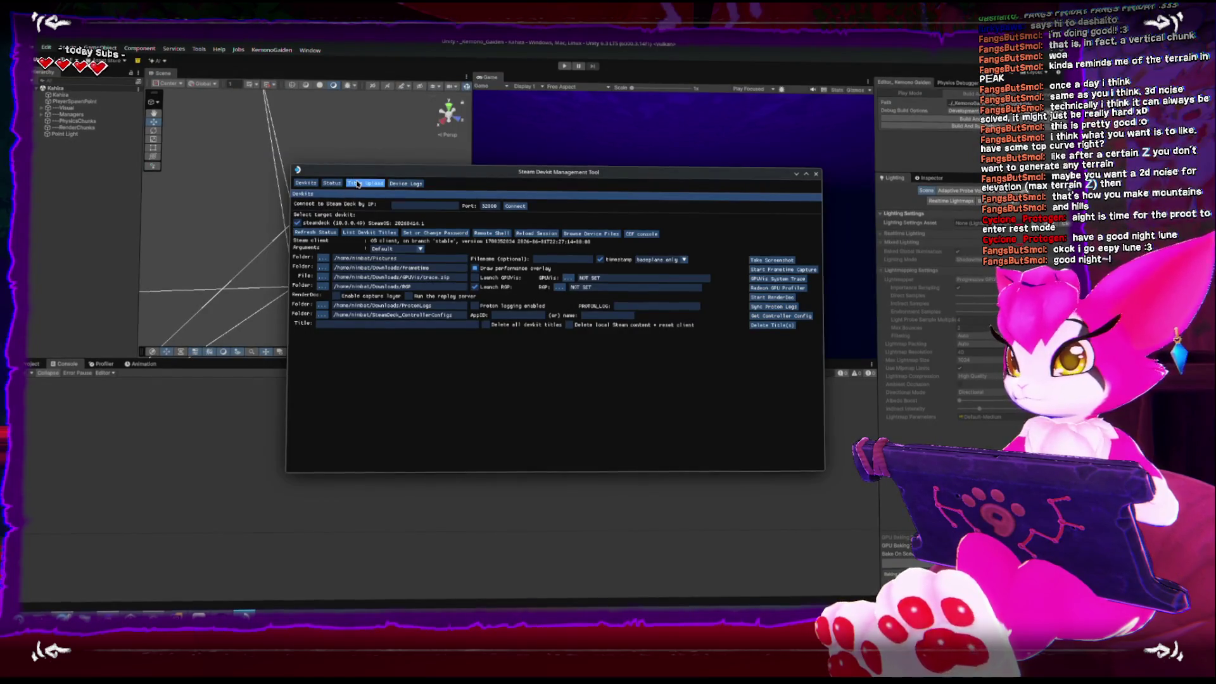
click(358, 184)
click(304, 297)
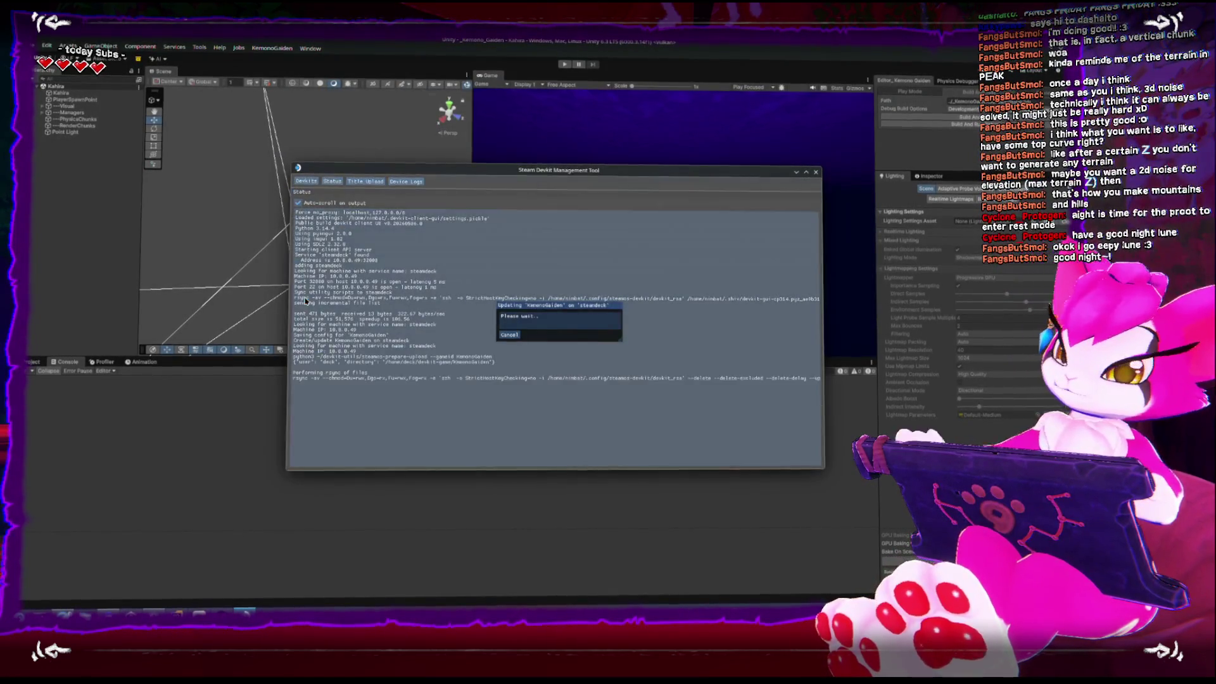
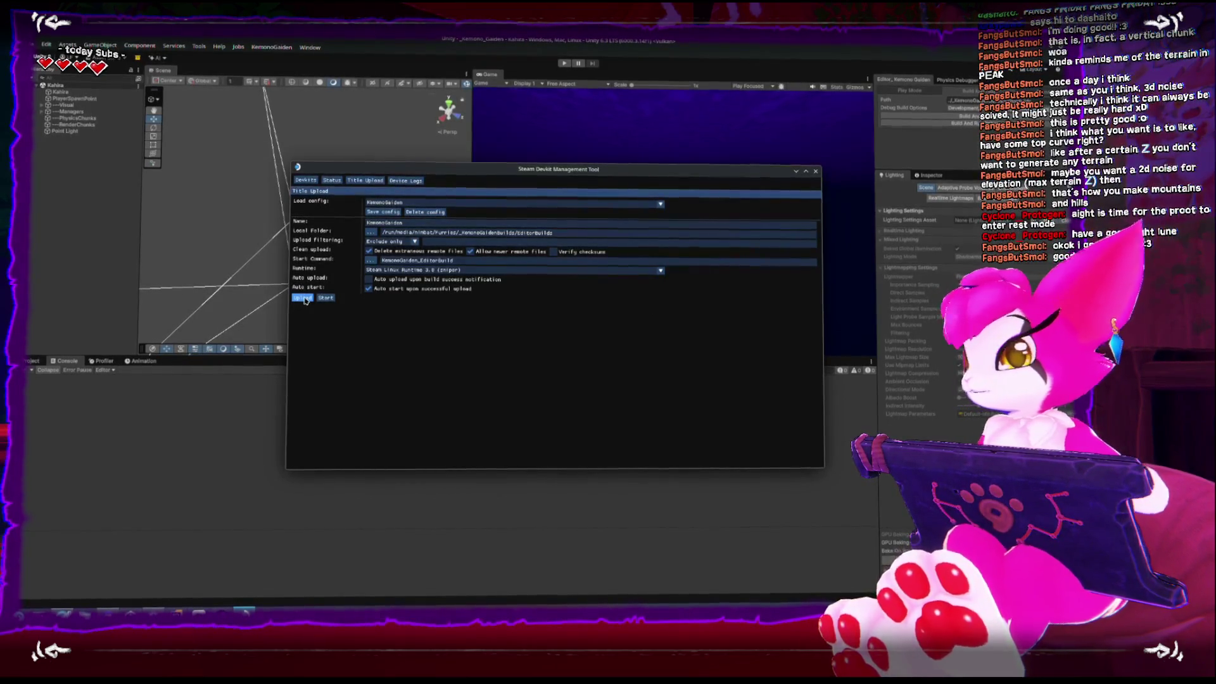
Step: Close the Steam Devkit title upload window, select RenderChunks, and switch to Rider's chunk scripts
click(815, 171)
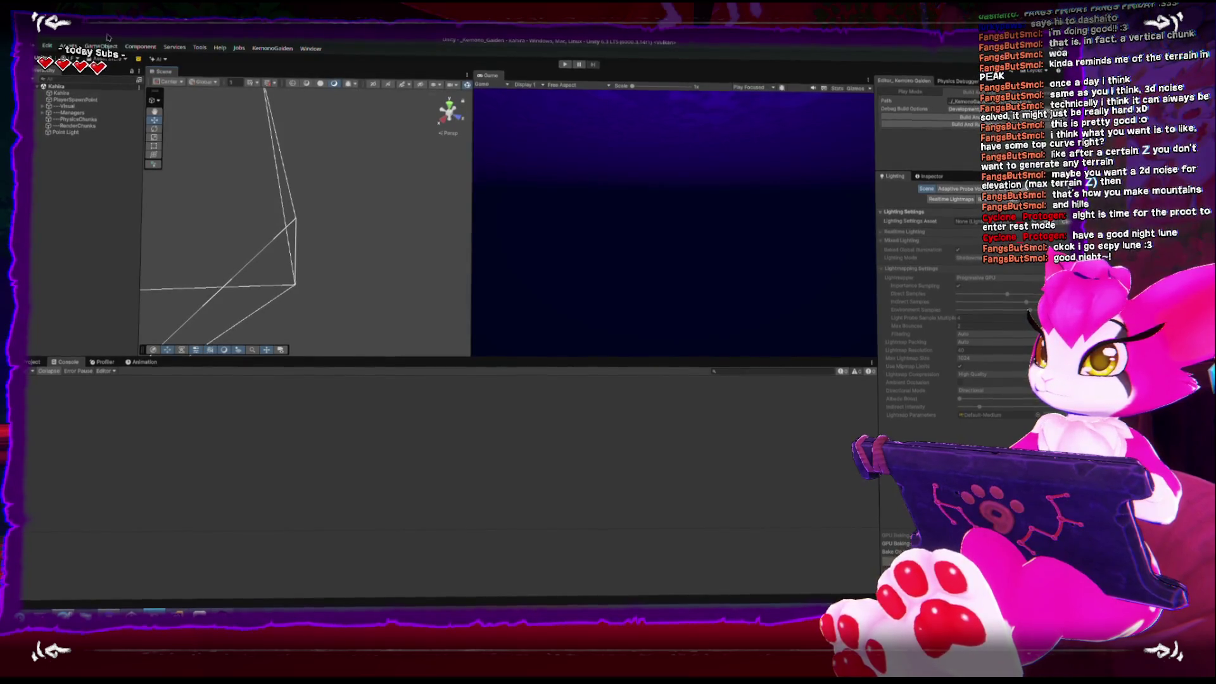
click(51, 124)
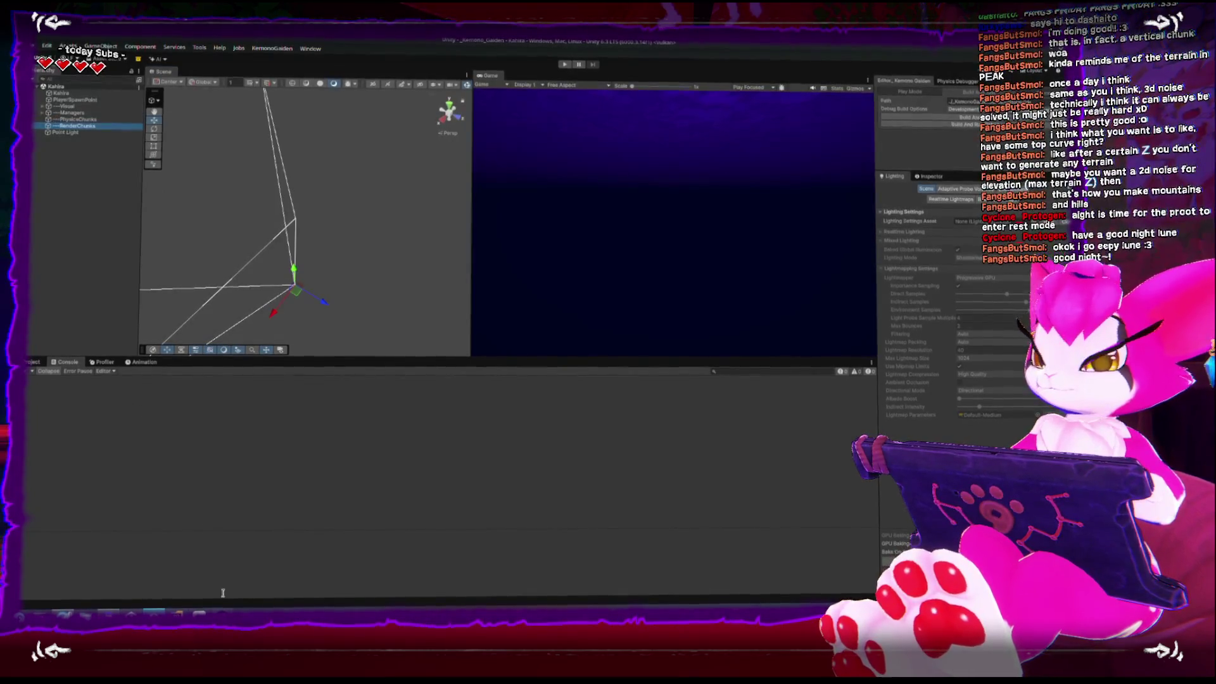
click(200, 613)
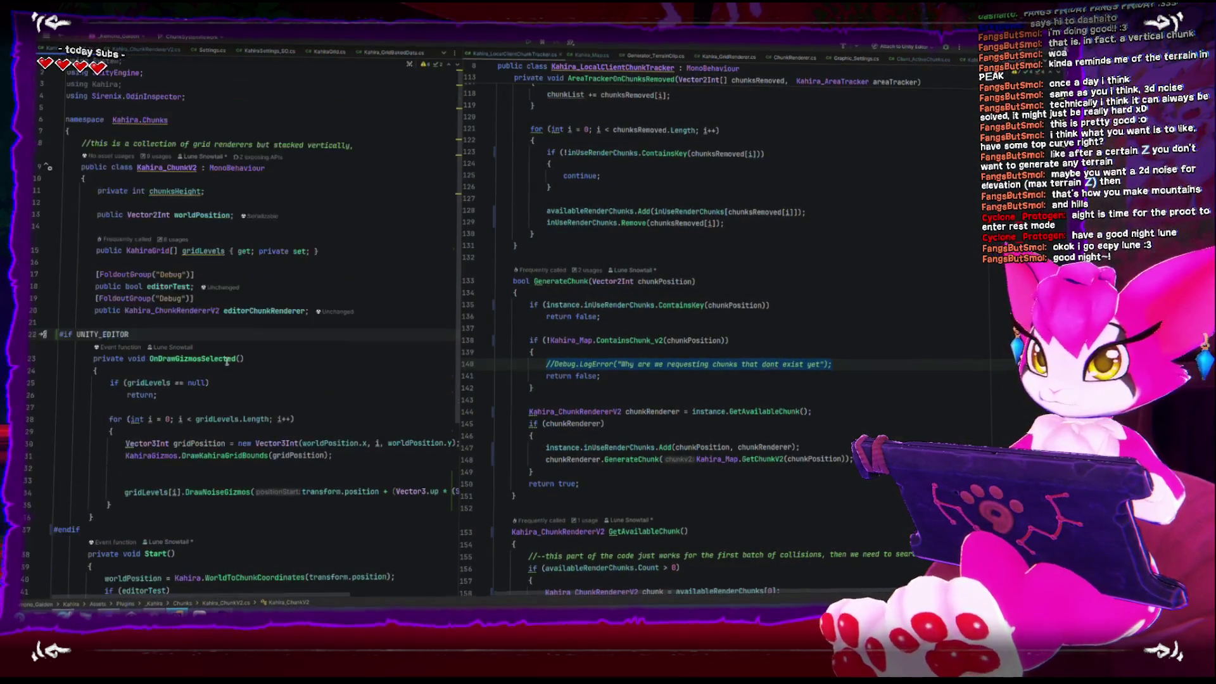
Step: Widen the Kahira_ChunkV2 pane and highlight every usage of gridLevels on line 15
scroll(226, 361, down, 7)
scroll(226, 360, up, 3)
scroll(226, 360, up, 2)
scroll(227, 361, down, 6)
scroll(226, 362, up, 1)
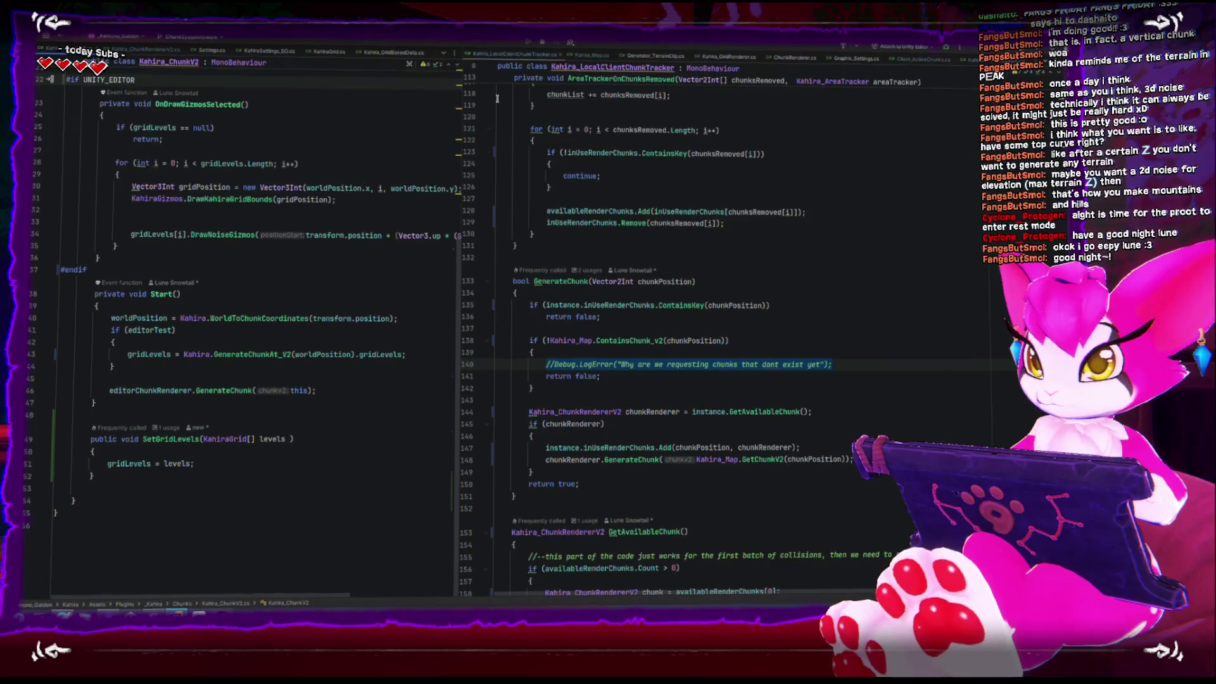
scroll(424, 320, up, 5)
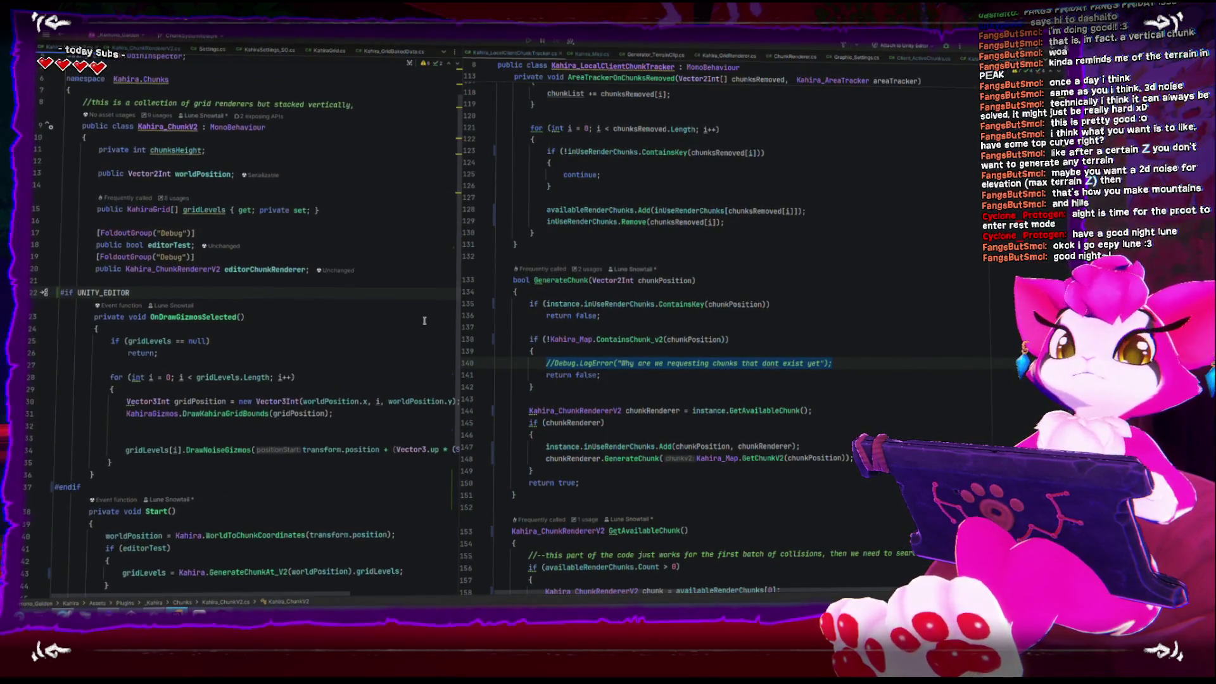
scroll(425, 321, up, 2)
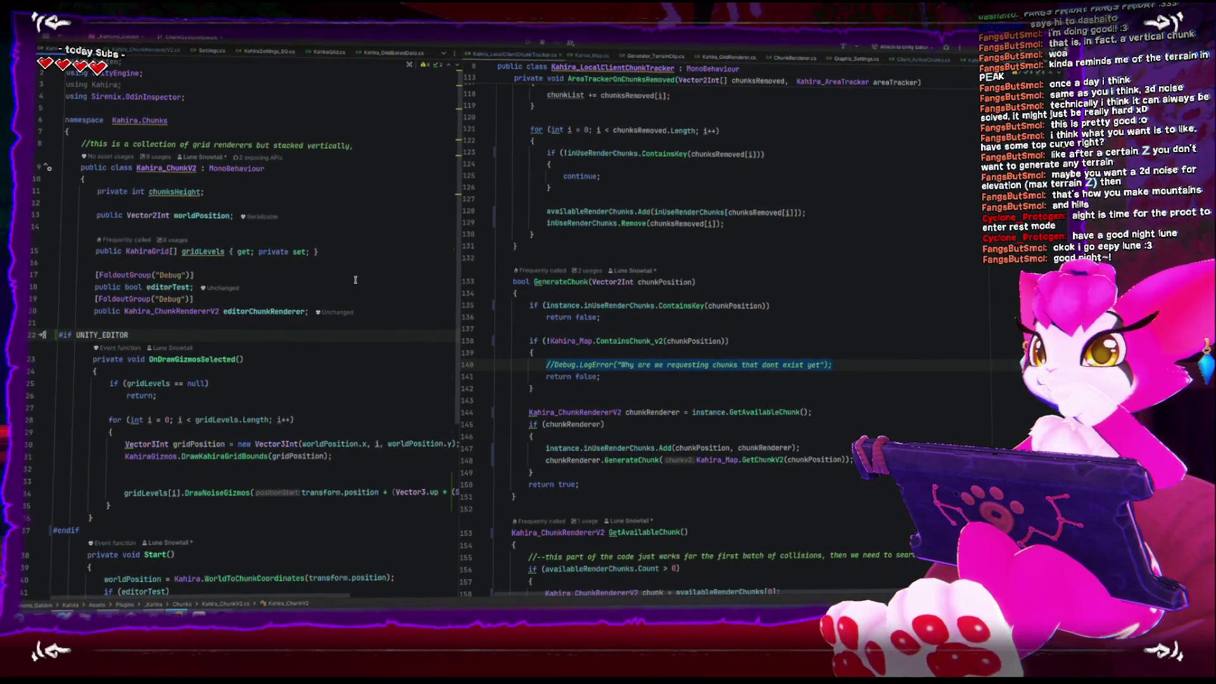
mouse_move(457, 298)
mouse_down()
mouse_move(615, 300)
mouse_move(584, 288)
mouse_up()
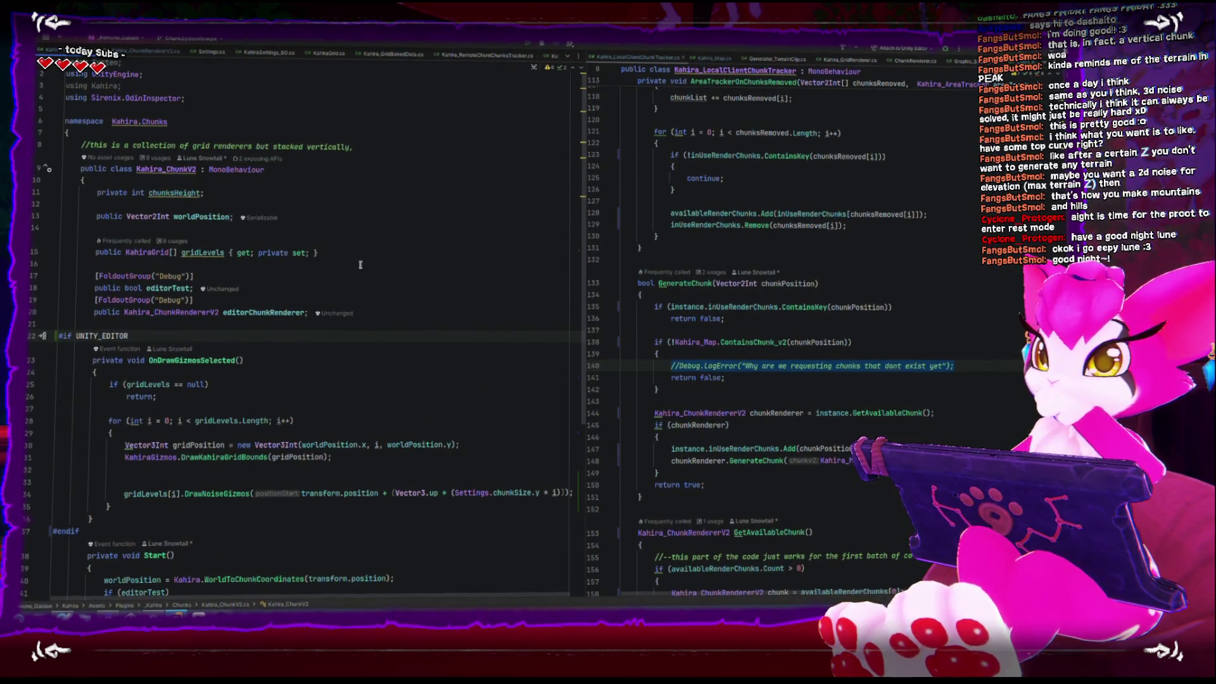
click(156, 254)
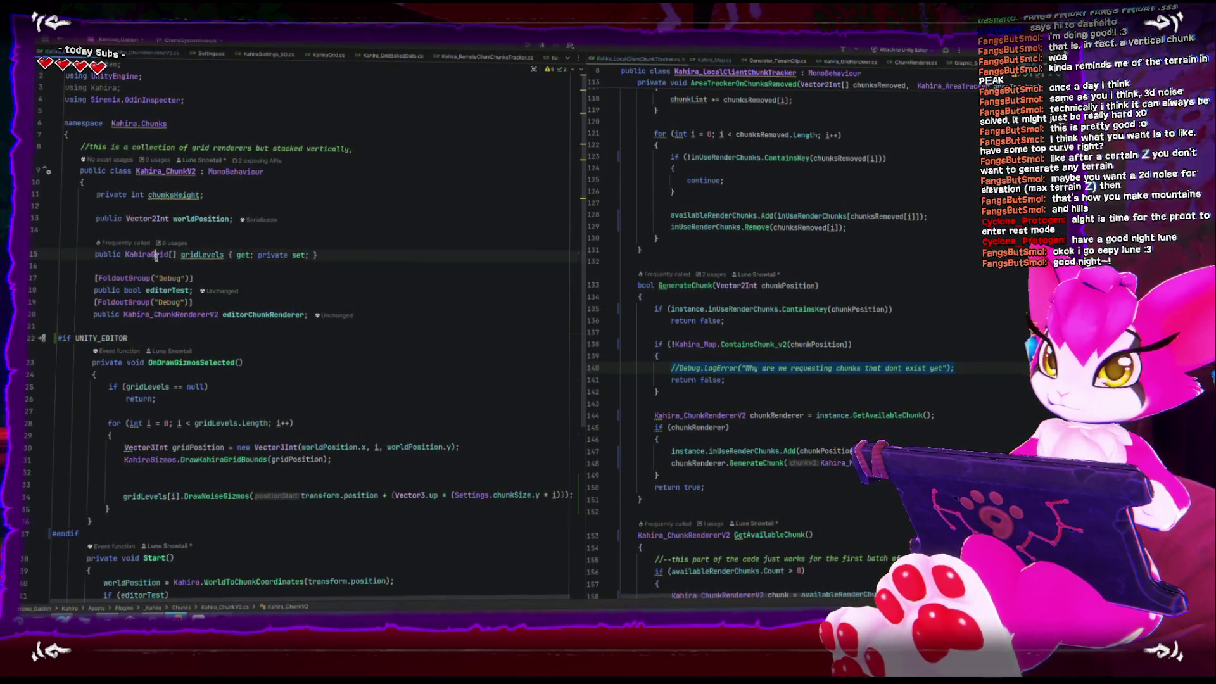
double_click(209, 253)
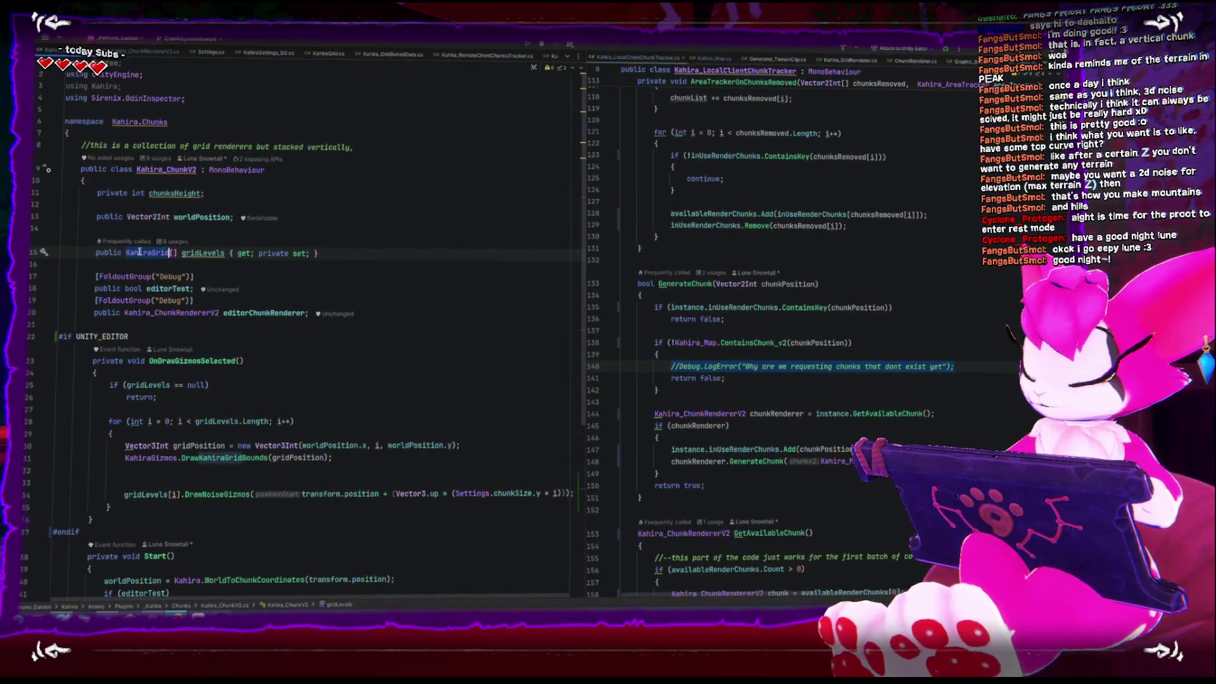
Step: Open the KahiraGrid class declaration and highlight every usage of its data array
ctrl+click(141, 252)
scroll(205, 279, down, 5)
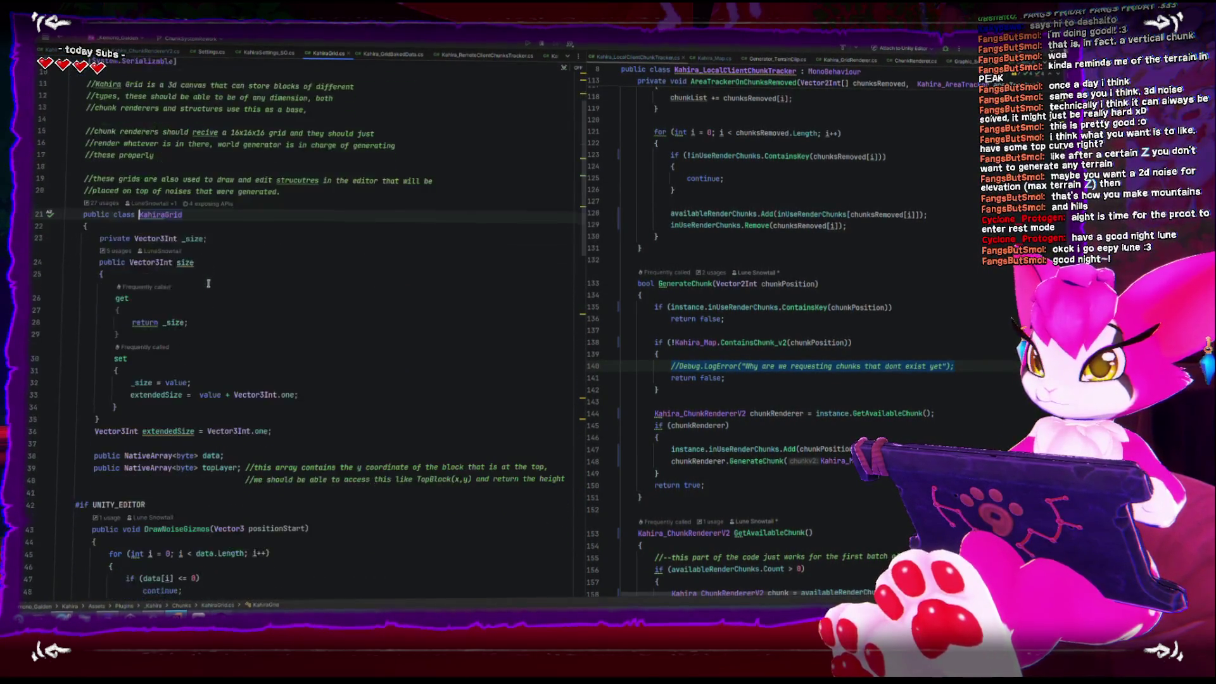
scroll(243, 272, down, 2)
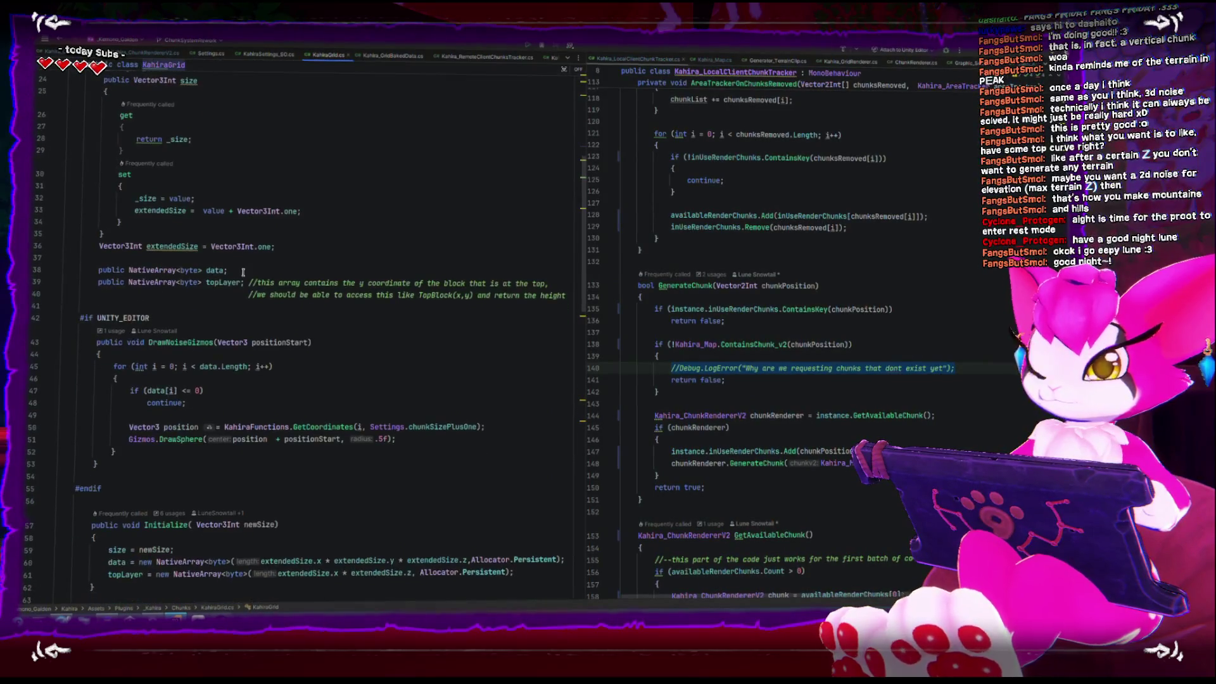
click(226, 268)
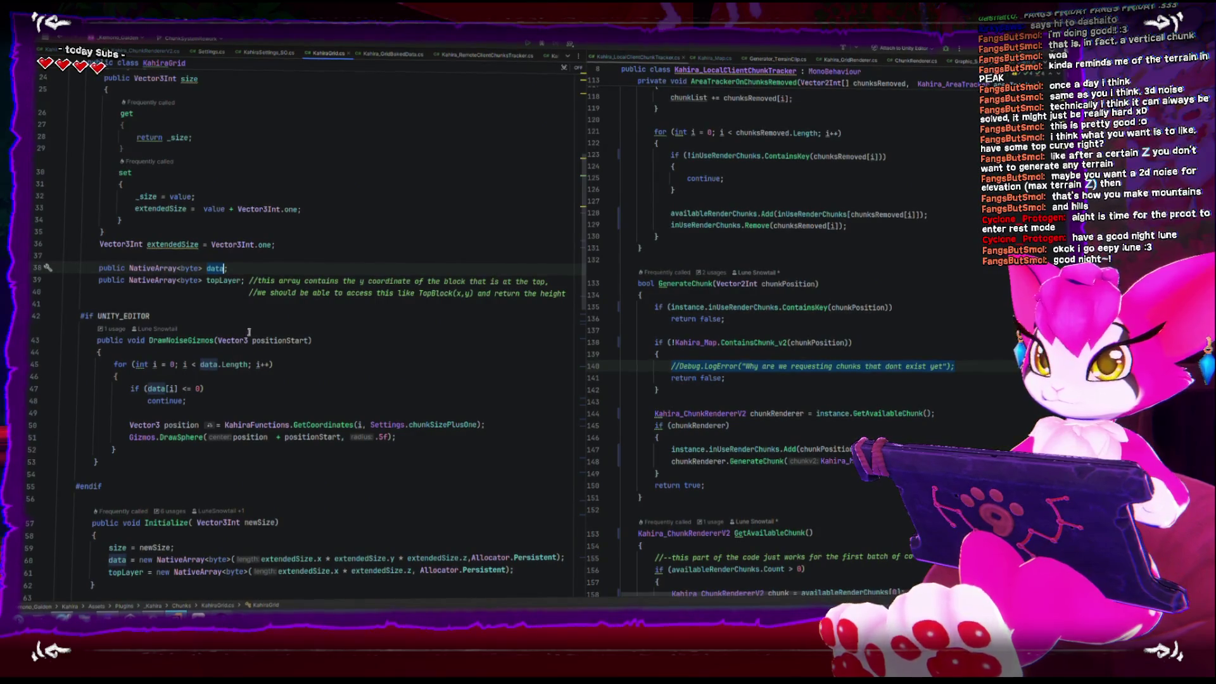
scroll(387, 347, up, 4)
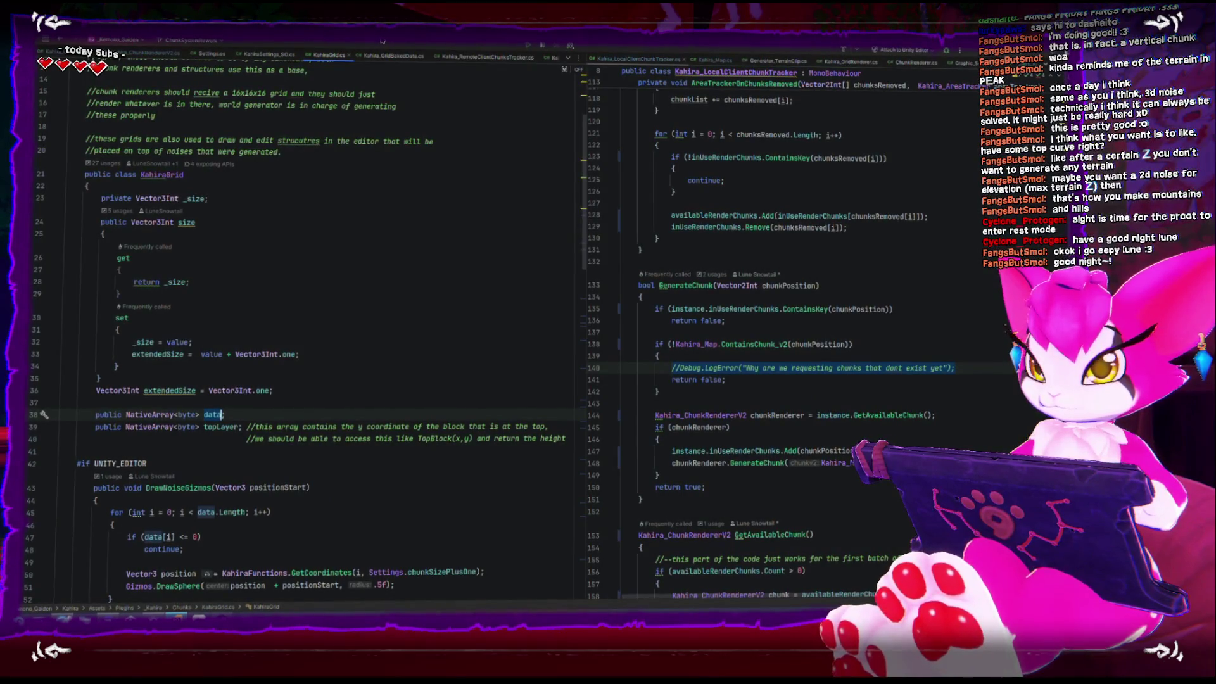
Step: Comment out the top-layer Debug.Log line and list GenerateExtraData's single usage
scroll(425, 333, down, 10)
scroll(424, 333, down, 5)
scroll(430, 330, down, 1)
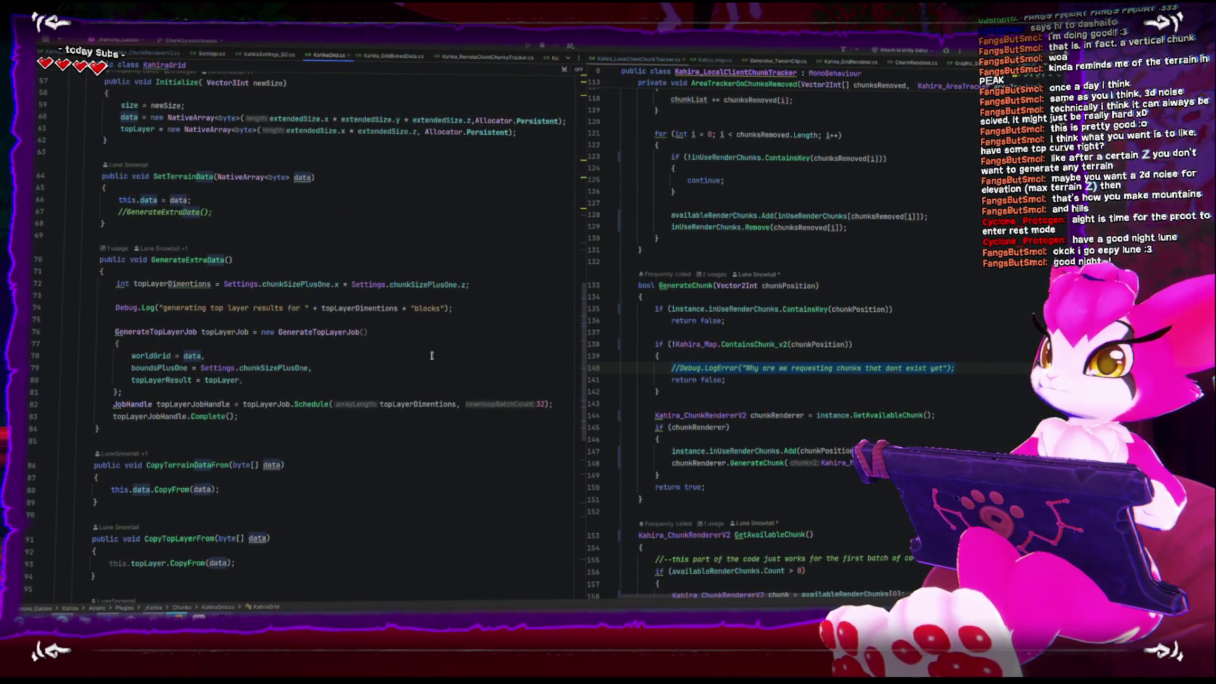
click(500, 305)
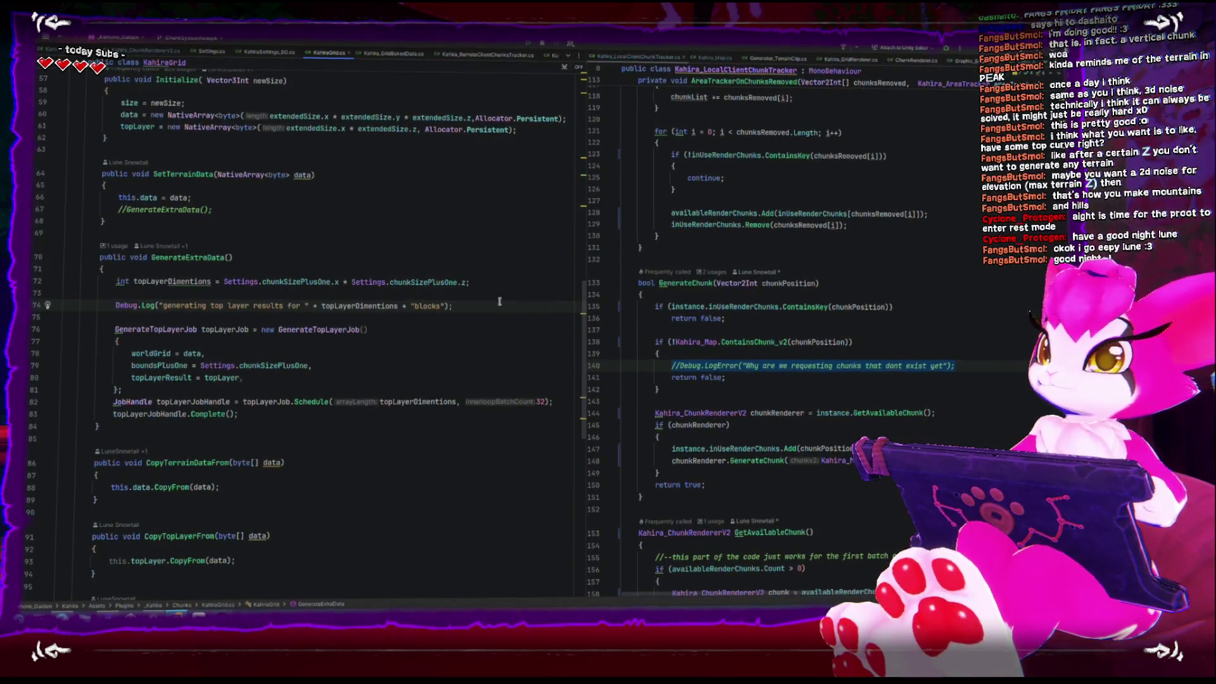
key(ctrl+slash)
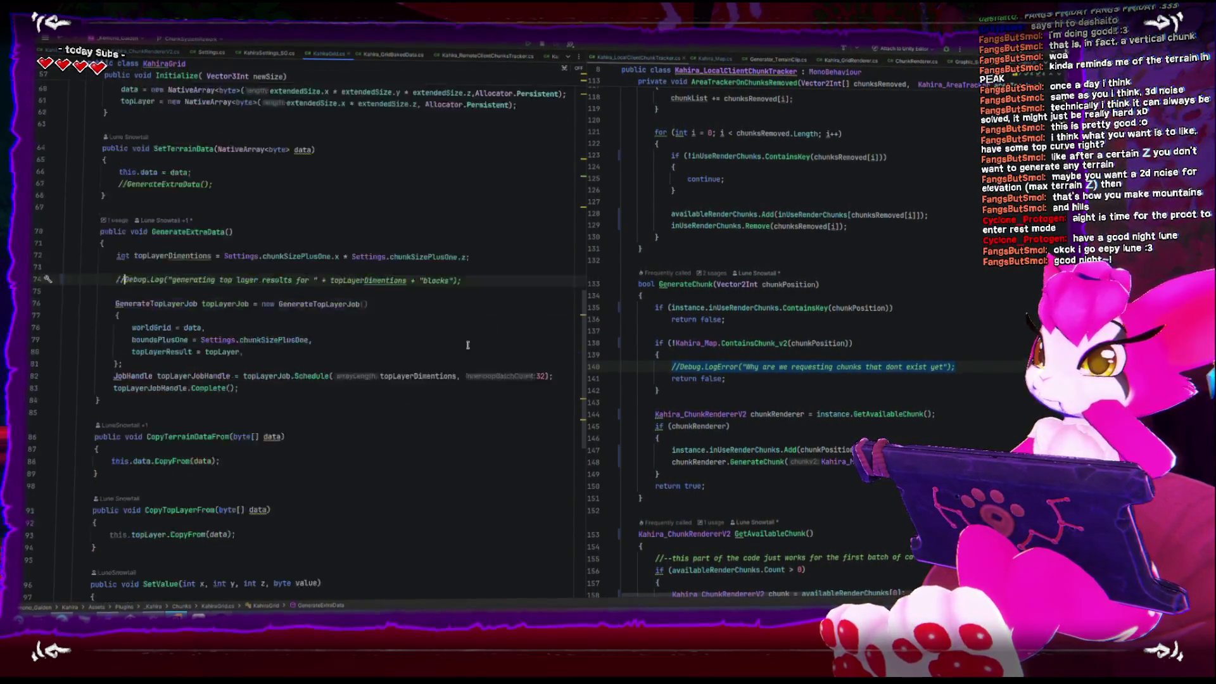
scroll(466, 343, down, 2)
scroll(457, 331, down, 7)
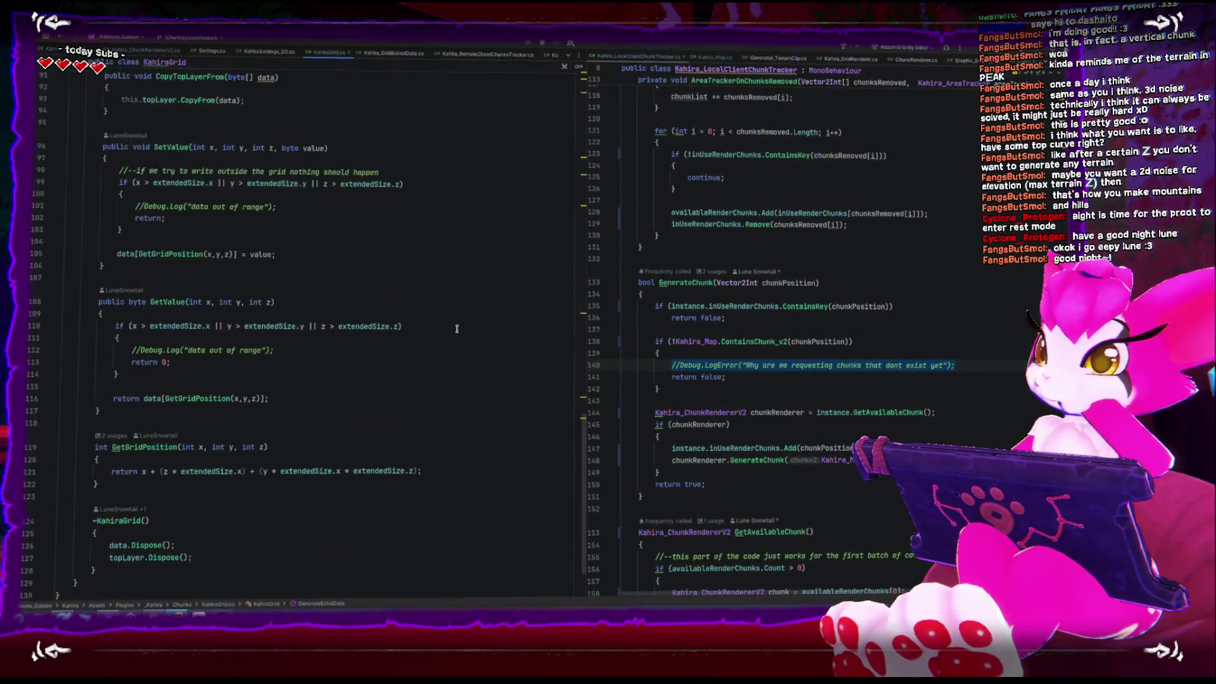
scroll(457, 329, up, 14)
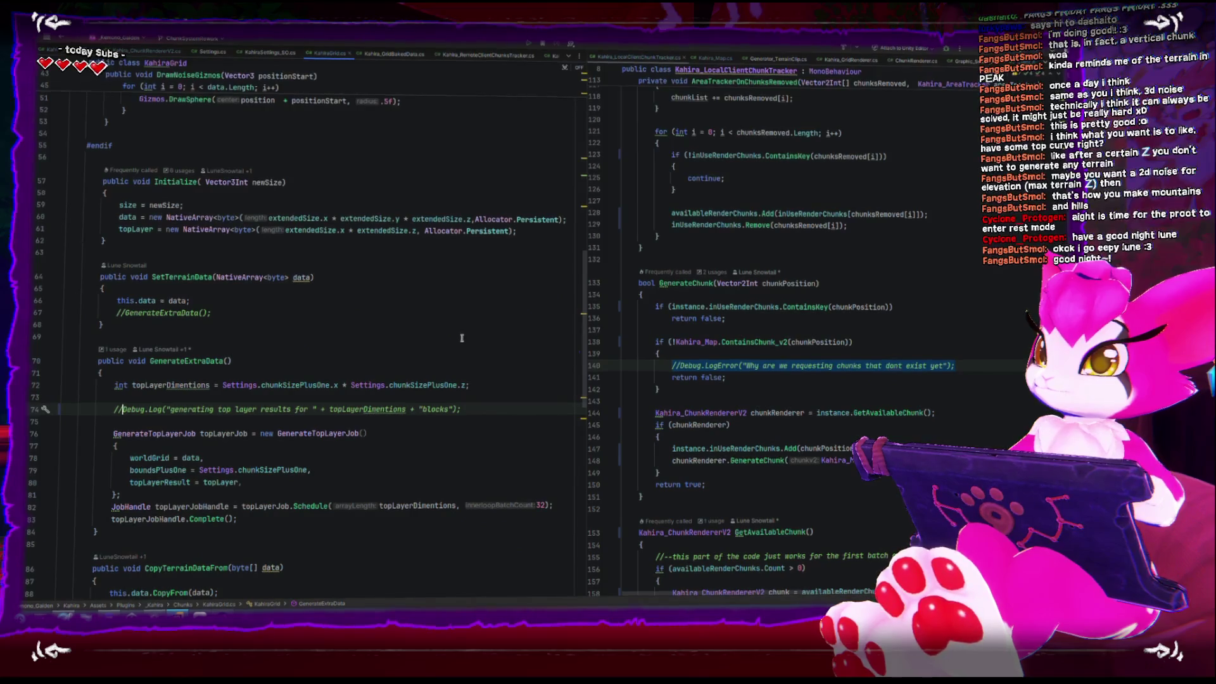
click(119, 350)
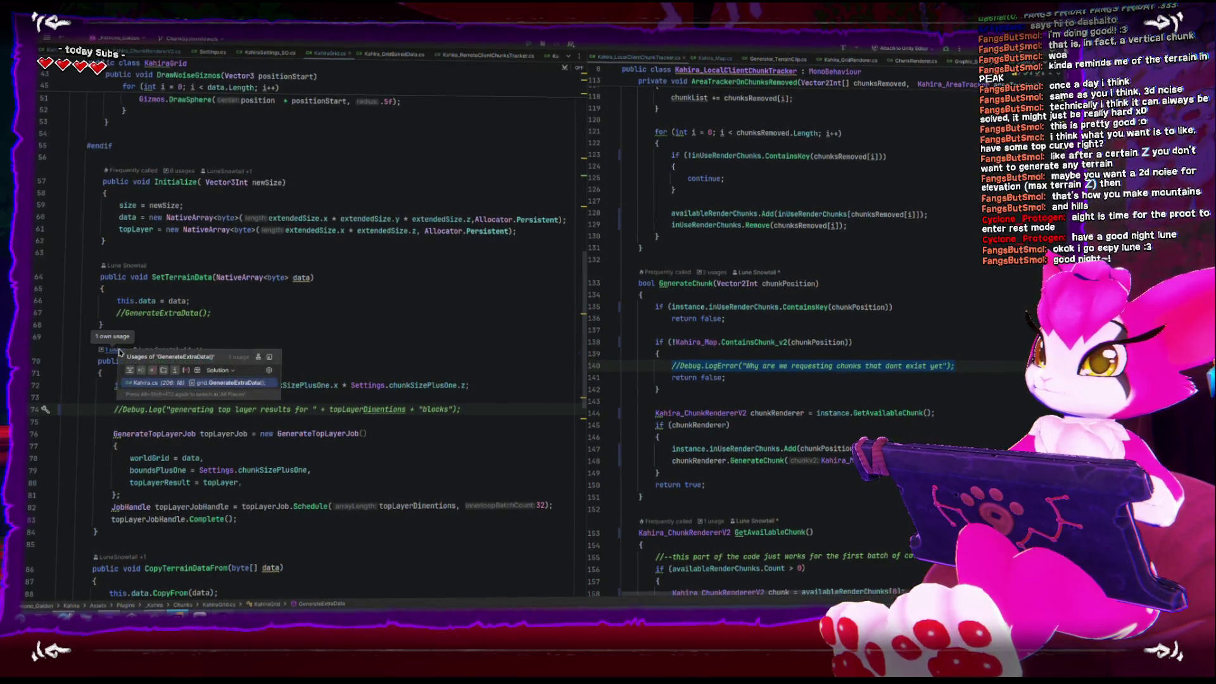
Step: Comment out grid.GenerateExtraData() on line 206 of Kahira.cs, then return to KahiraGrid.cs
key(Return)
scroll(234, 382, up, 4)
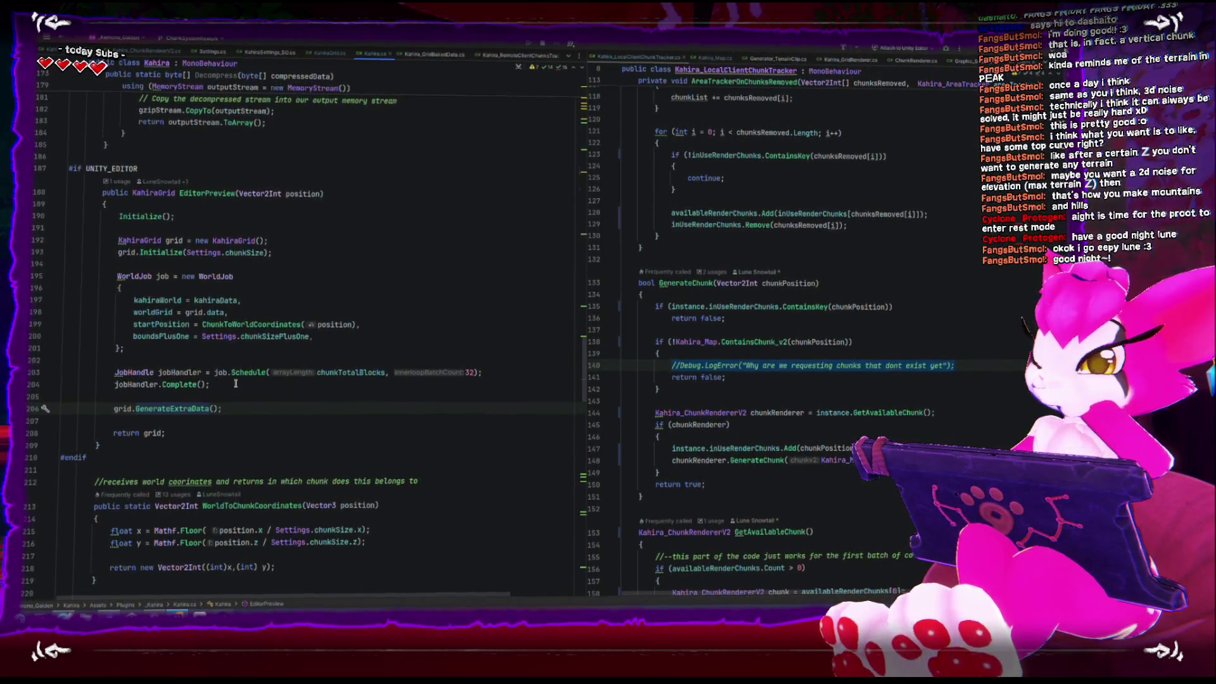
scroll(235, 383, up, 2)
text(//)
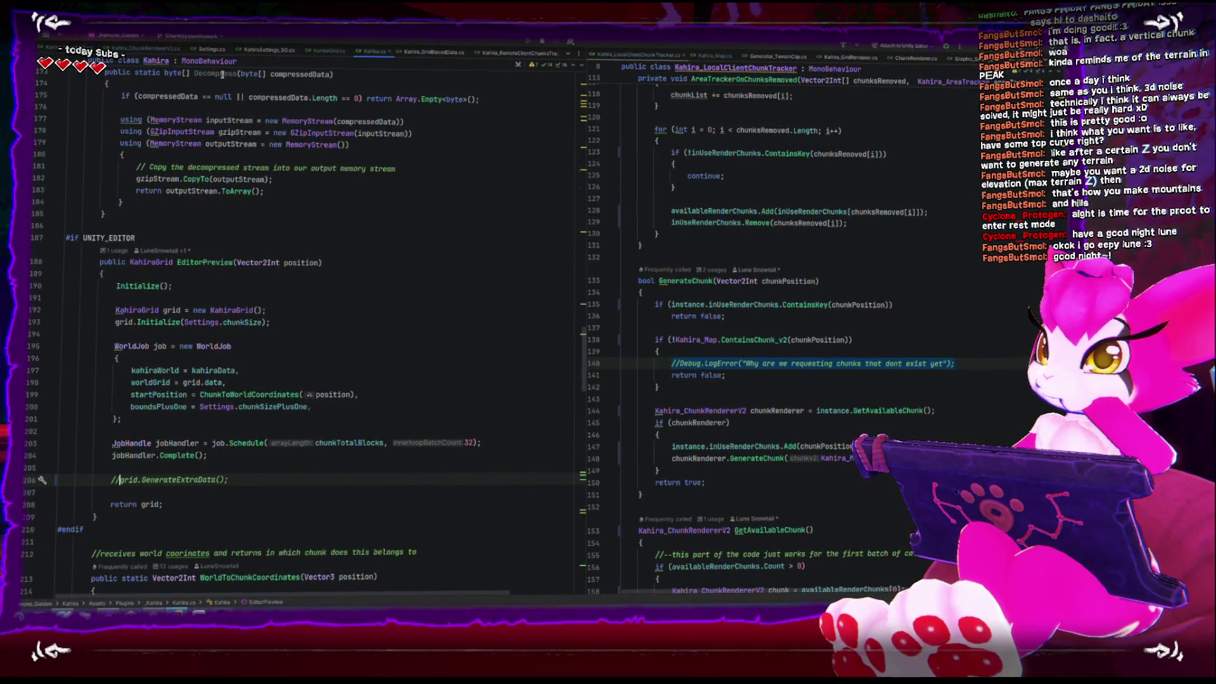
click(329, 51)
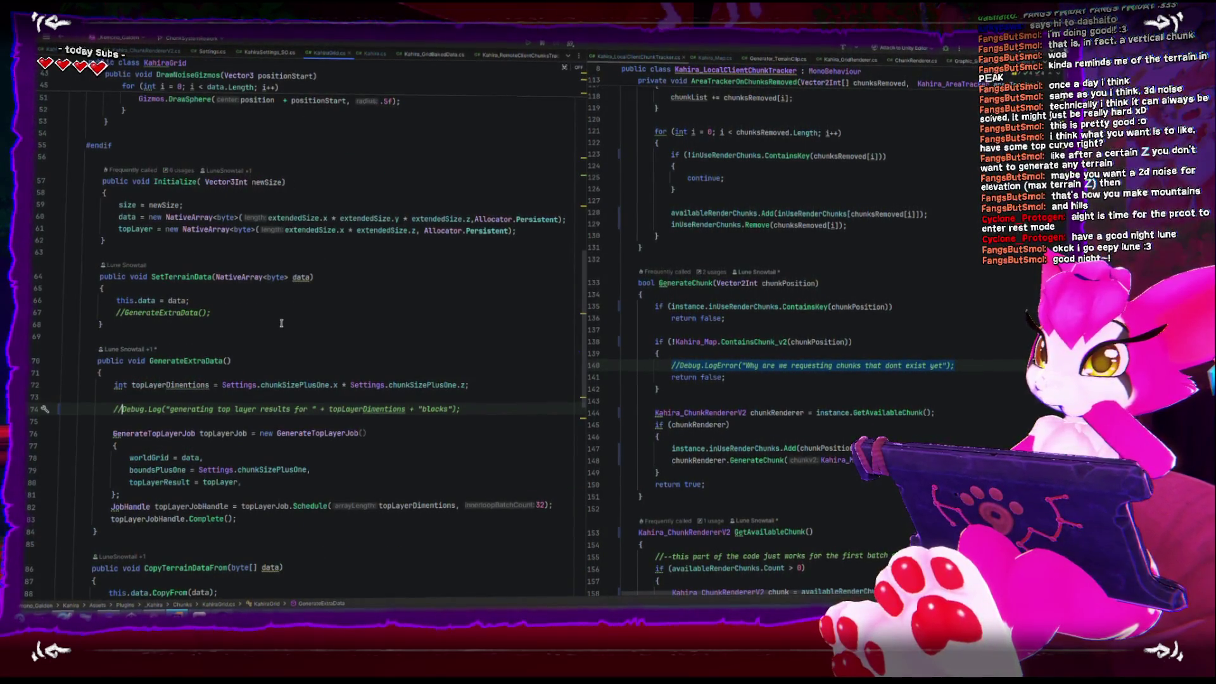
scroll(281, 324, down, 2)
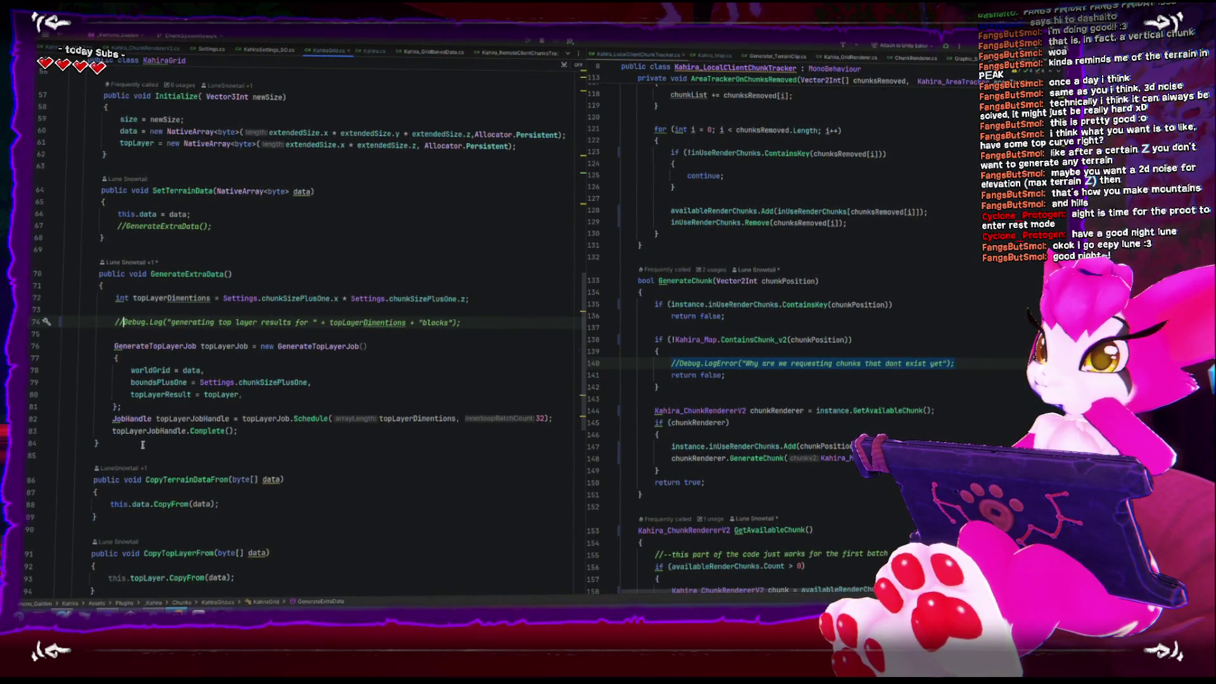
Step: Add block-comment markers around the SetTerrainData and GenerateExtraData methods
click(125, 240)
key(Return)
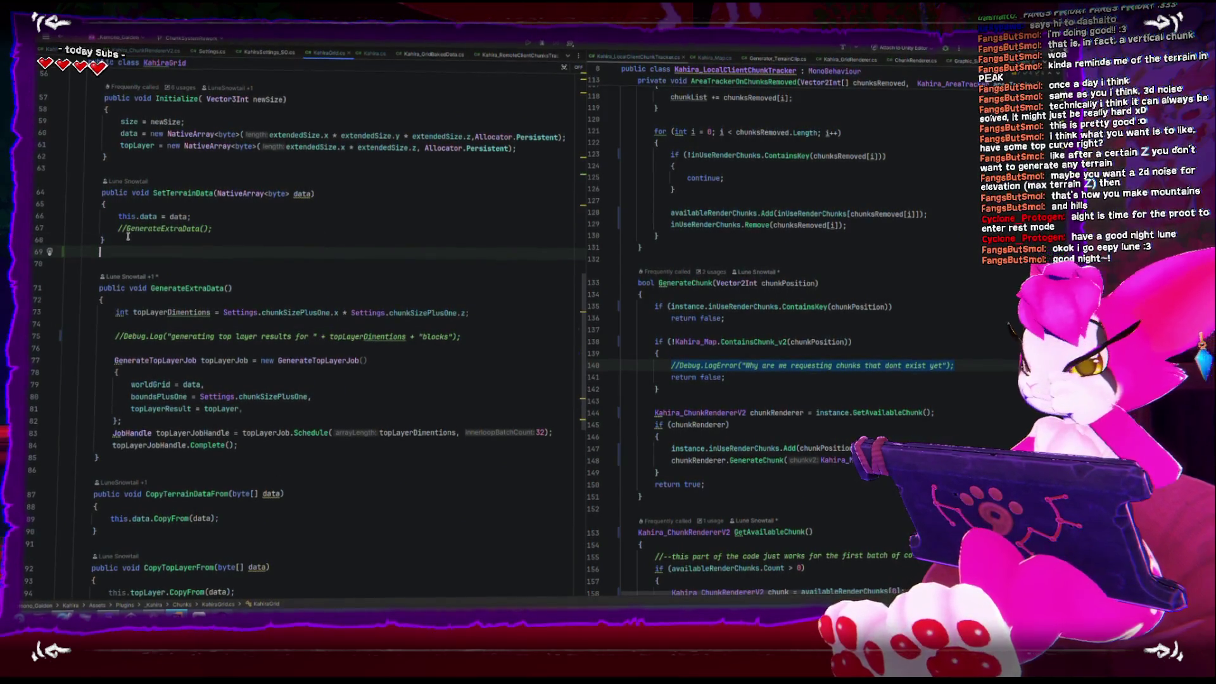
text(*)
click(132, 449)
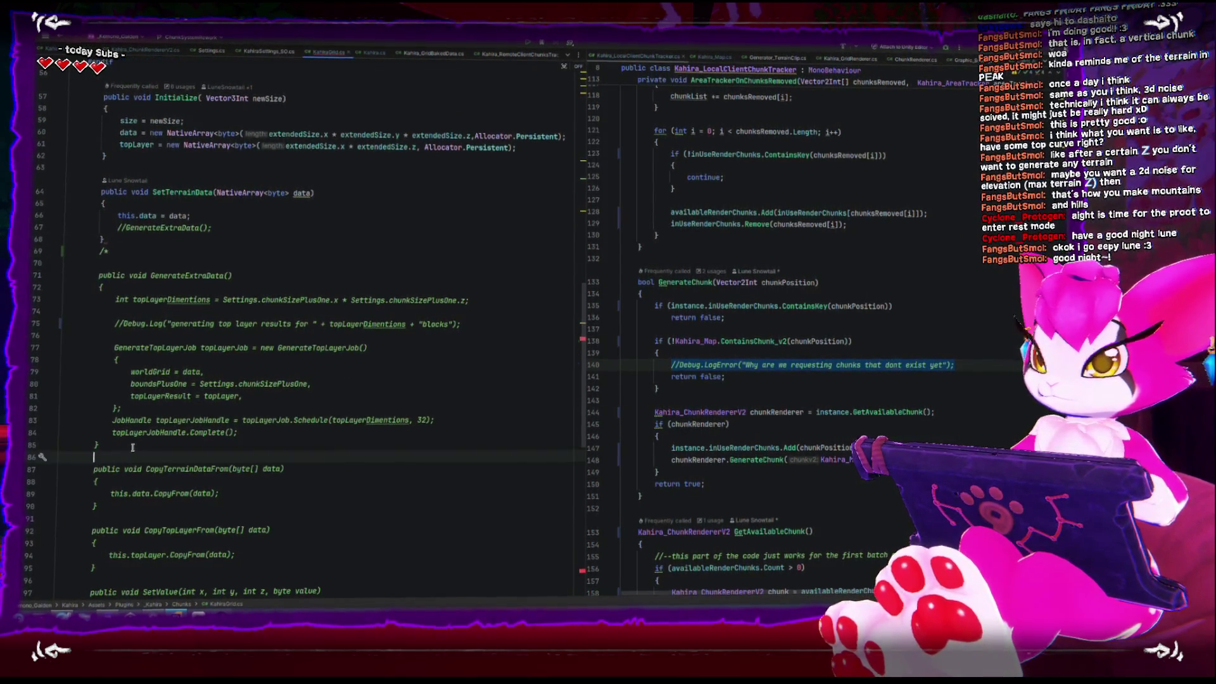
text(*/)
key(Return)
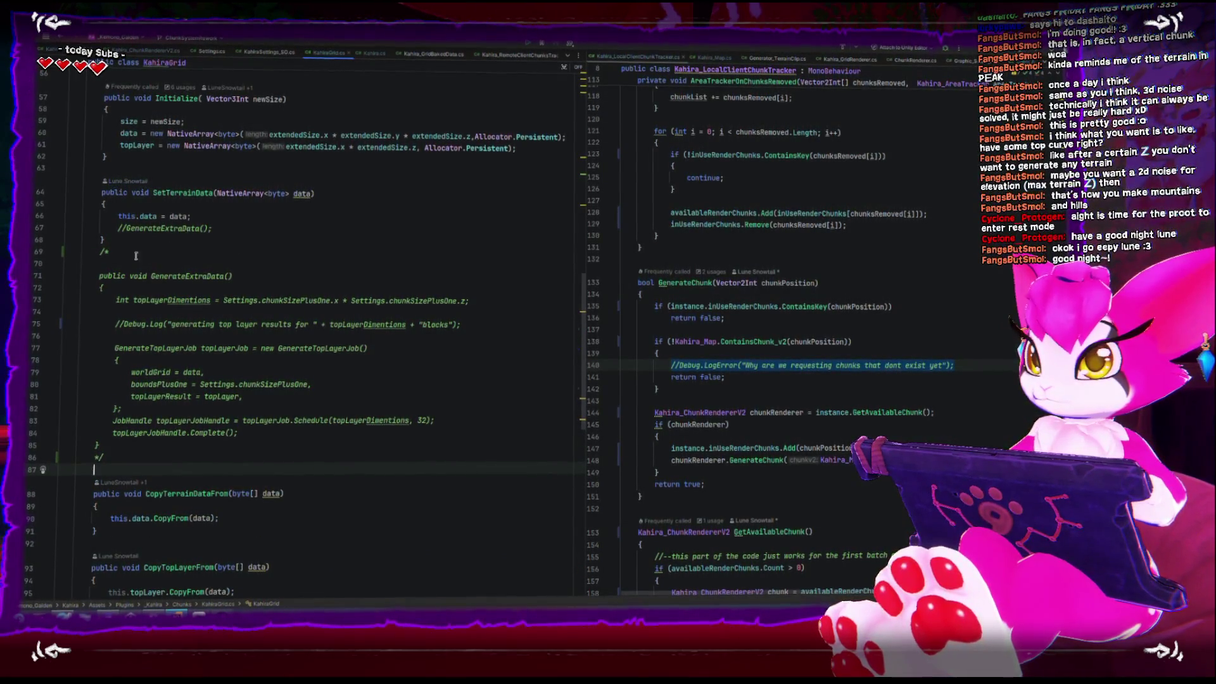
click(148, 168)
key(Return)
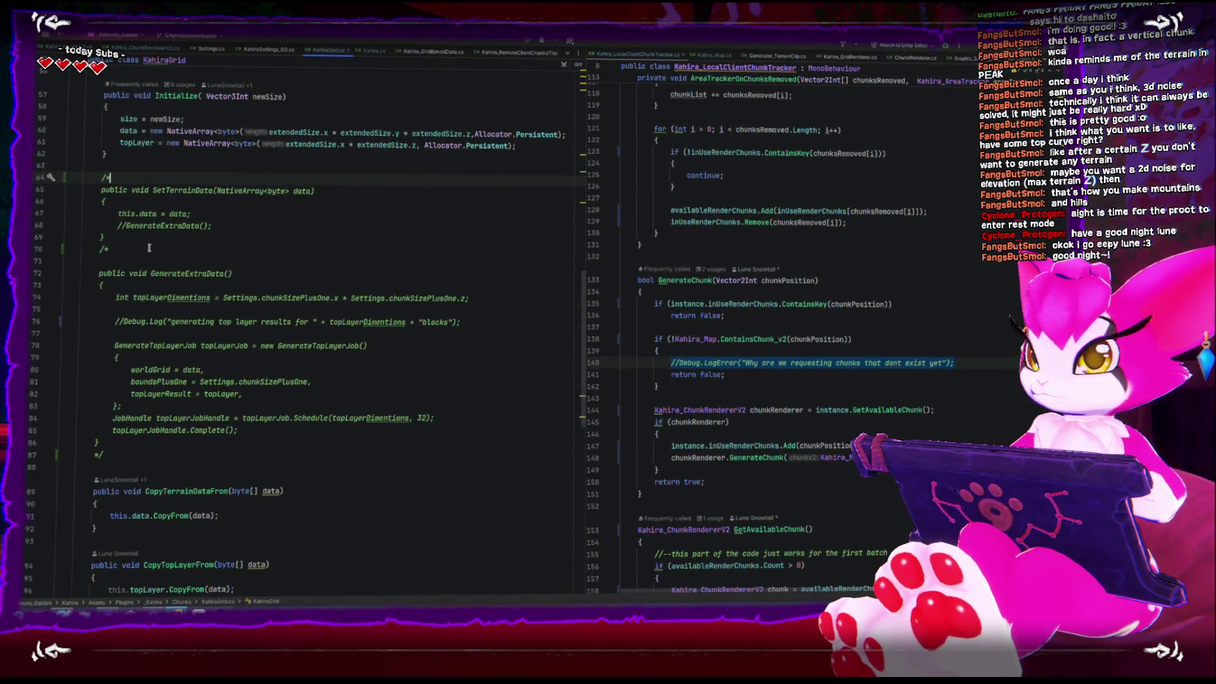
Step: Wrap the CopyTerrainDataFrom and CopyTopLayerFrom methods in block comments too
scroll(149, 247, up, 10)
scroll(163, 376, up, 5)
scroll(164, 373, down, 2)
scroll(164, 369, up, 4)
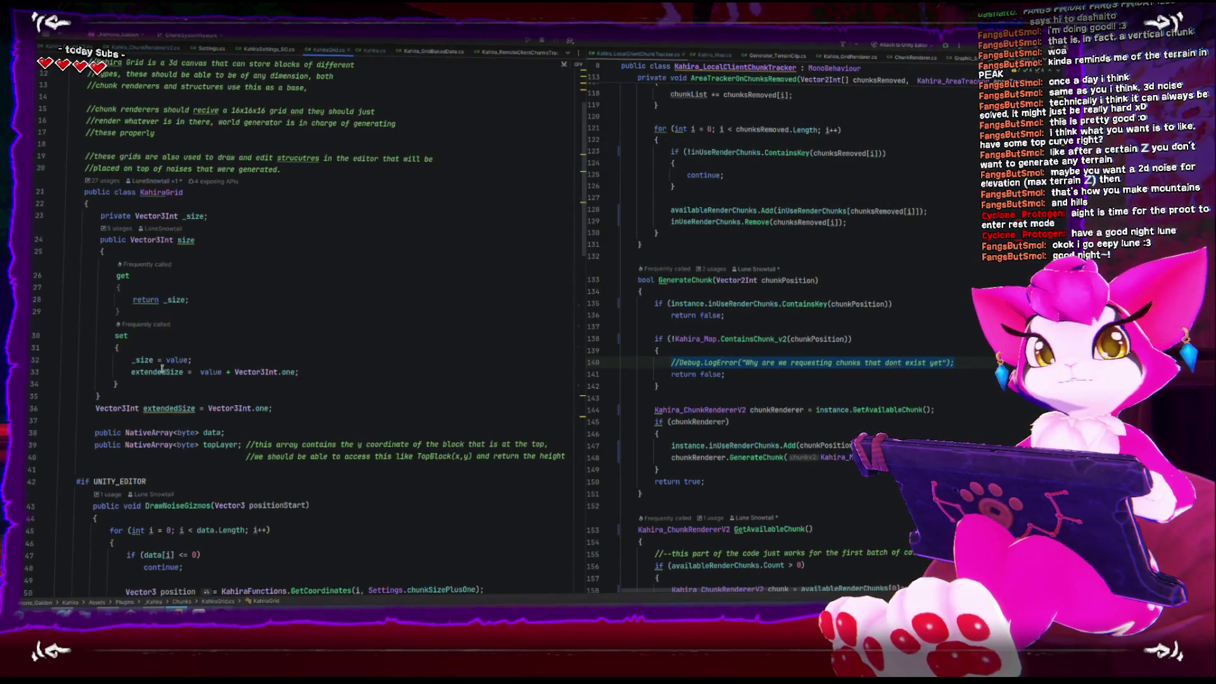
scroll(162, 369, down, 15)
scroll(157, 372, down, 5)
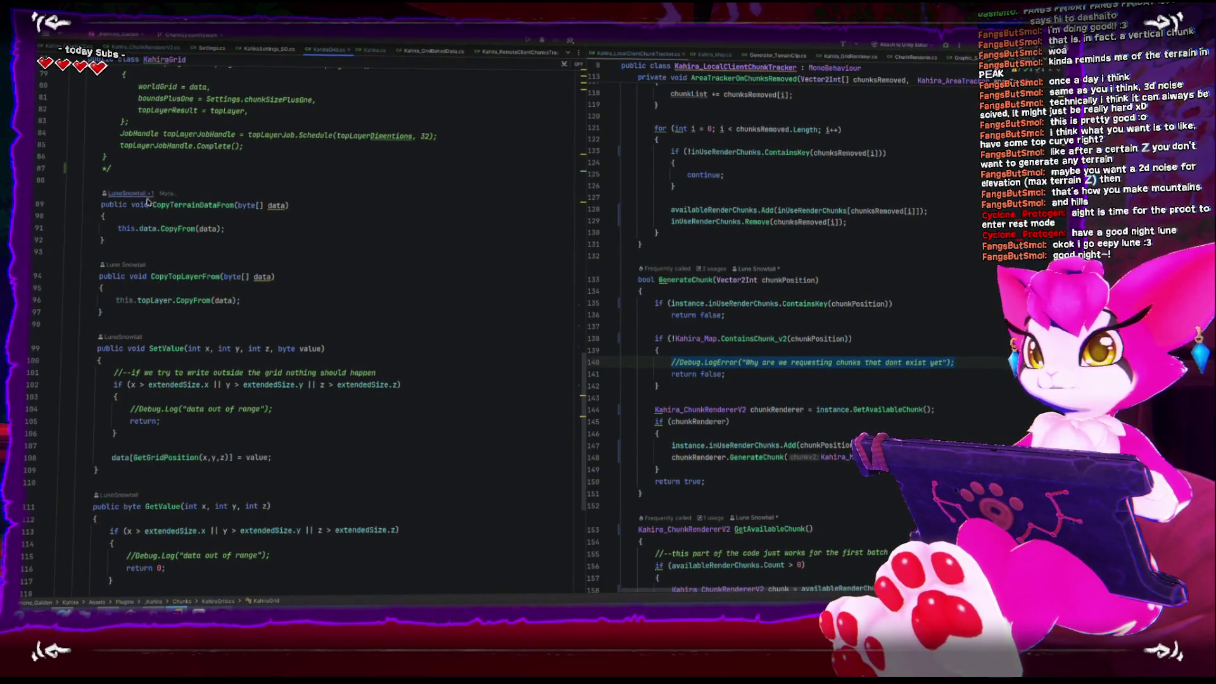
click(111, 314)
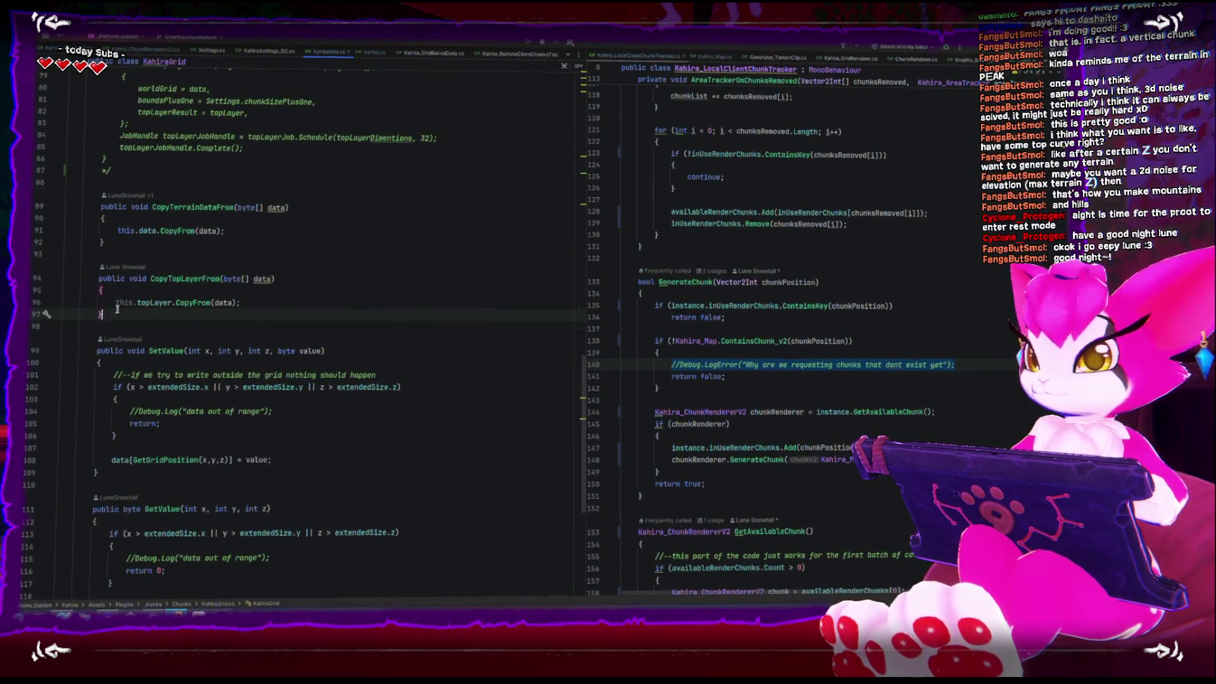
key(Return)
key(BackSpace)
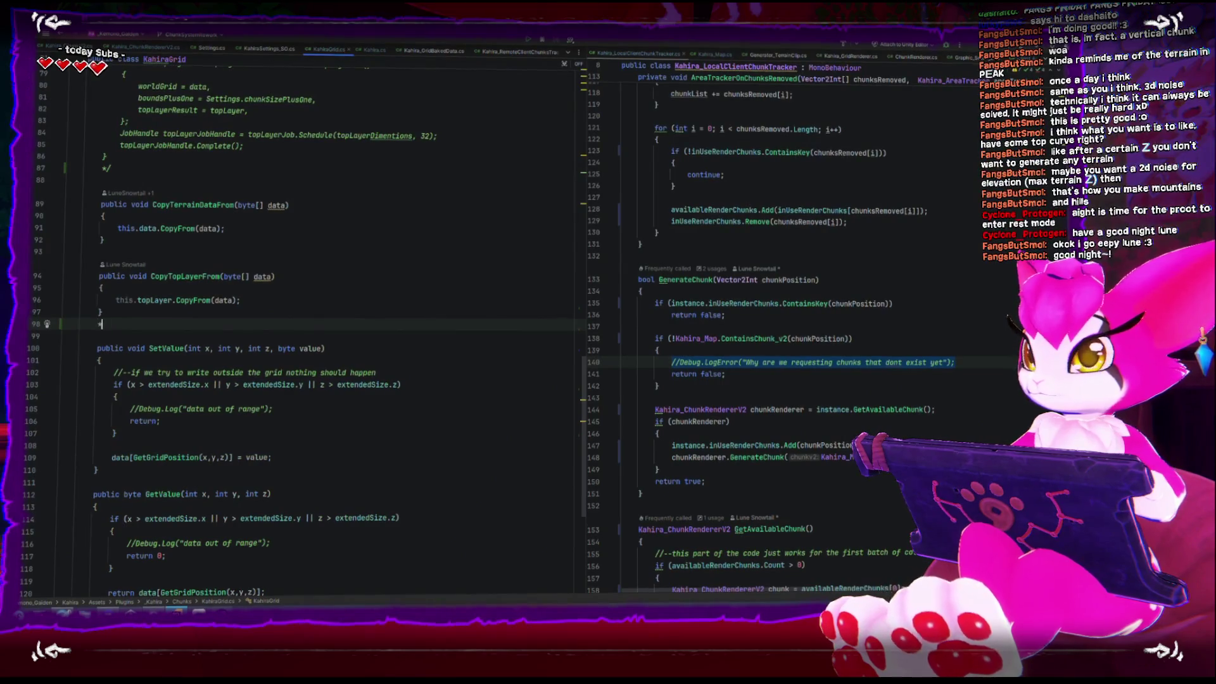
click(158, 183)
text(/*)
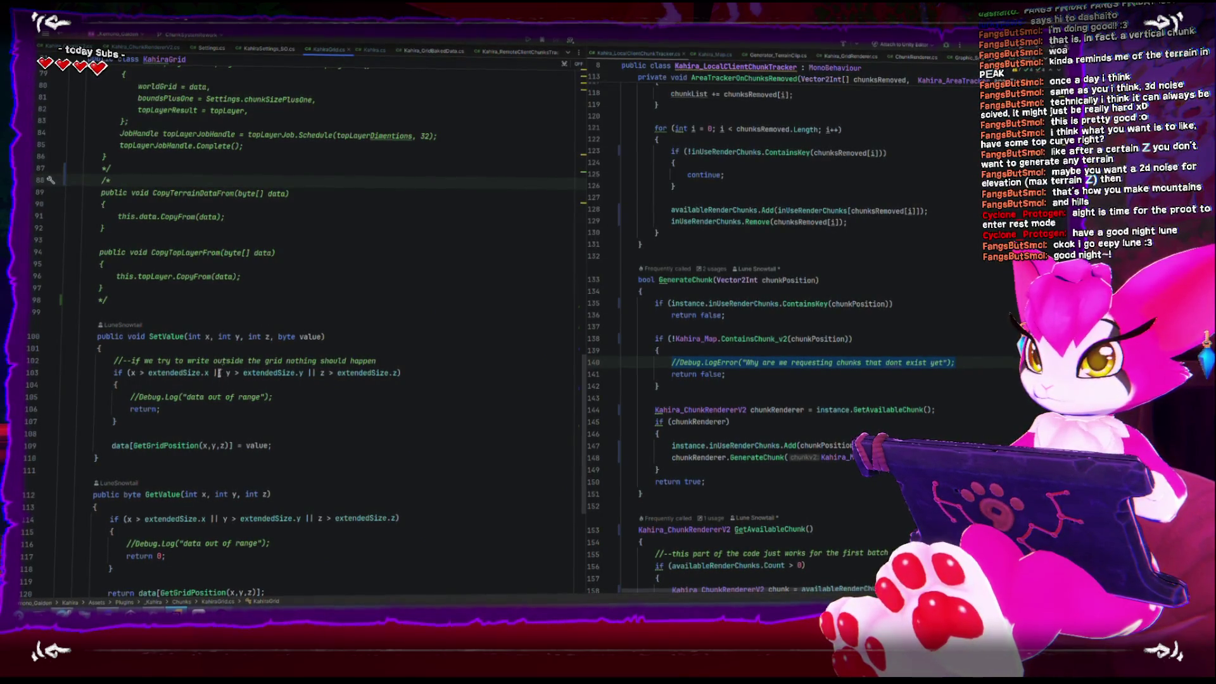
scroll(219, 373, down, 4)
scroll(220, 383, down, 1)
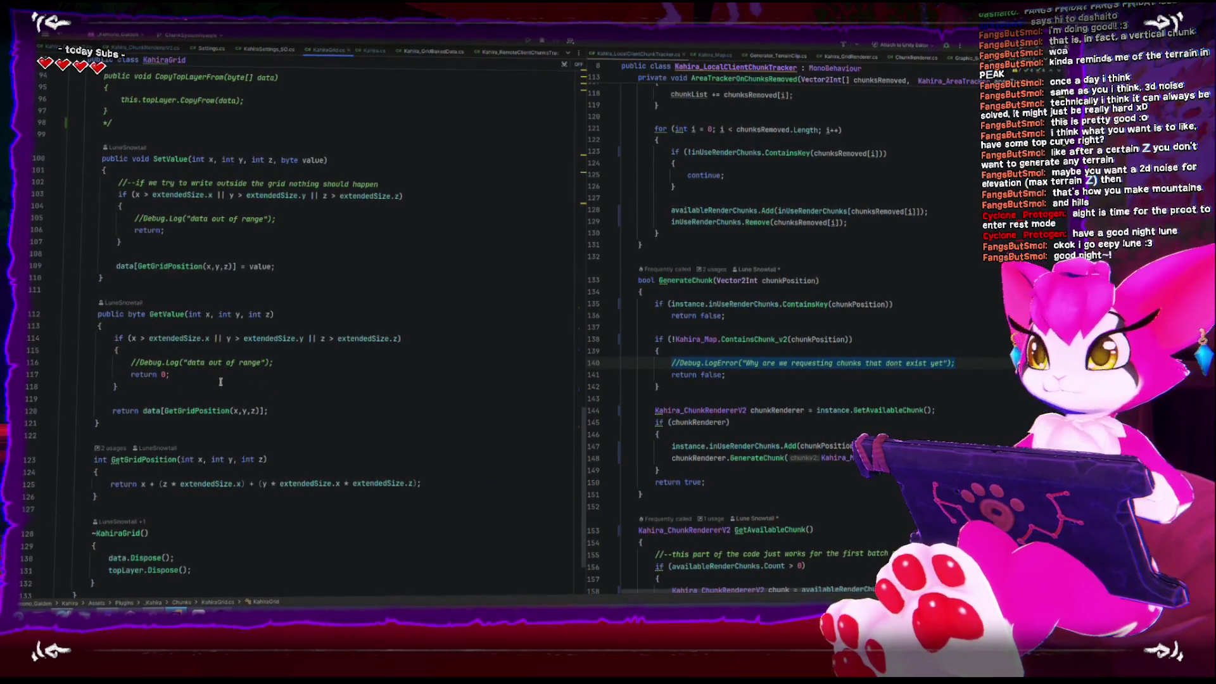
scroll(219, 380, down, 3)
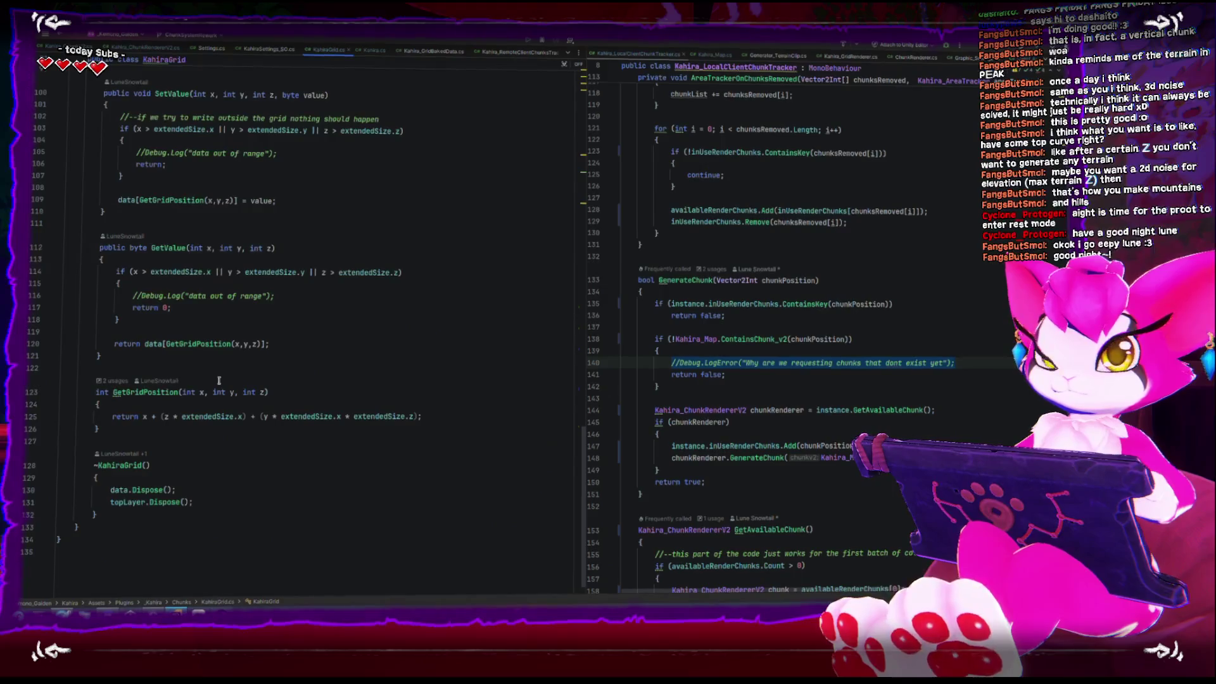
scroll(372, 395, up, 12)
click(373, 395)
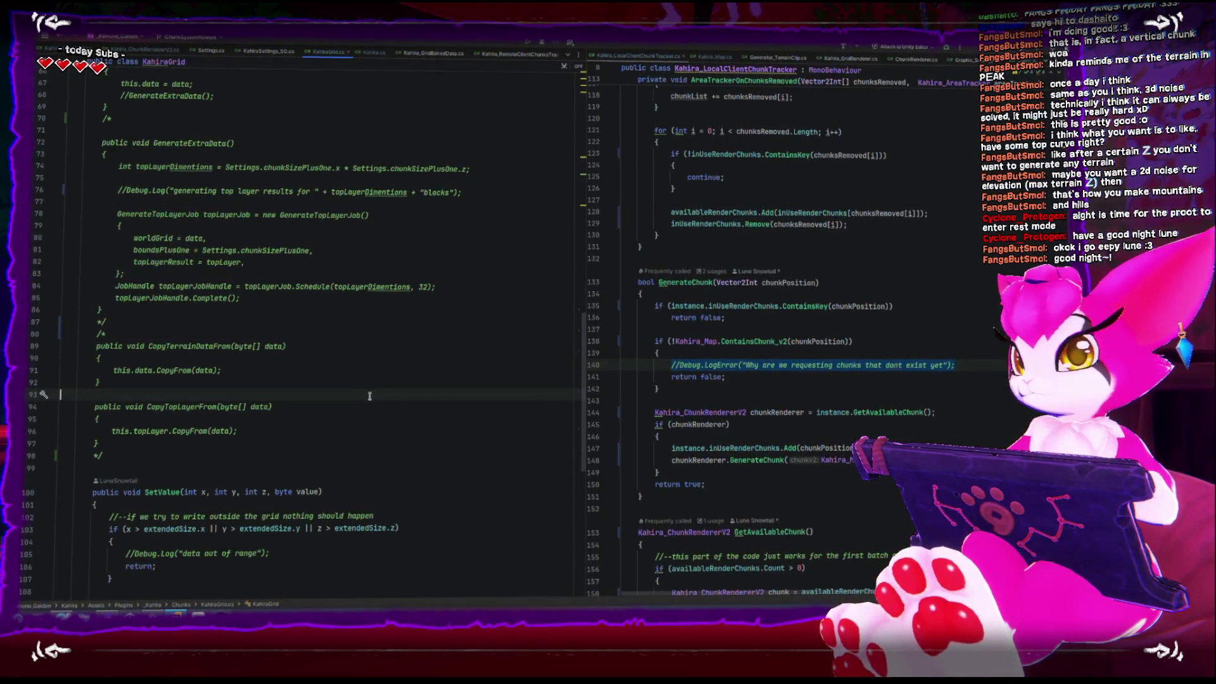
Step: Let Unity reload the scripts, then delete the old methods on lines 63–85
key(alt+Tab)
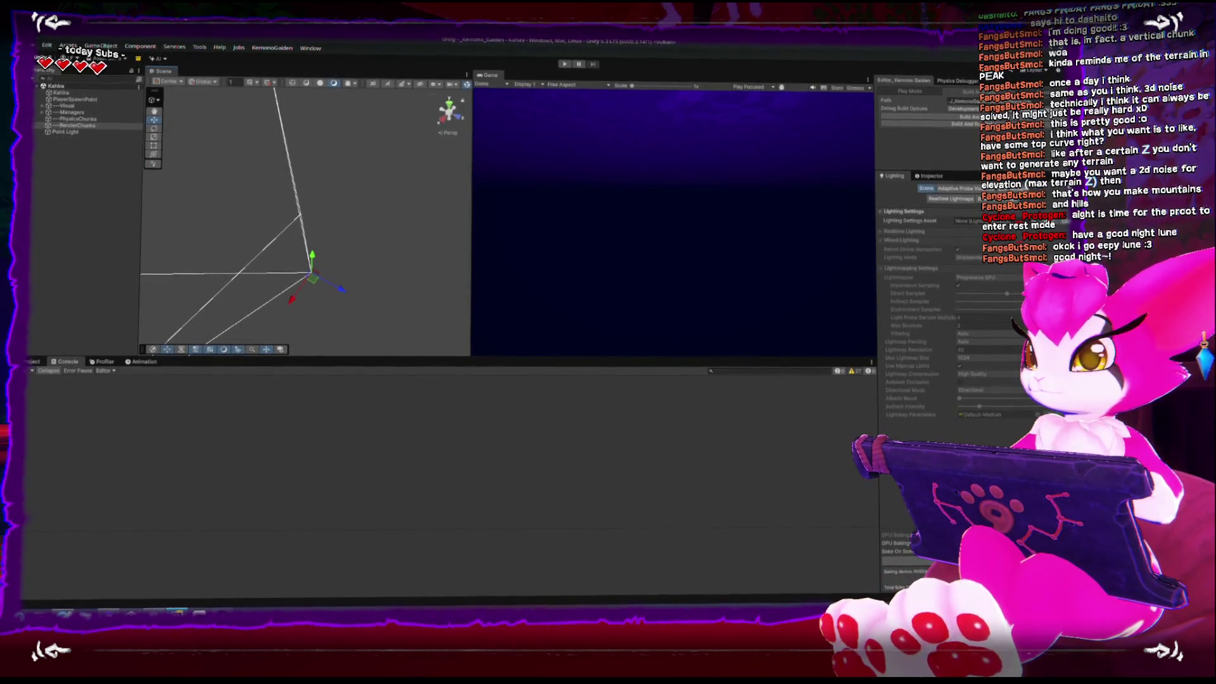
key(alt+Tab)
mouse_move(110, 456)
mouse_down()
mouse_move(109, 372)
mouse_move(55, 325)
mouse_up()
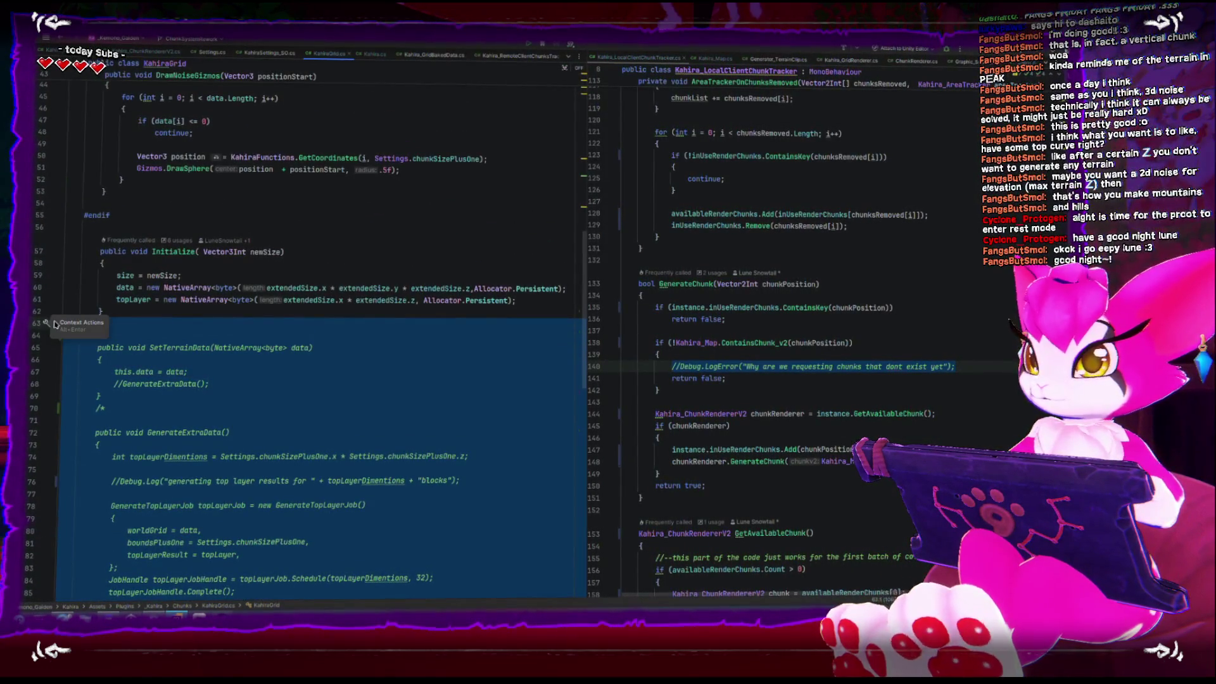
key(Delete)
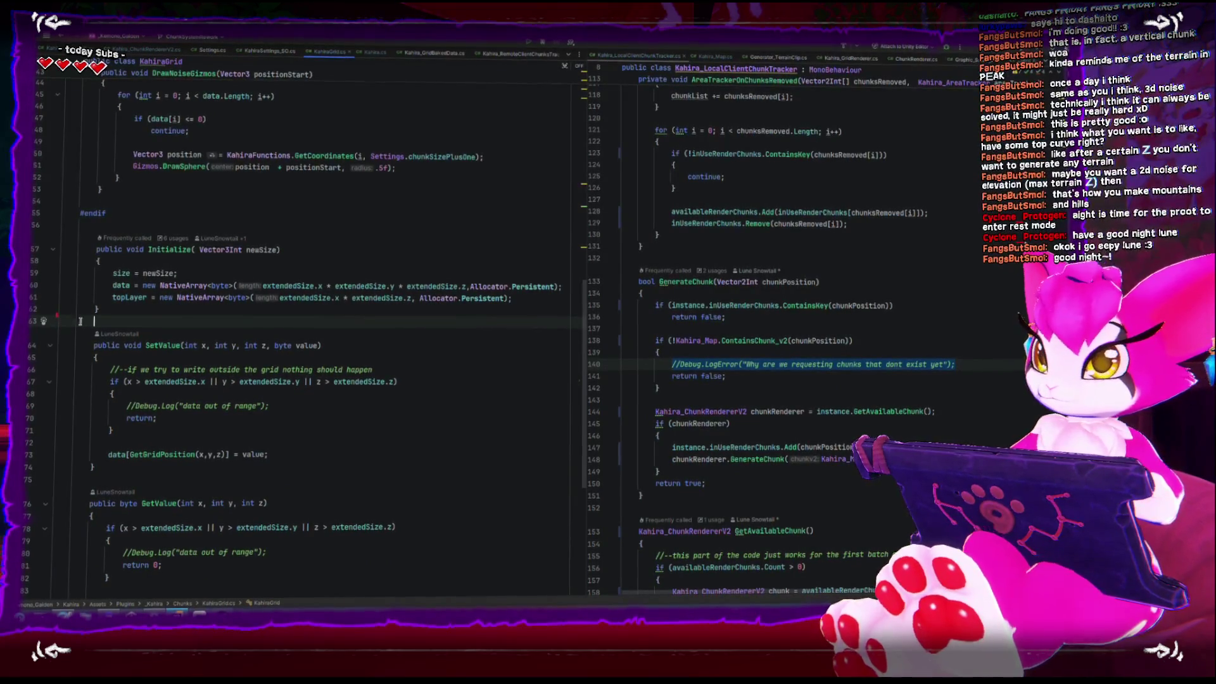
scroll(80, 321, up, 3)
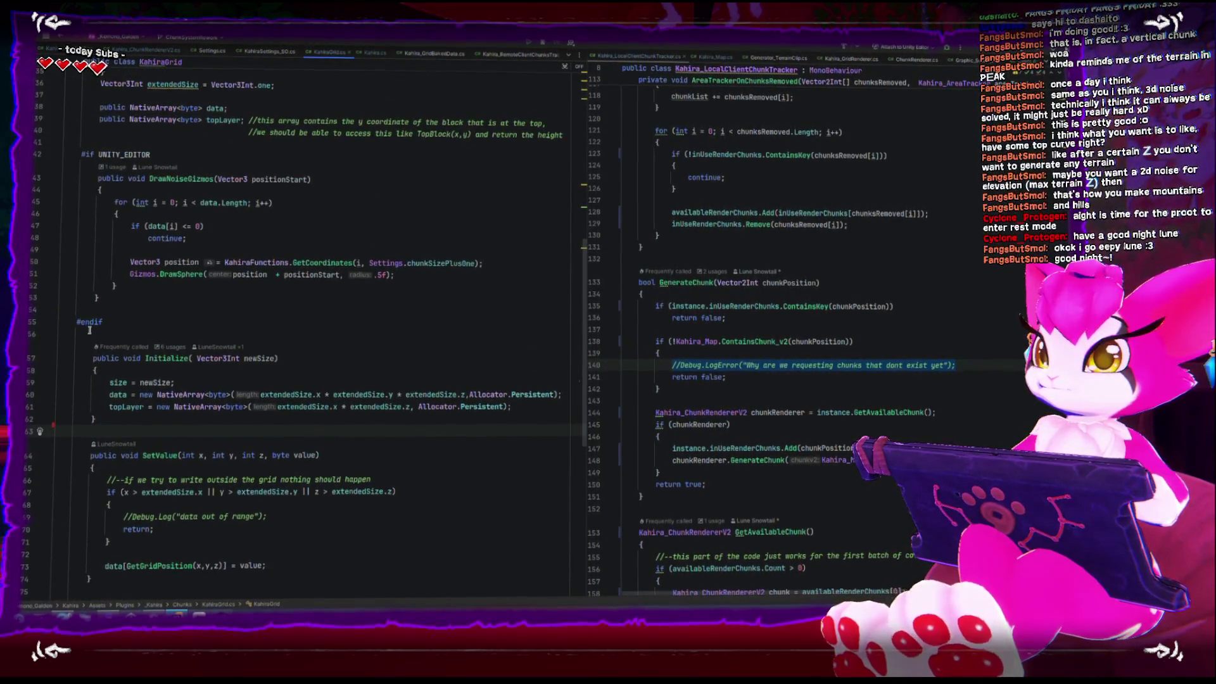
scroll(90, 330, up, 8)
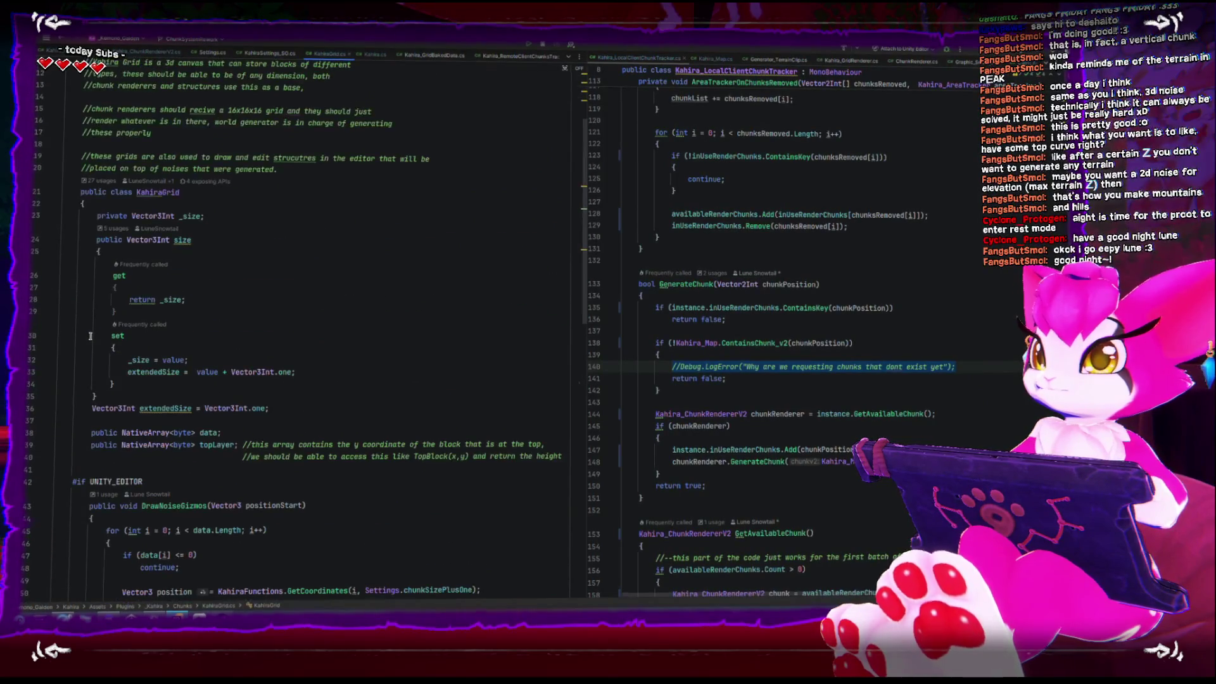
scroll(91, 336, down, 3)
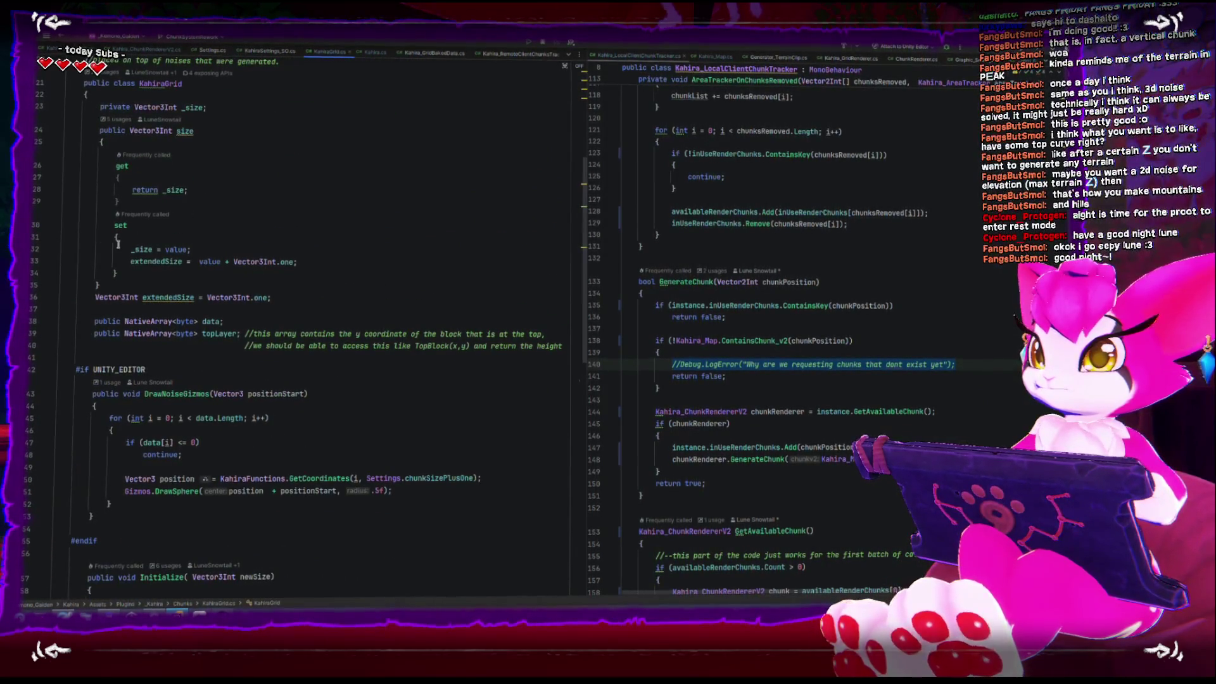
scroll(91, 252, down, 3)
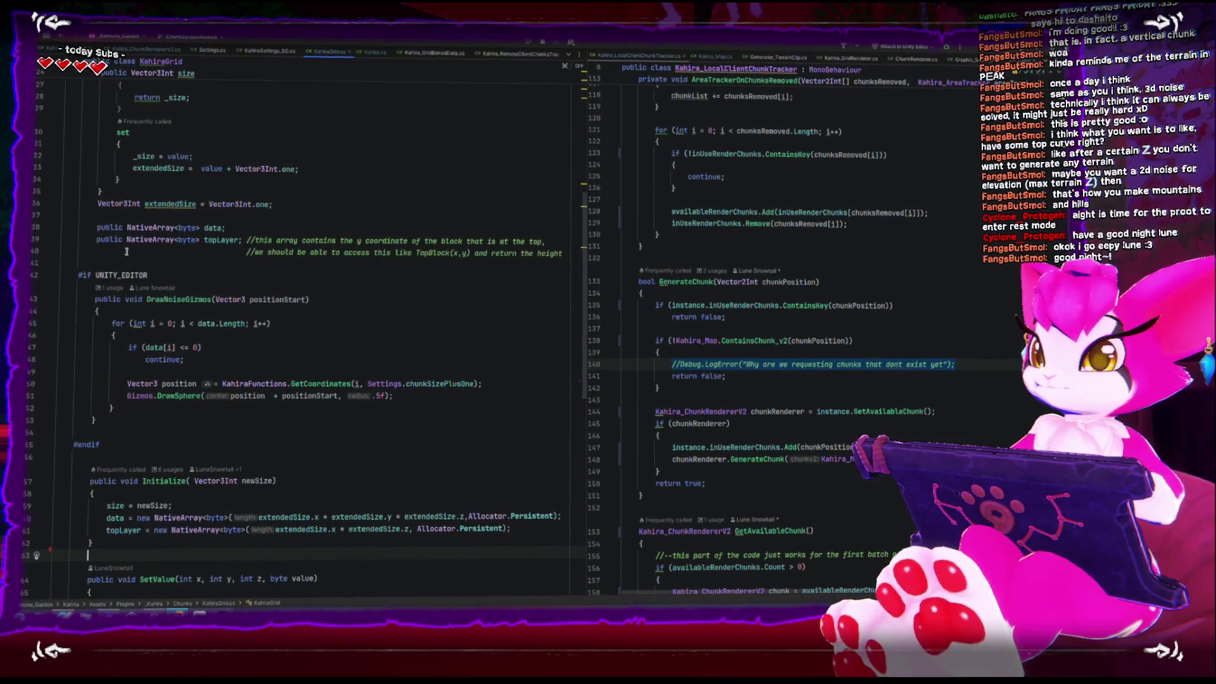
scroll(159, 245, up, 3)
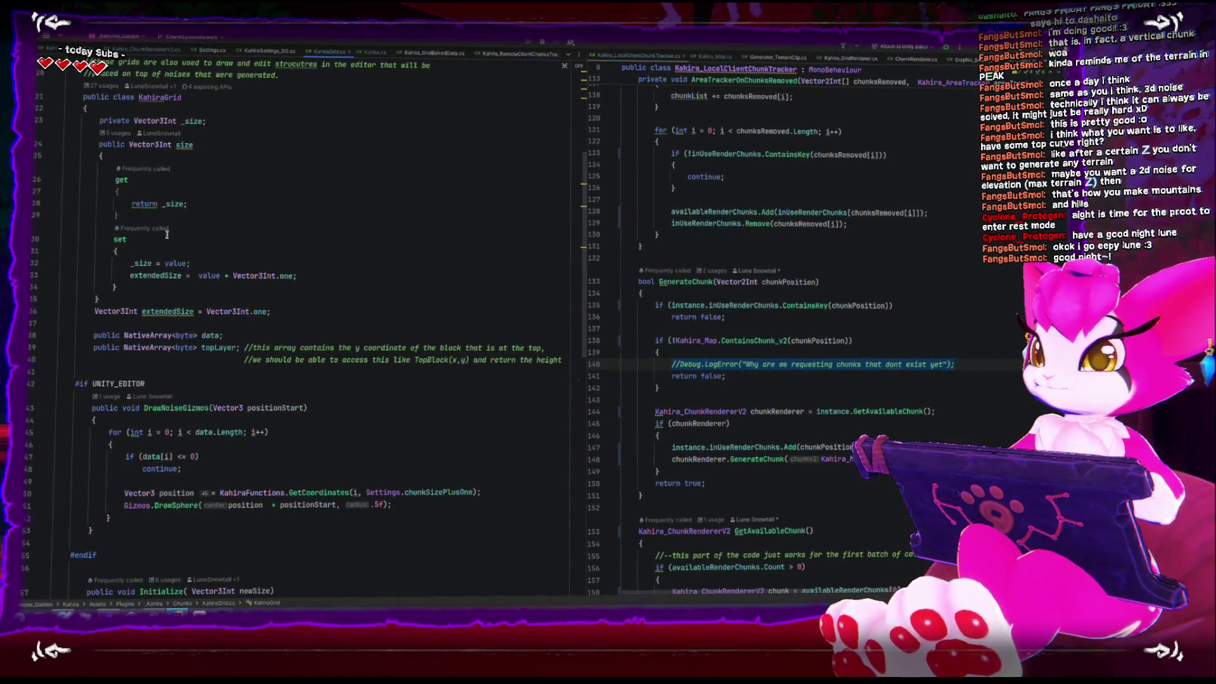
scroll(190, 234, down, 5)
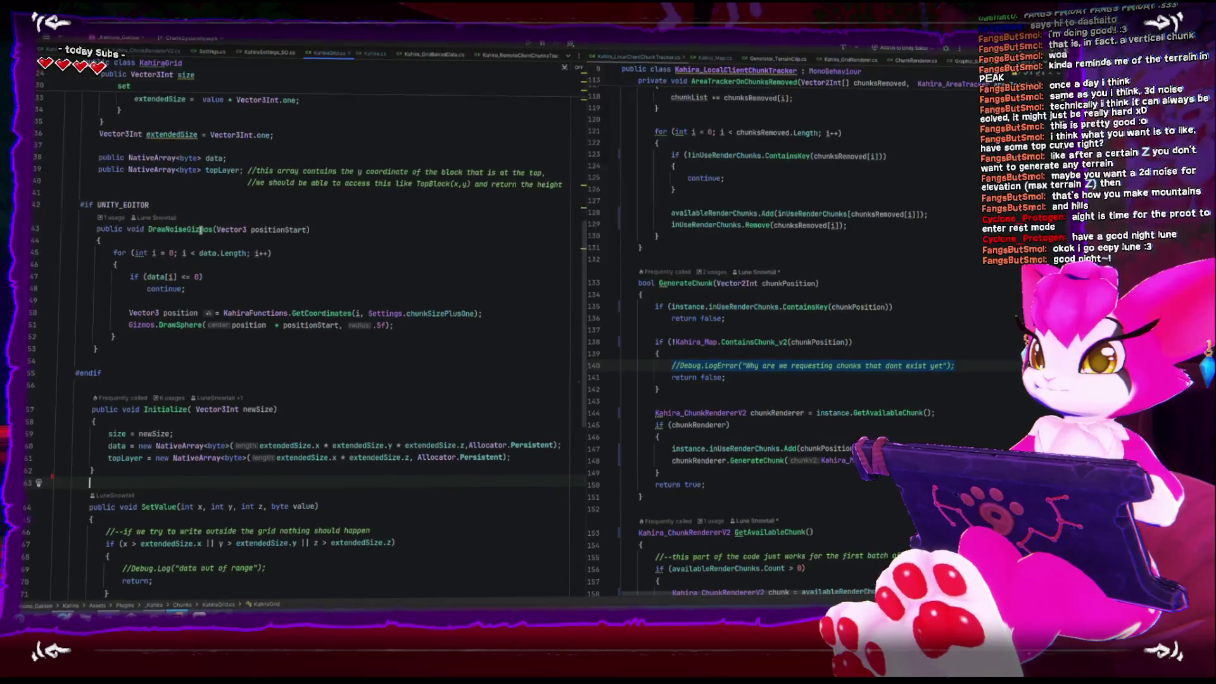
scroll(199, 233, up, 6)
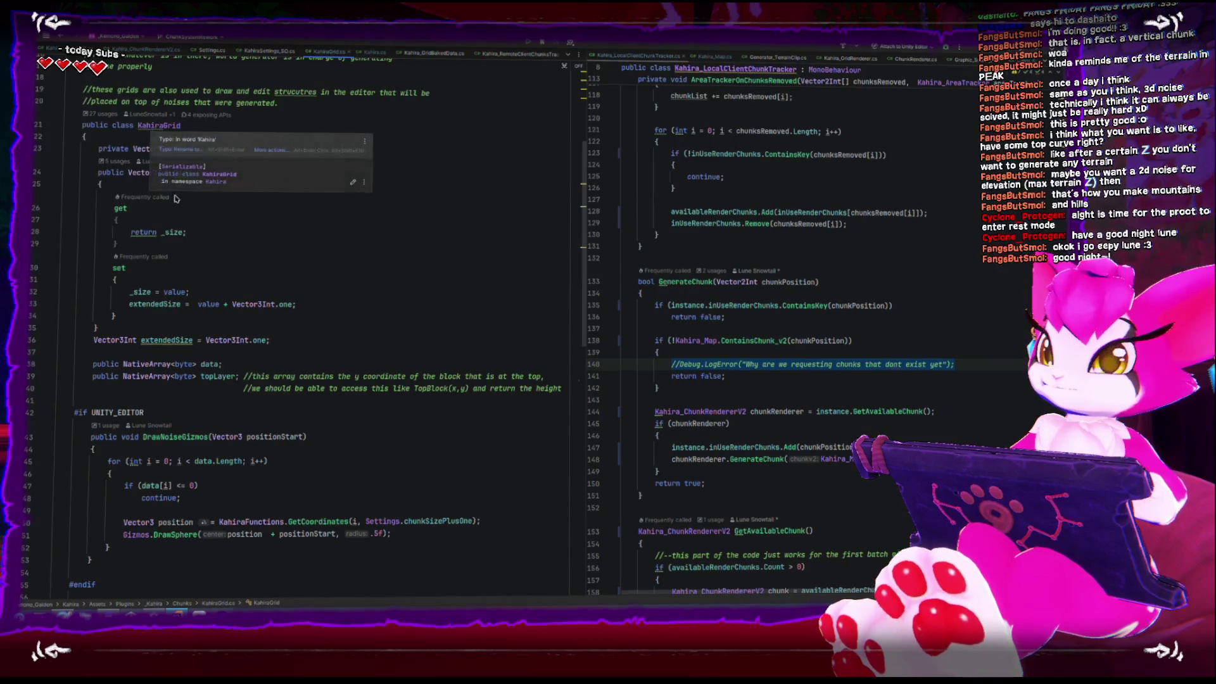
scroll(218, 292, down, 5)
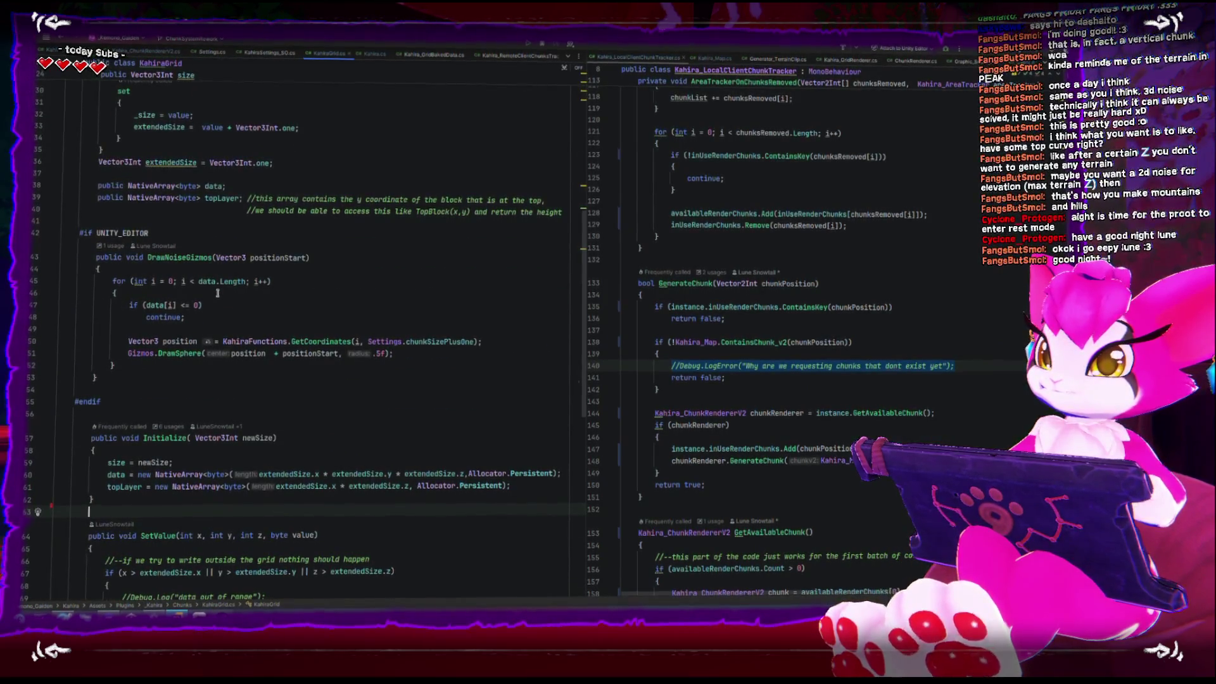
scroll(217, 292, up, 4)
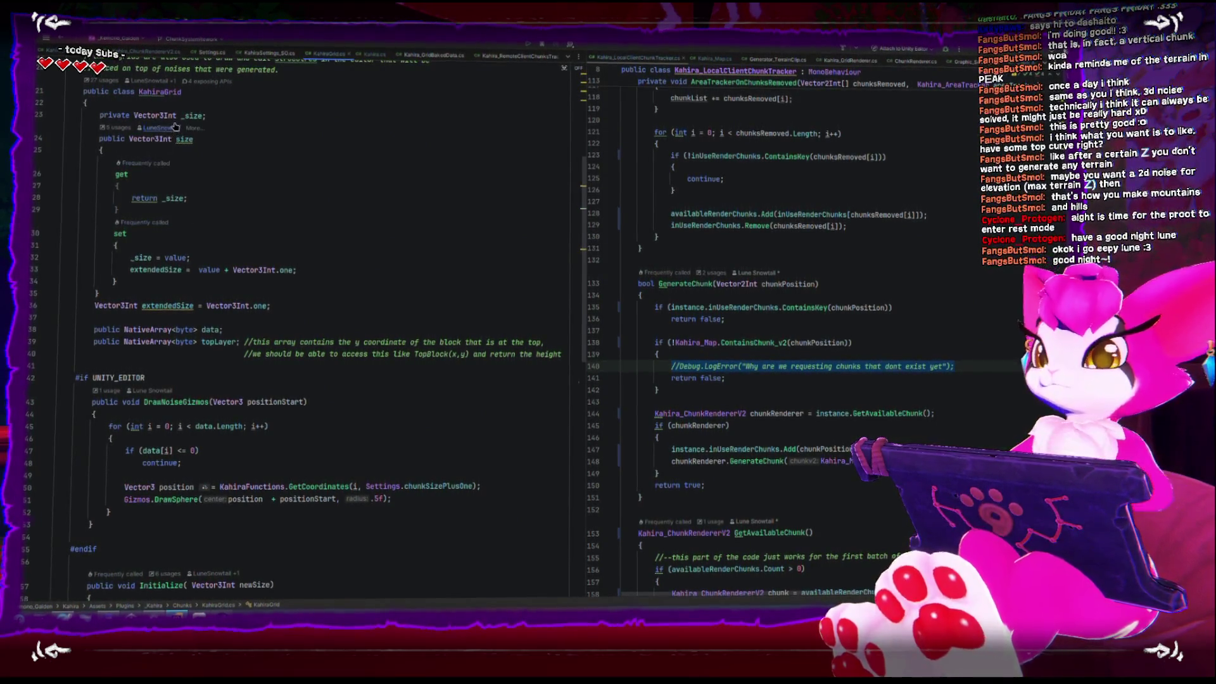
scroll(260, 359, down, 9)
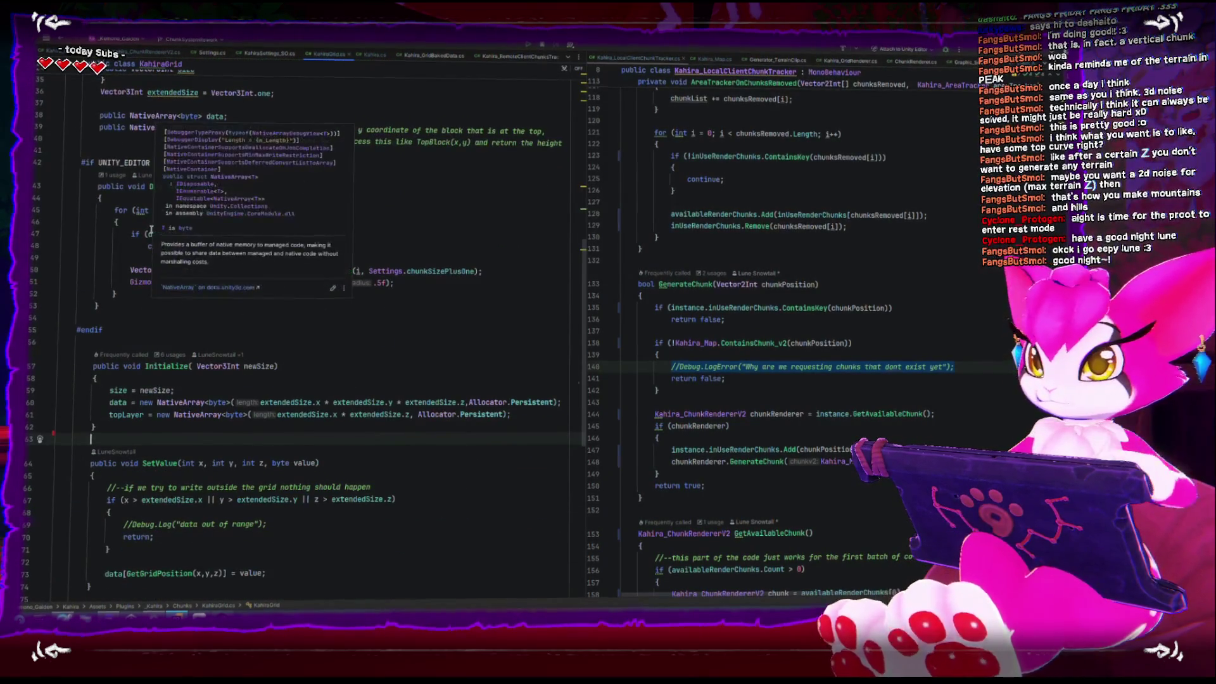
scroll(260, 360, down, 7)
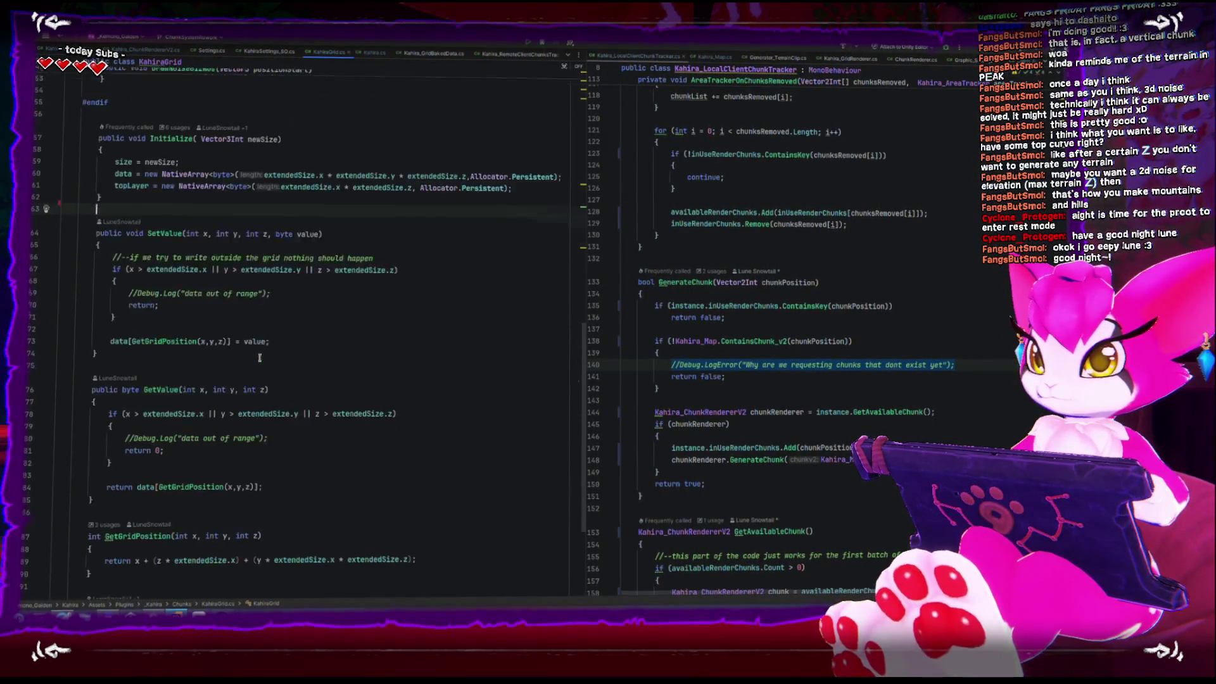
scroll(260, 359, up, 8)
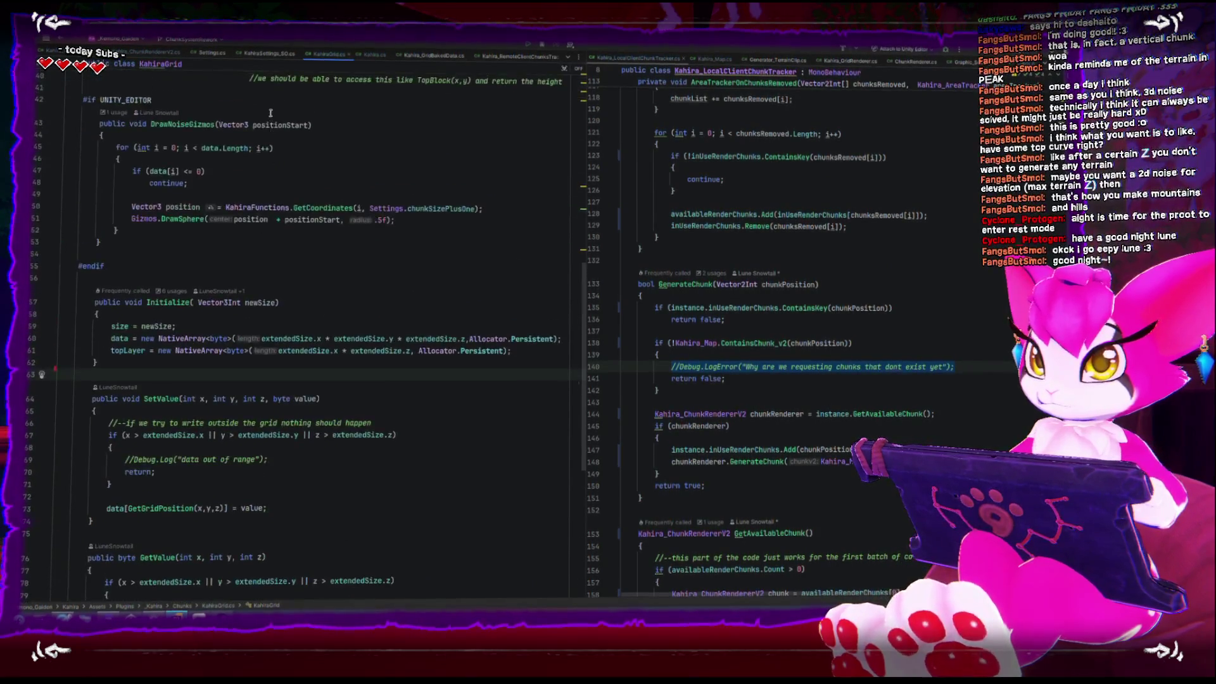
click(204, 54)
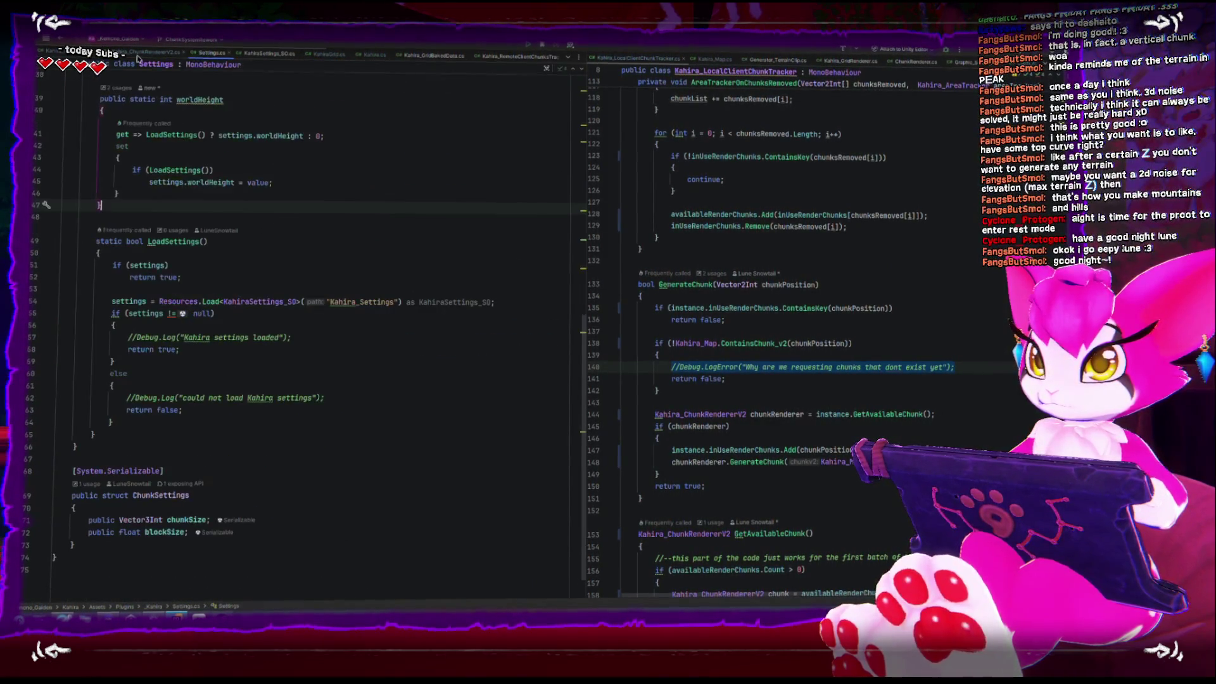
Step: Close Settings.cs in Rider and return to the Unity editor
click(230, 54)
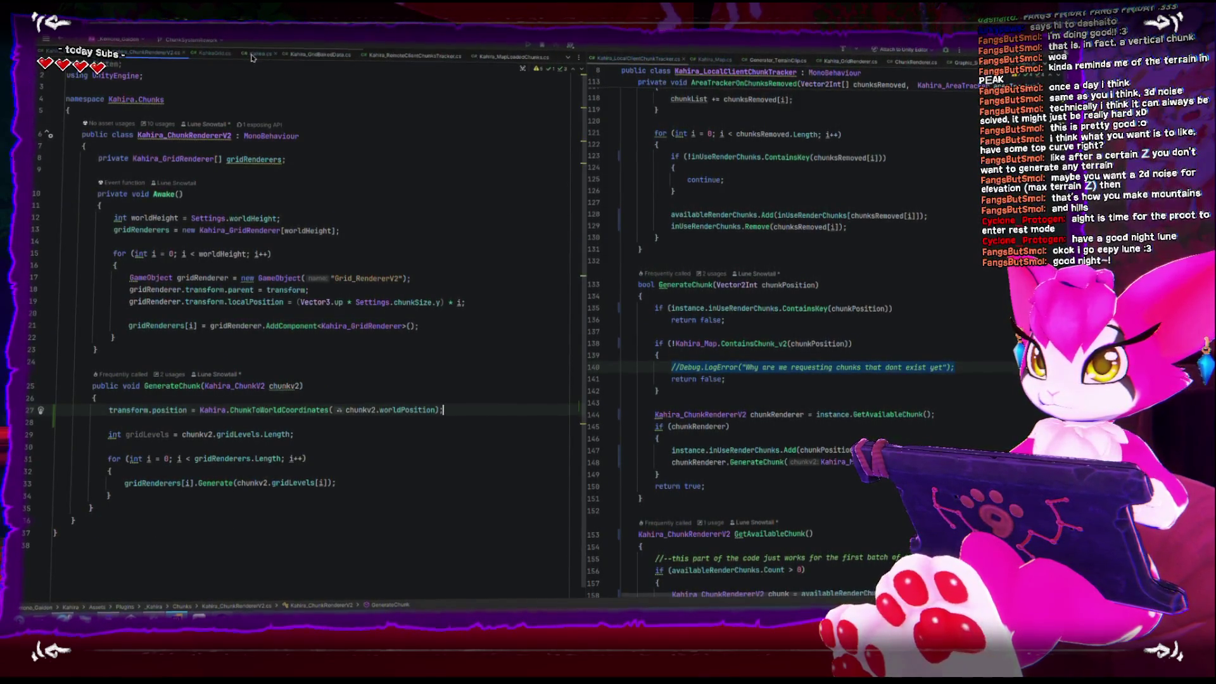
key(alt+Tab)
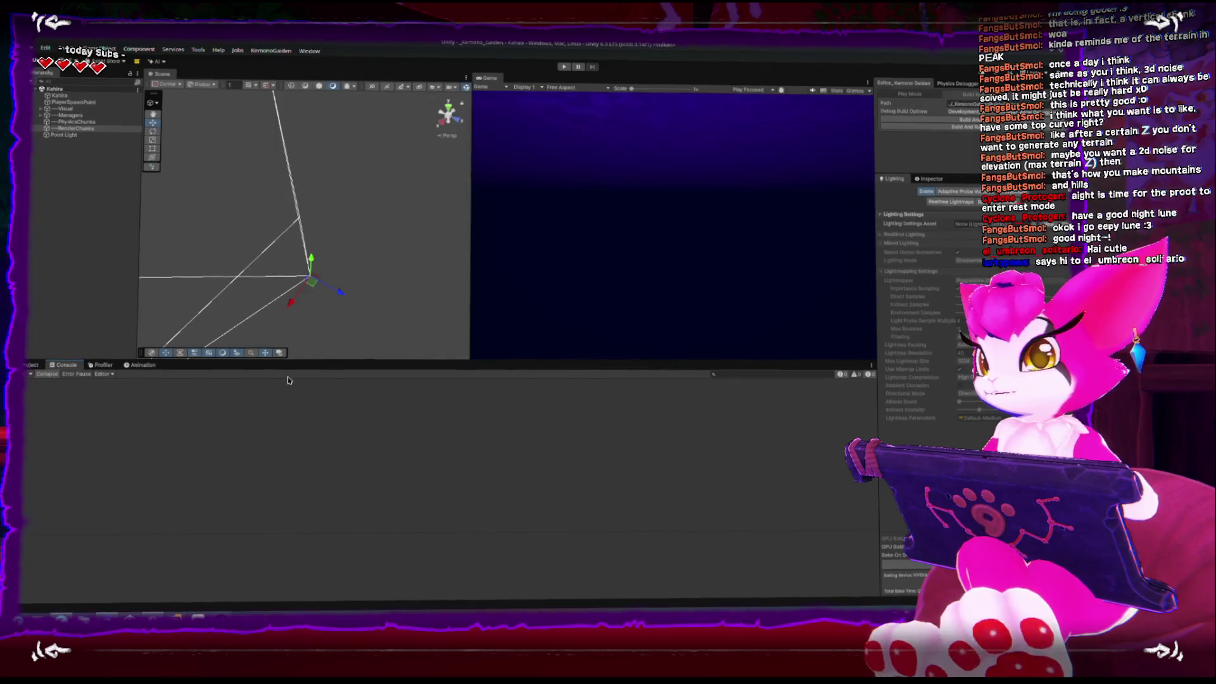
Step: Show the panel's Play Mode chunk settings and enter Play mode
click(910, 94)
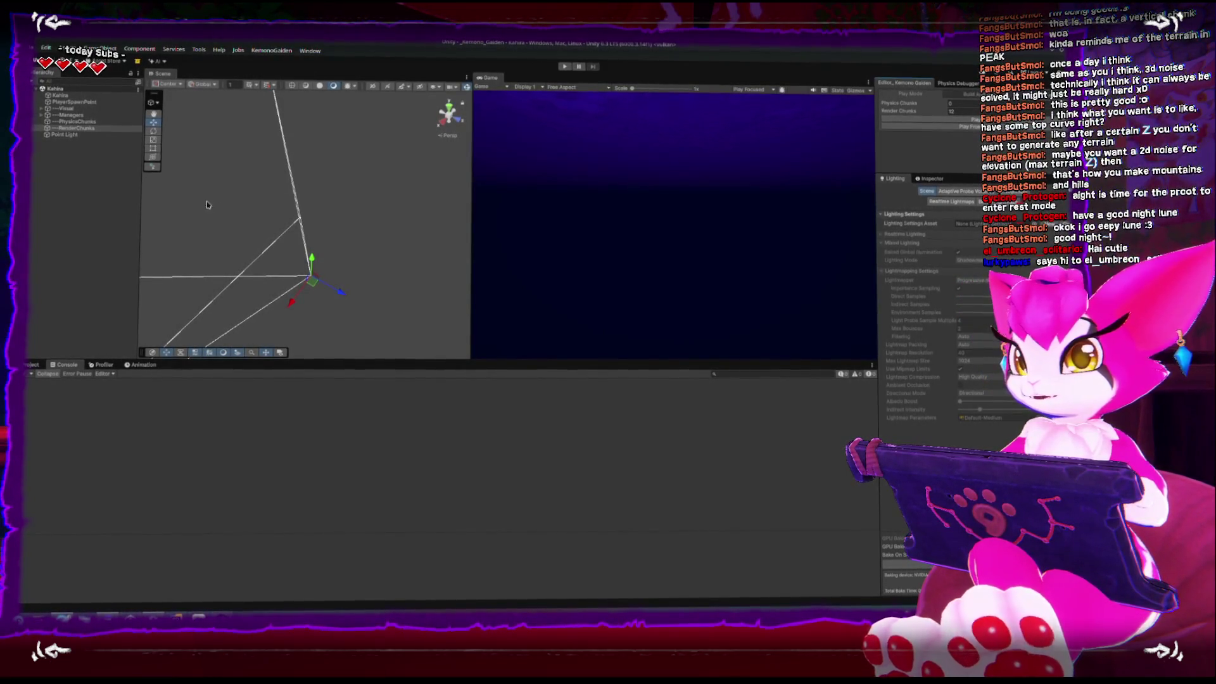
click(922, 122)
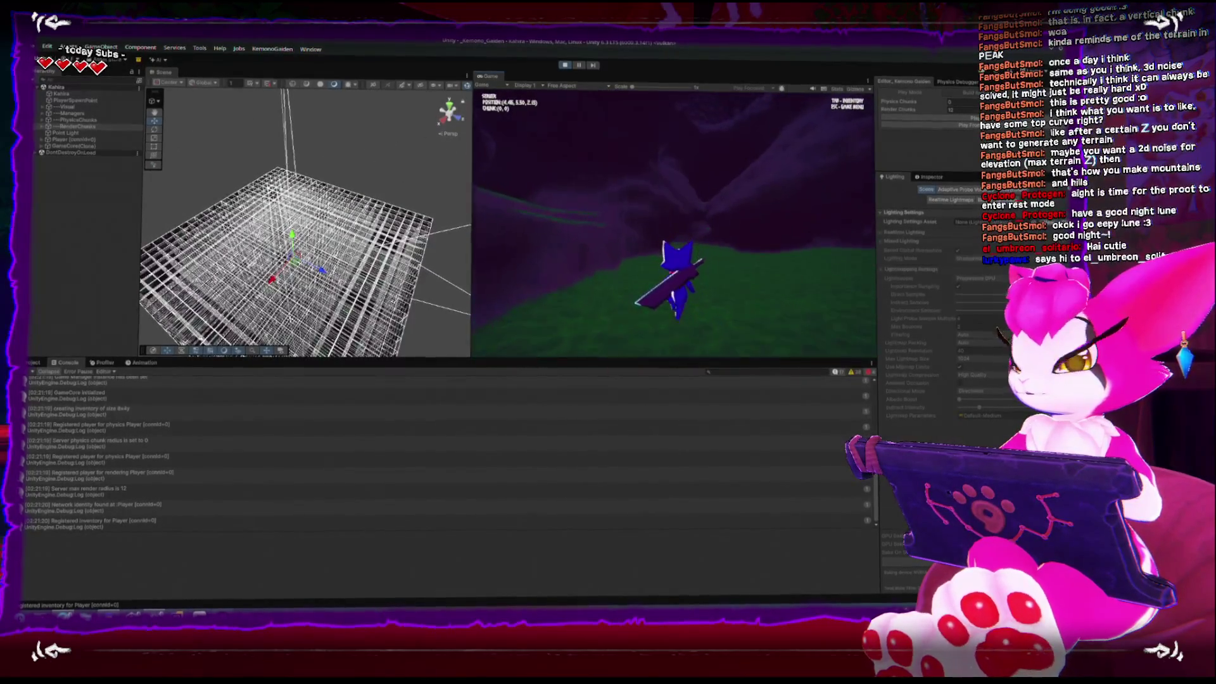
Step: Walk the player, open the game menu, orbit the Scene view over the terrain, then jump
key(w)
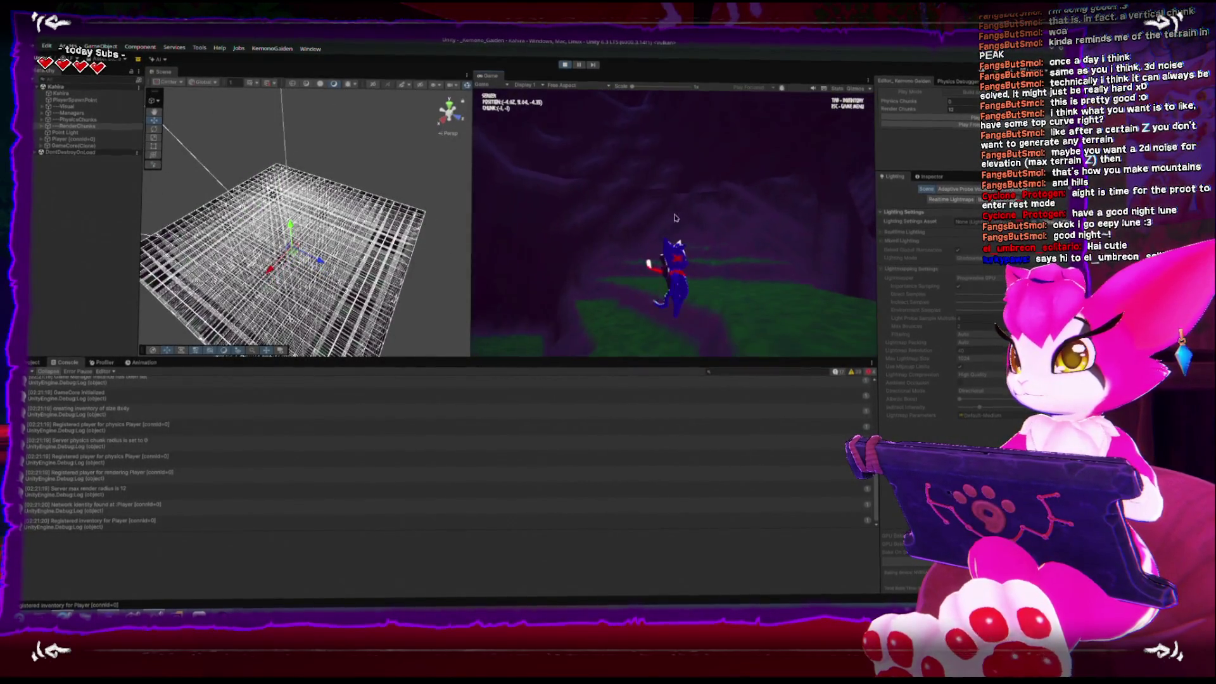
key(Escape)
mouse_move(312, 175)
mouse_down()
mouse_move(312, 207)
mouse_move(323, 209)
mouse_move(269, 177)
mouse_move(214, 105)
mouse_move(303, 155)
mouse_move(288, 158)
mouse_move(556, 198)
mouse_up()
click(559, 201)
key(space)
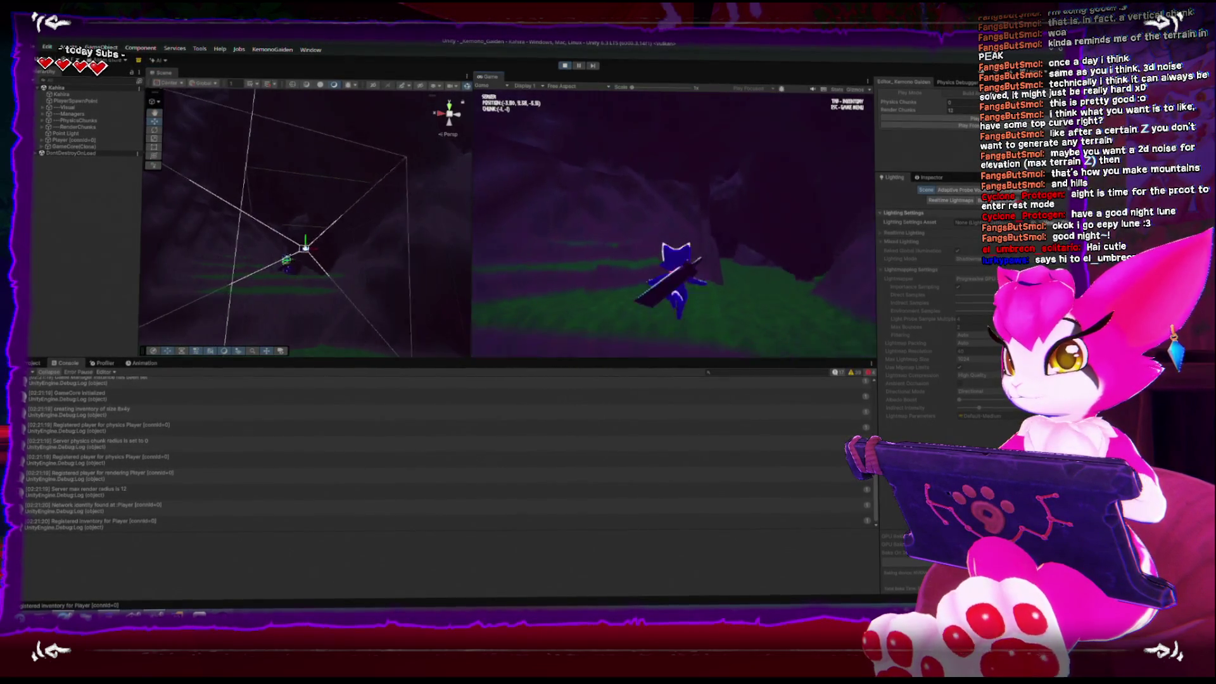
Step: Run the player across the green terrain and purple valley, jumping twice
key(w)
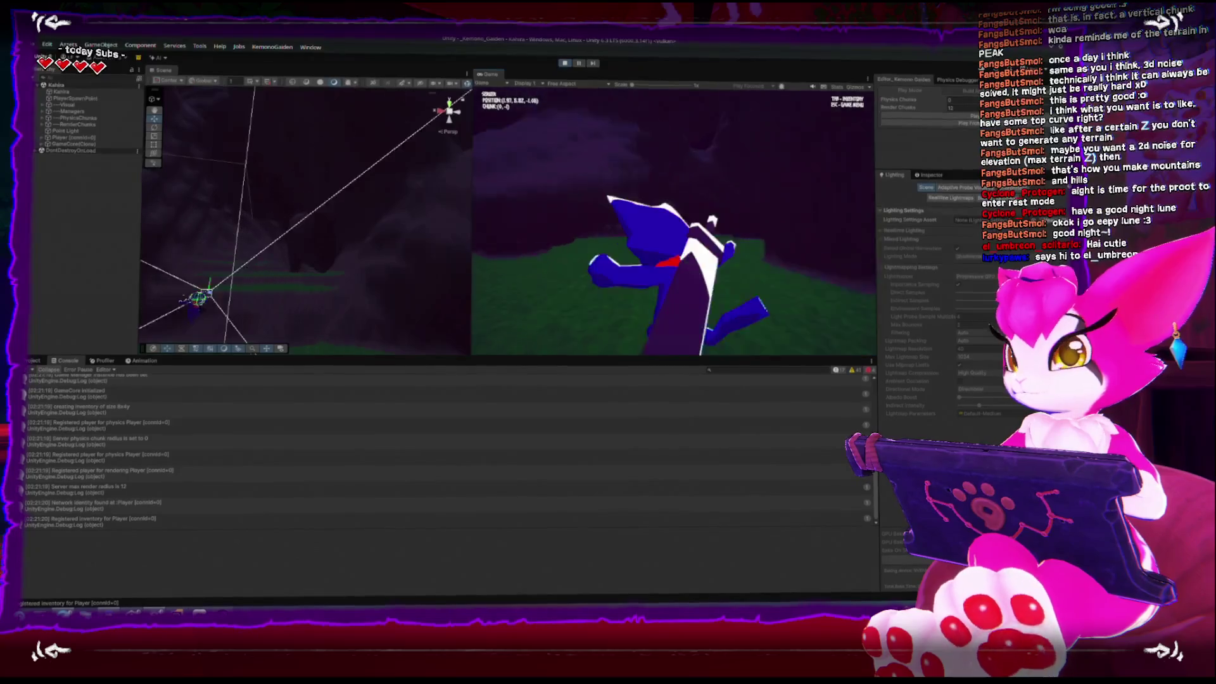
key(w)
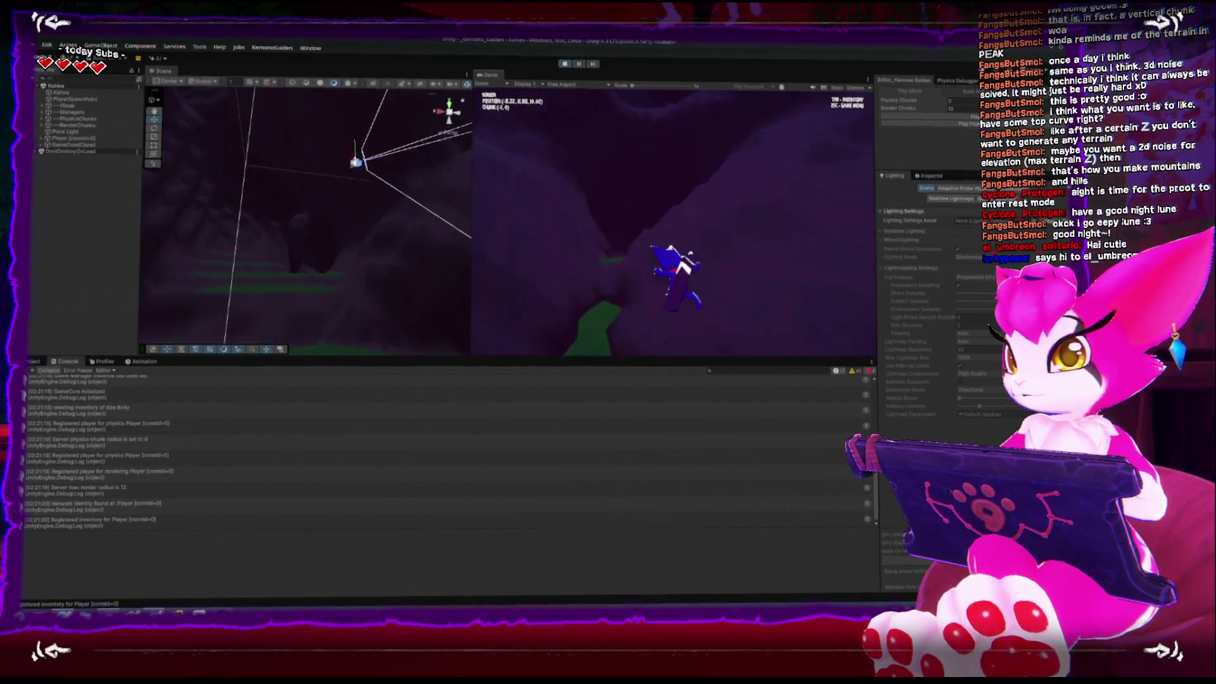
key(w)
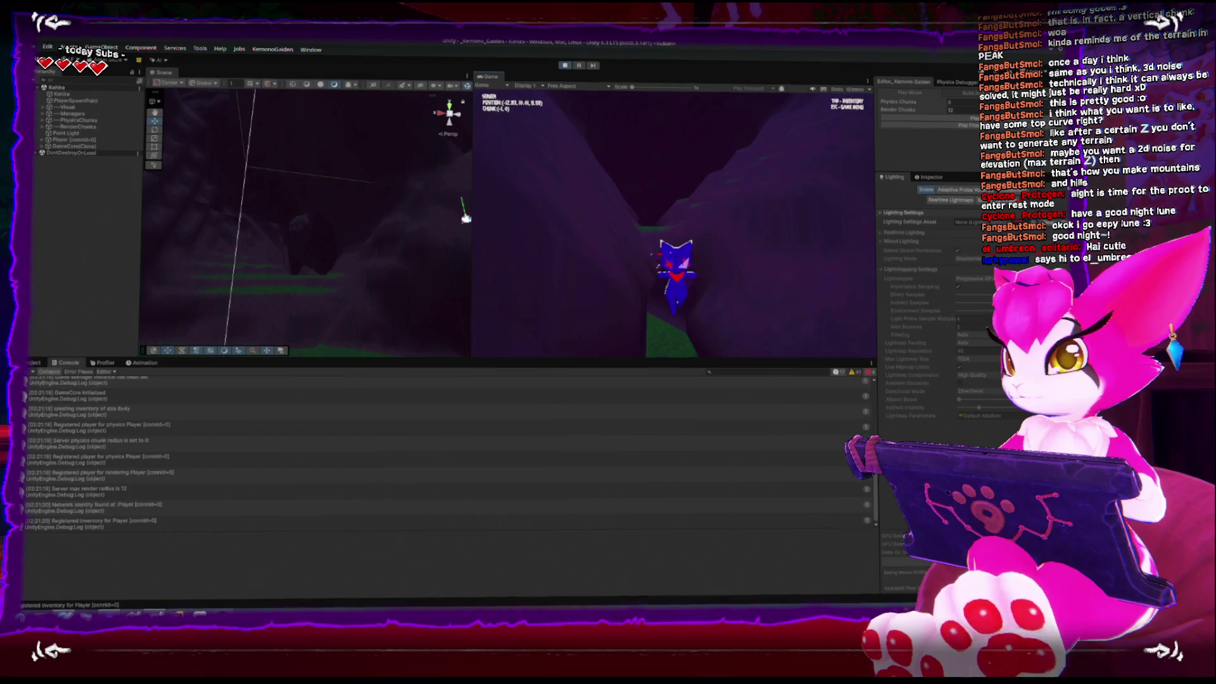
key(w)
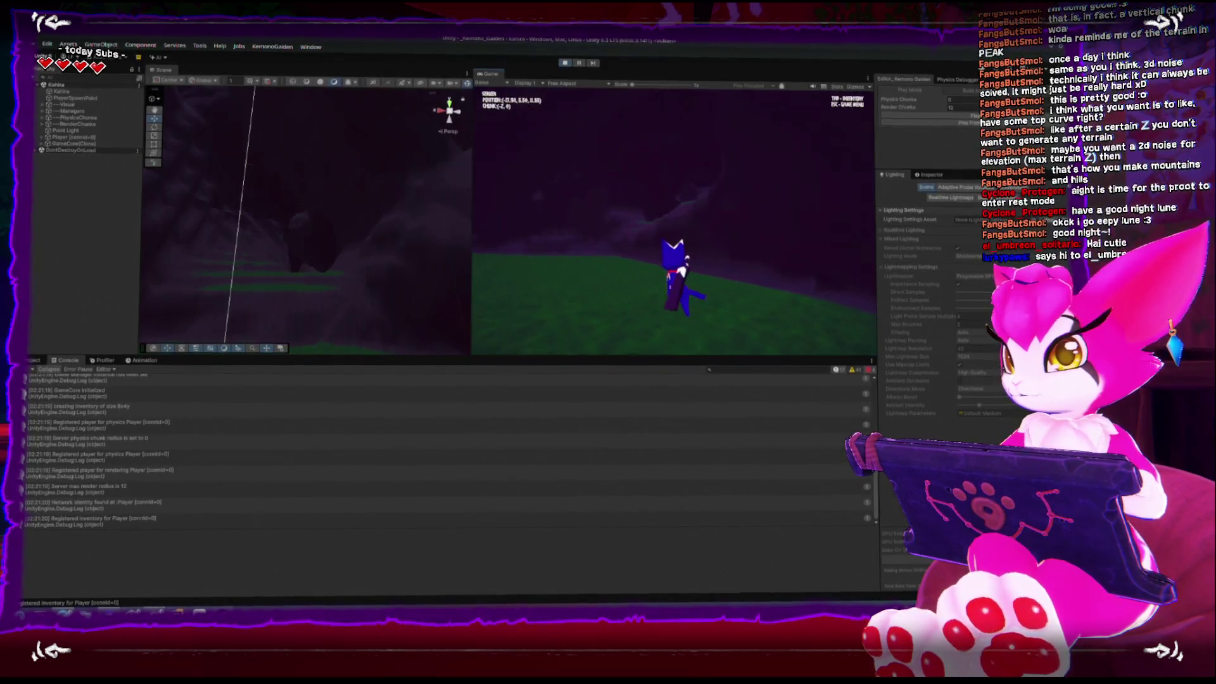
key(w)
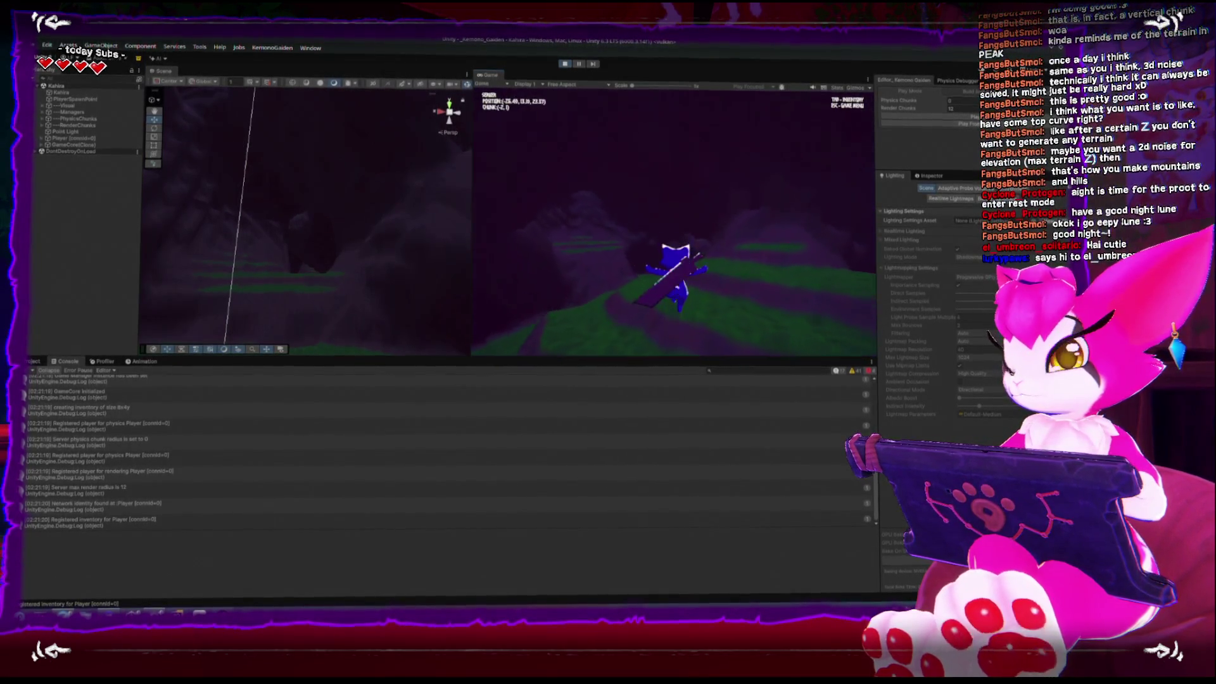
key(w)
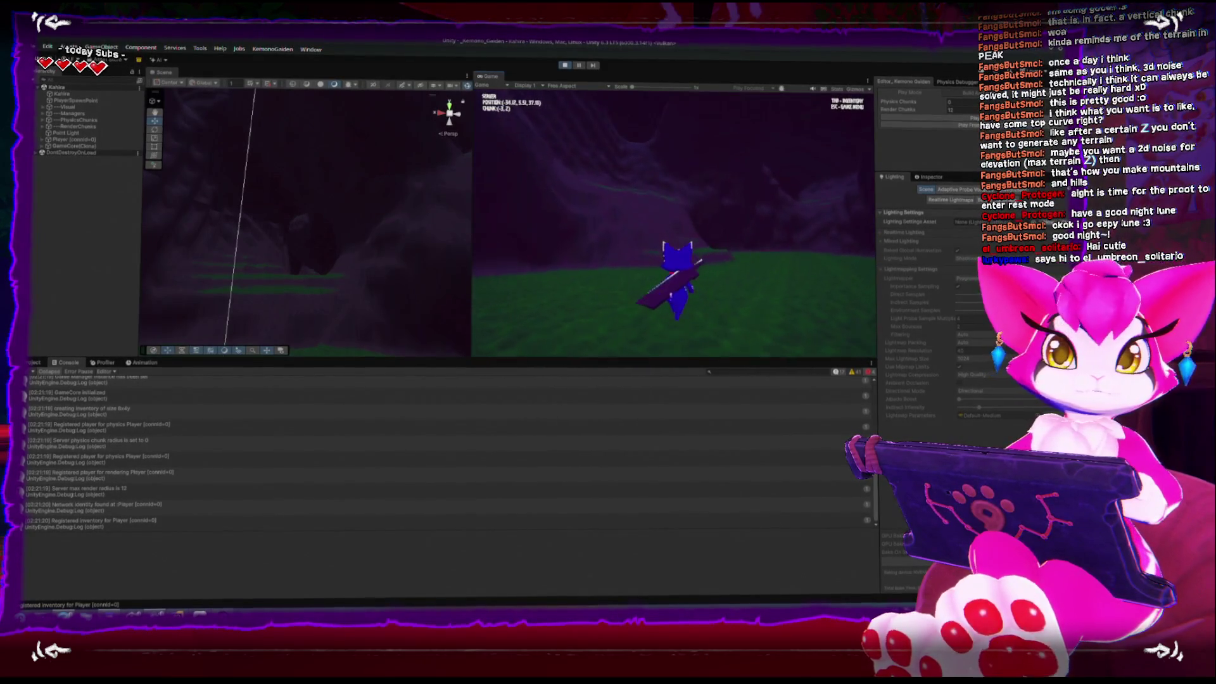
key(w)
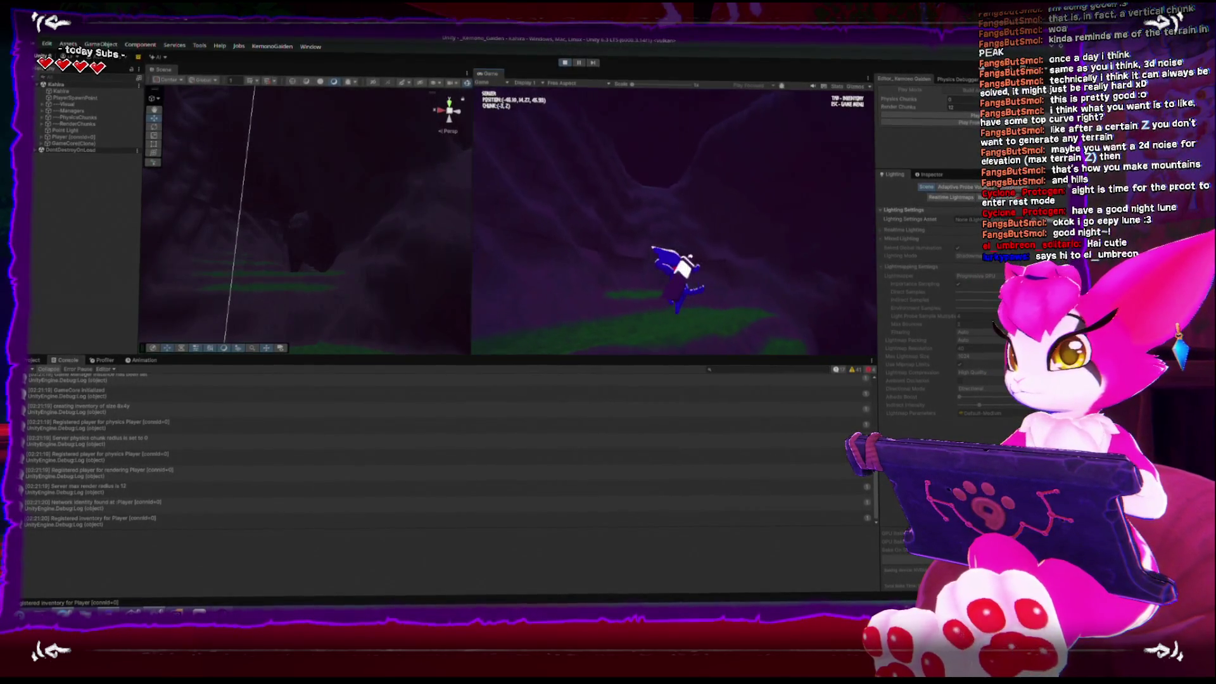
key(w)
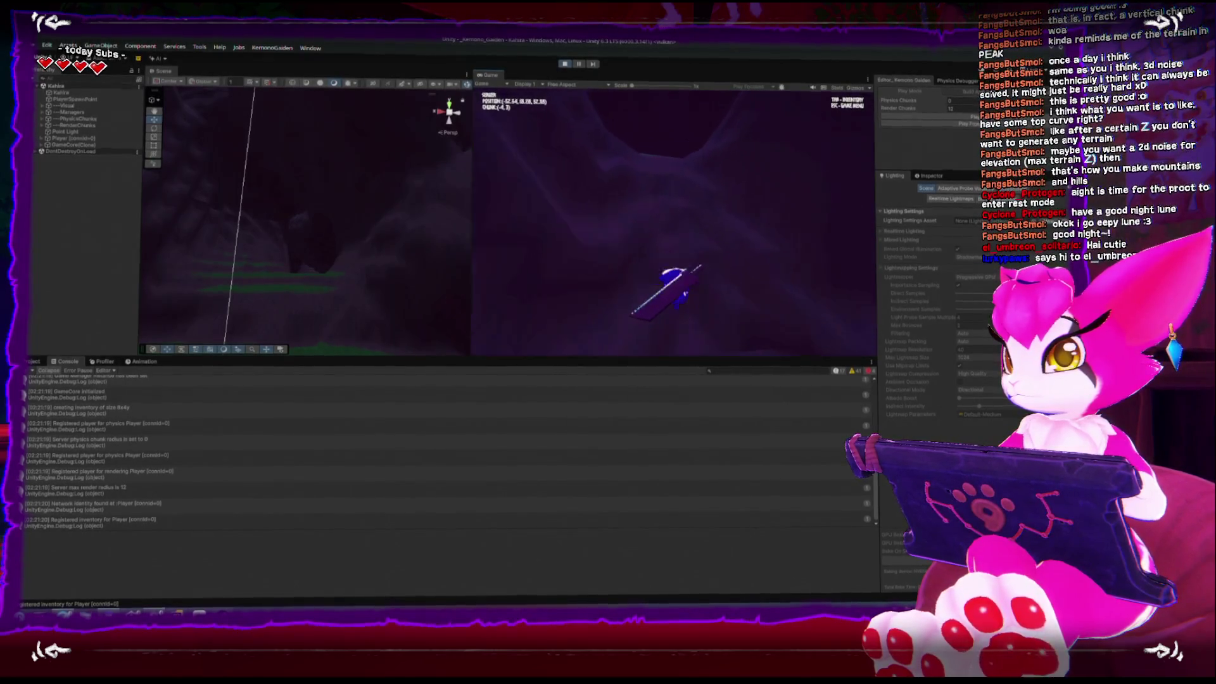
key(space)
key(w)
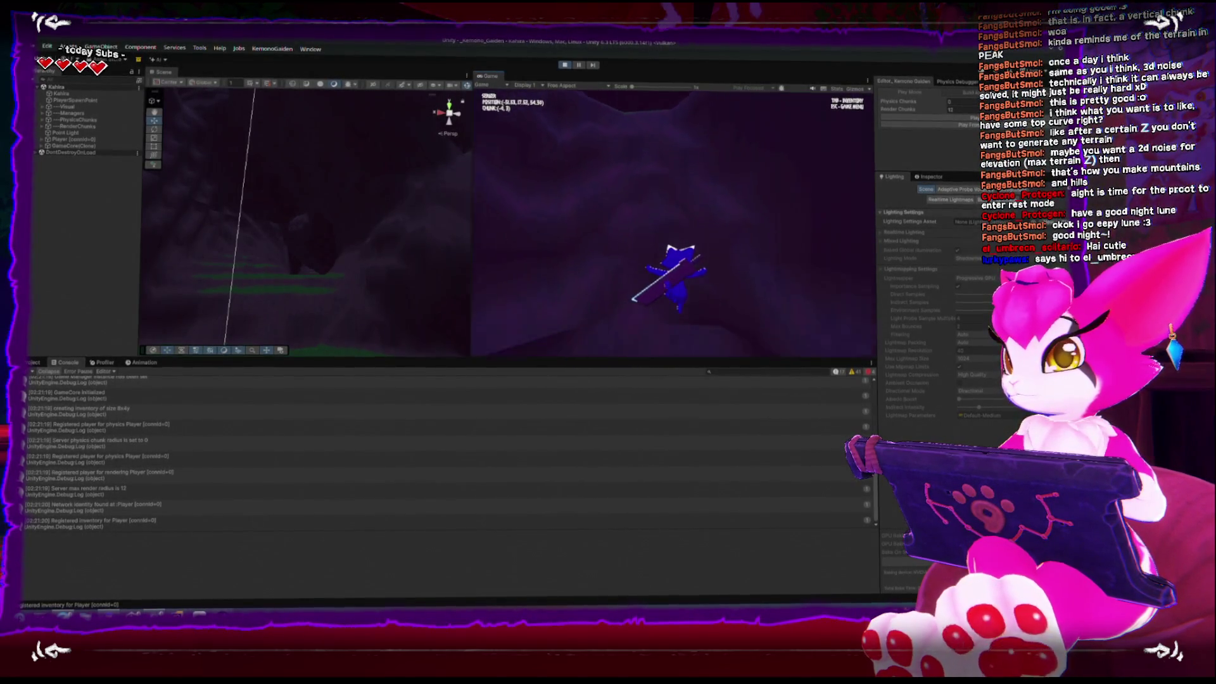
key(space)
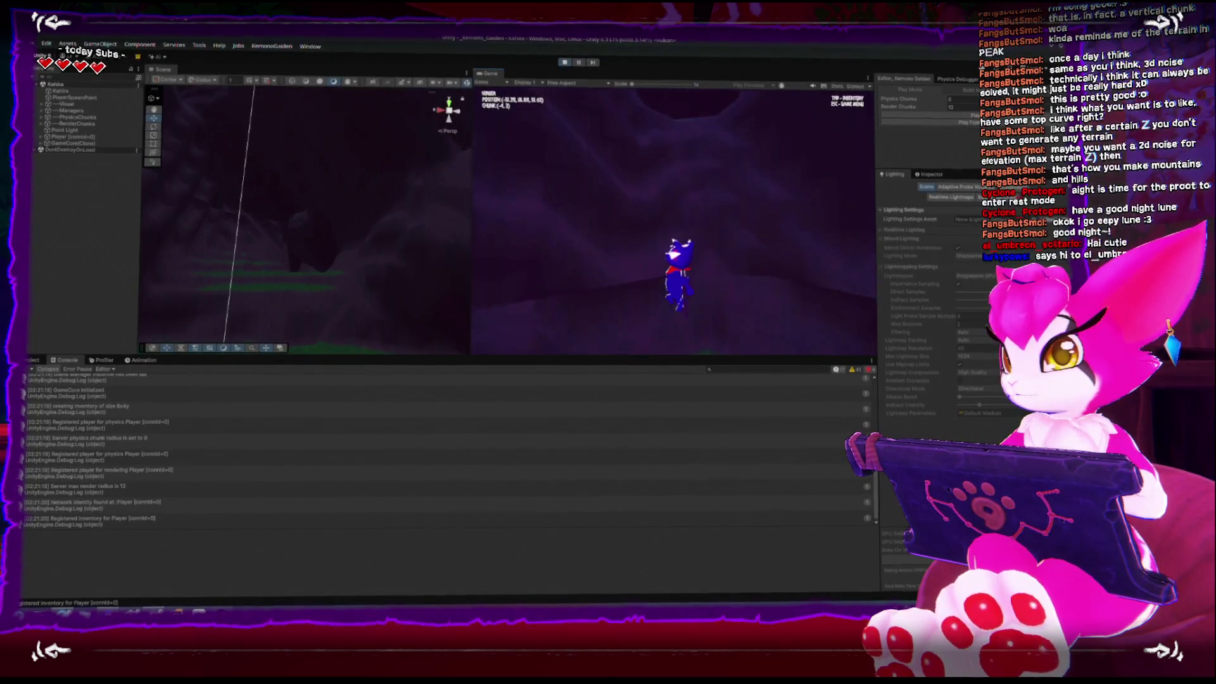
key(w)
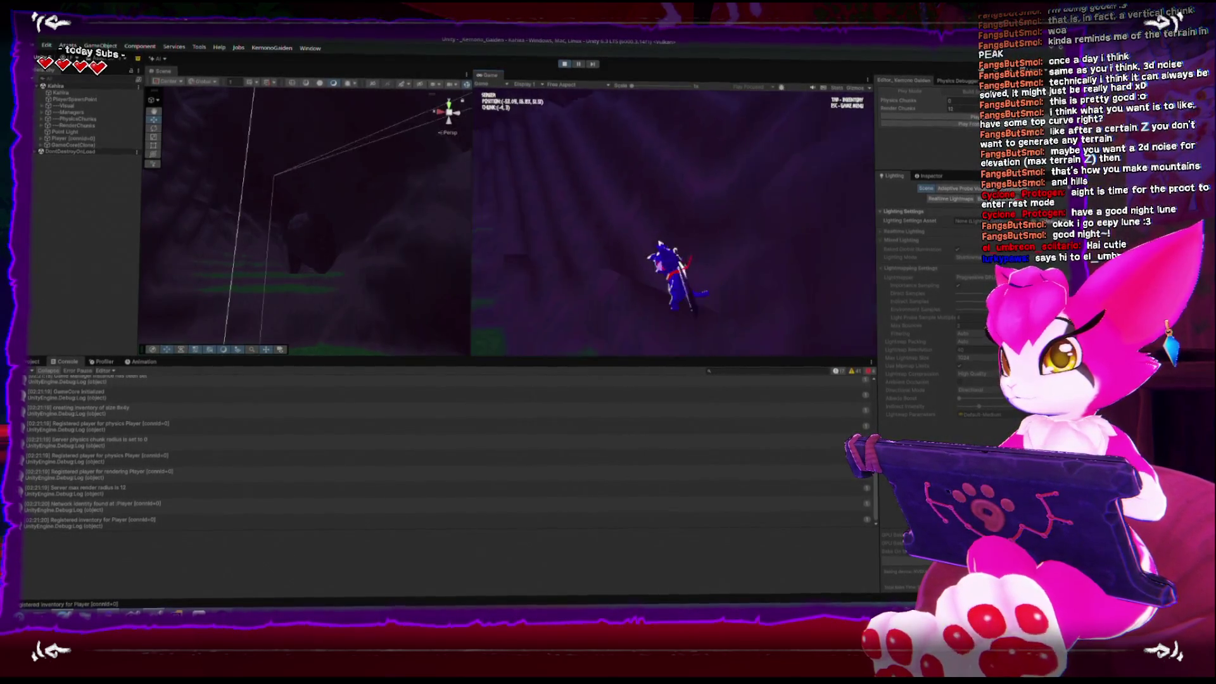
Step: Keep running over the terrain, gliding from a jump and swinging the sword
key(w)
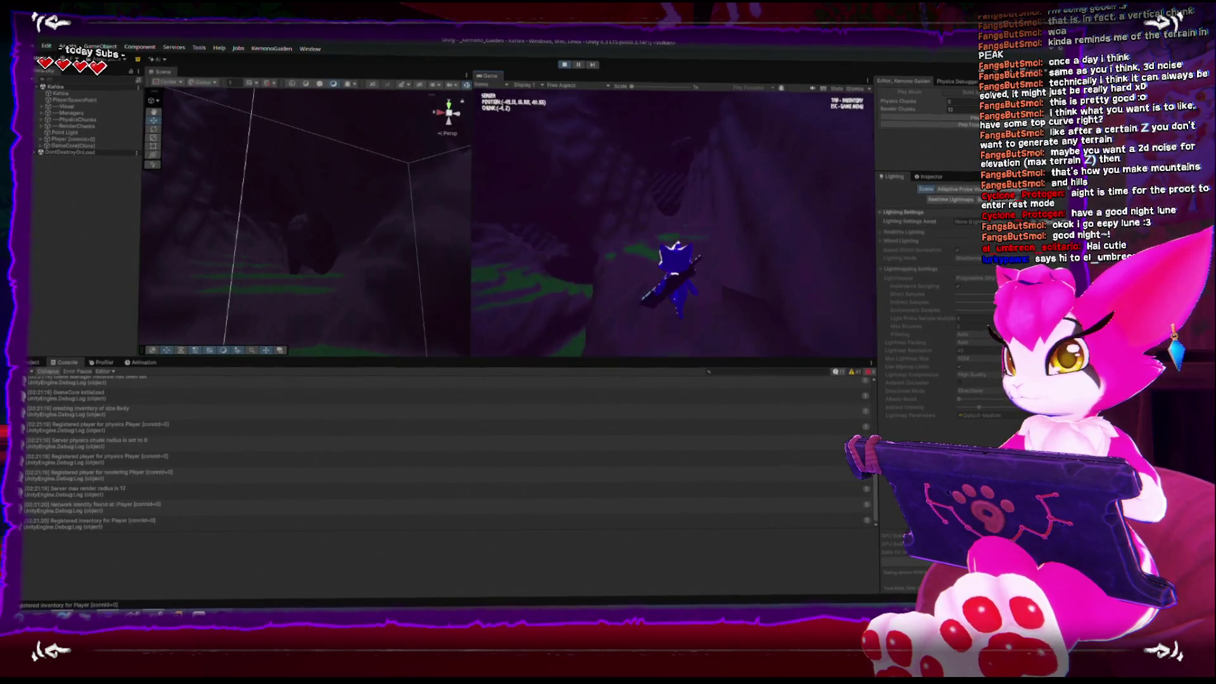
key(w)
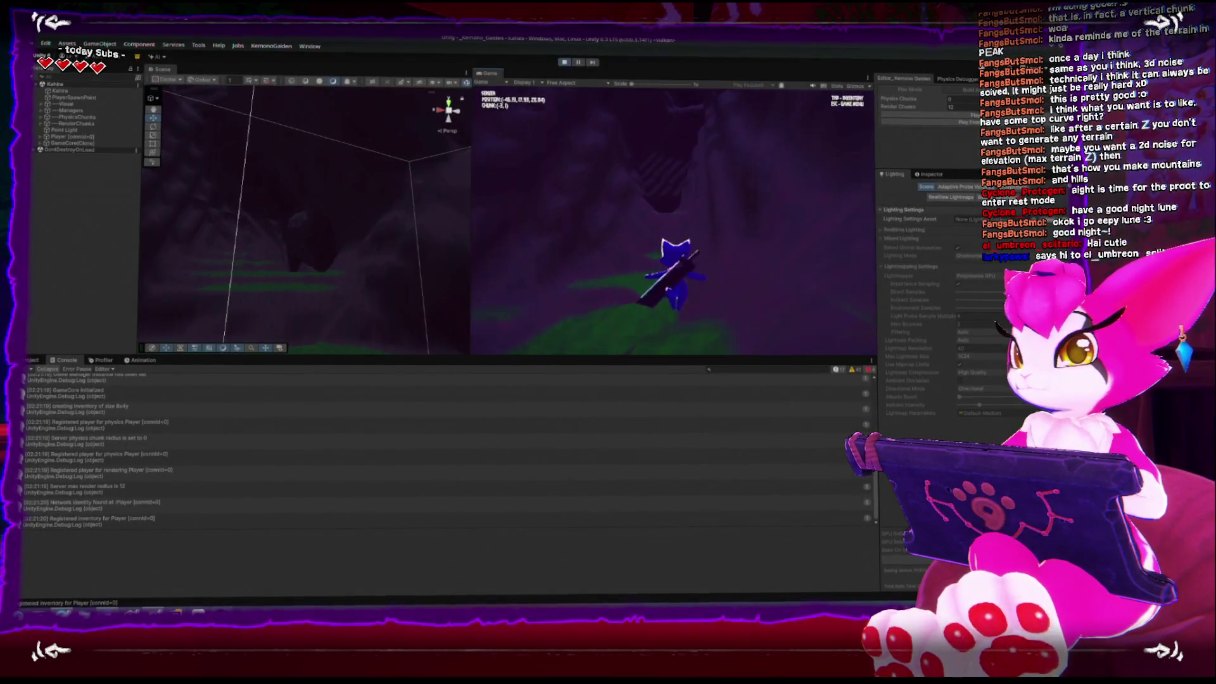
key(w)
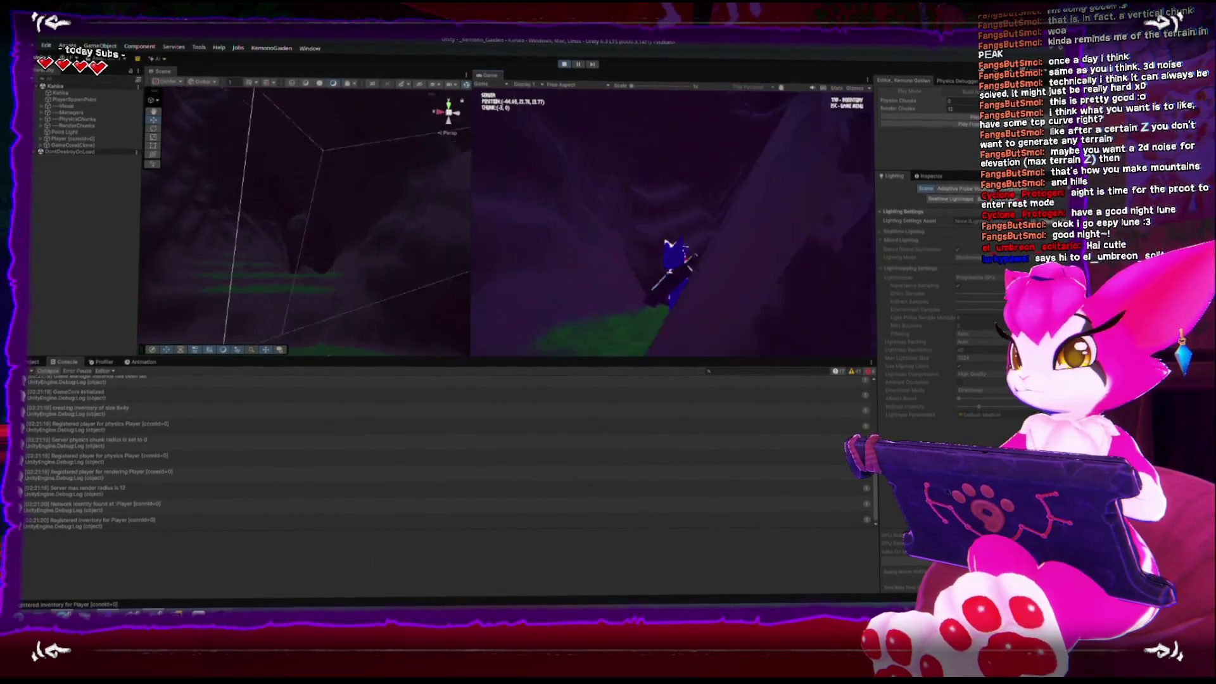
key(space)
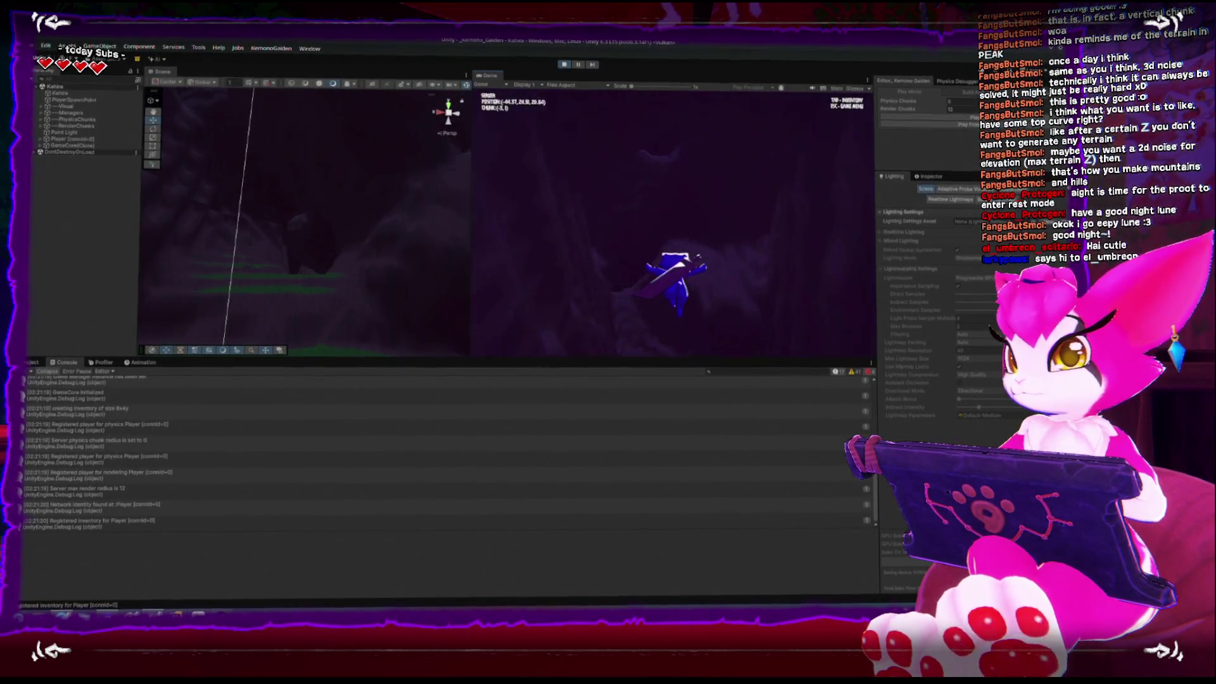
key(w)
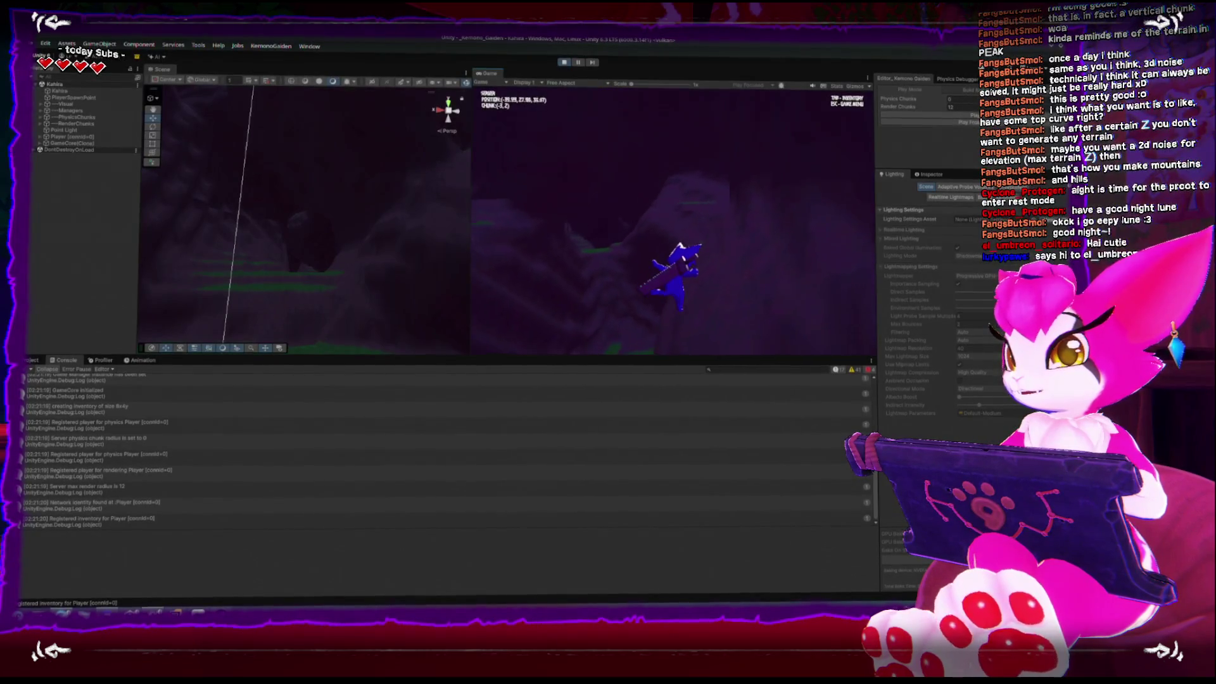
key(w)
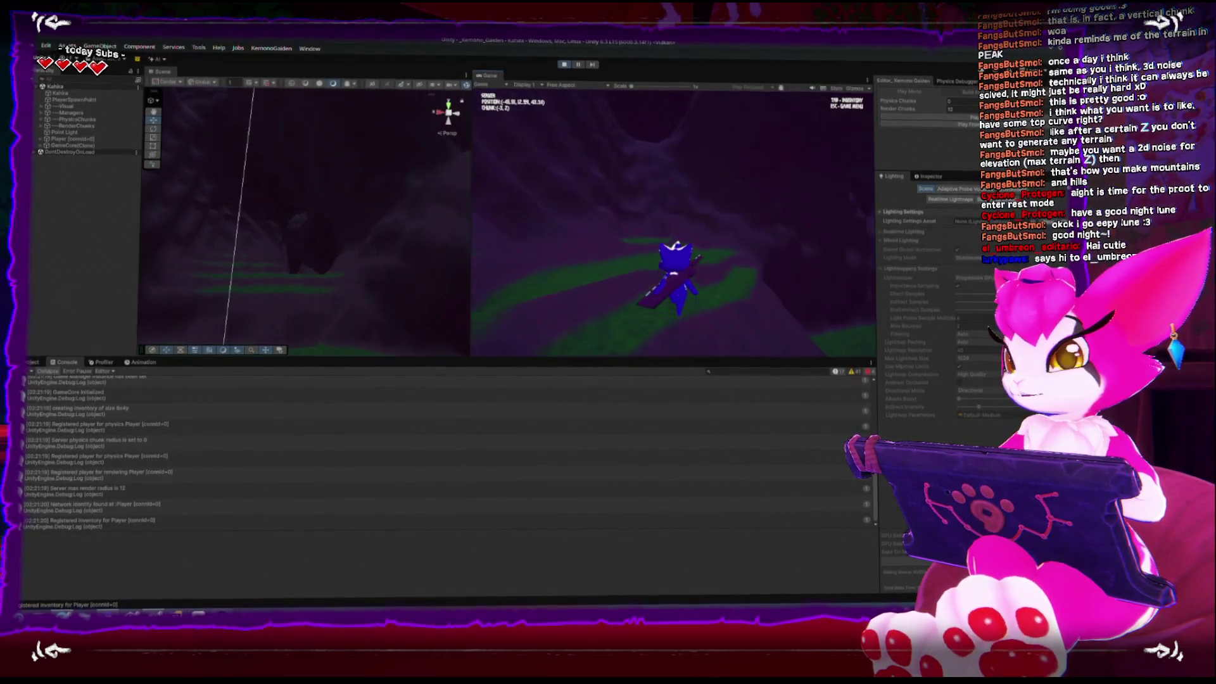
key(w)
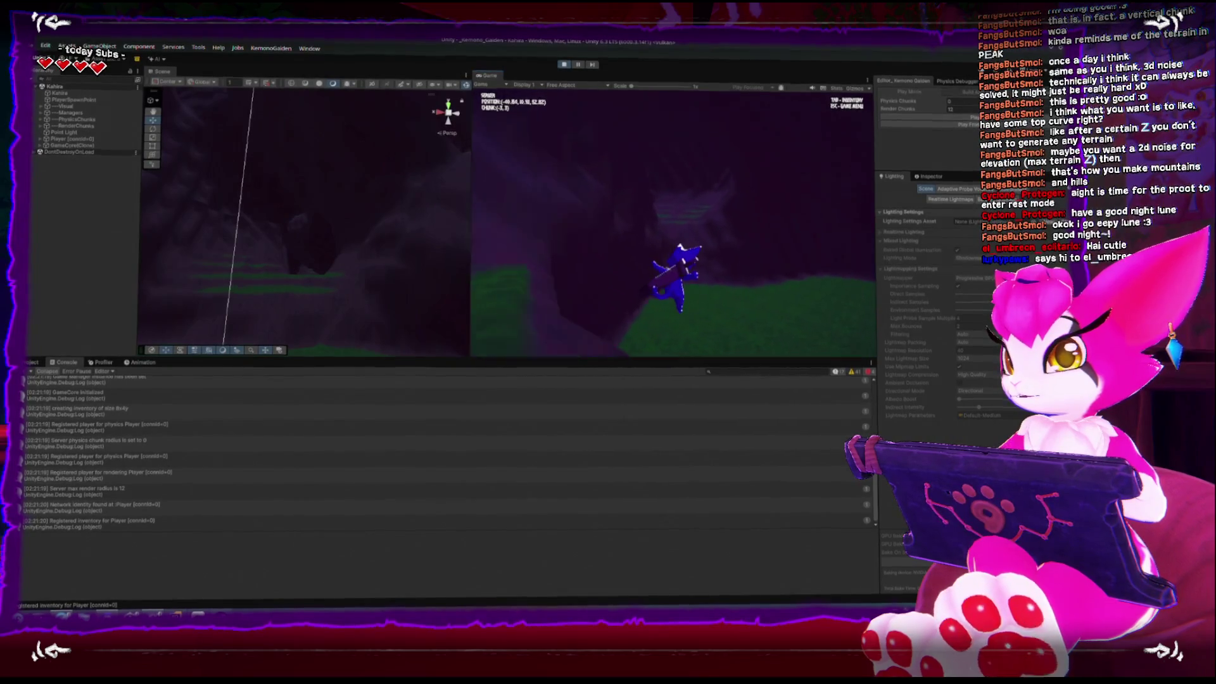
key(w)
key(w)
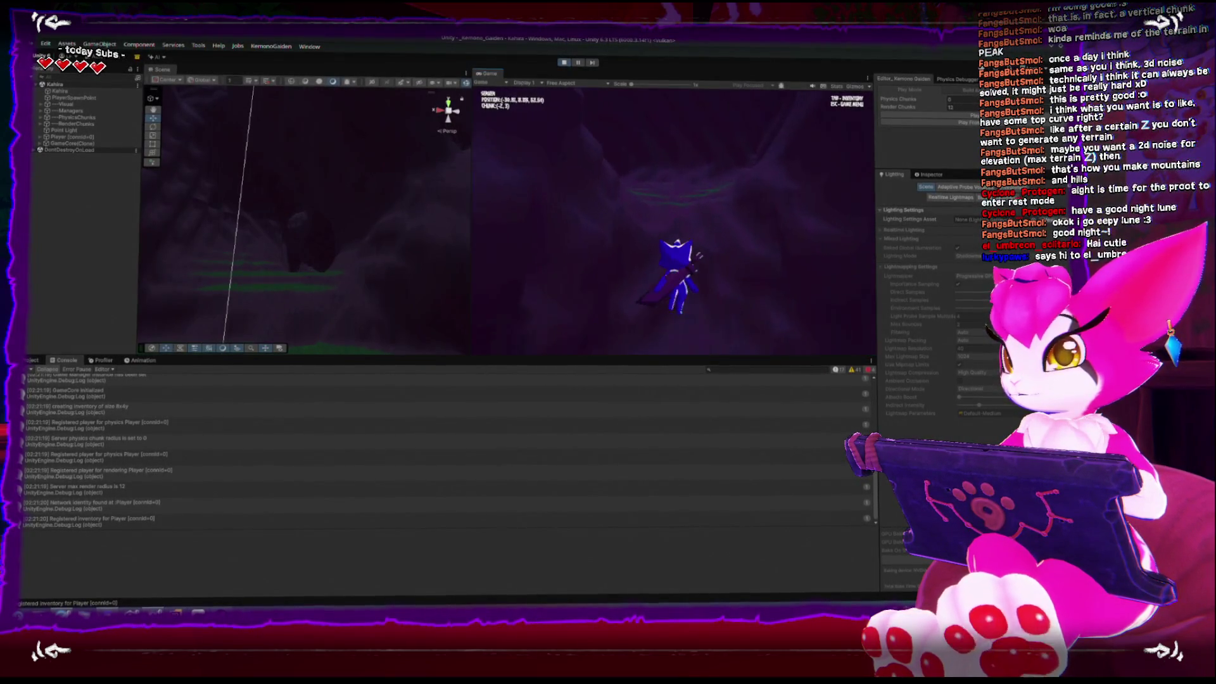
key(w)
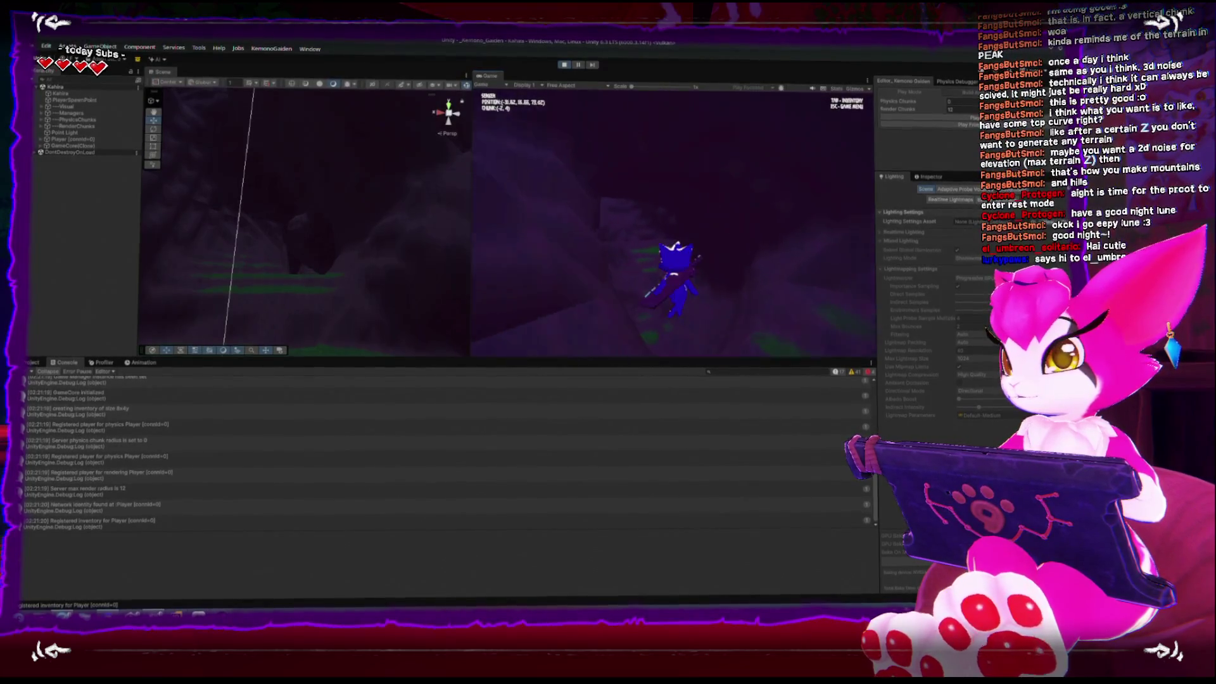
key(w)
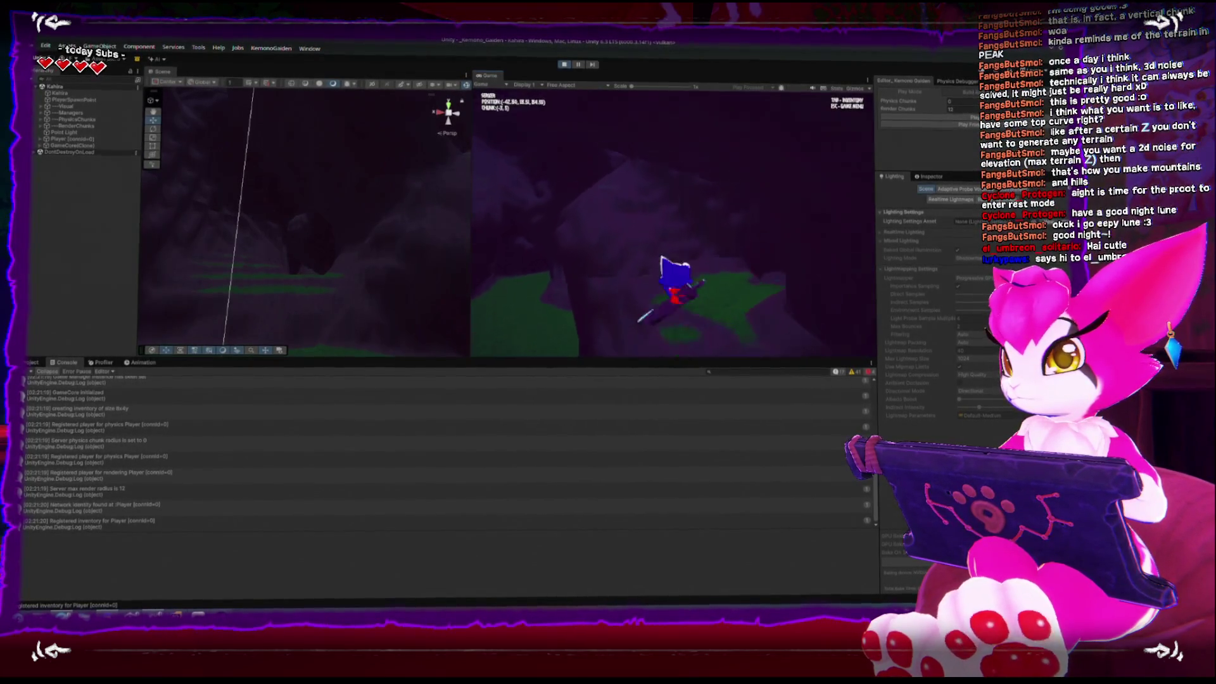
key(w)
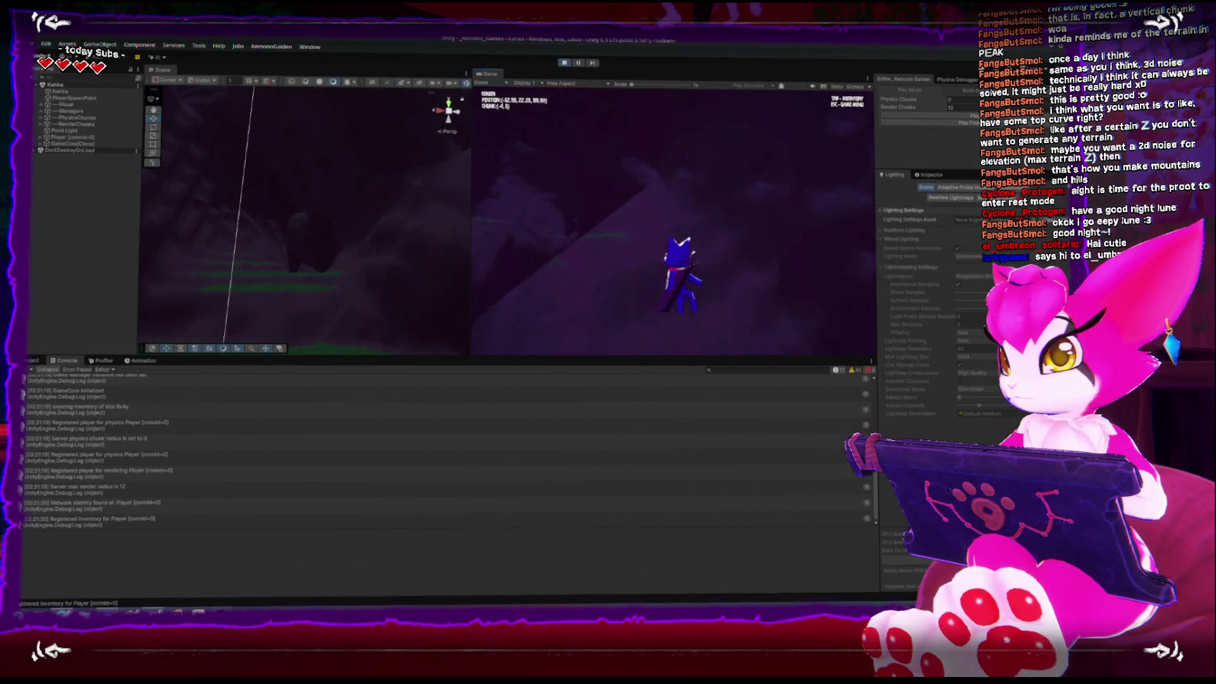
key(w)
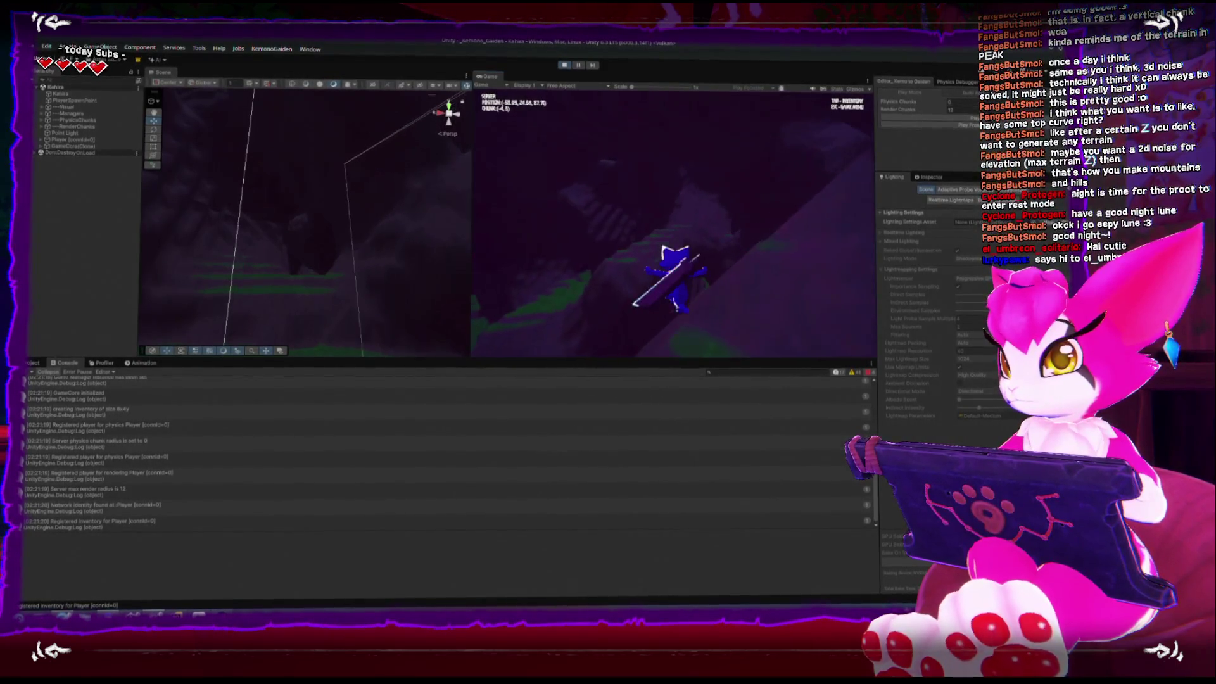
key(w)
key(space)
key(w)
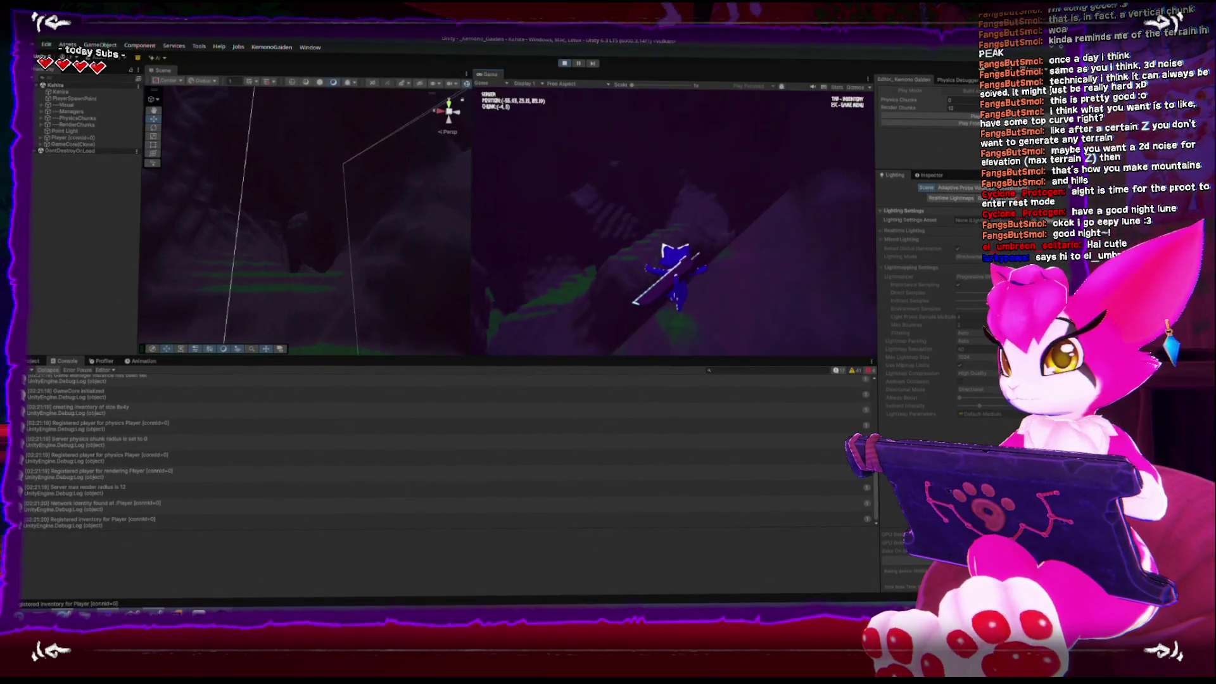
key(space)
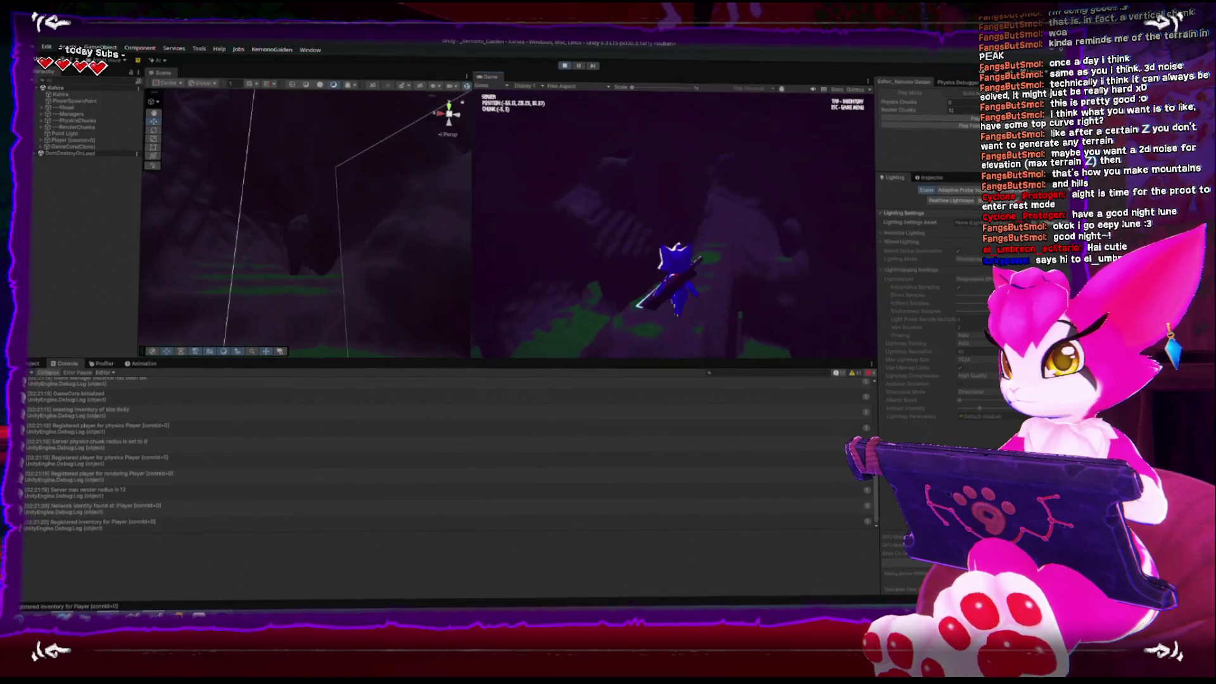
key(w)
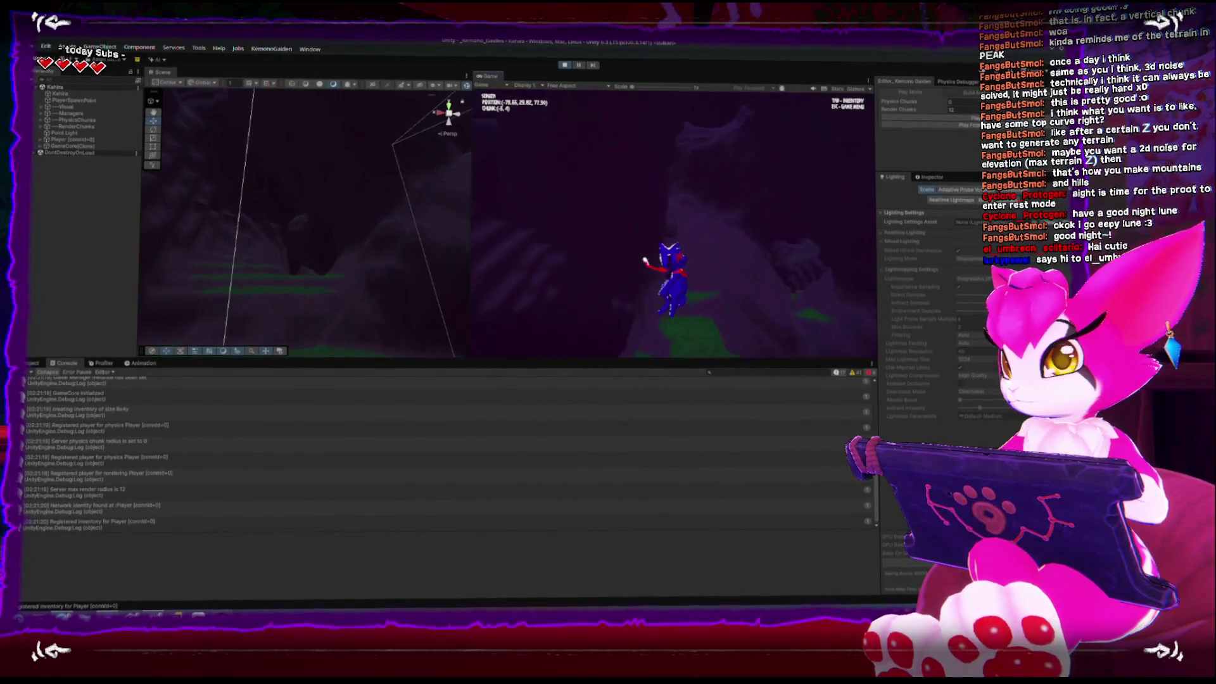
key(w)
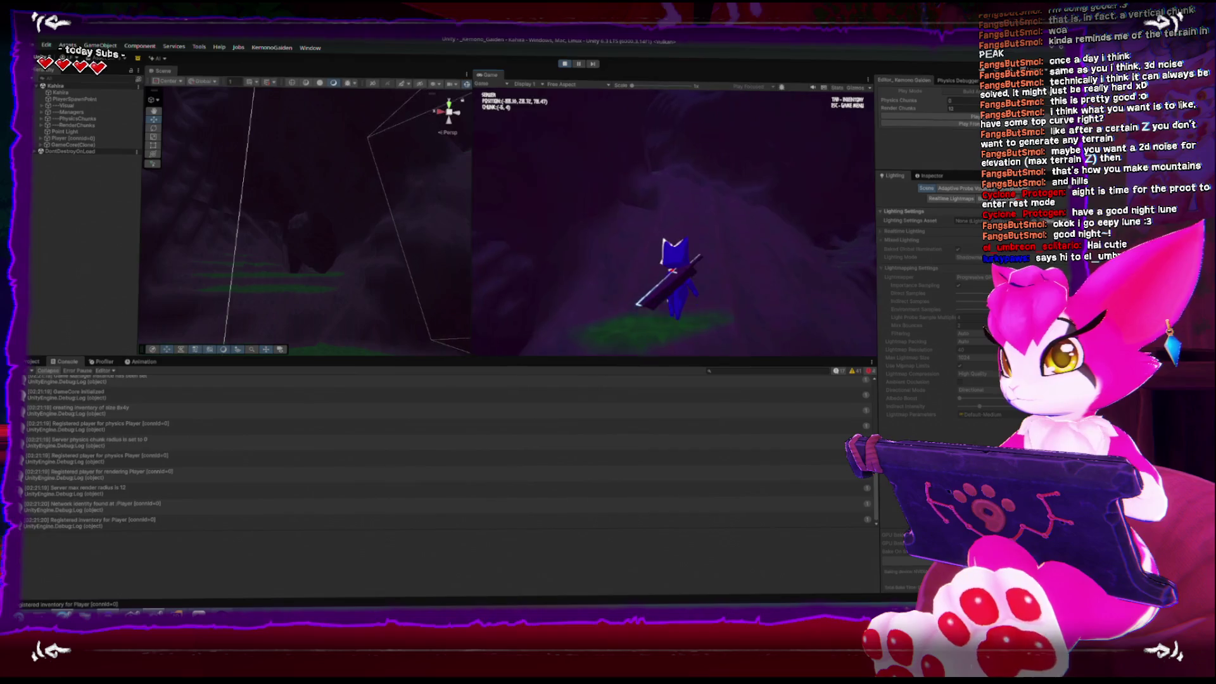
key(w)
key(w)
key(w)
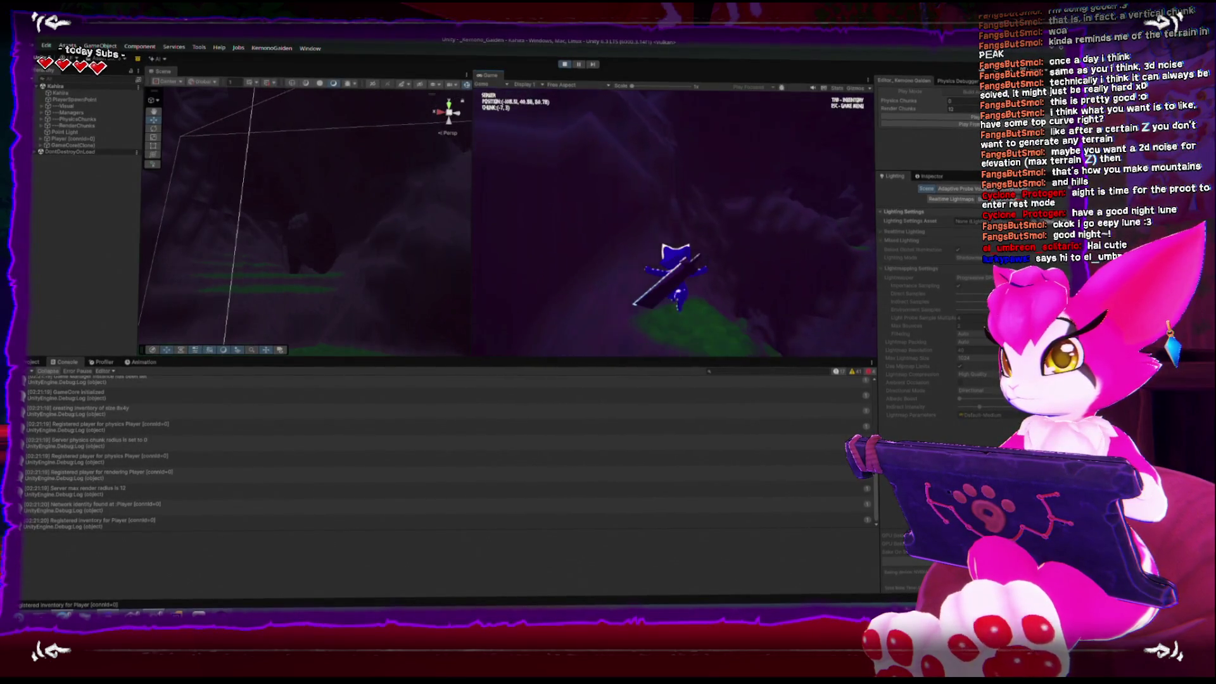
Step: Climb the player up the hills and along the upper ledge toward the cliffs
key(w)
key(w)
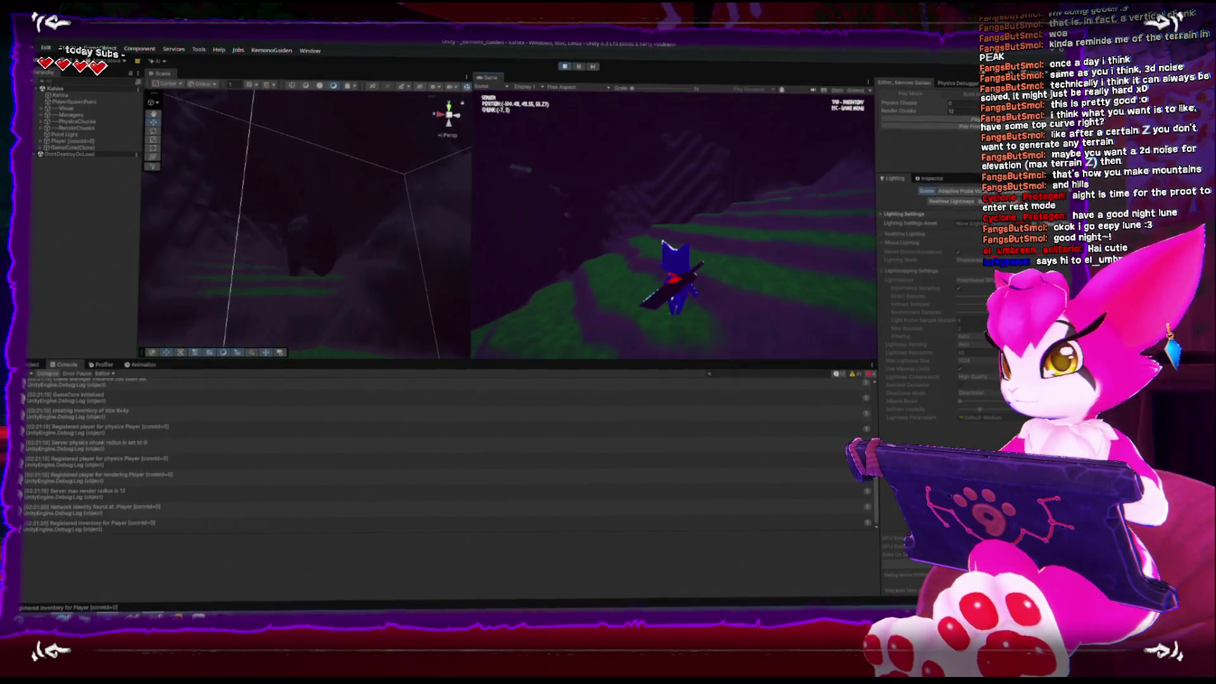
key(w)
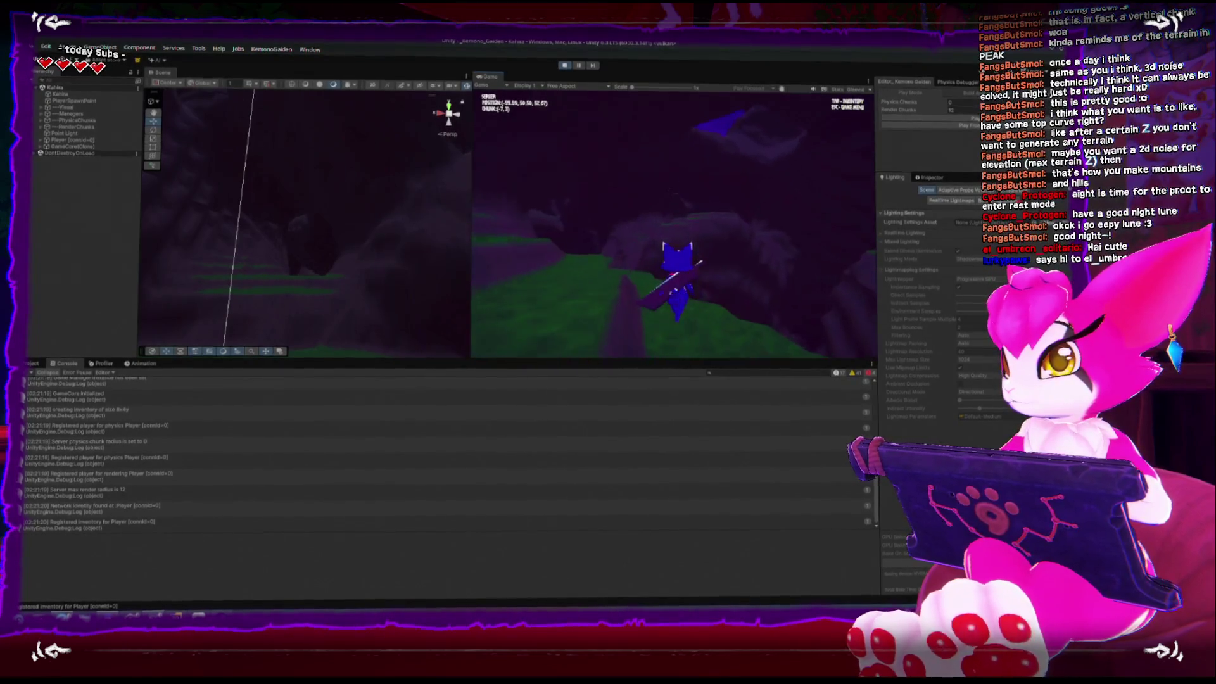
key(w)
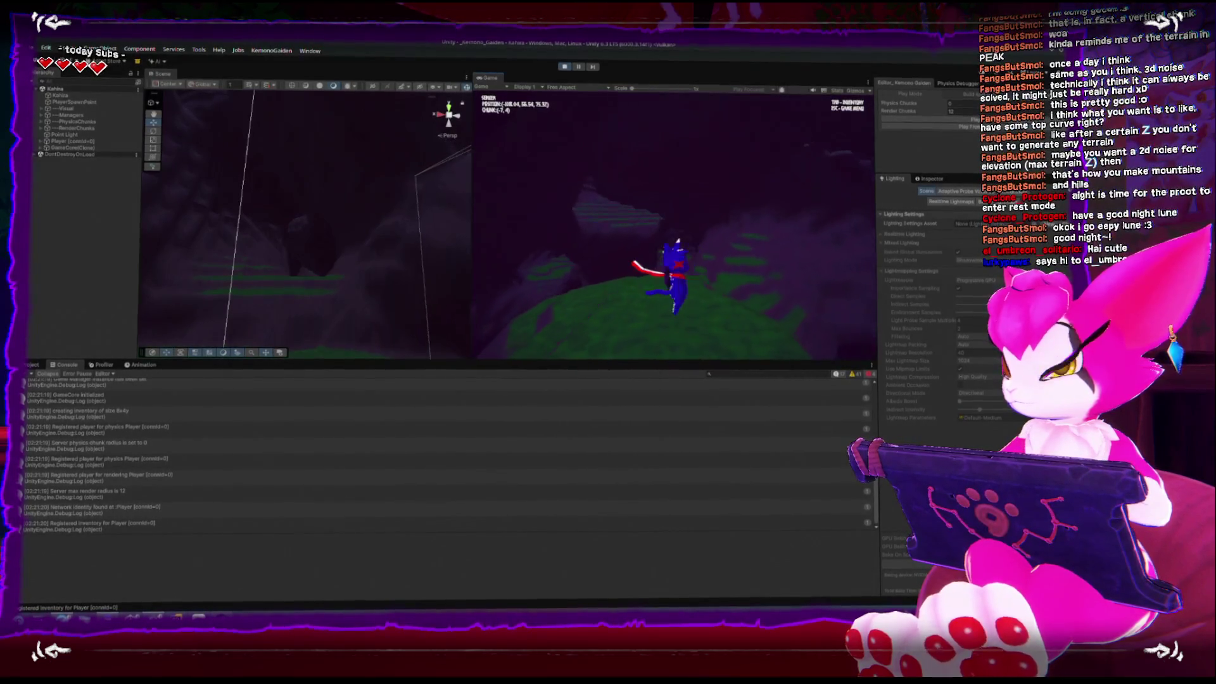
key(w)
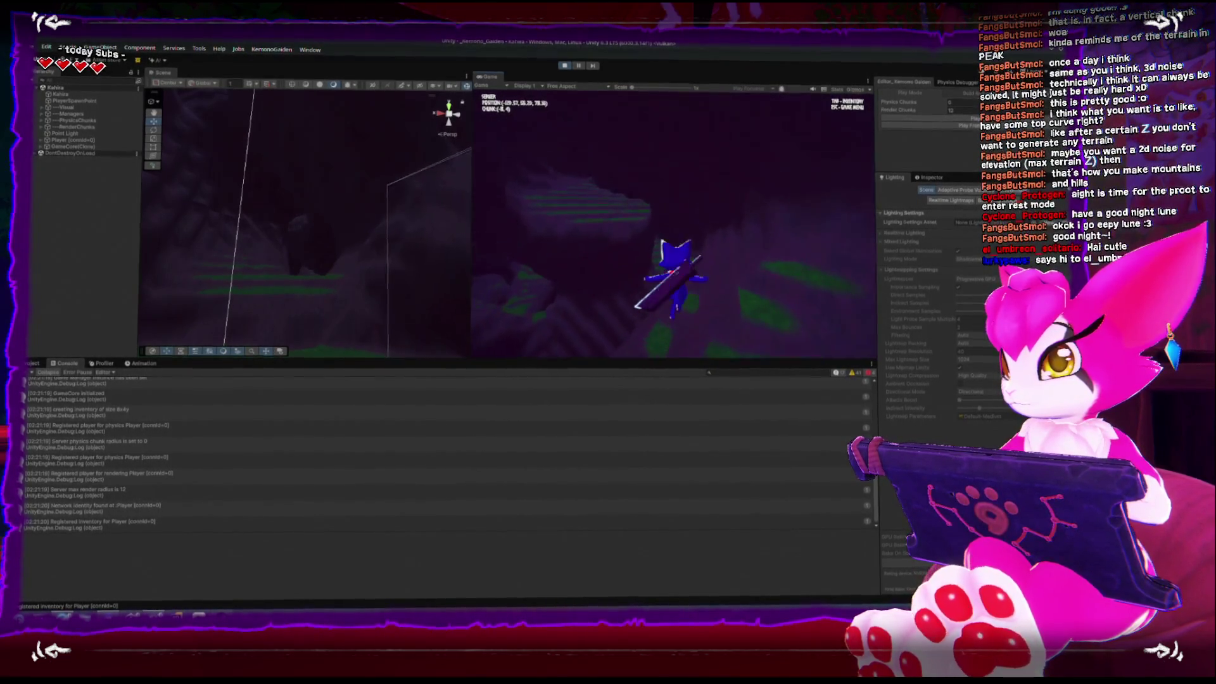
key(w)
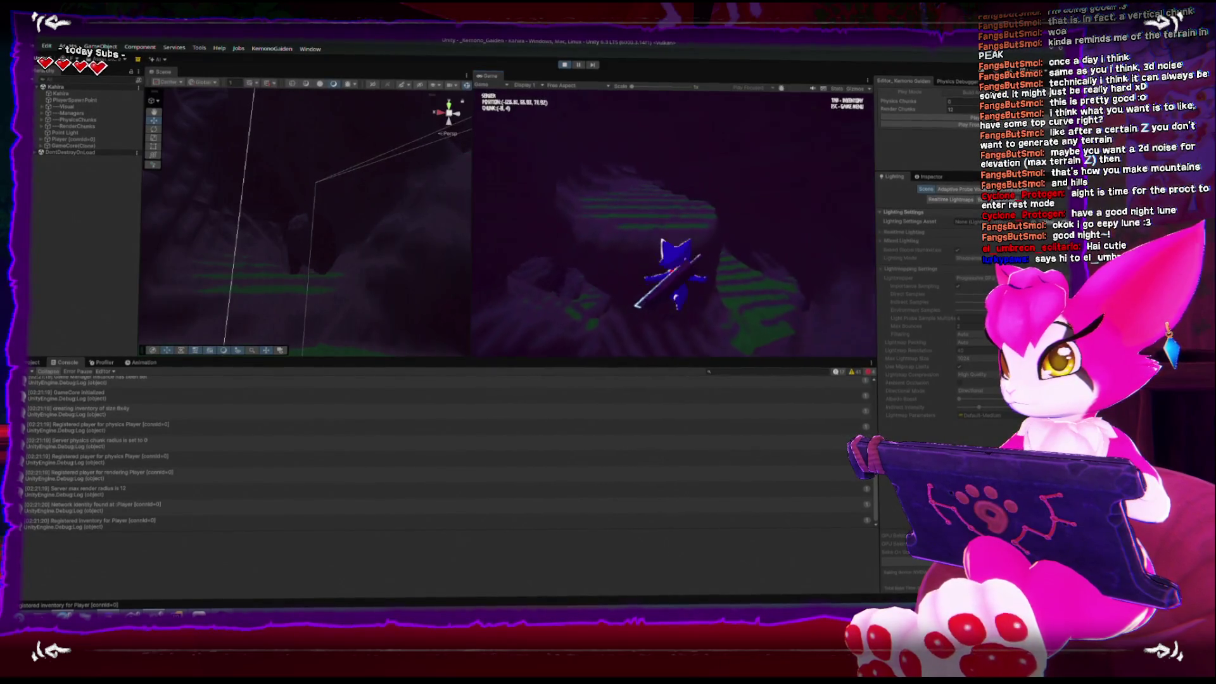
key(w)
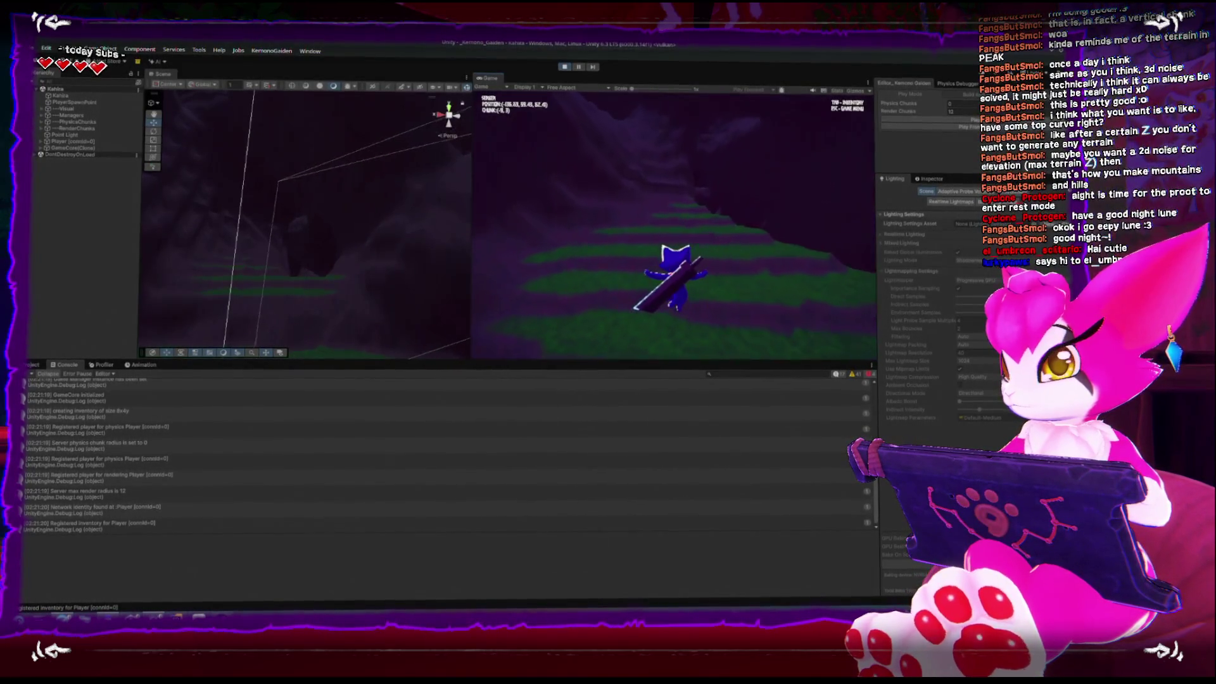
key(w)
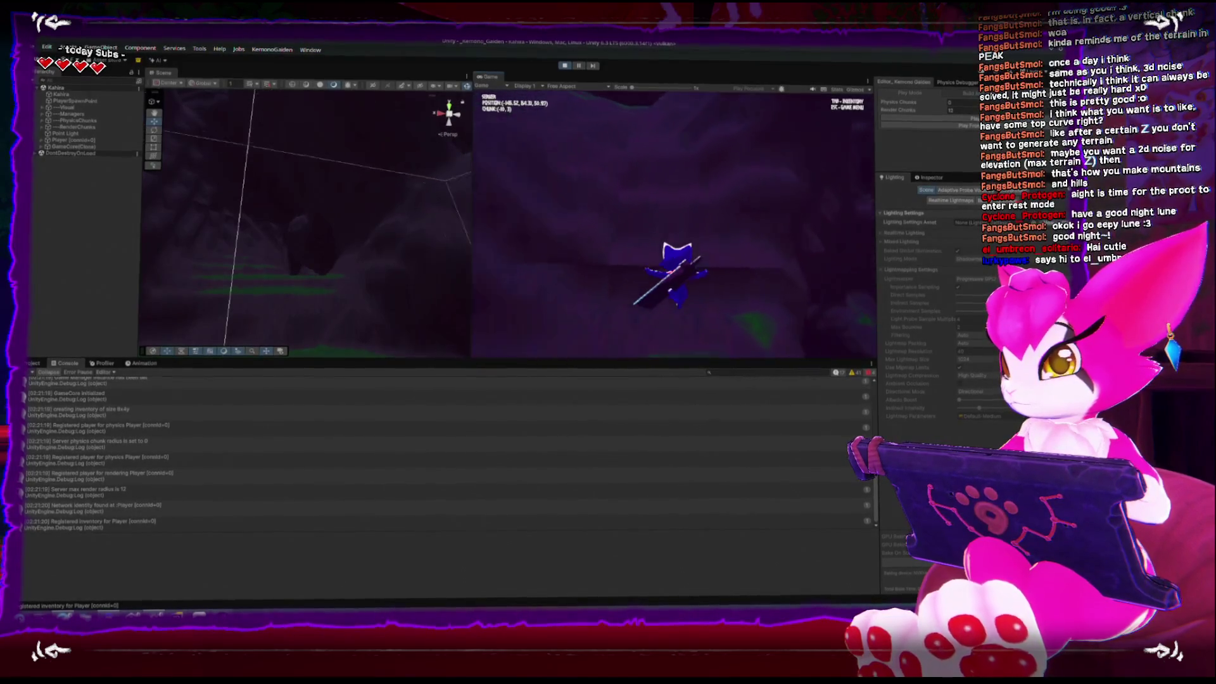
key(w)
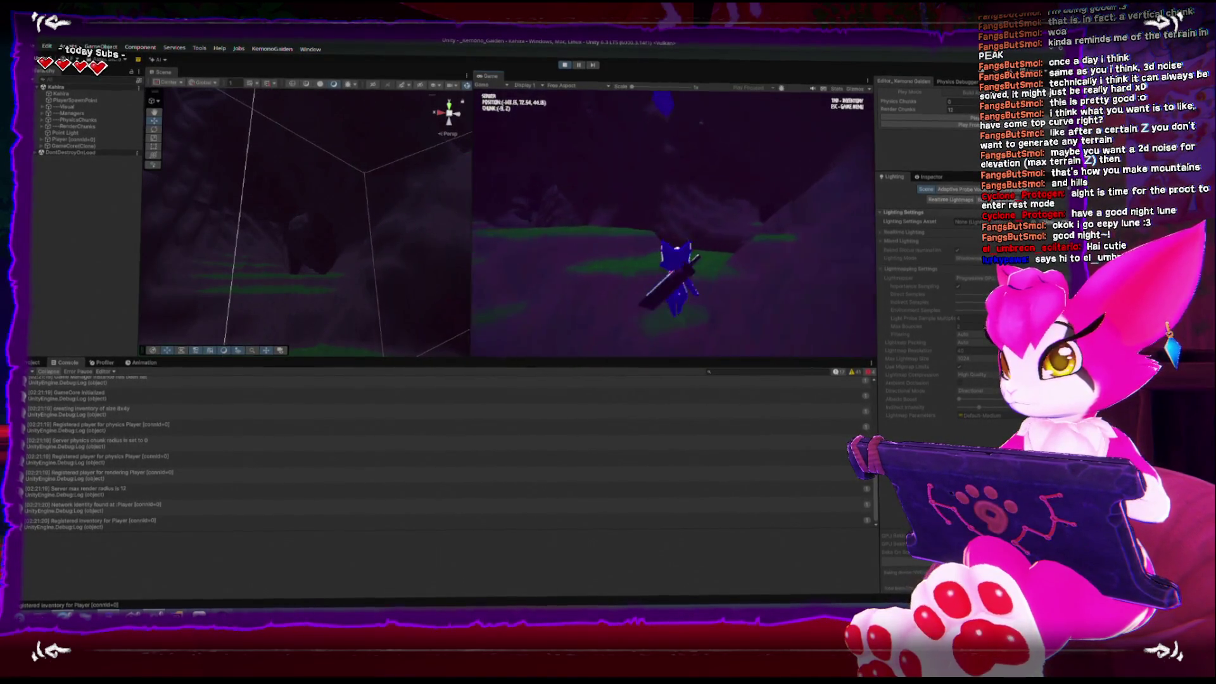
key(w)
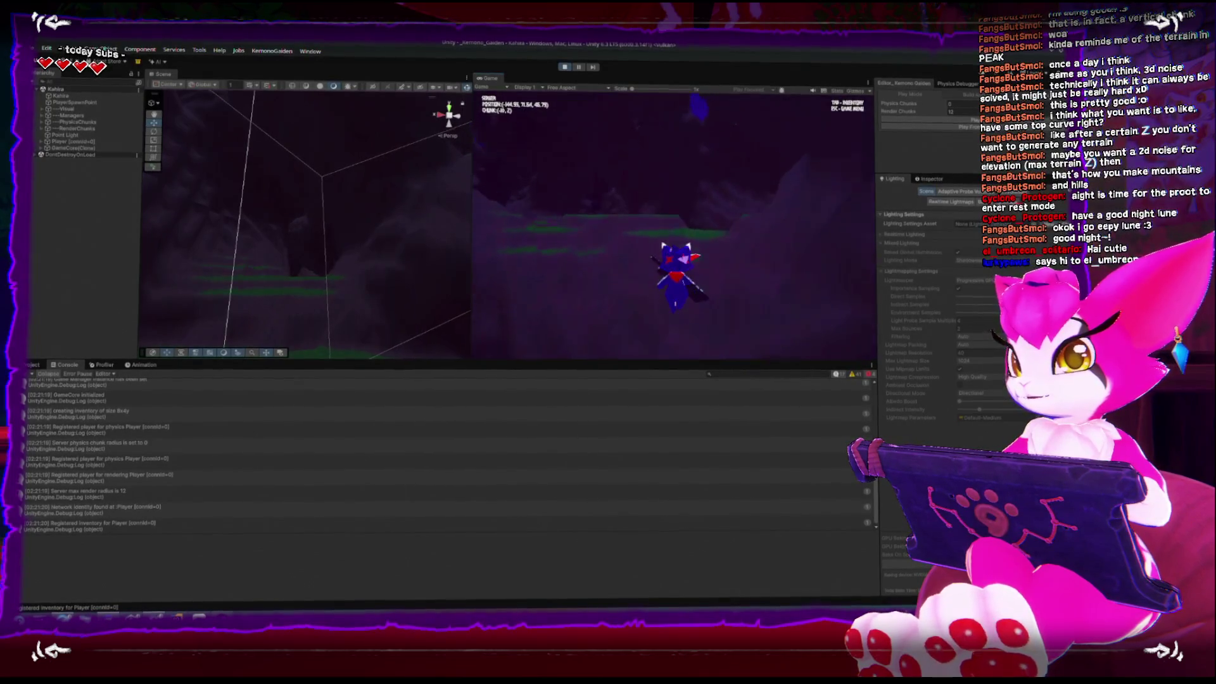
key(w)
Step: Turn the character around, run up the green slope and into the next terrain chunk
key(s)
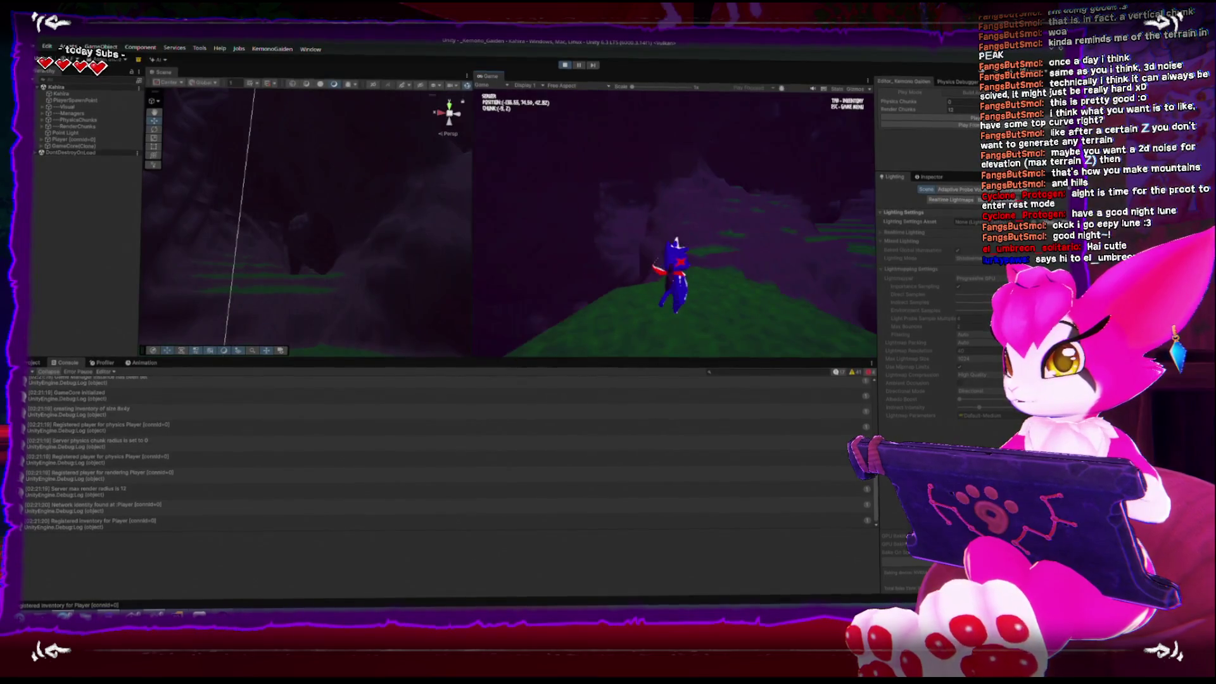
key(w)
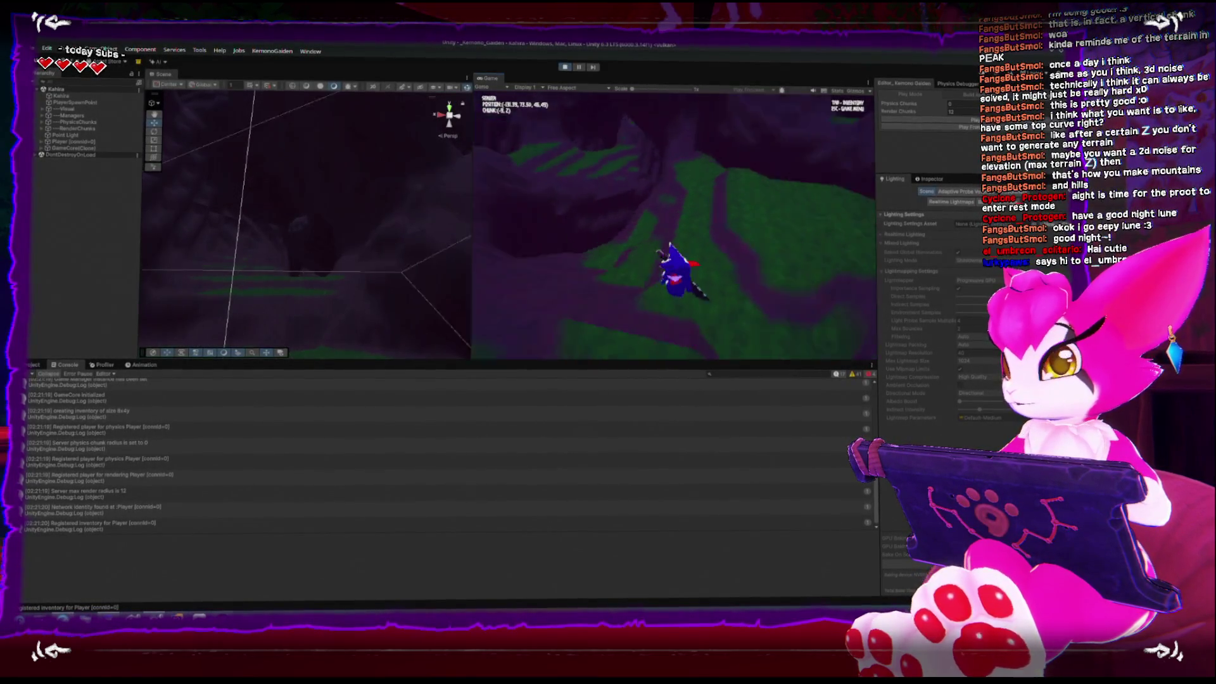
key(w)
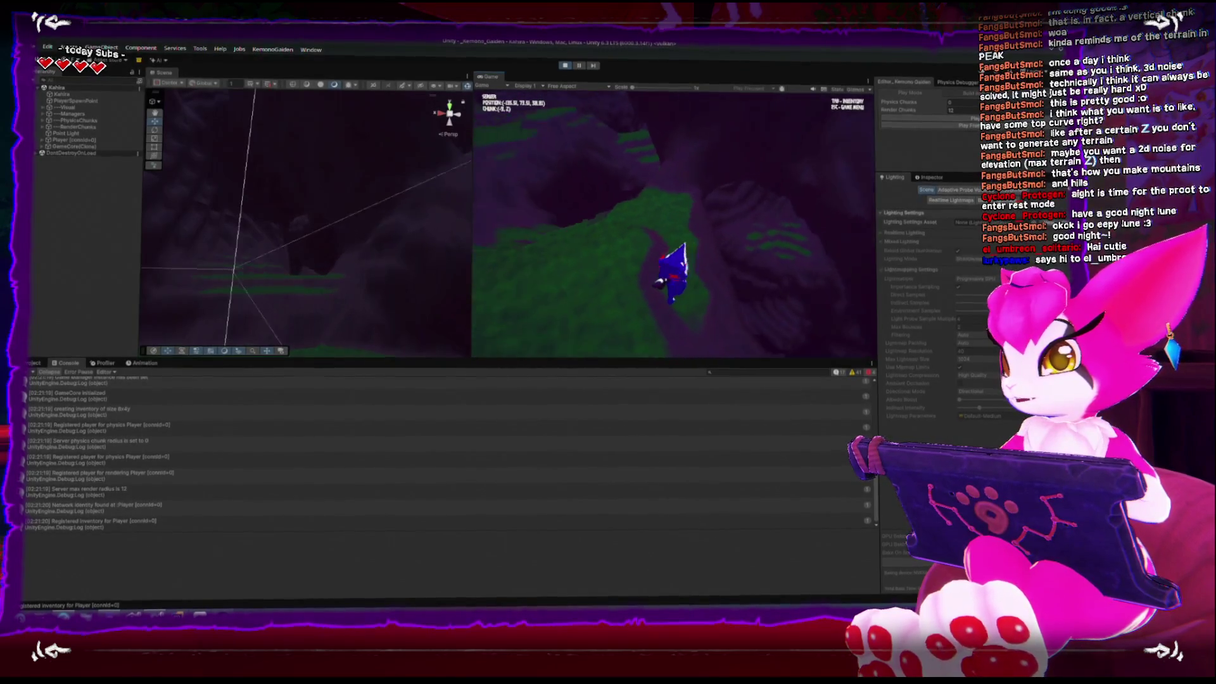
key(w)
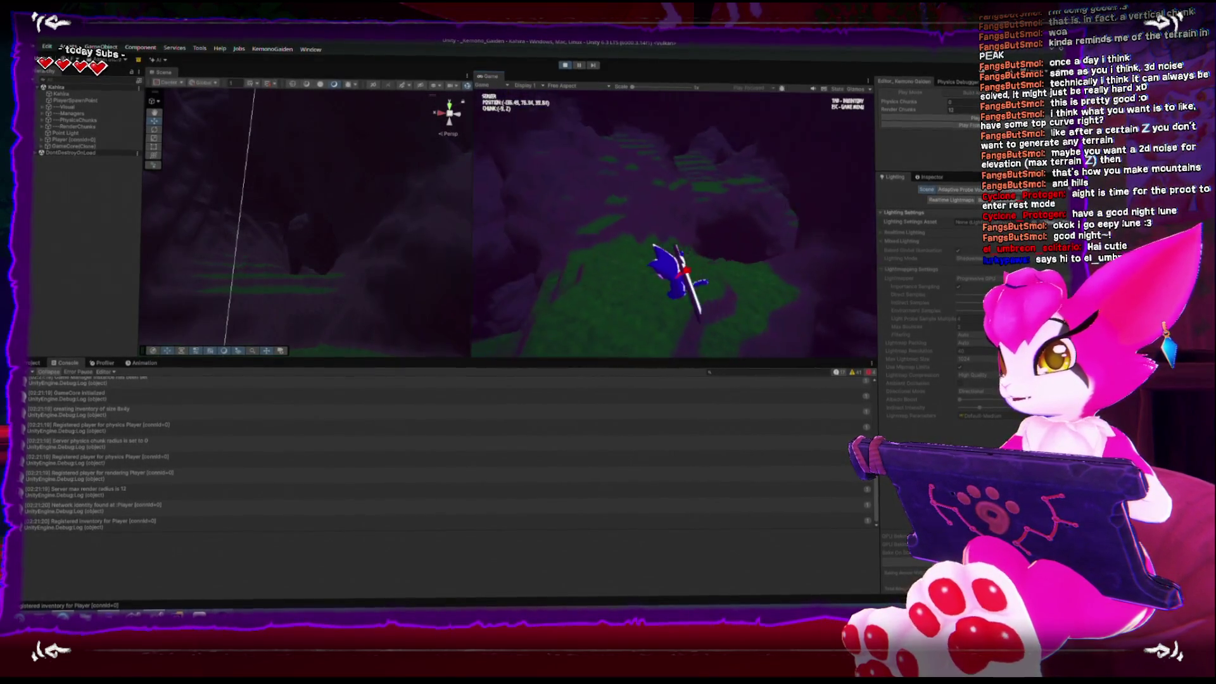
key(w)
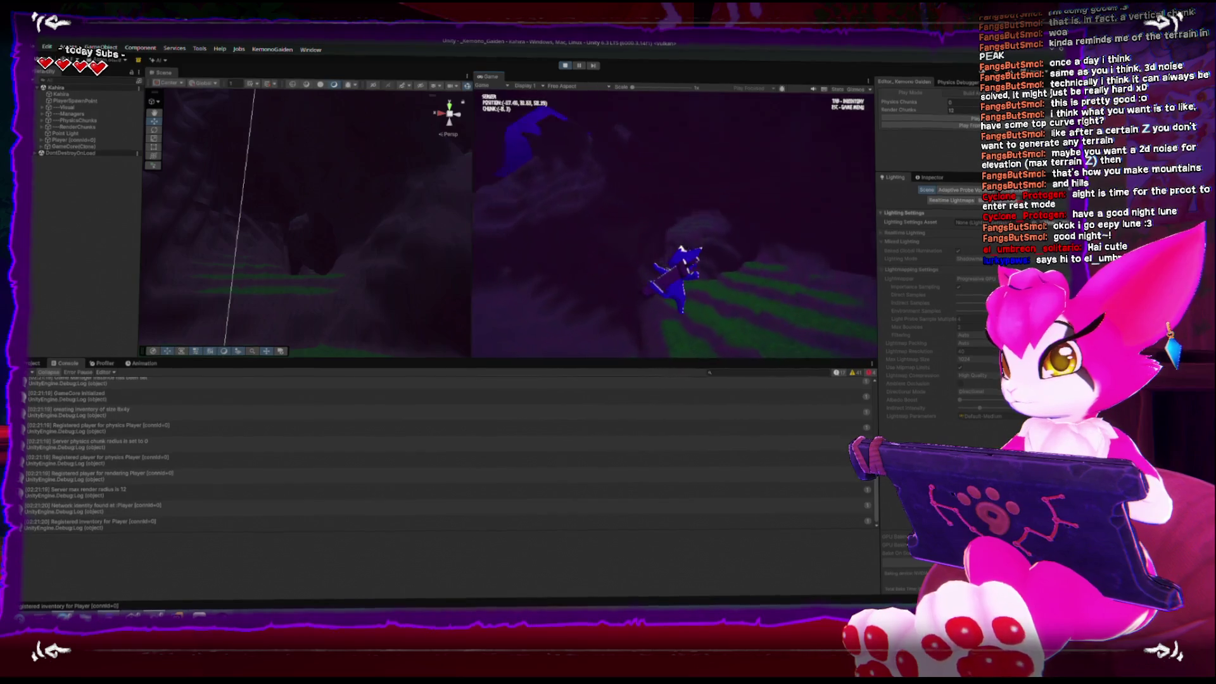
key(w)
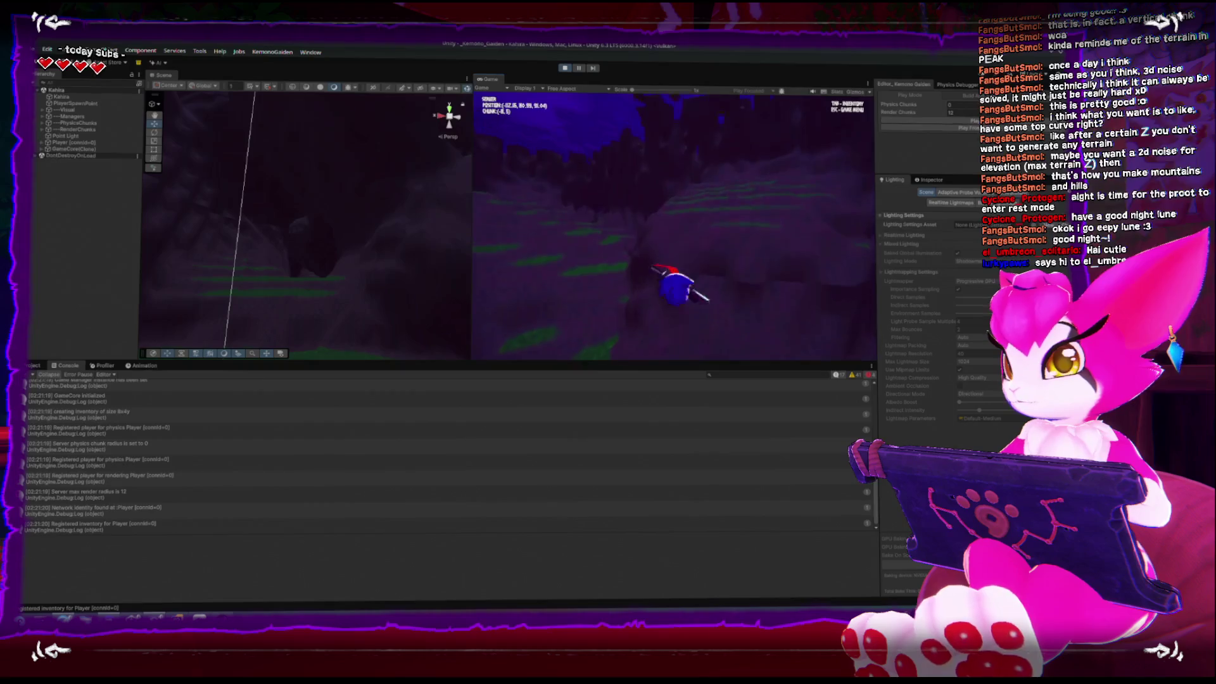
key(w)
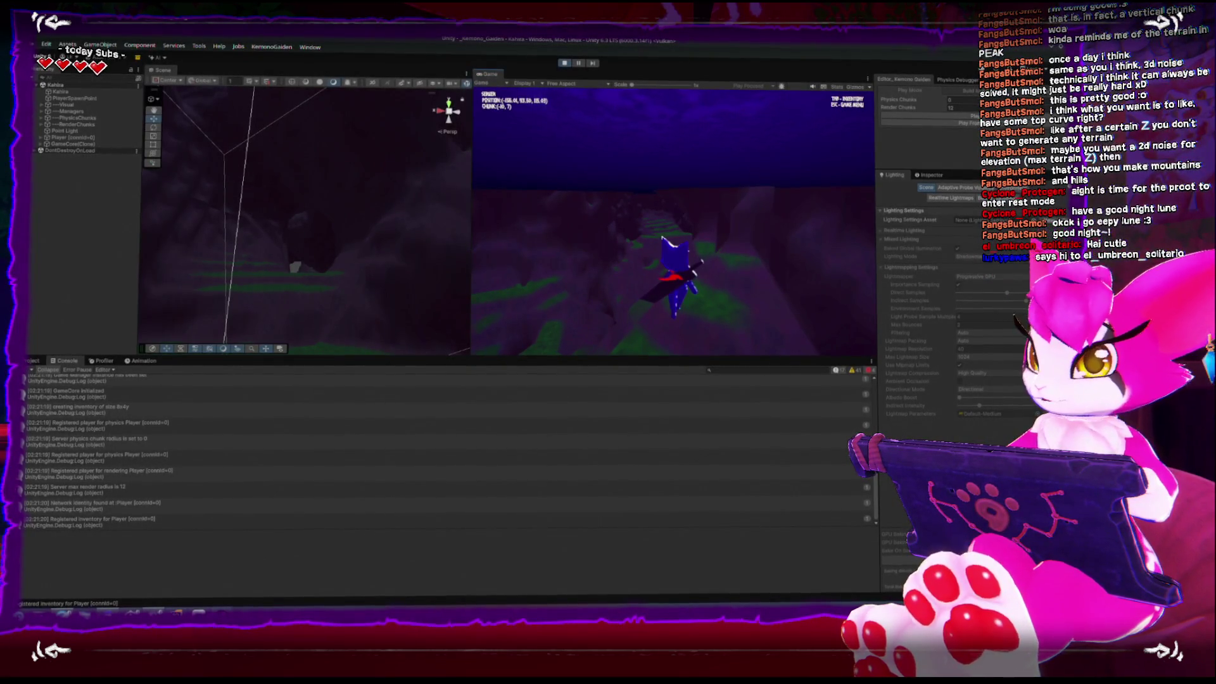
Step: Maximize the Game view with Shift+Space, resume play, and turn the character toward the valley
key(Escape)
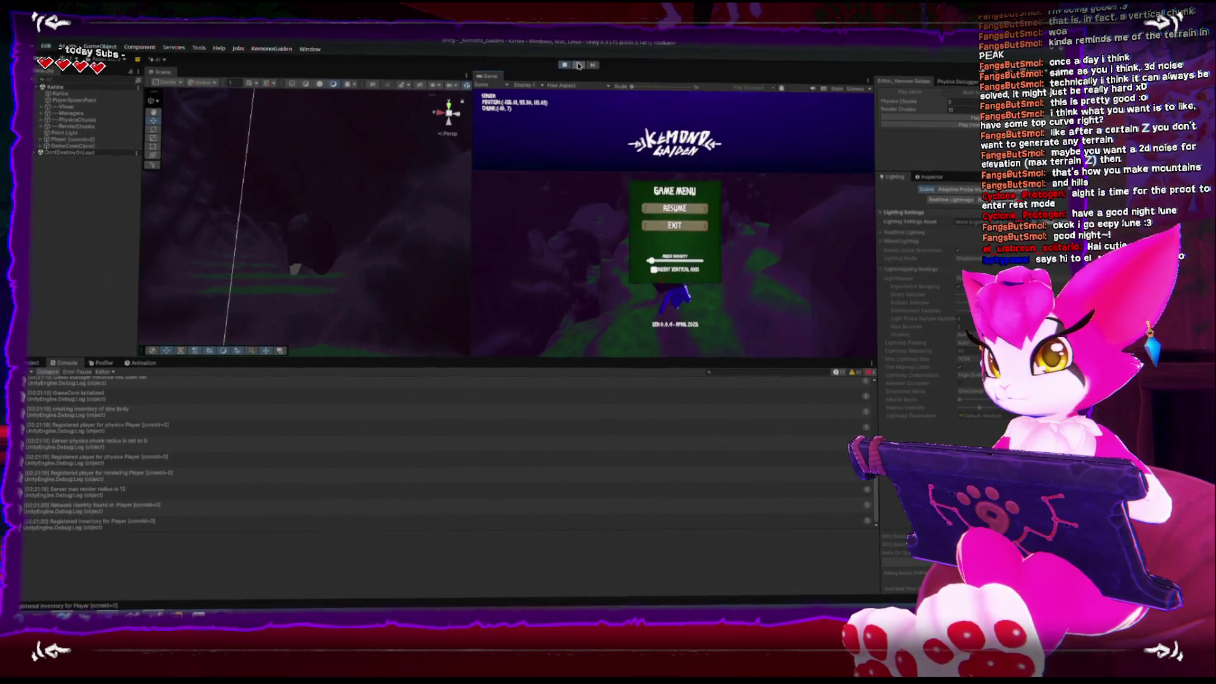
key(shift+space)
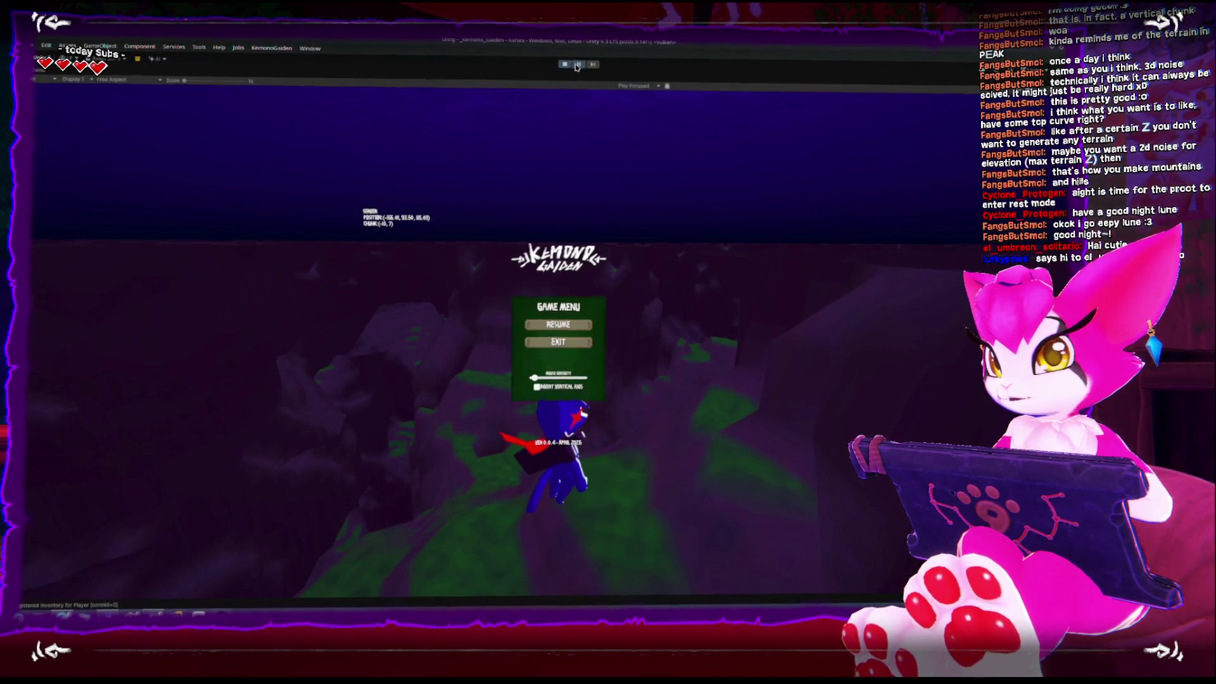
click(576, 66)
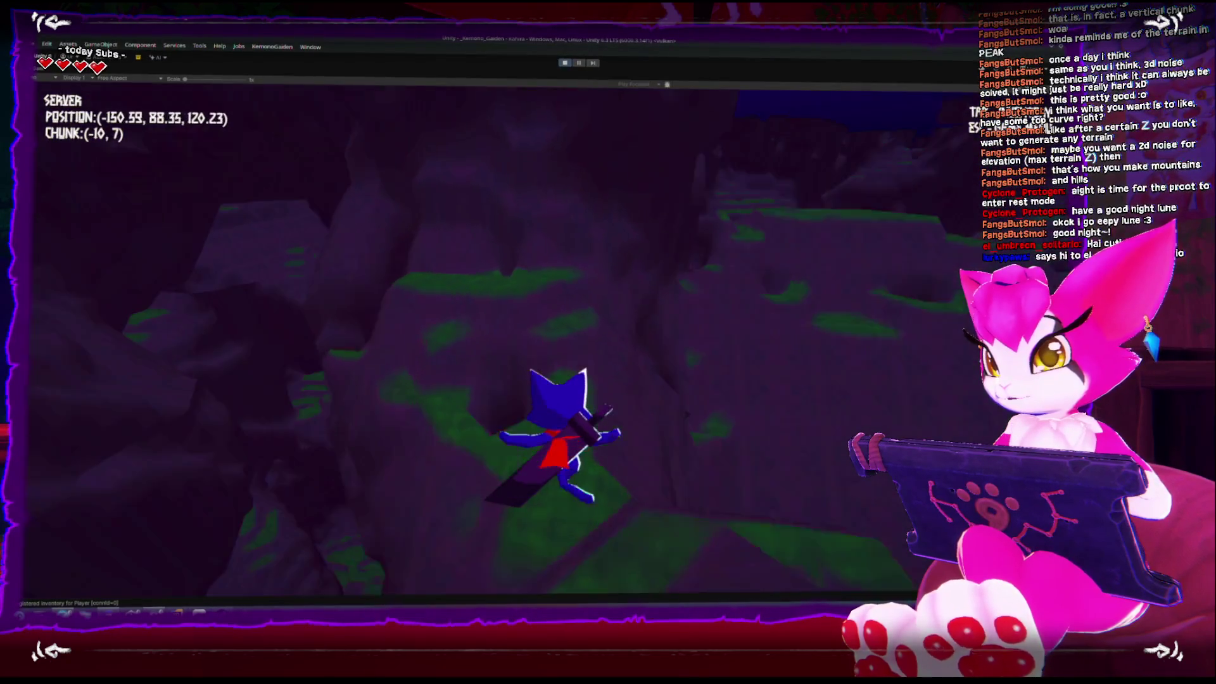
key(w)
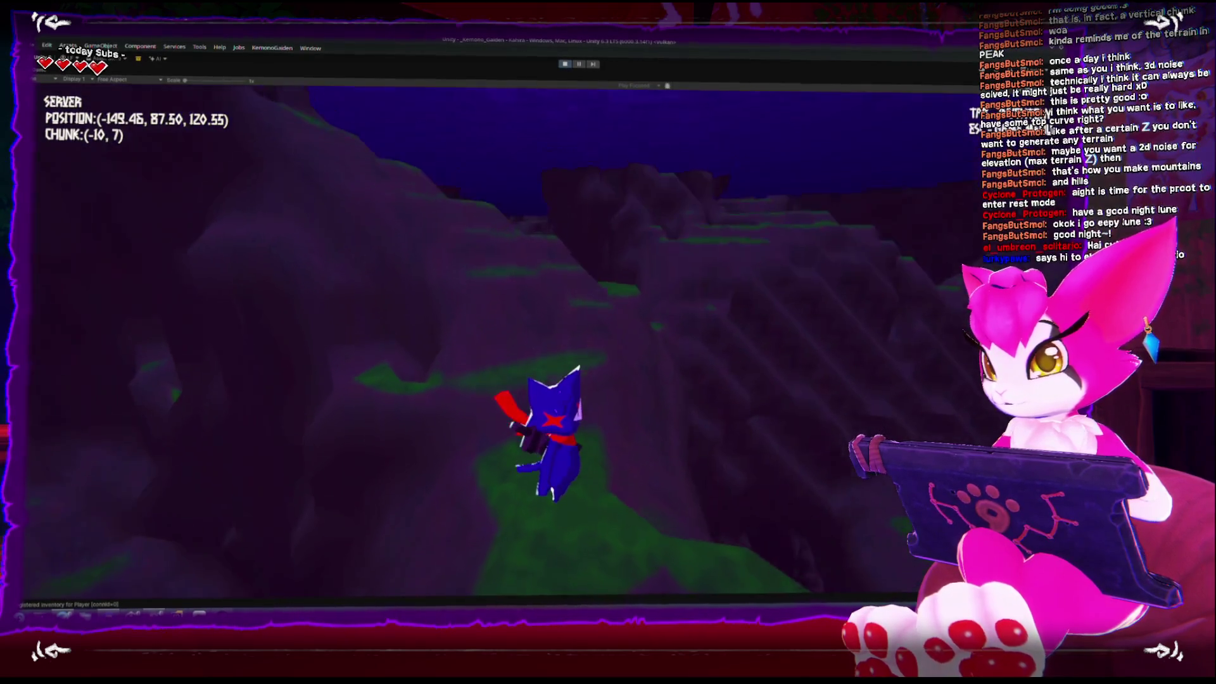
key(s)
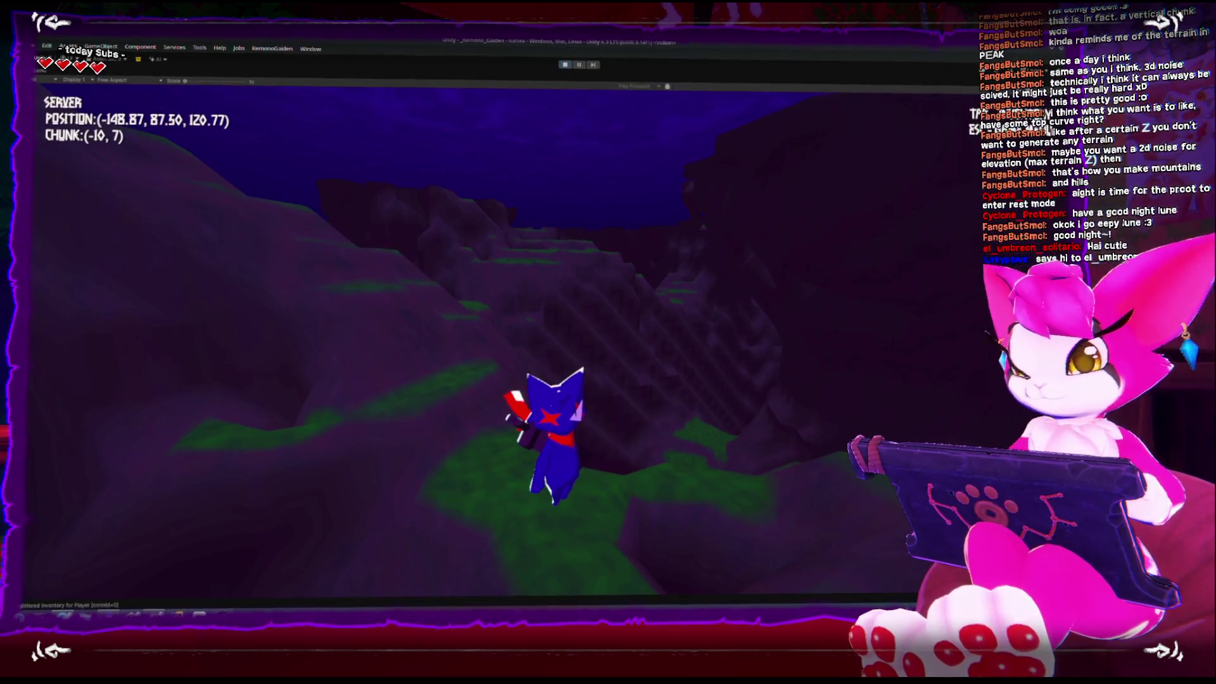
key(Tab)
key(Right)
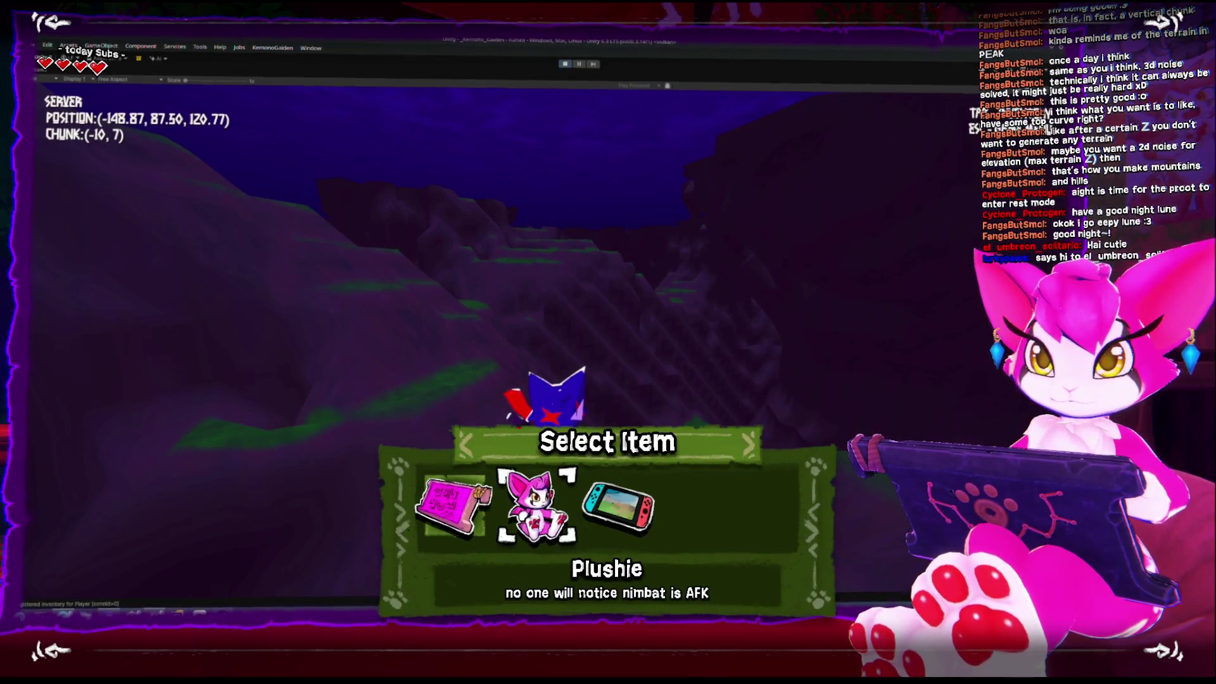
key(Return)
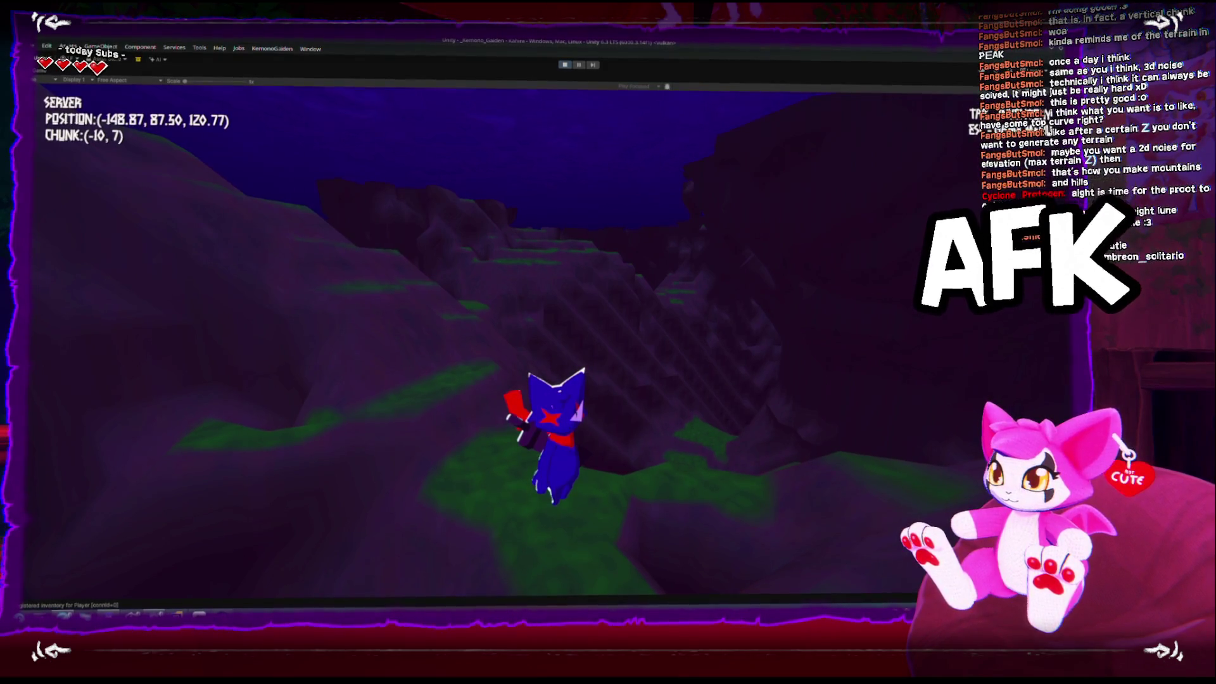
key(e)
key(Left)
key(Return)
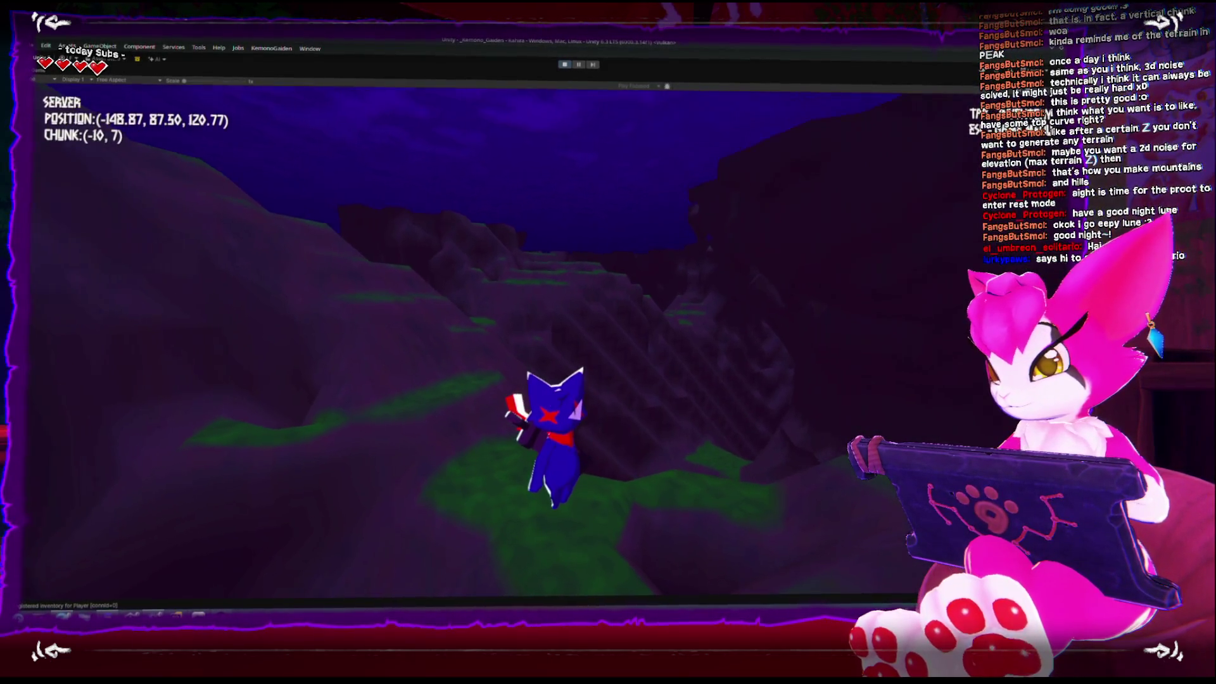
Step: Run the character into chunk (-12, 5), open the pause menu, and restore the editor layout
key(w)
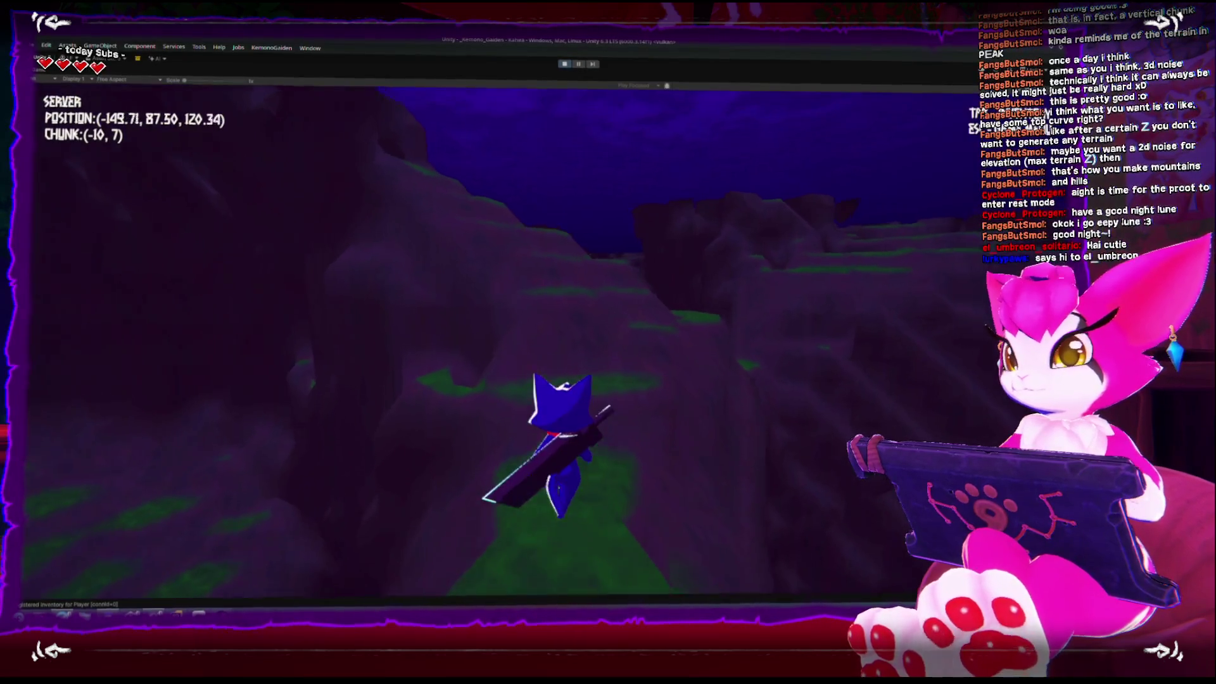
key(w)
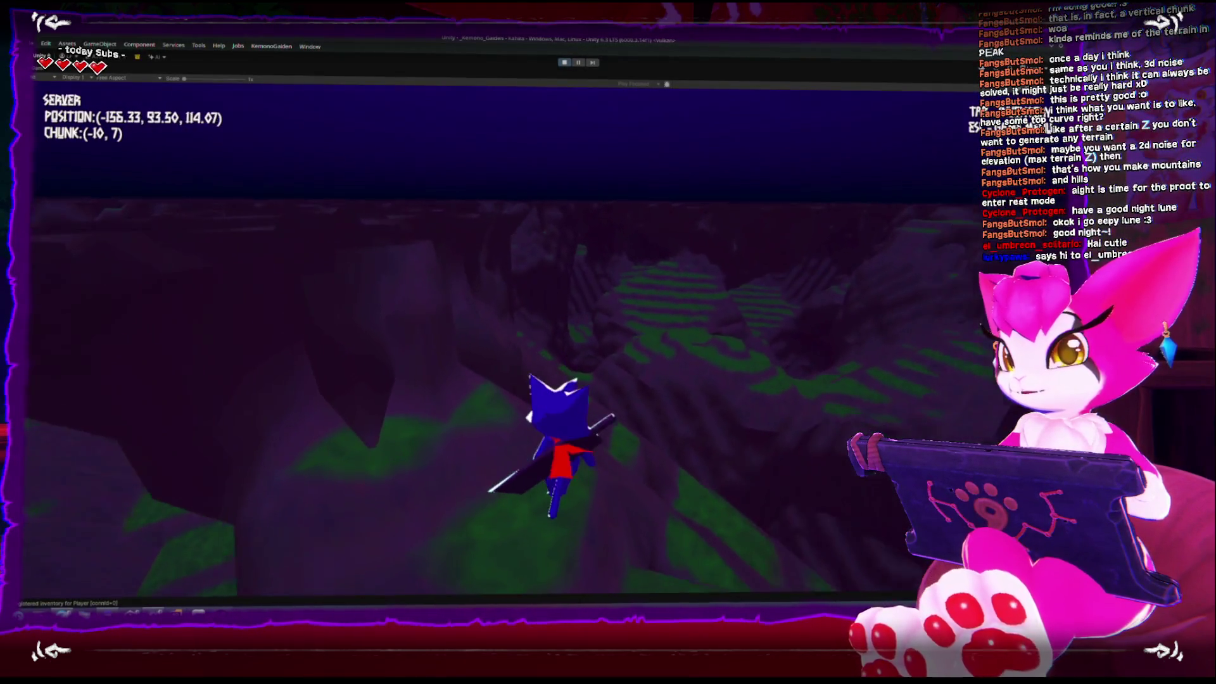
key(w)
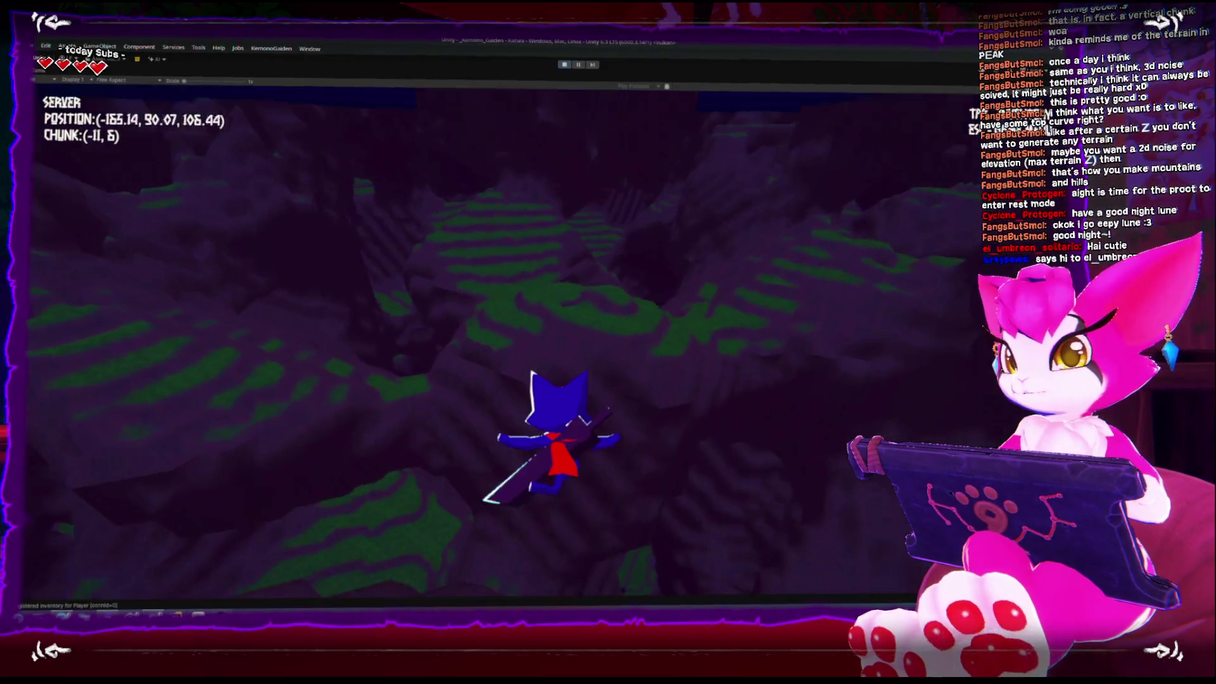
key(w)
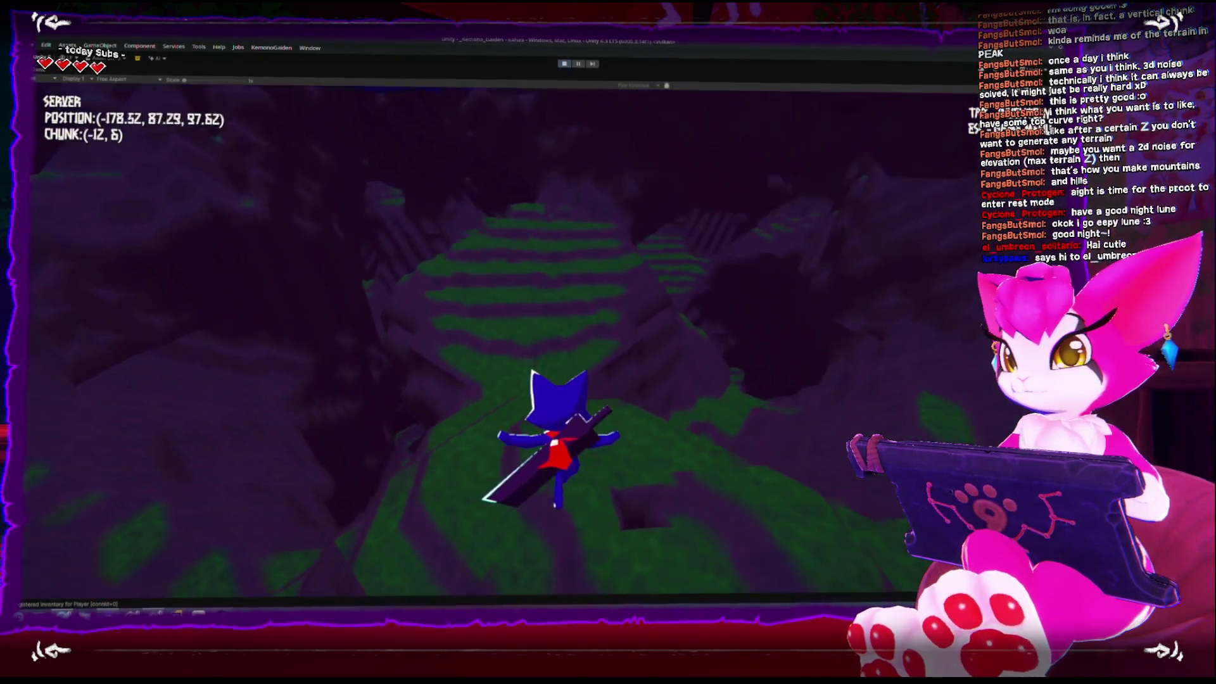
key(w)
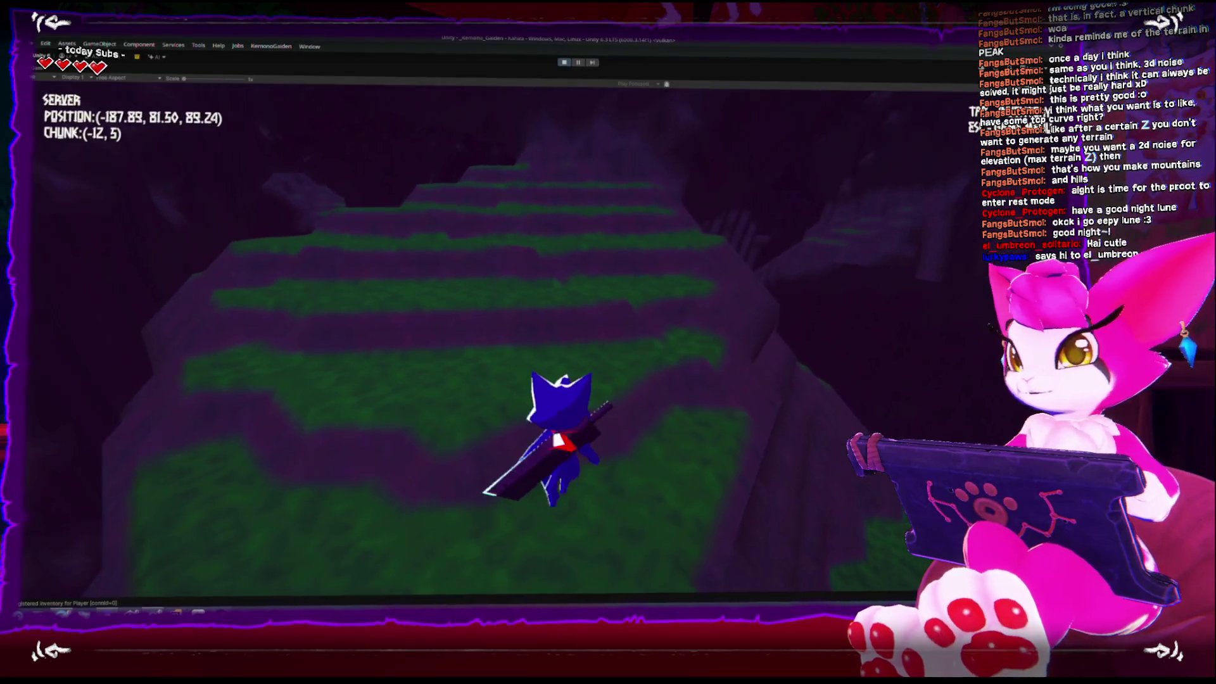
key(s)
key(w)
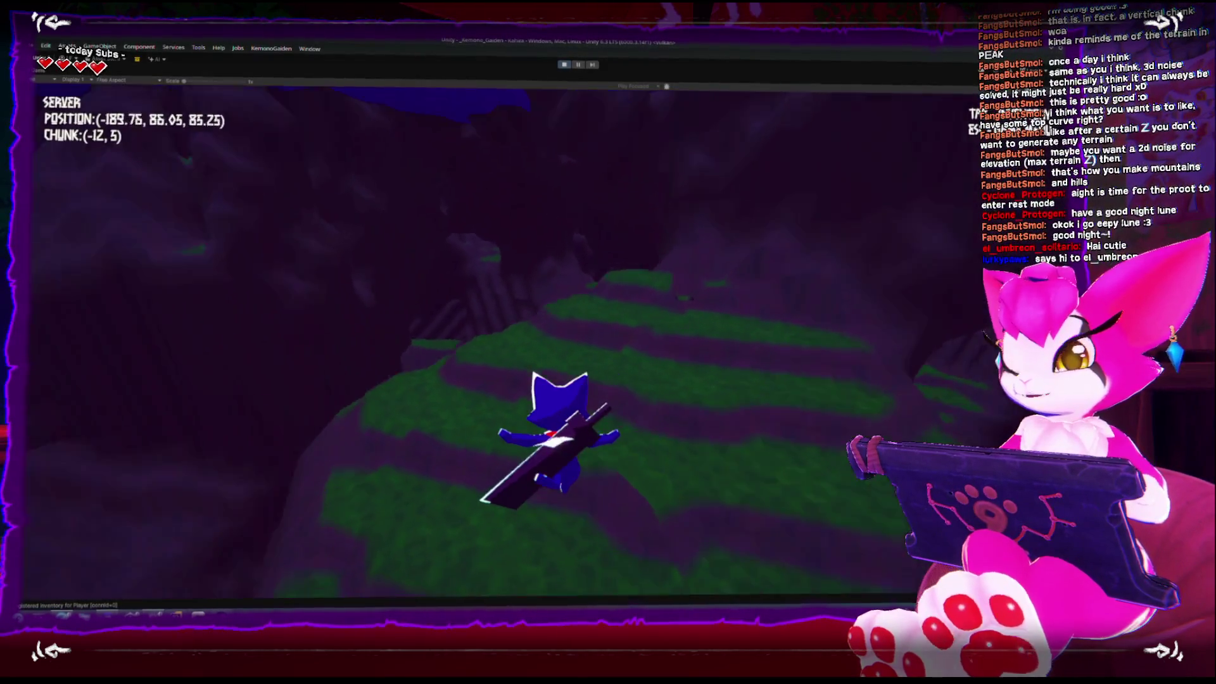
key(Escape)
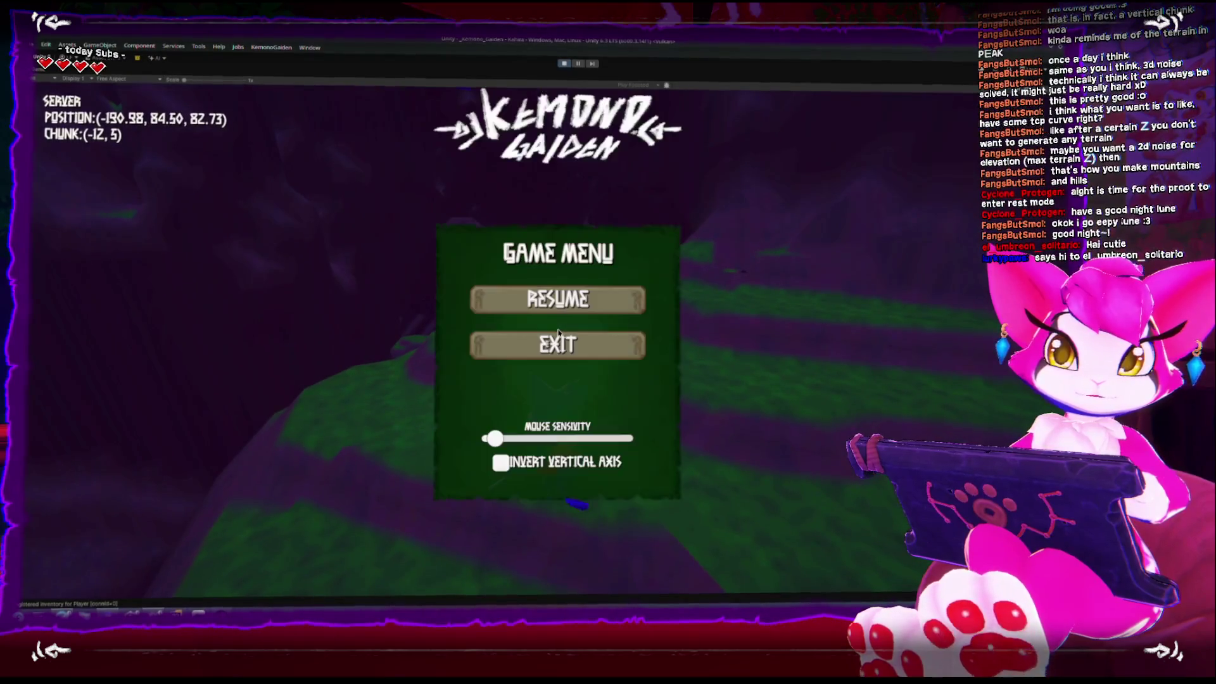
key(shift+space)
Step: Select a RenderChunk terrain object, frame it in the Scene view, and orbit to look down on it
click(463, 169)
key(f)
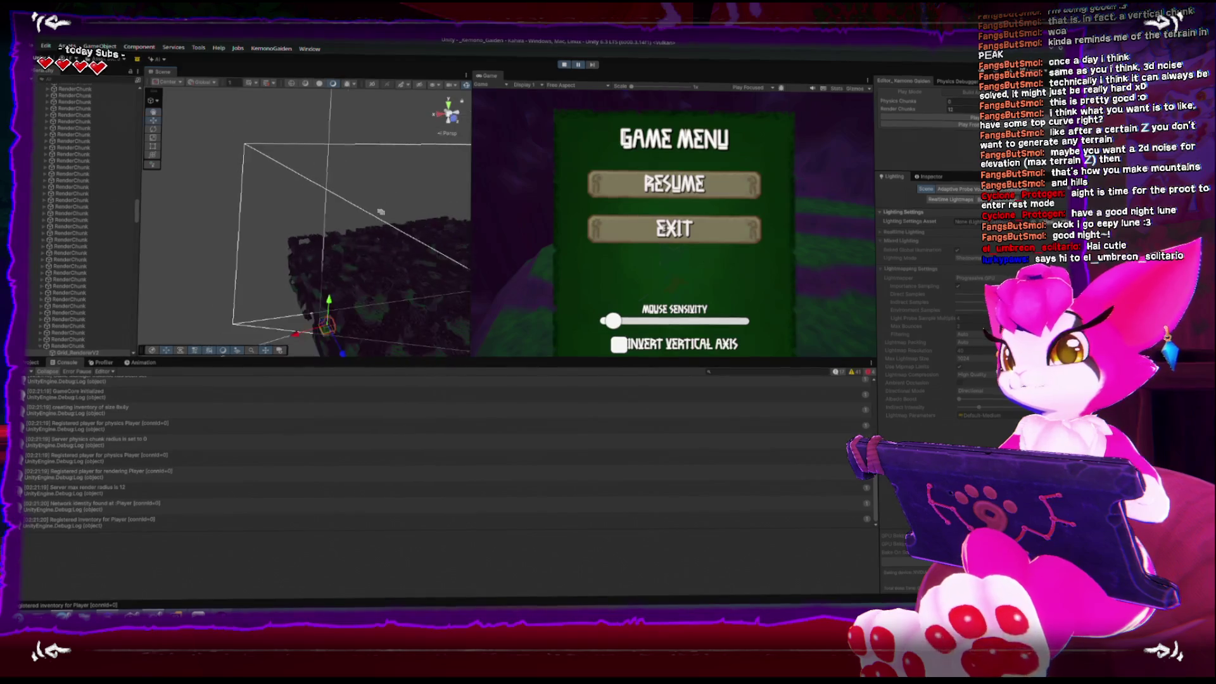
drag(293, 294, 266, 253)
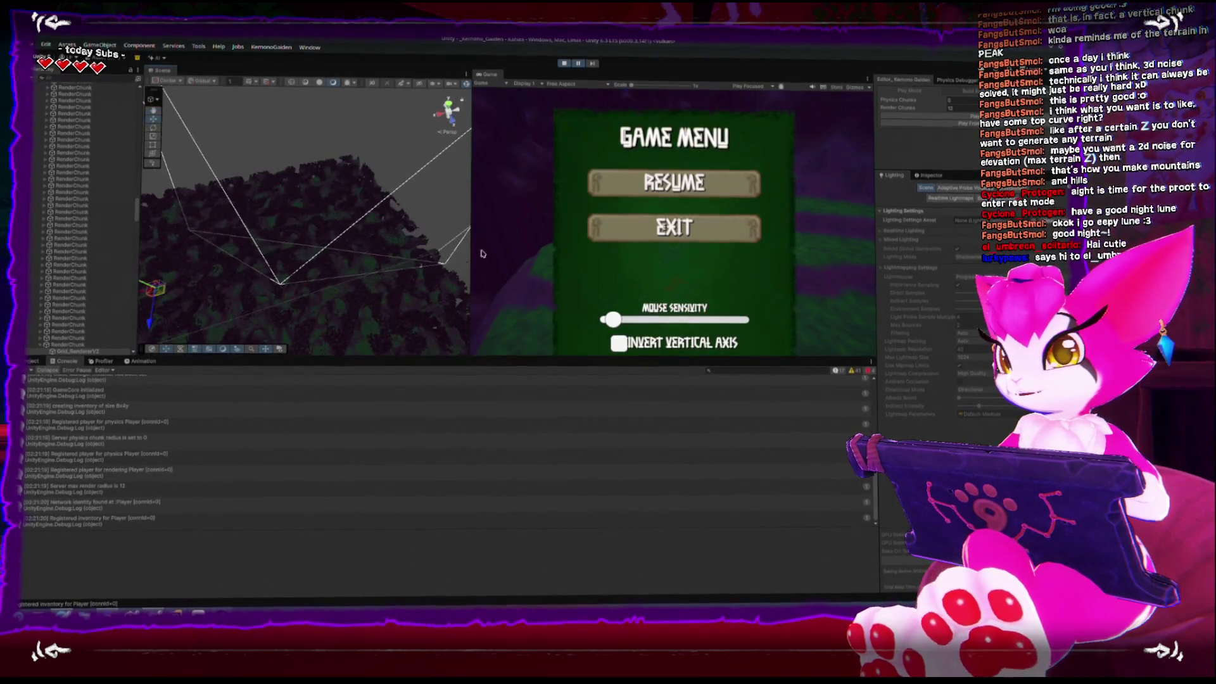
Step: Close the pause menu to resume play, orbiting the Scene view to a top-down terrain view
click(540, 223)
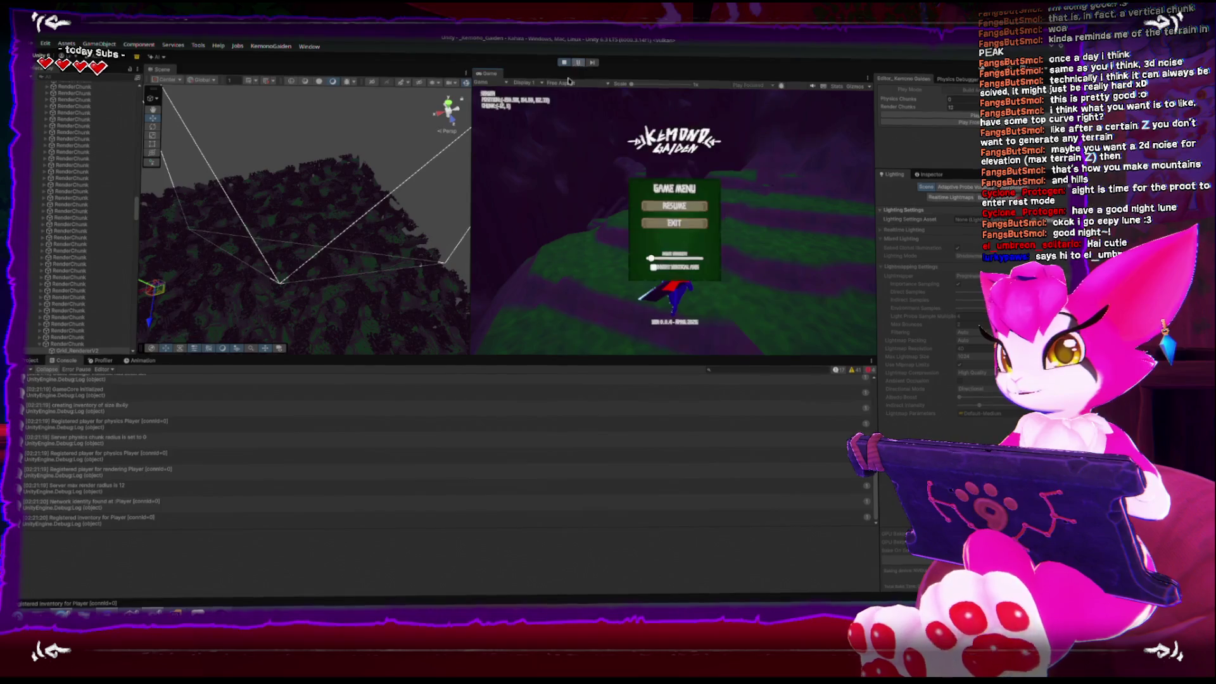
key(Escape)
key(Escape)
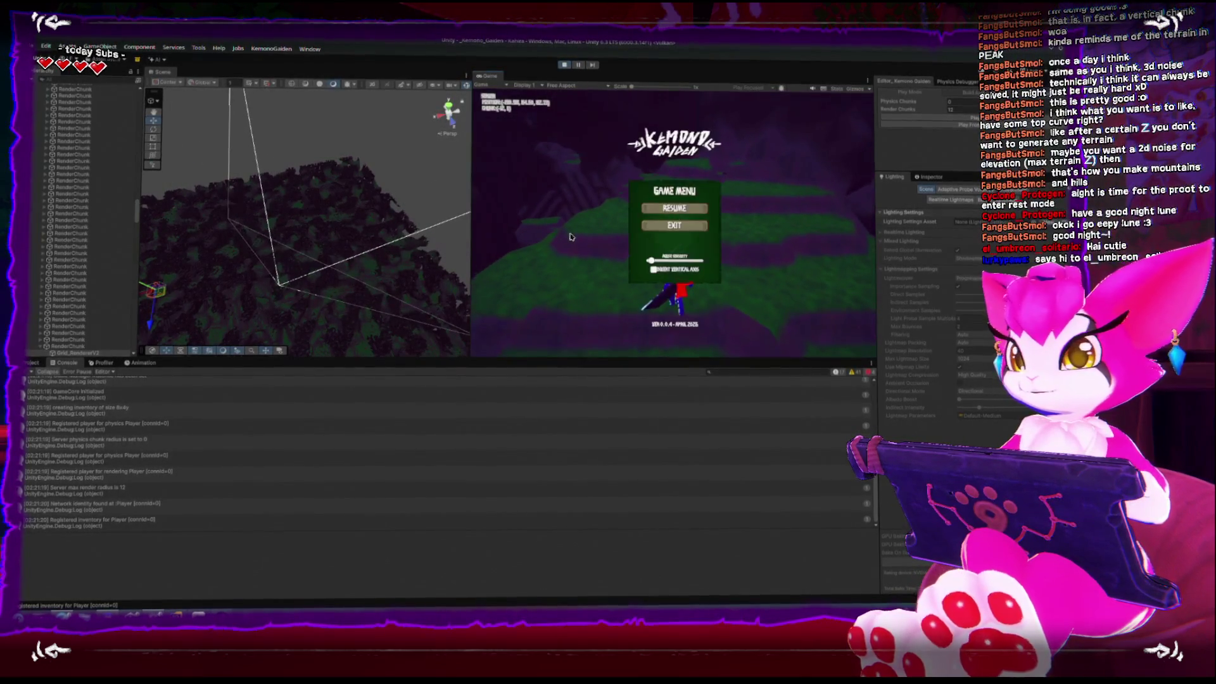
mouse_move(313, 232)
mouse_down()
mouse_move(307, 266)
mouse_move(342, 82)
mouse_move(340, 100)
mouse_up()
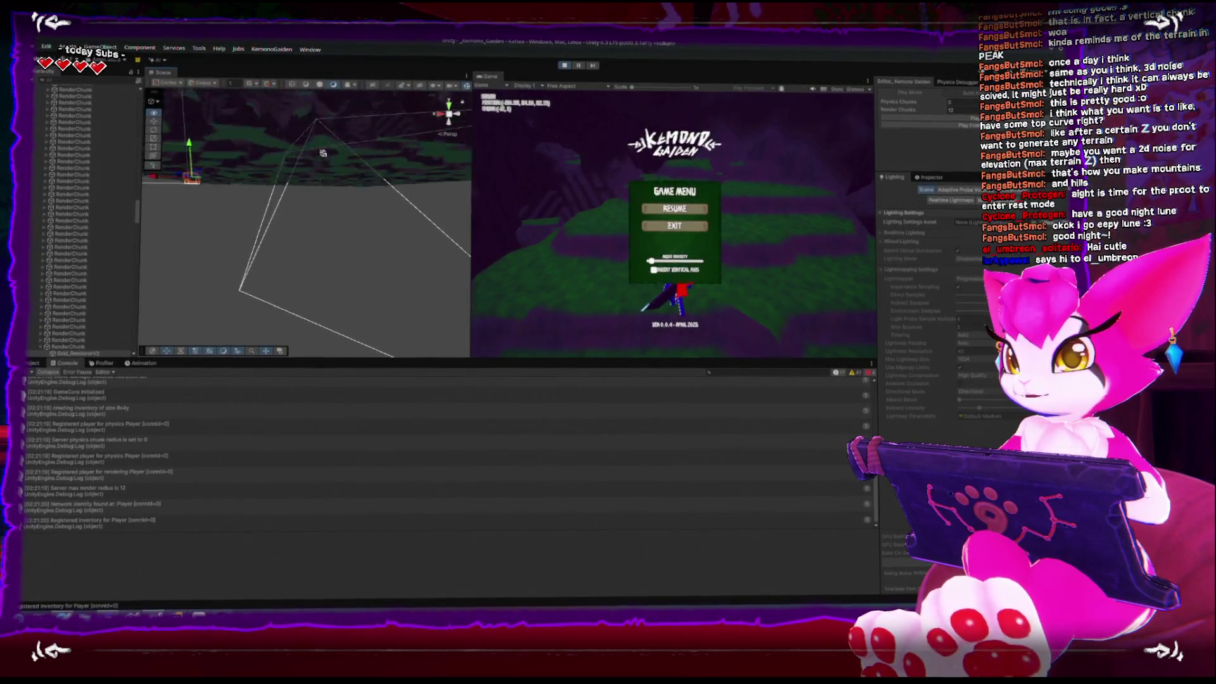
drag(315, 223, 294, 332)
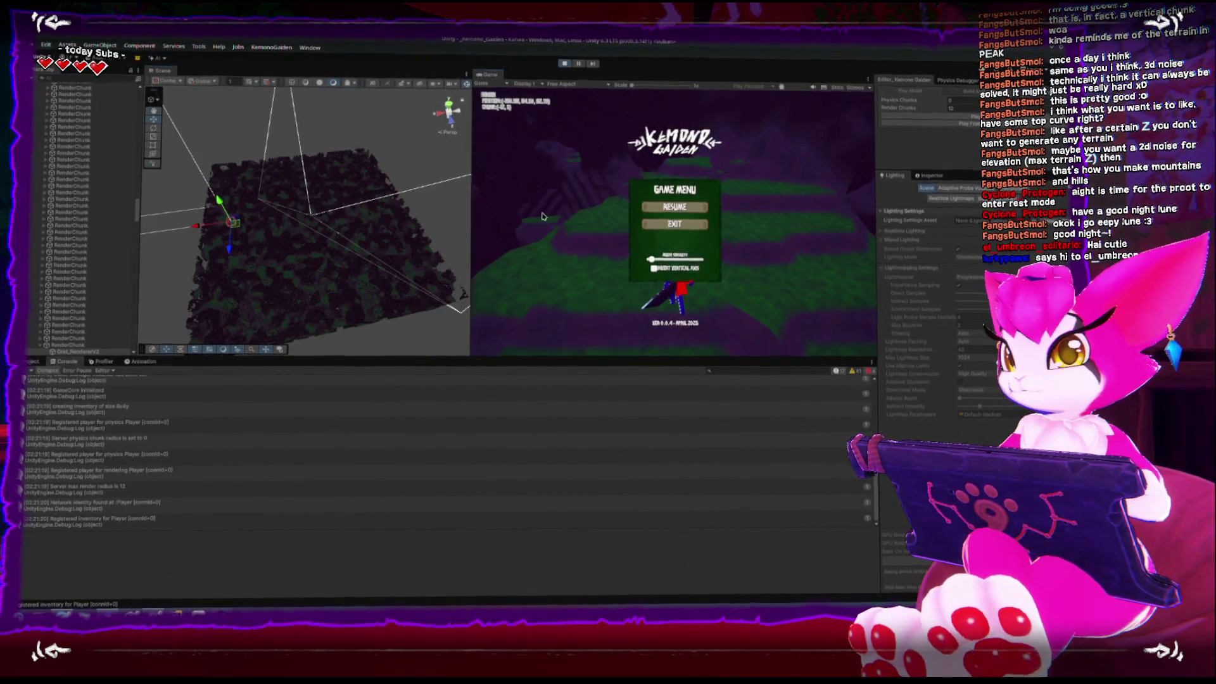
key(Escape)
Step: Walk the character forward onto the green ground and into a neighbouring chunk
key(w)
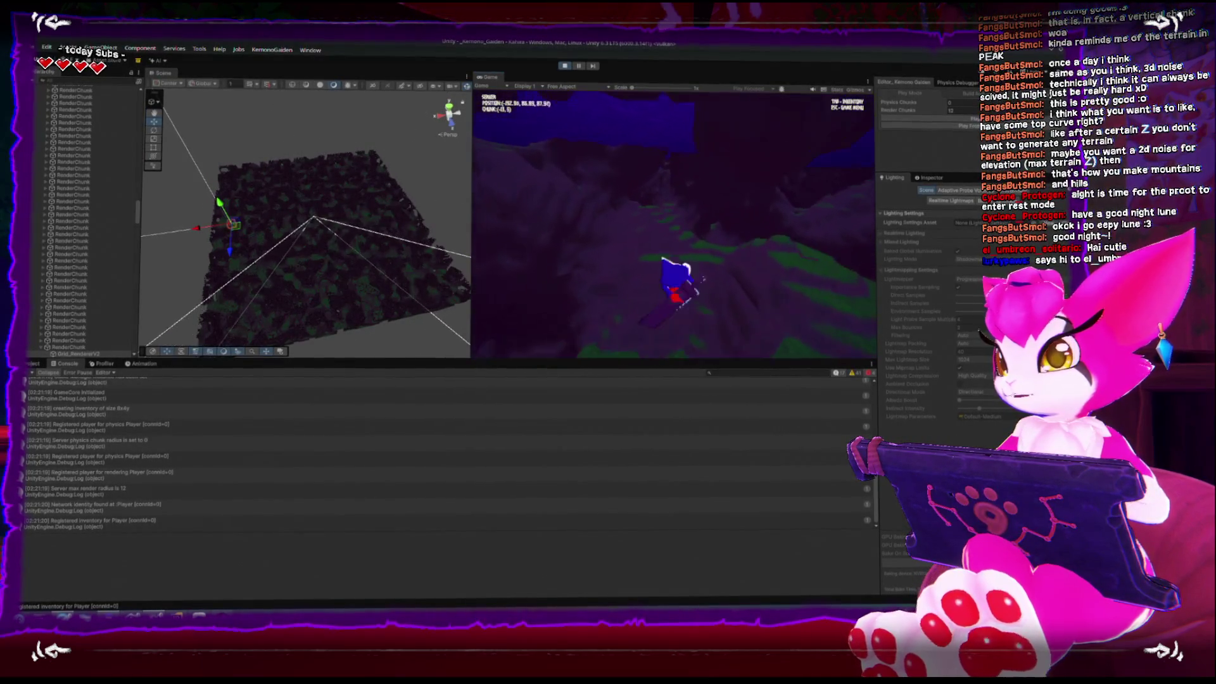
key(w)
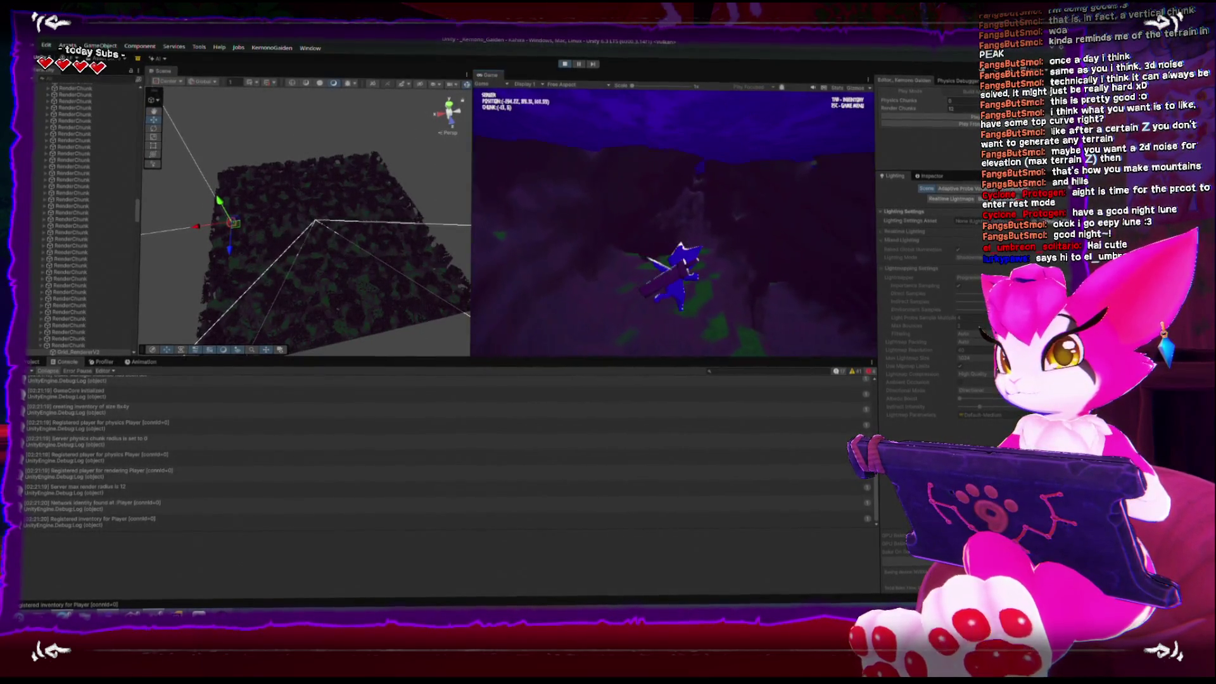
key(w)
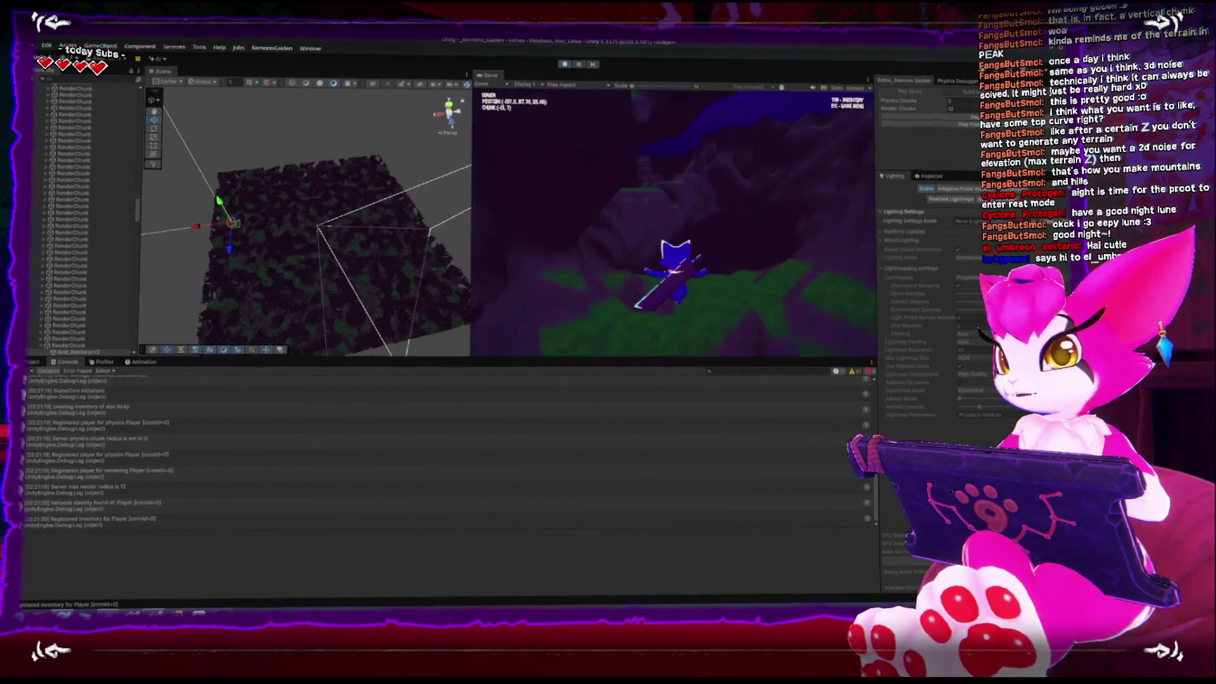
key(w)
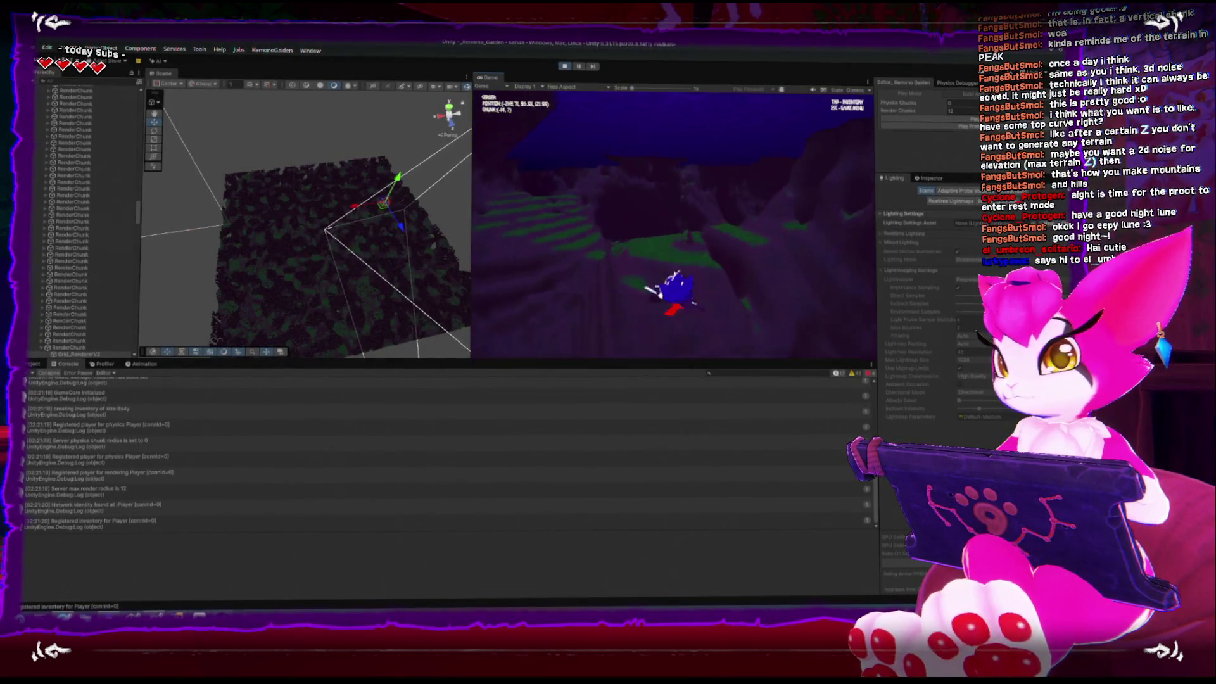
key(w)
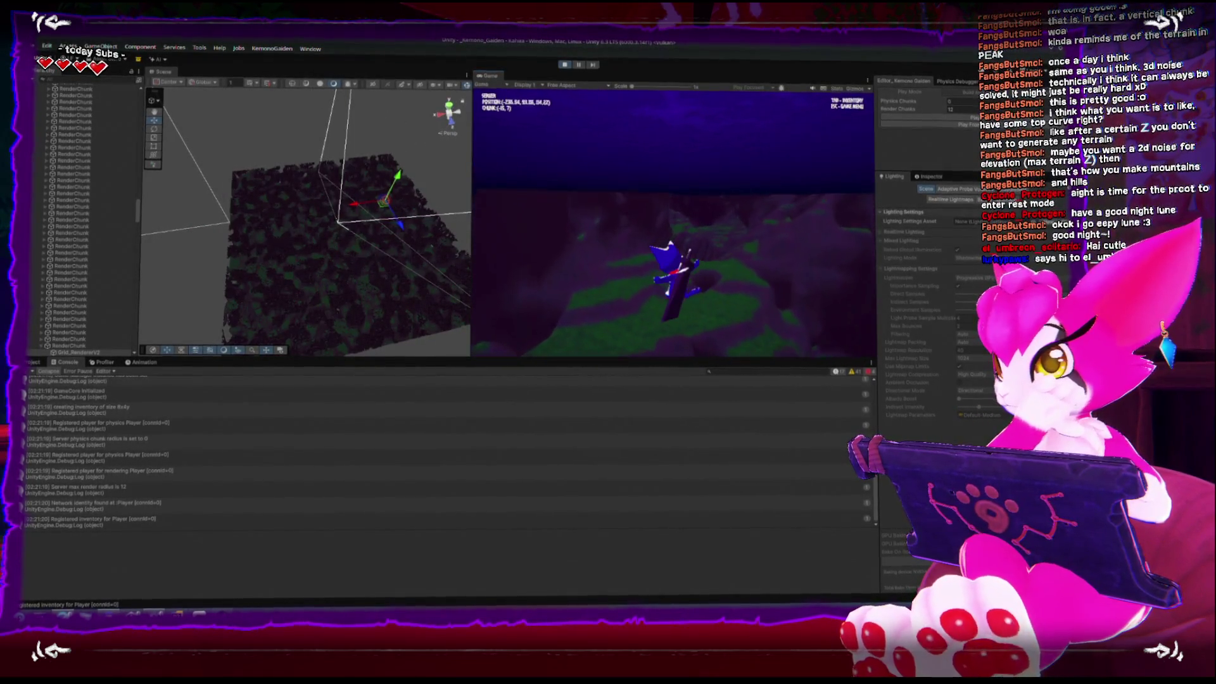
key(w)
key(w)
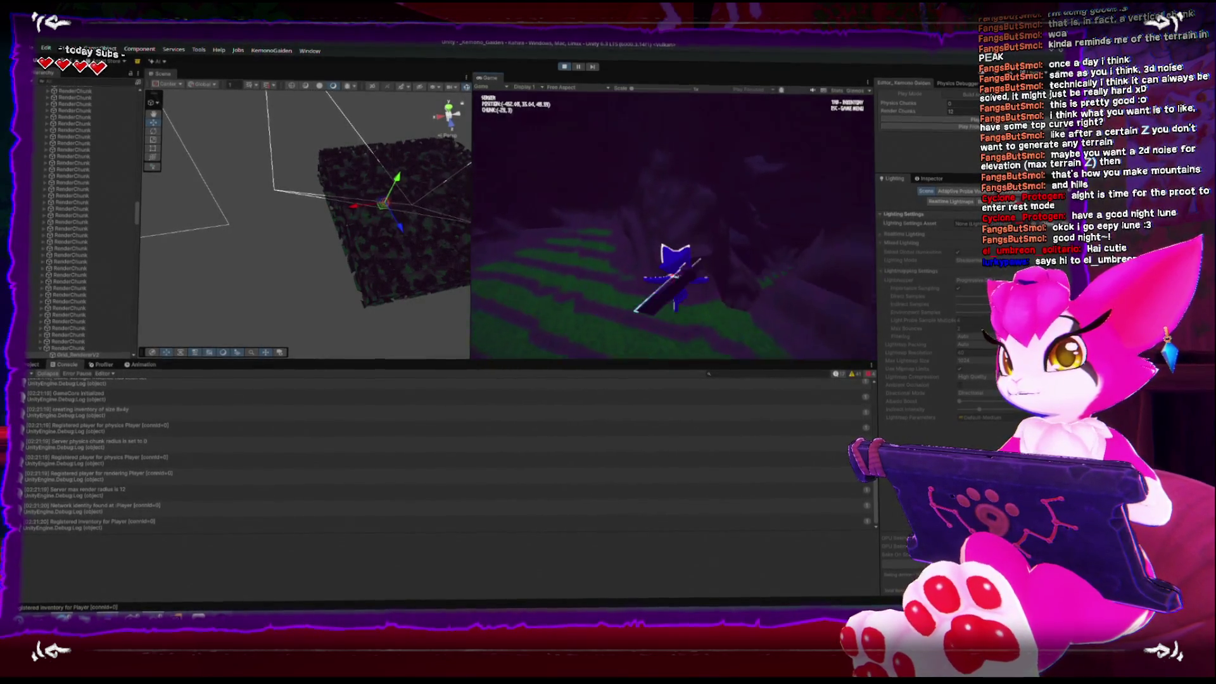
Step: Exit Play mode and bring Rider with Kahira_ChunkRendererV2 to the front
key(Escape)
click(566, 64)
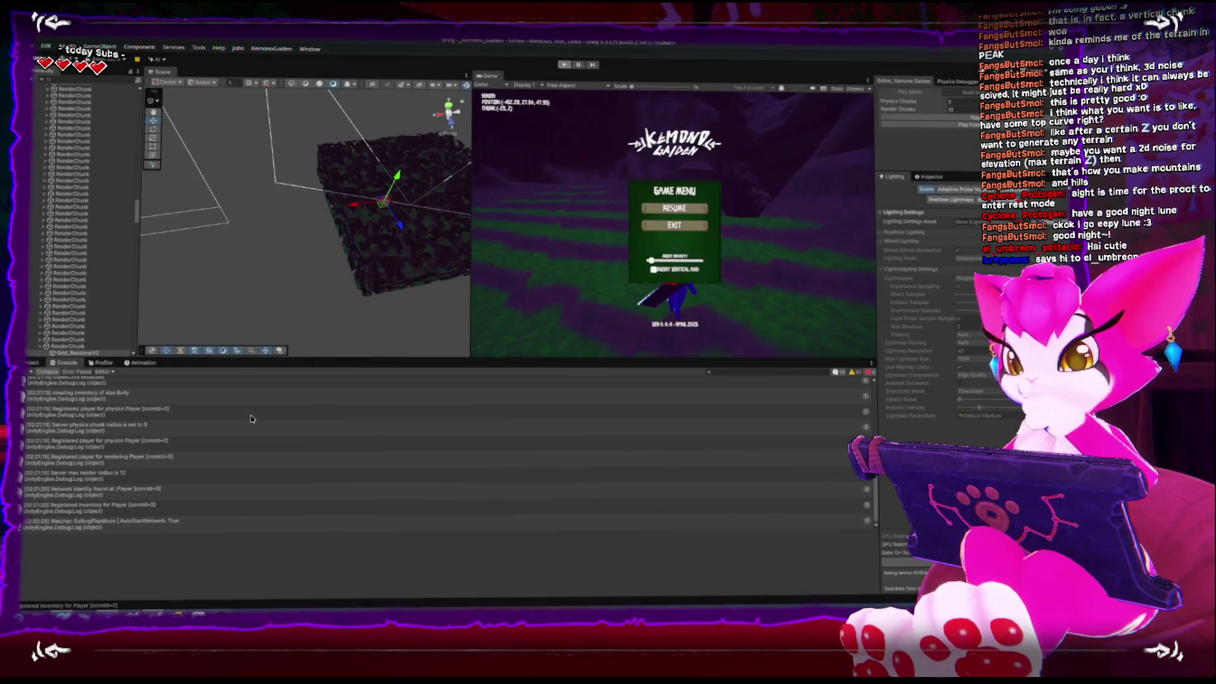
click(62, 615)
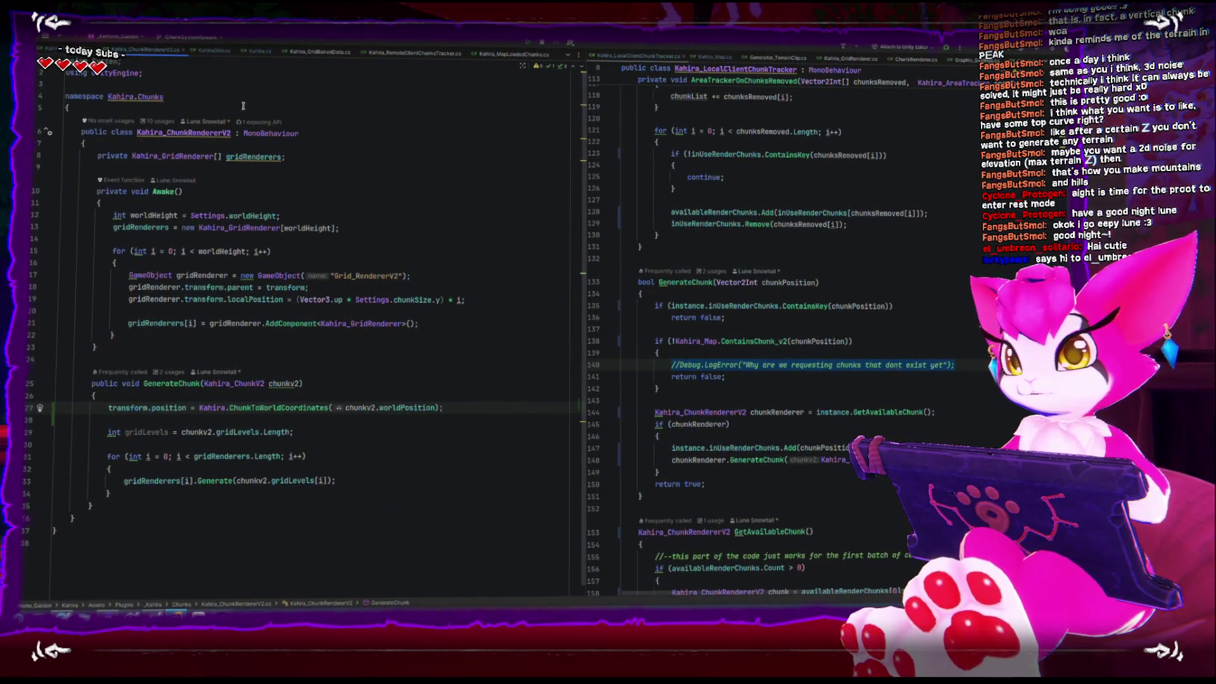
Step: Switch to KahiraGrid.cs and scroll through its code
key(ctrl+Tab)
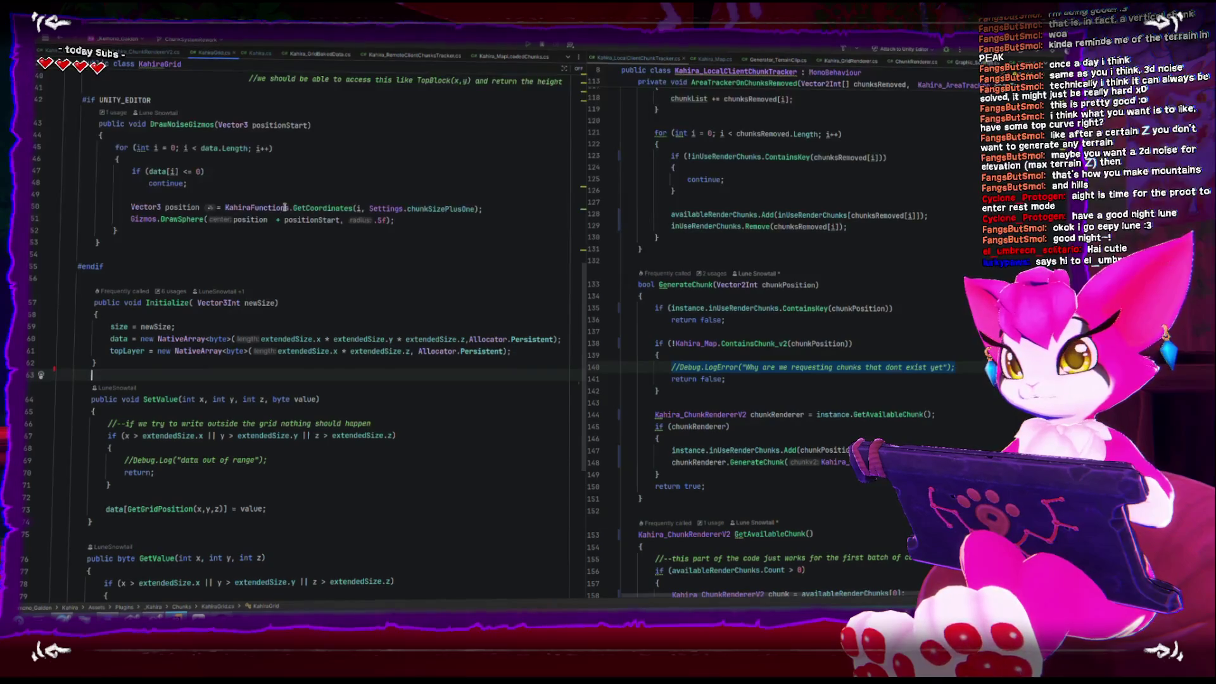
scroll(288, 231, down, 8)
scroll(293, 241, up, 9)
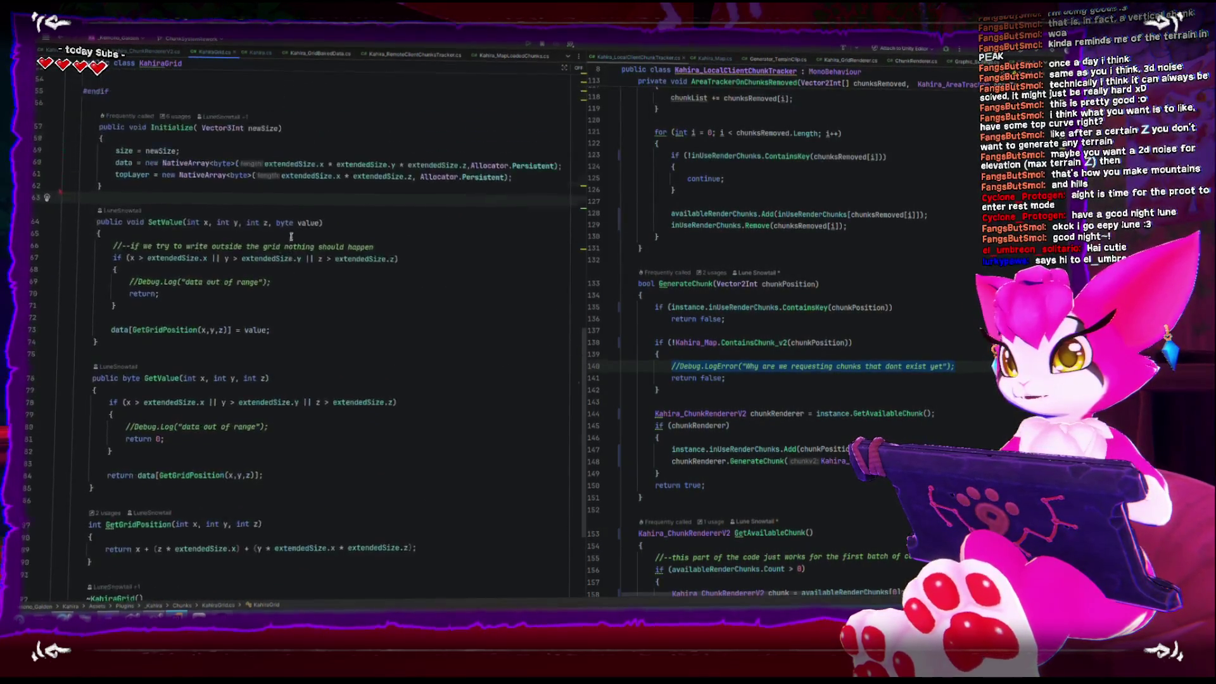
scroll(286, 230, down, 7)
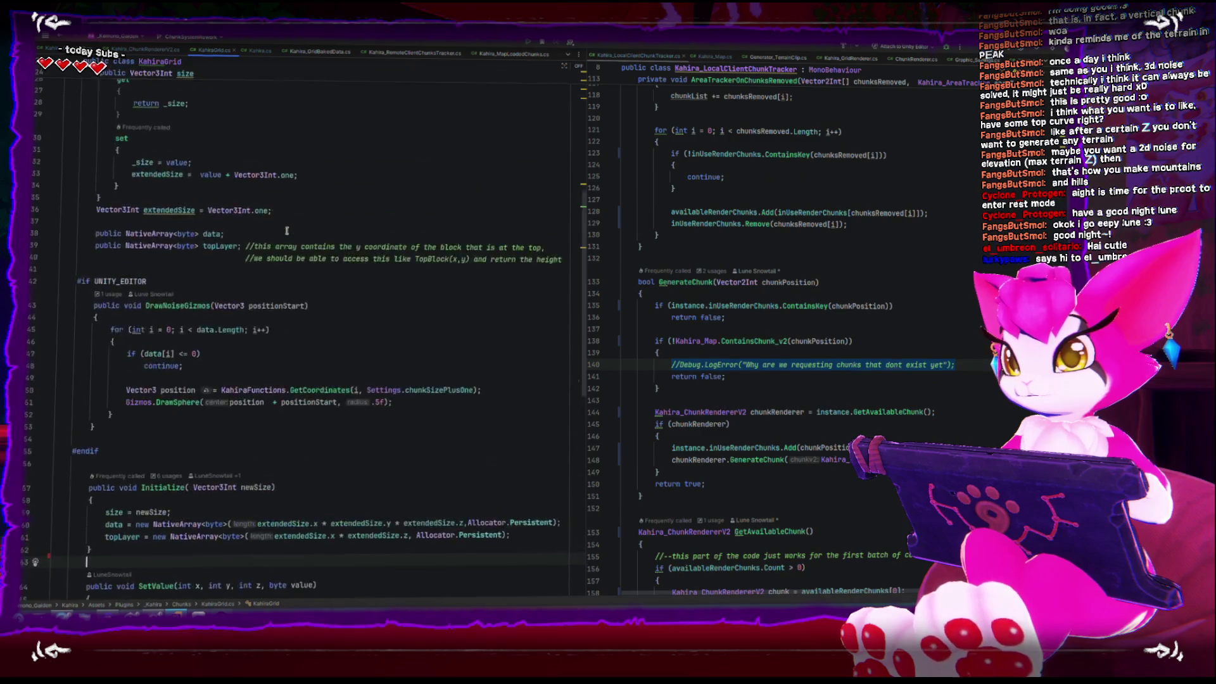
scroll(287, 233, down, 3)
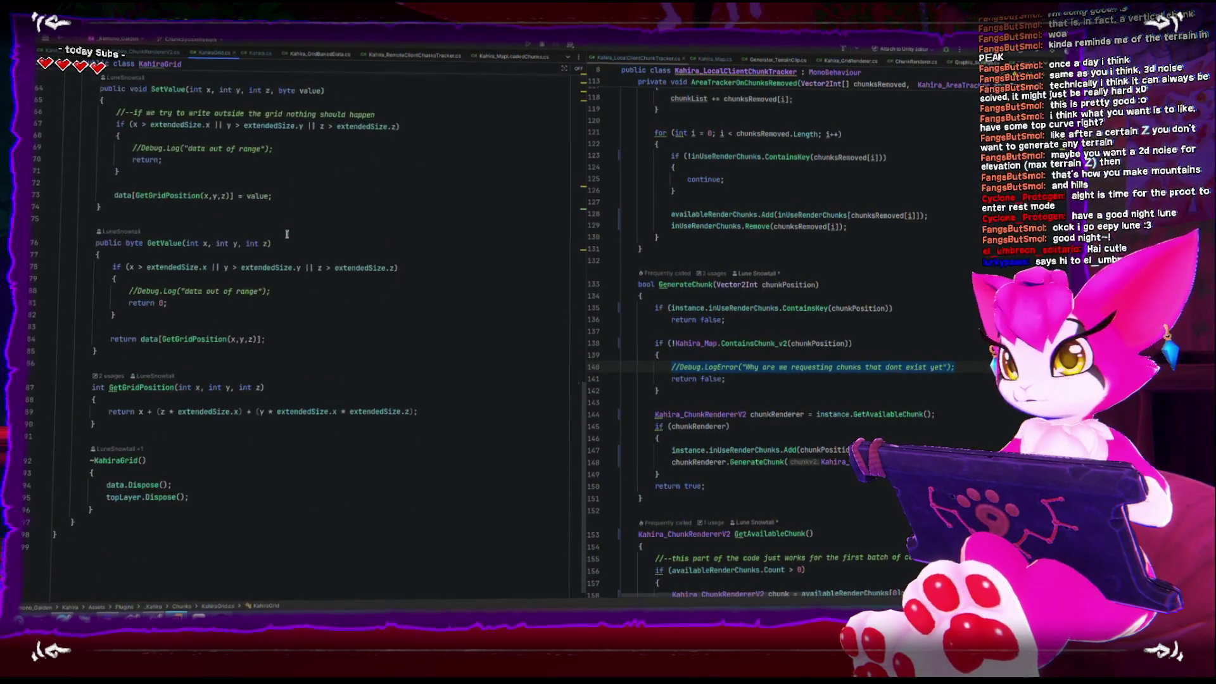
Step: In Kahira_ChunkV2.cs, follow GenerateChunk to the Generate declaration in Kahira_GridRenderer
key(ctrl+Tab)
scroll(261, 248, down, 4)
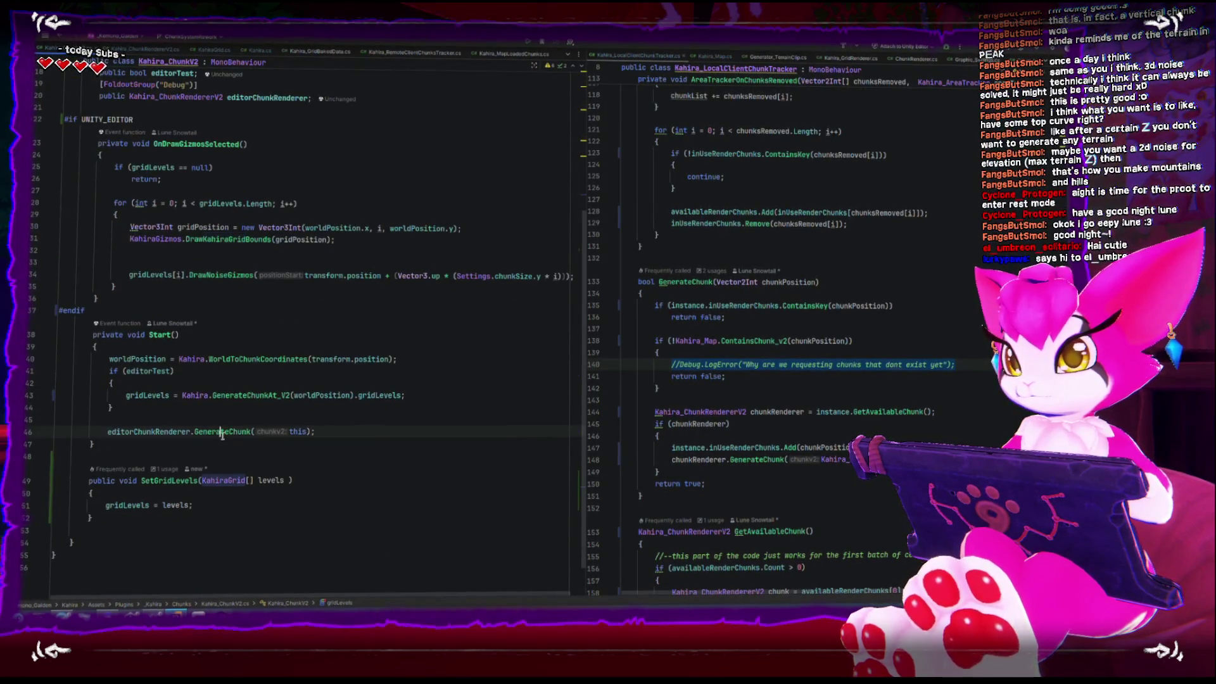
ctrl+click(221, 432)
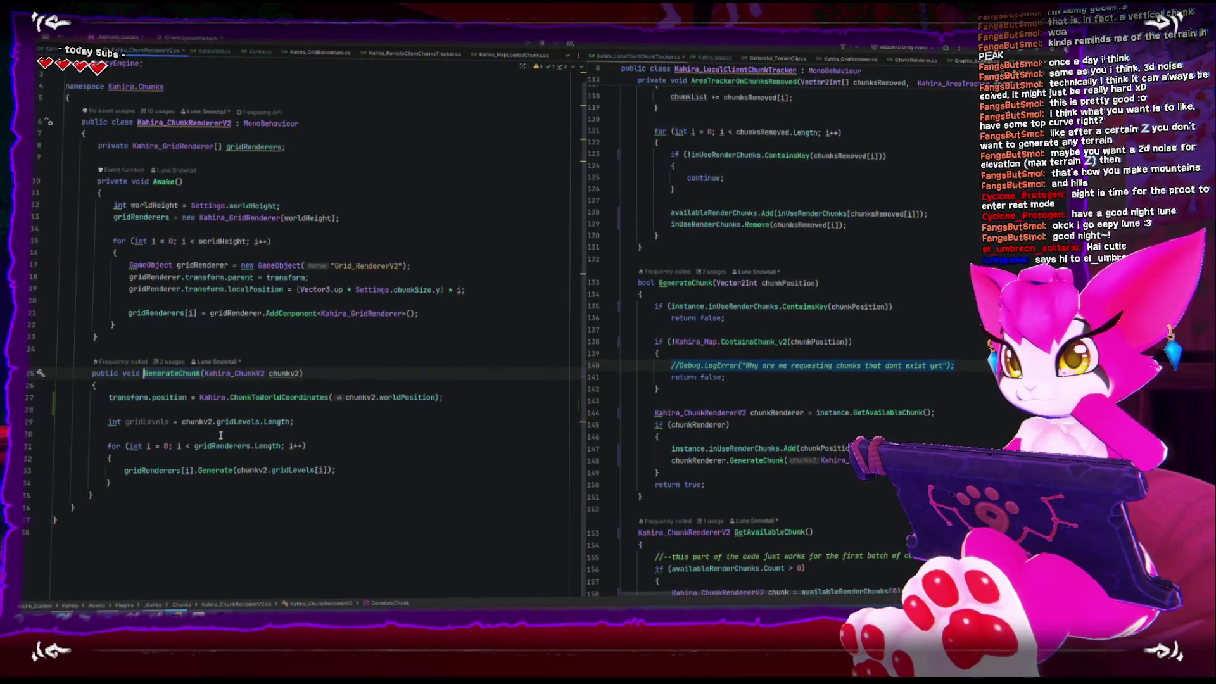
click(218, 469)
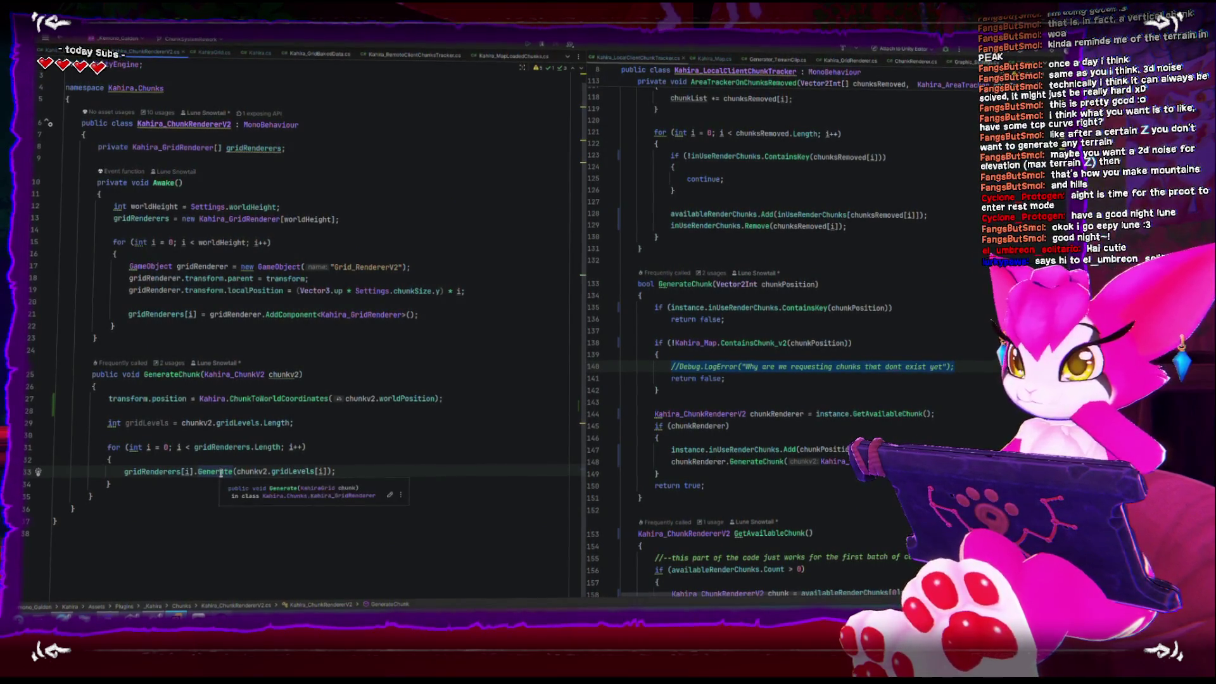
ctrl+click(220, 471)
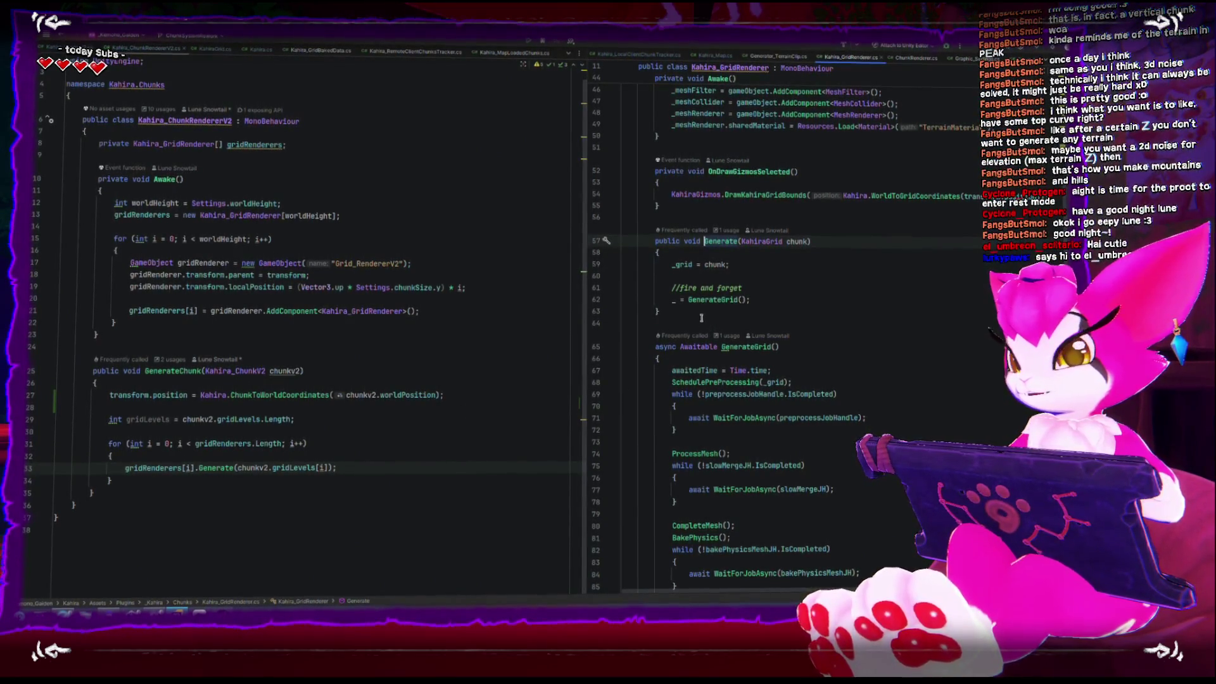
Step: Restore the Rider window, scroll to the async GenerateGrid method, then return to Unity
key(super+Down)
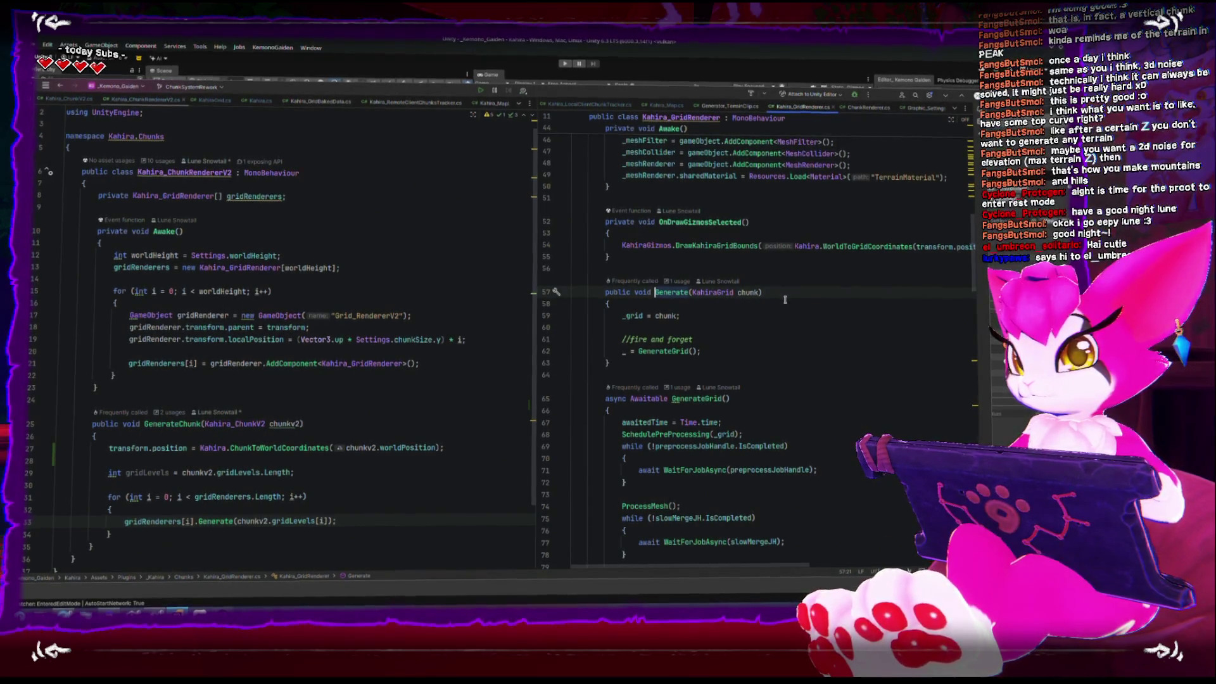
scroll(785, 304, down, 4)
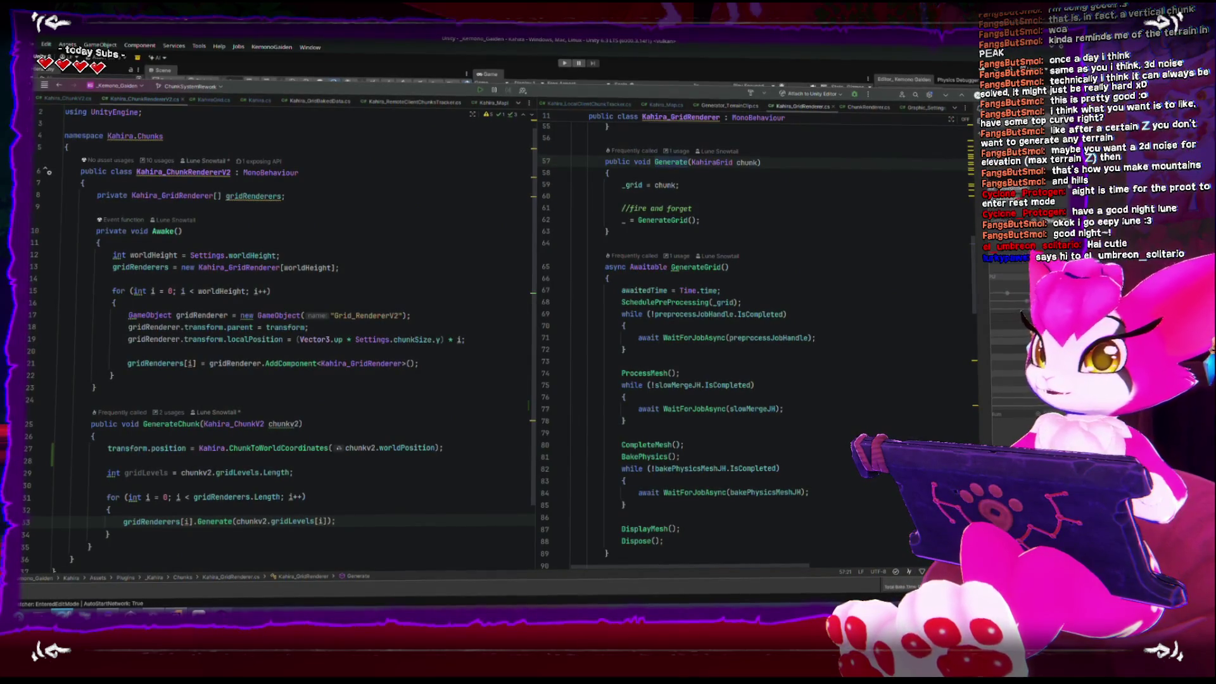
key(alt+Tab)
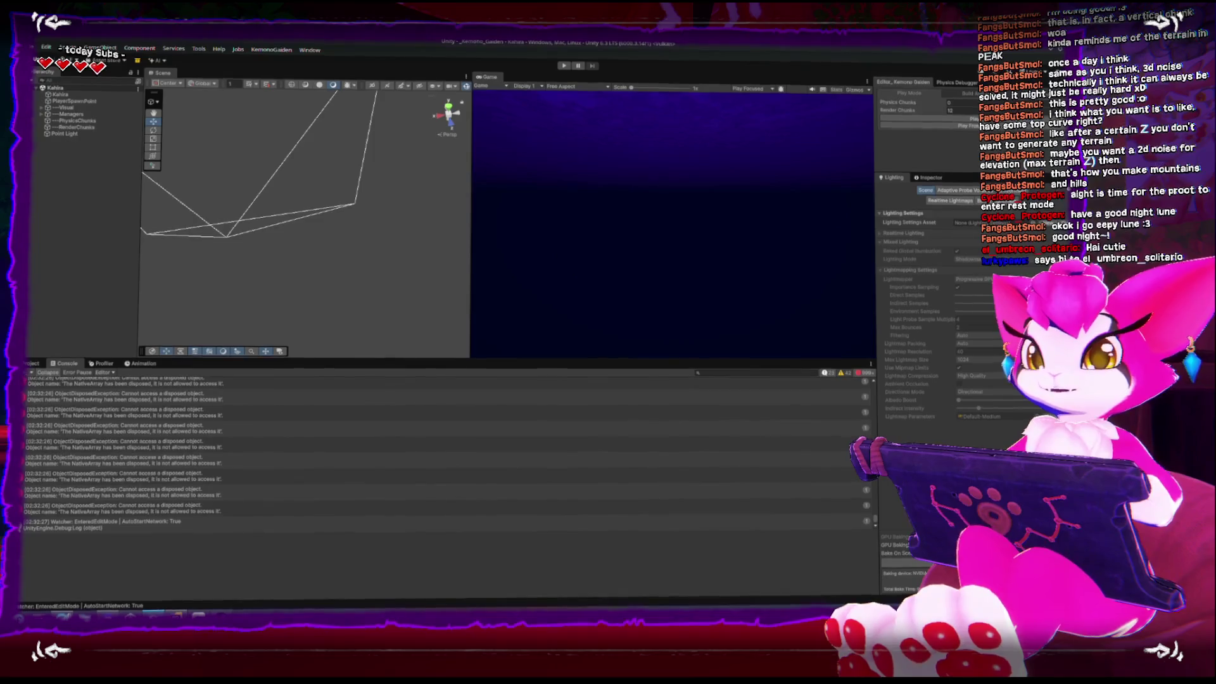
Step: Clear the Console errors, maximize the Game view, and enter Play mode with Ctrl+P
click(27, 372)
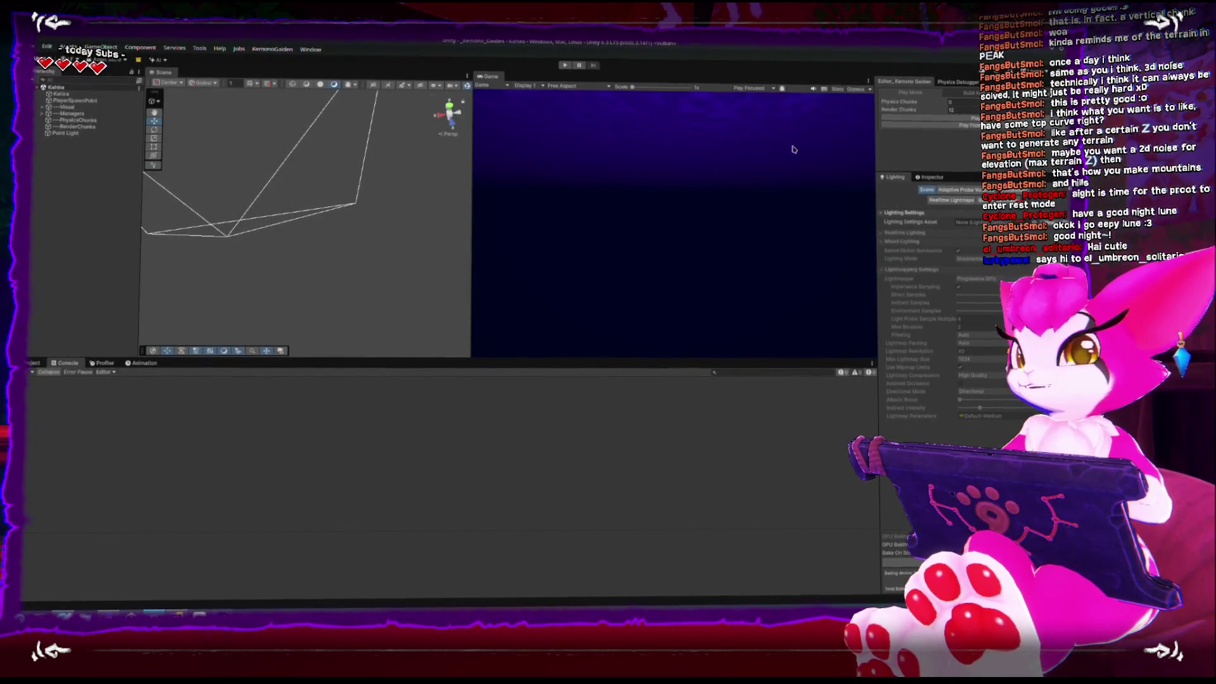
key(shift+space)
key(shift+space)
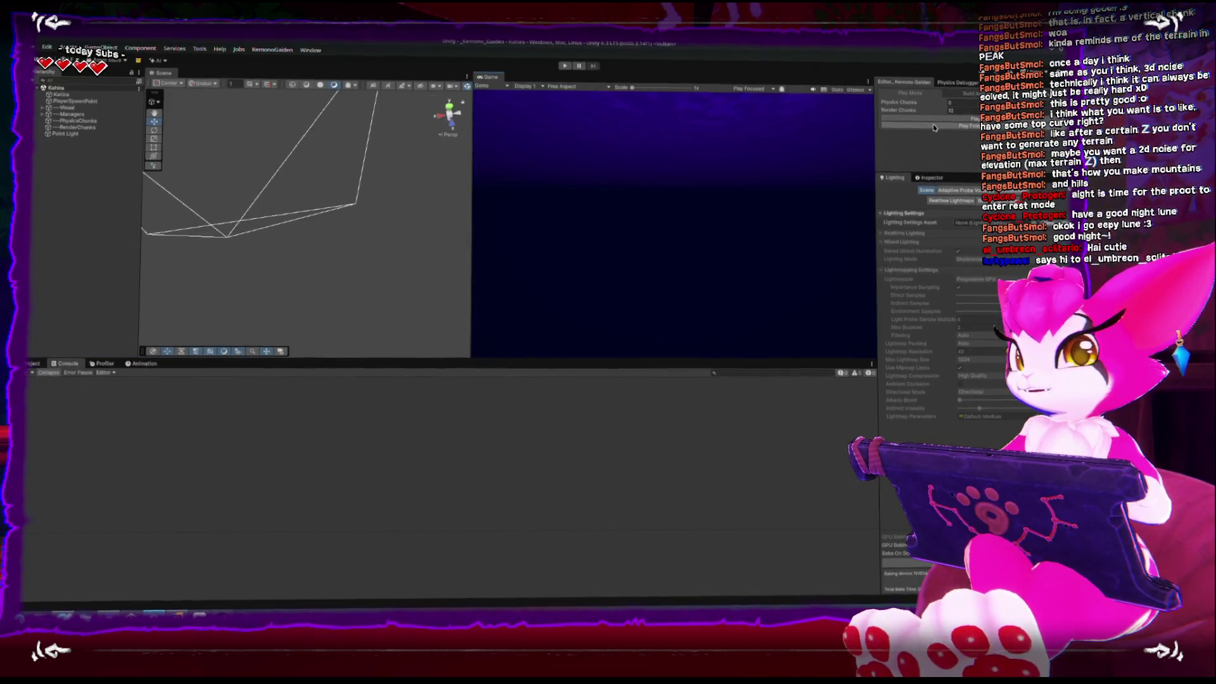
key(ctrl+p)
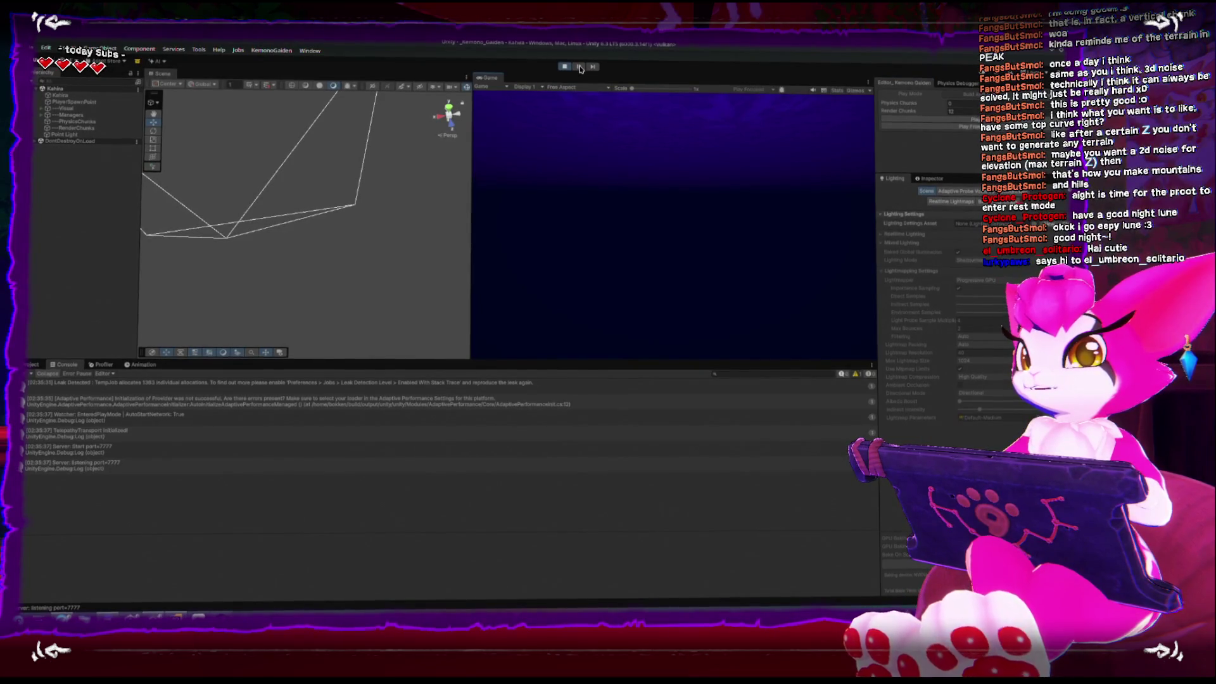
key(shift+space)
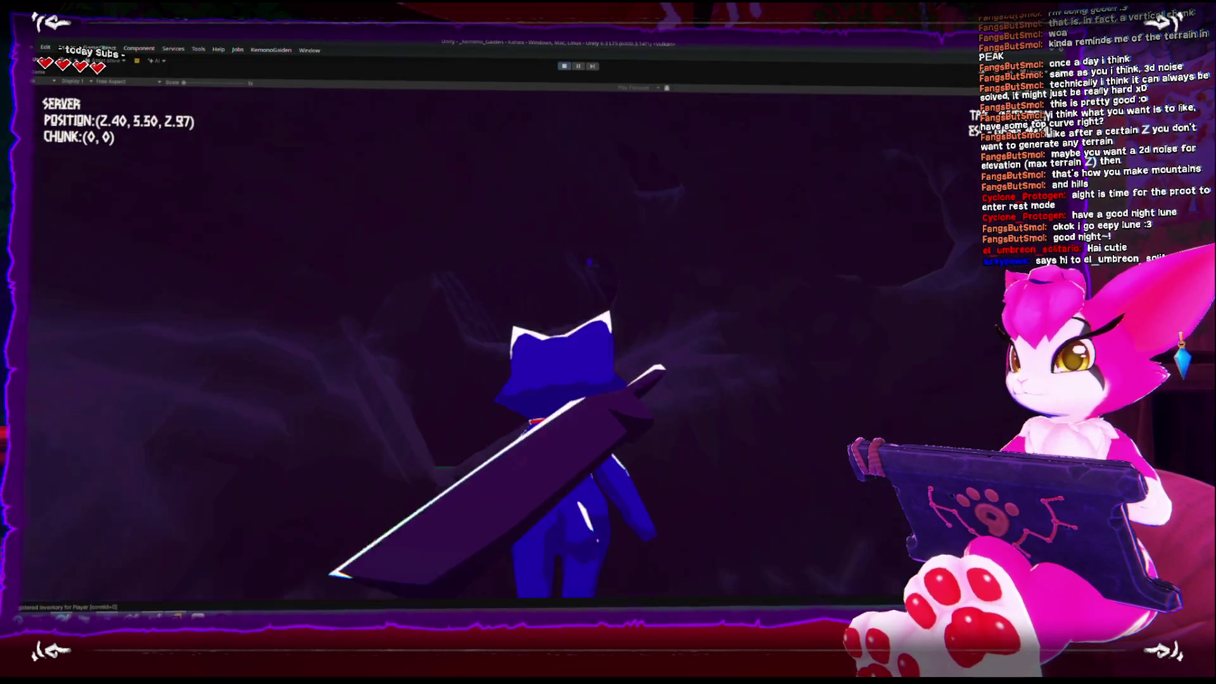
Step: Walk the character from spawn up the hill through chunks (-1, -1) to (-1, -3)
key(a)
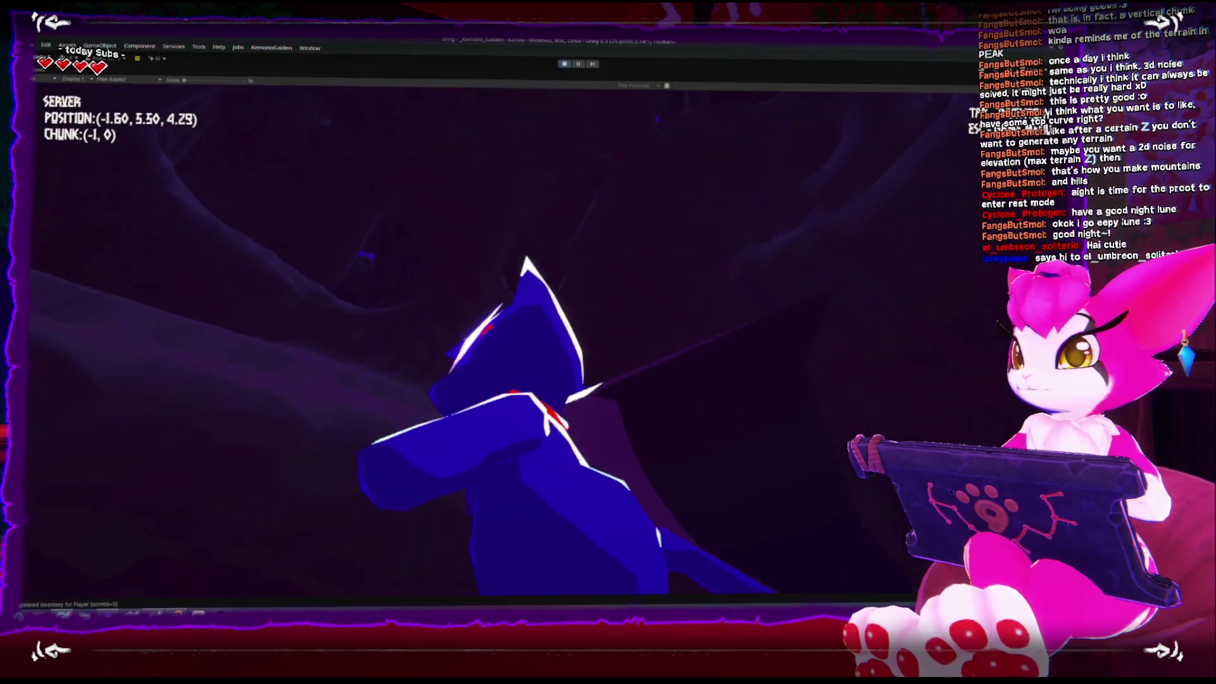
key(w)
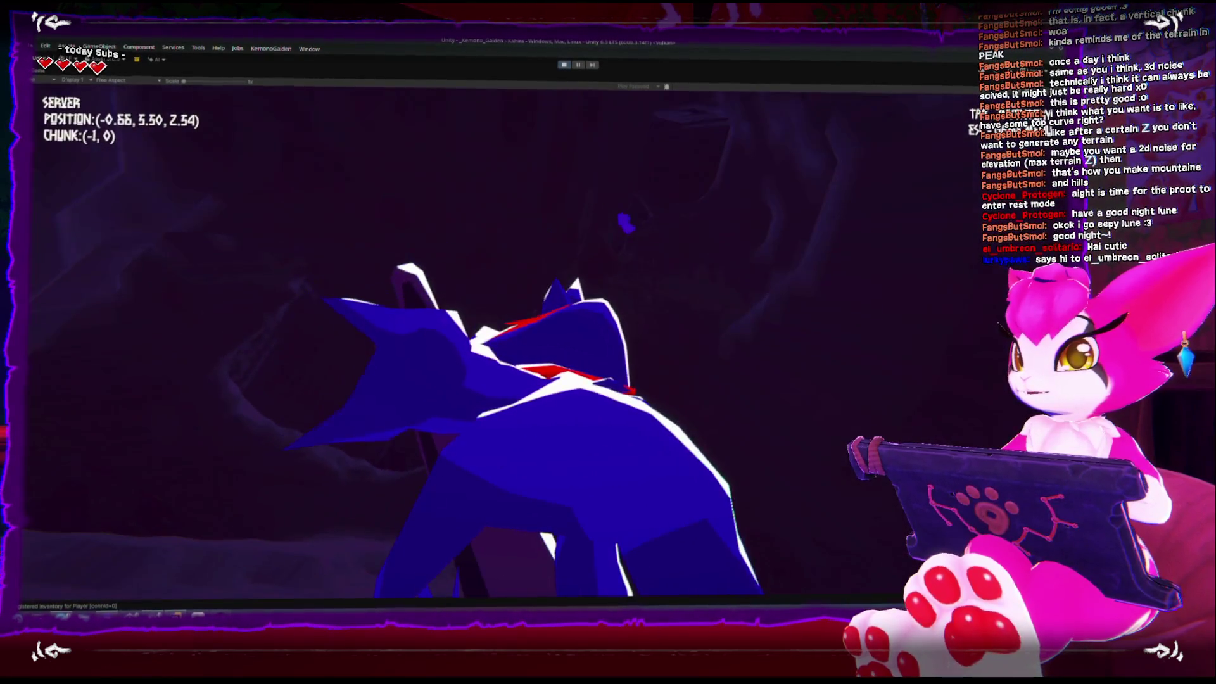
key(a)
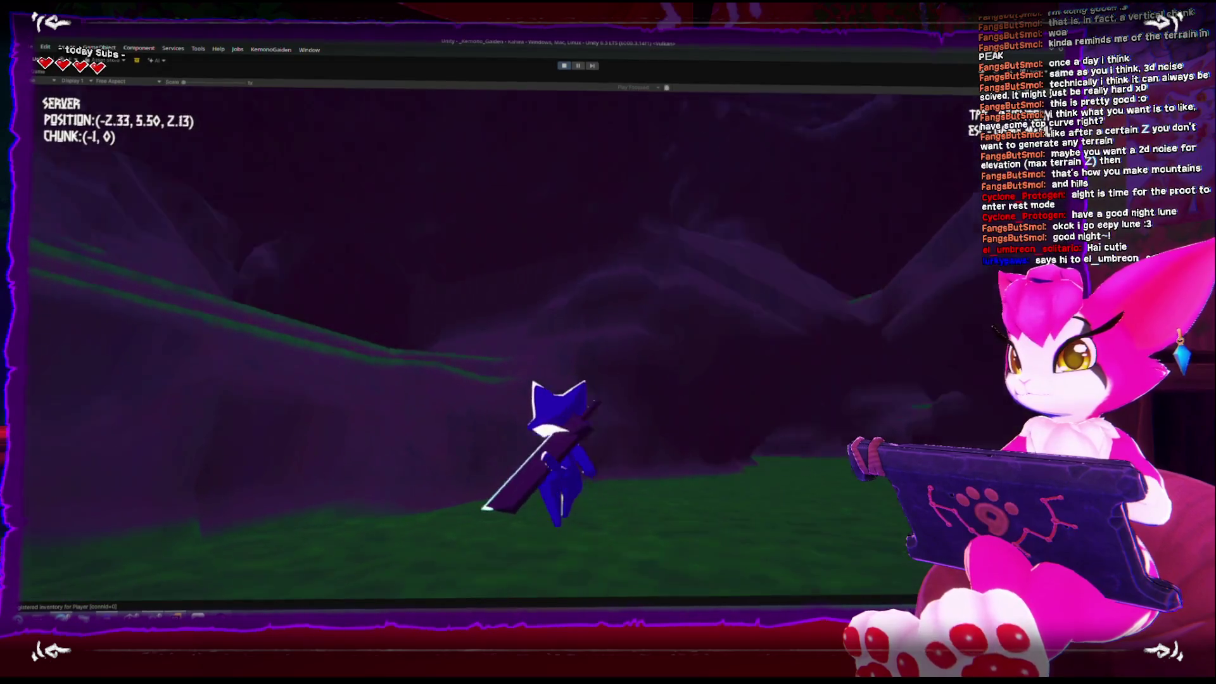
key(w)
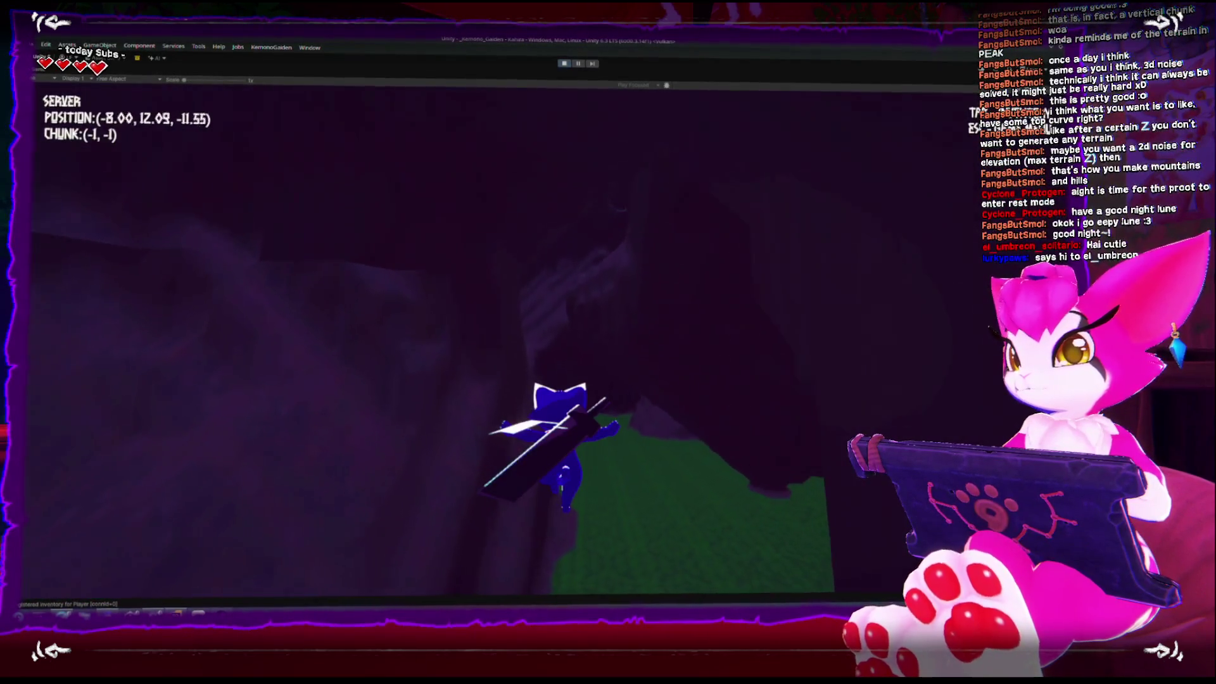
key(w)
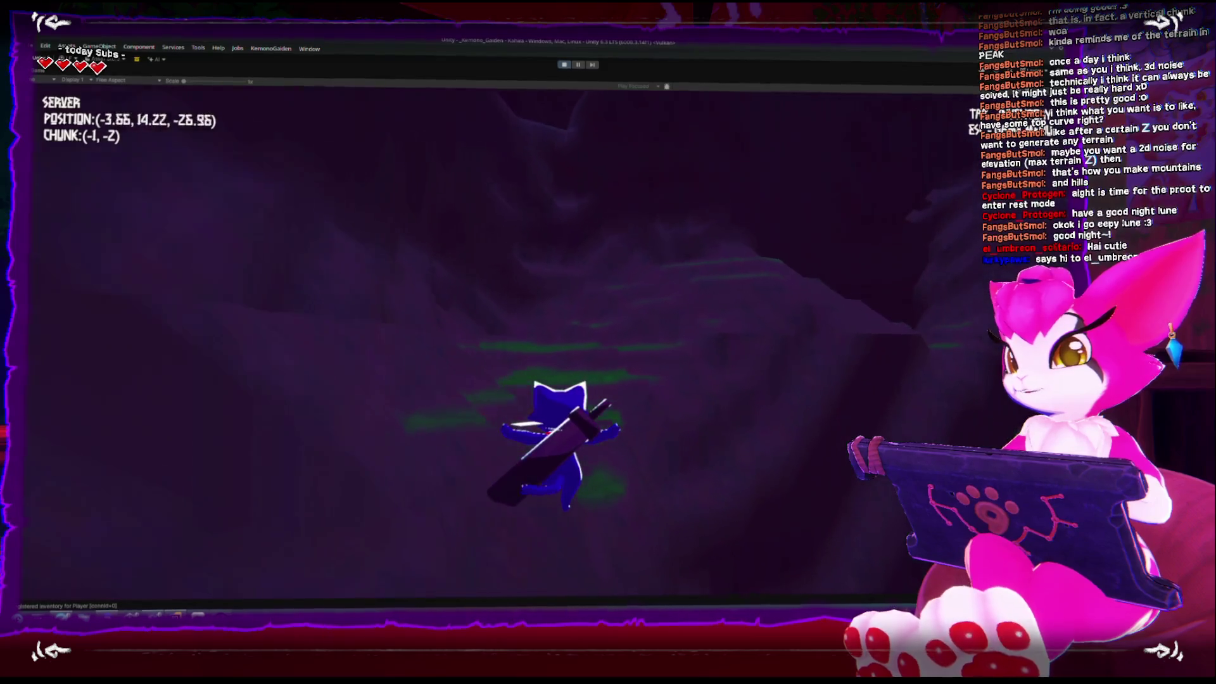
key(w)
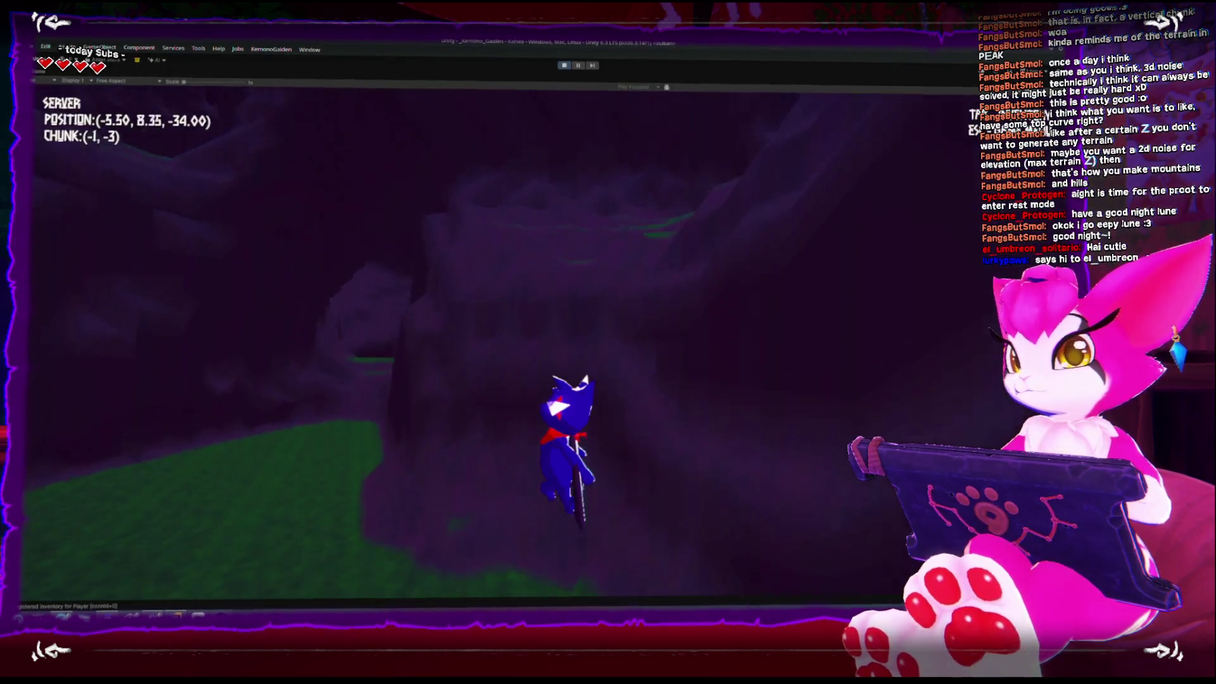
key(w)
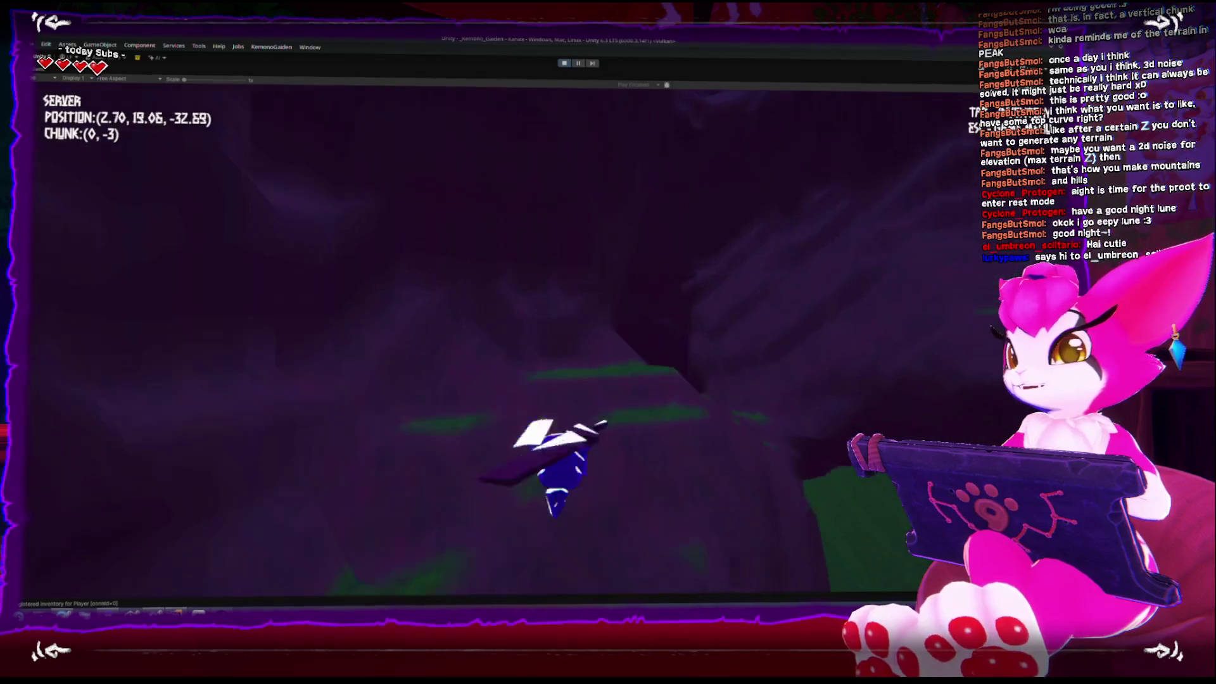
key(w)
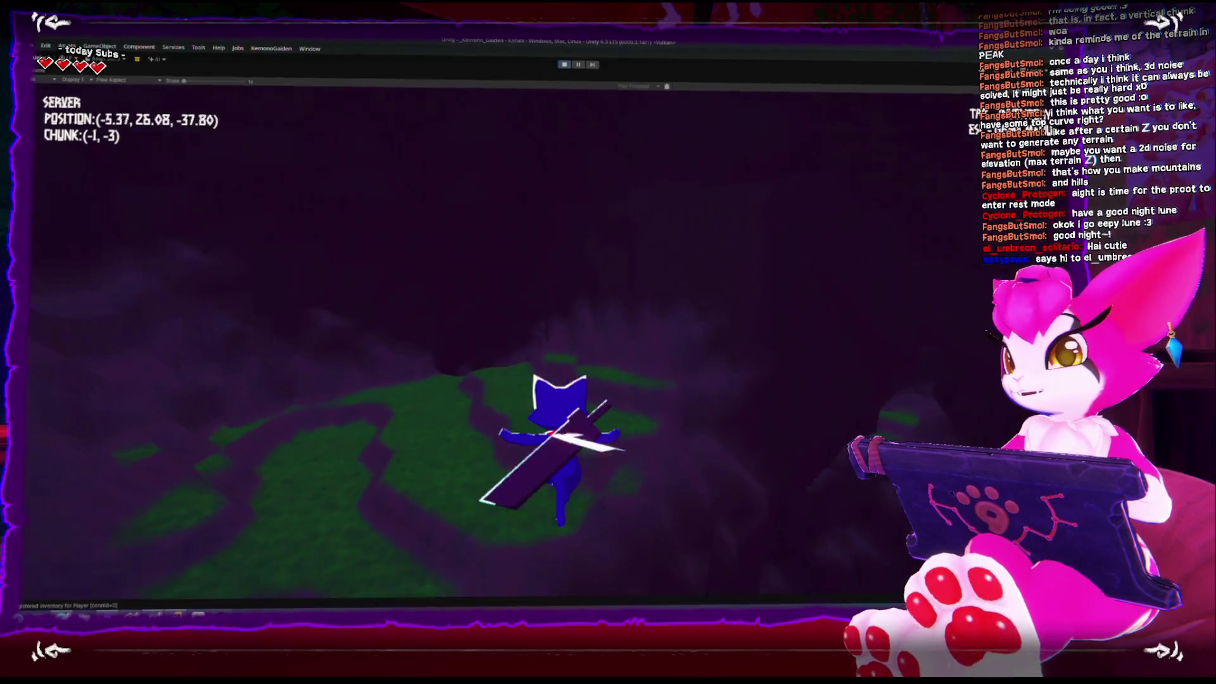
key(w)
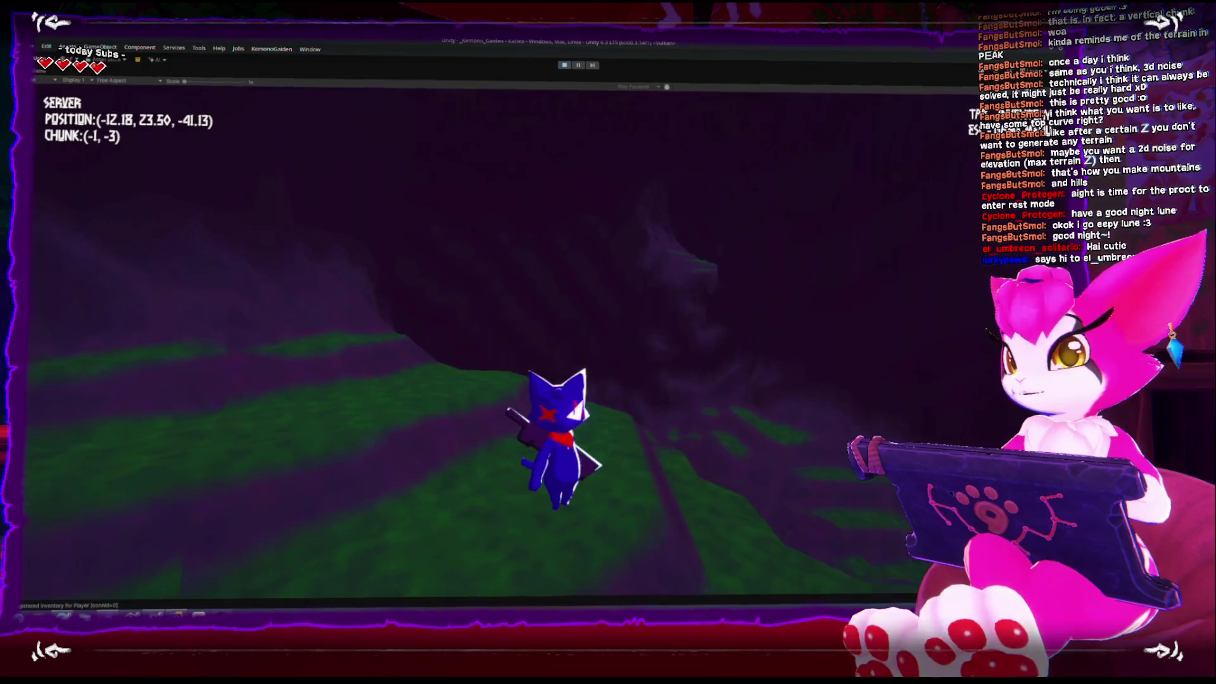
Step: Jump and glide across chunks (0, -2), (1, -3) and (2, -3), landing near (1, -4)
key(space)
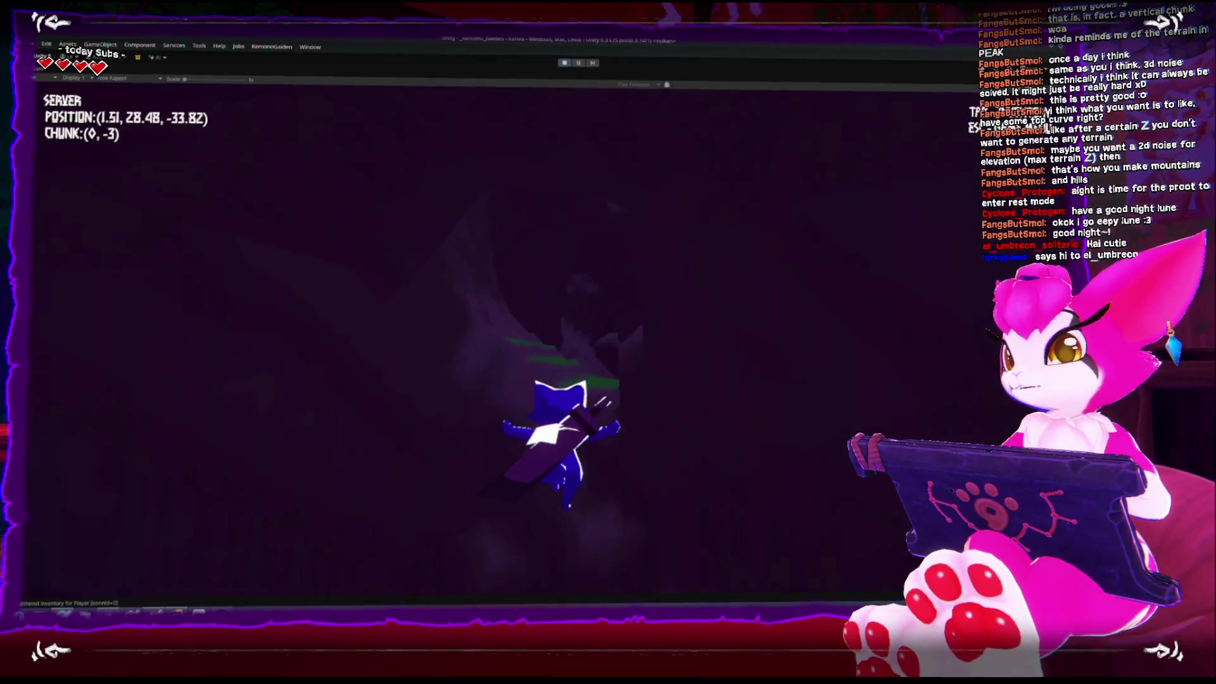
key(w)
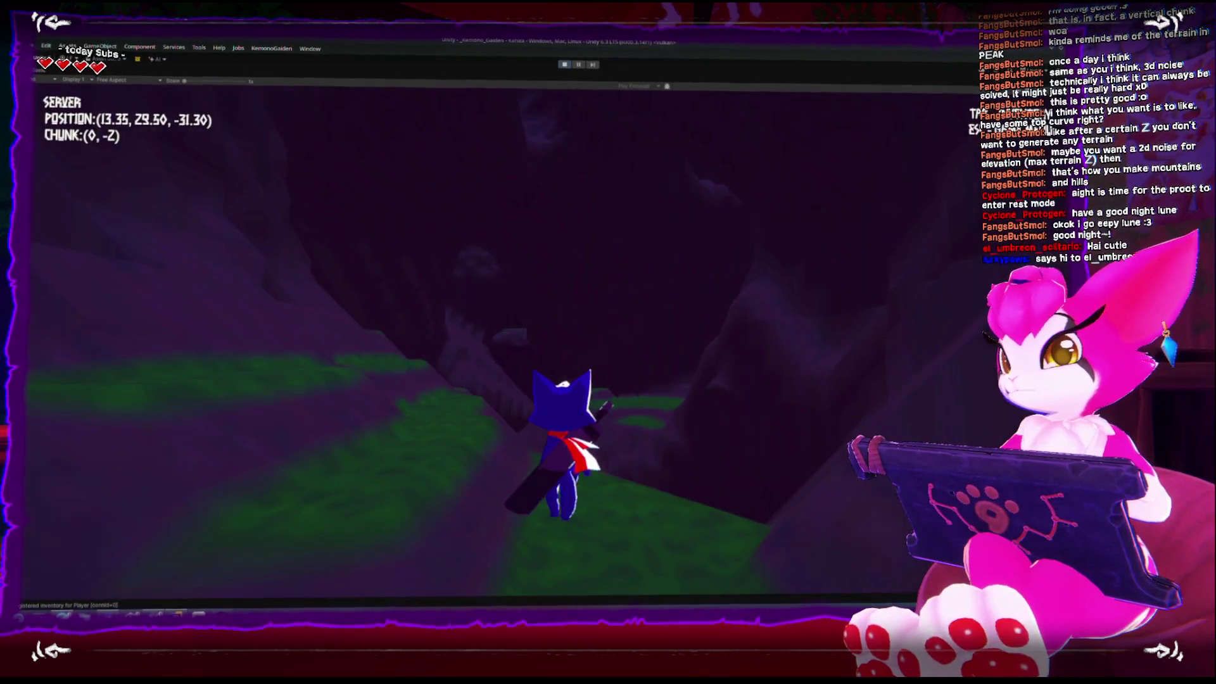
key(w)
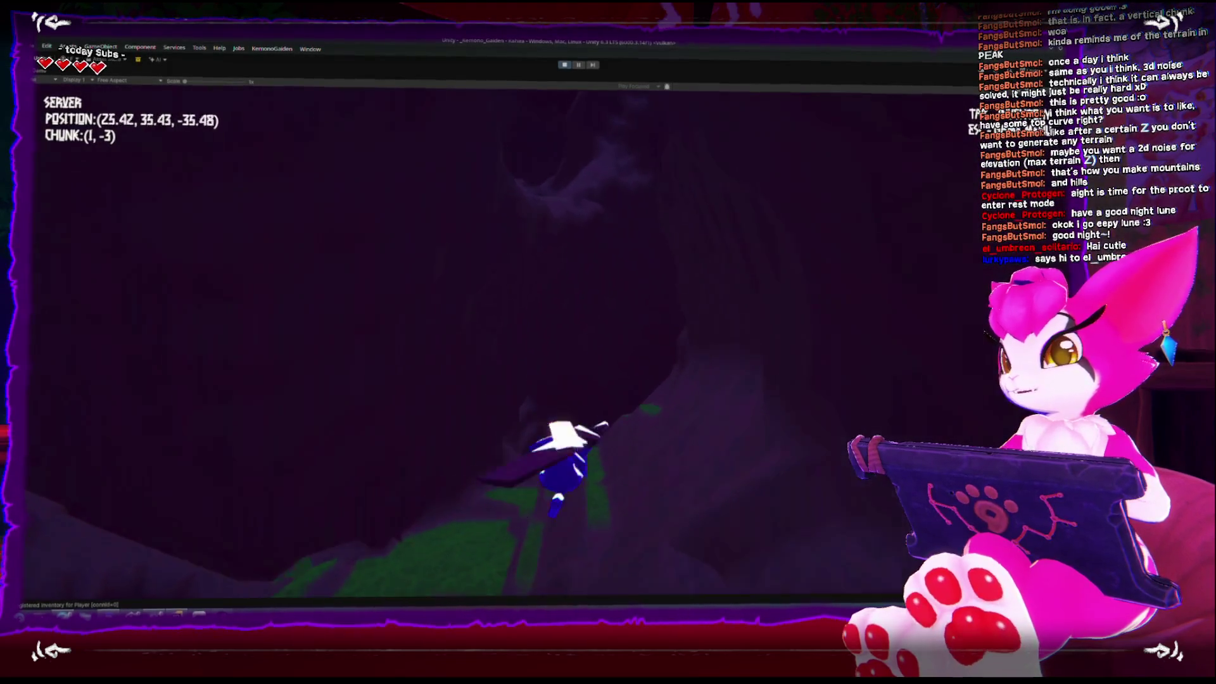
key(w)
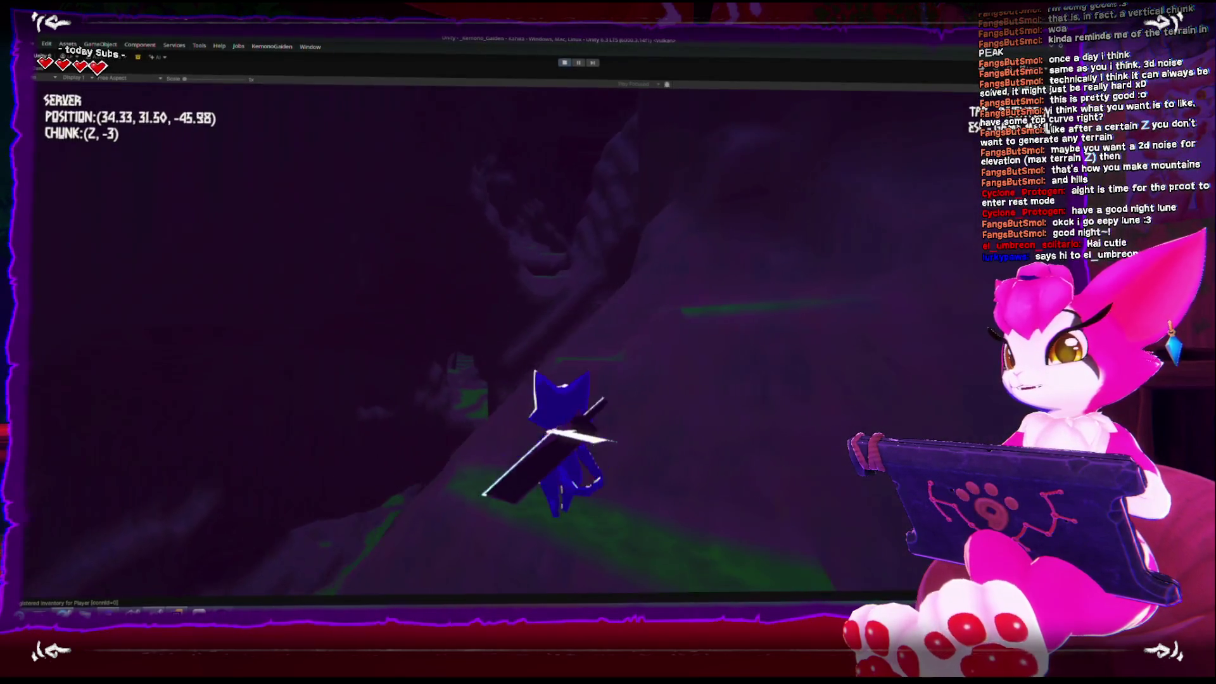
key(w)
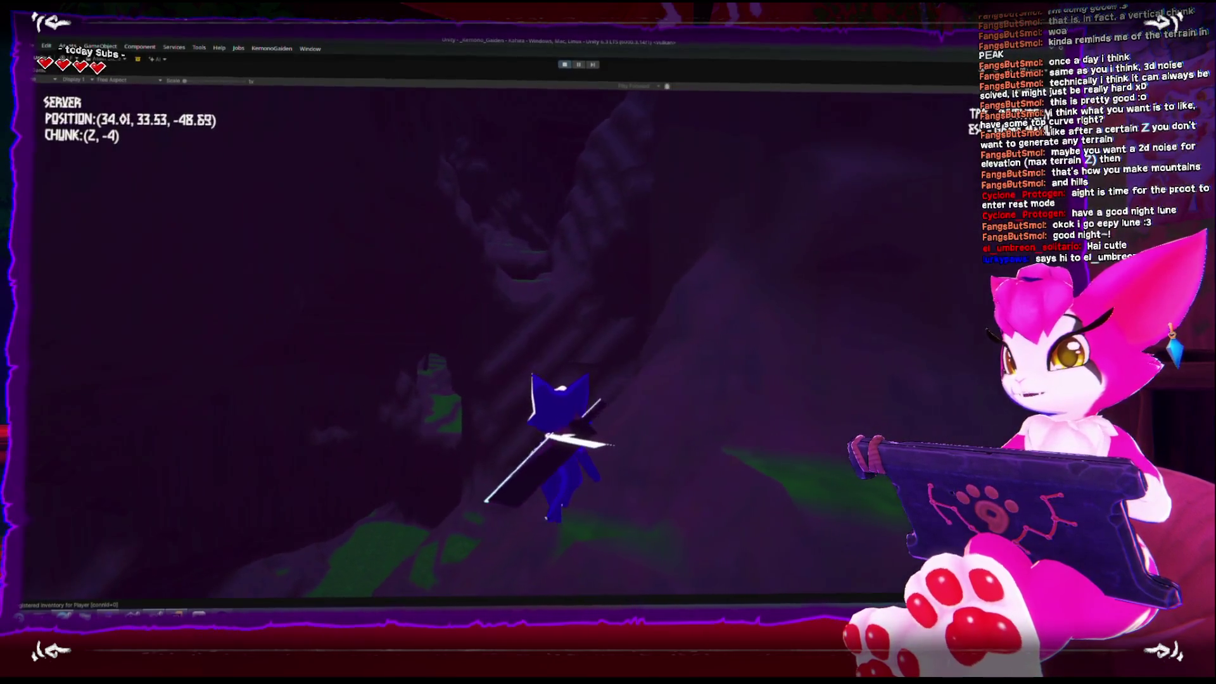
key(w)
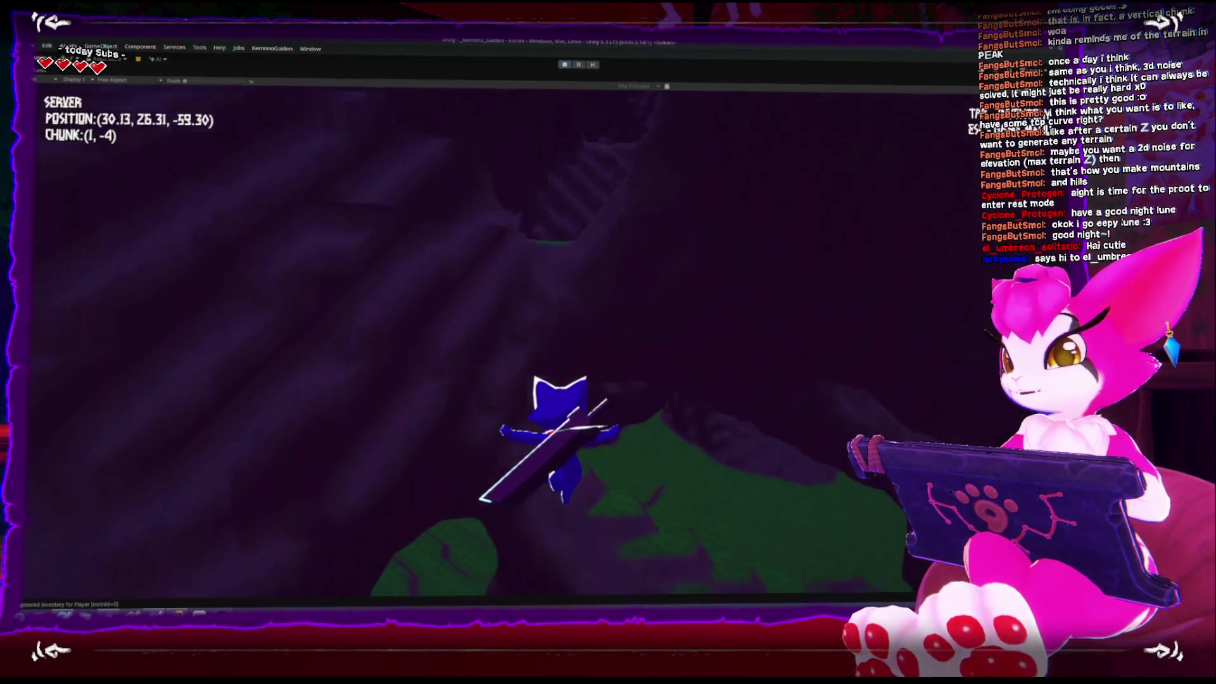
key(w)
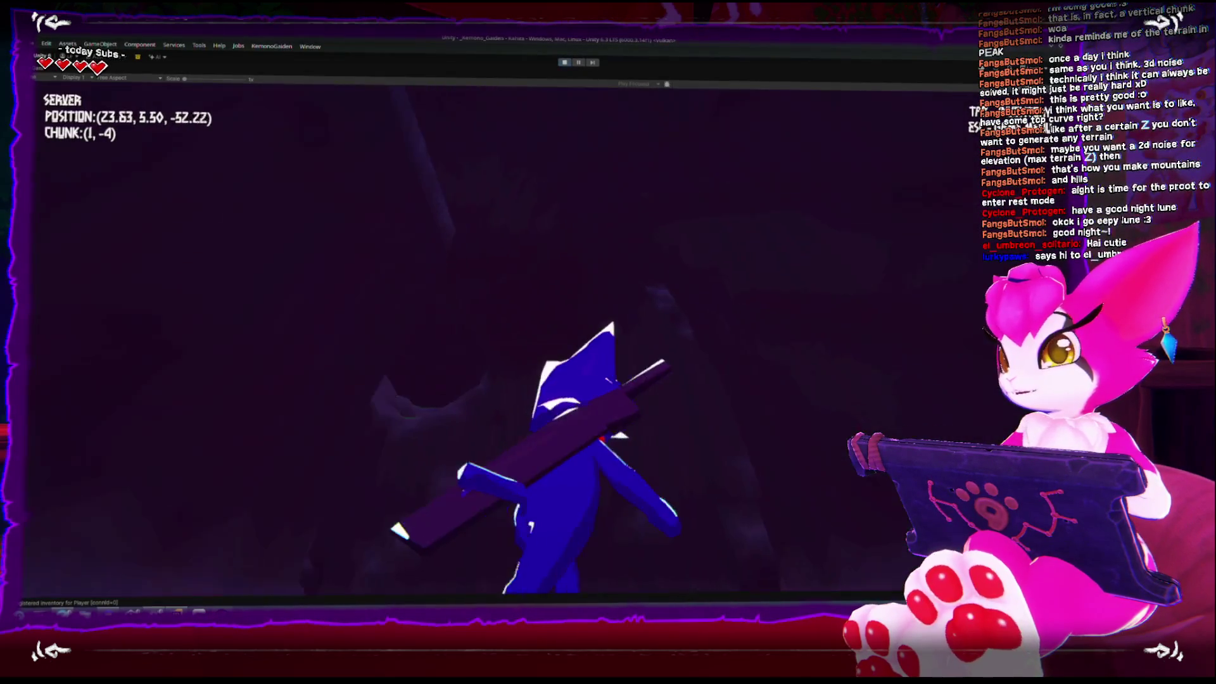
Step: Run and climb west uphill through chunks (0, -4) to (-5, -5)
key(w)
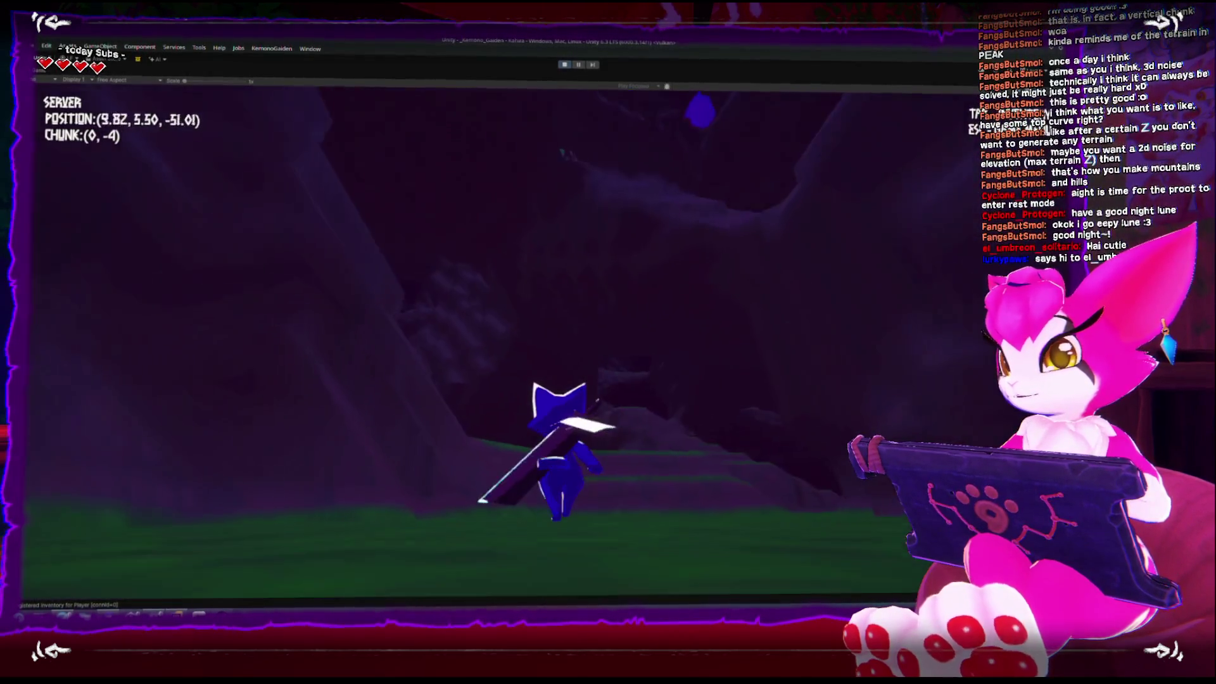
key(w)
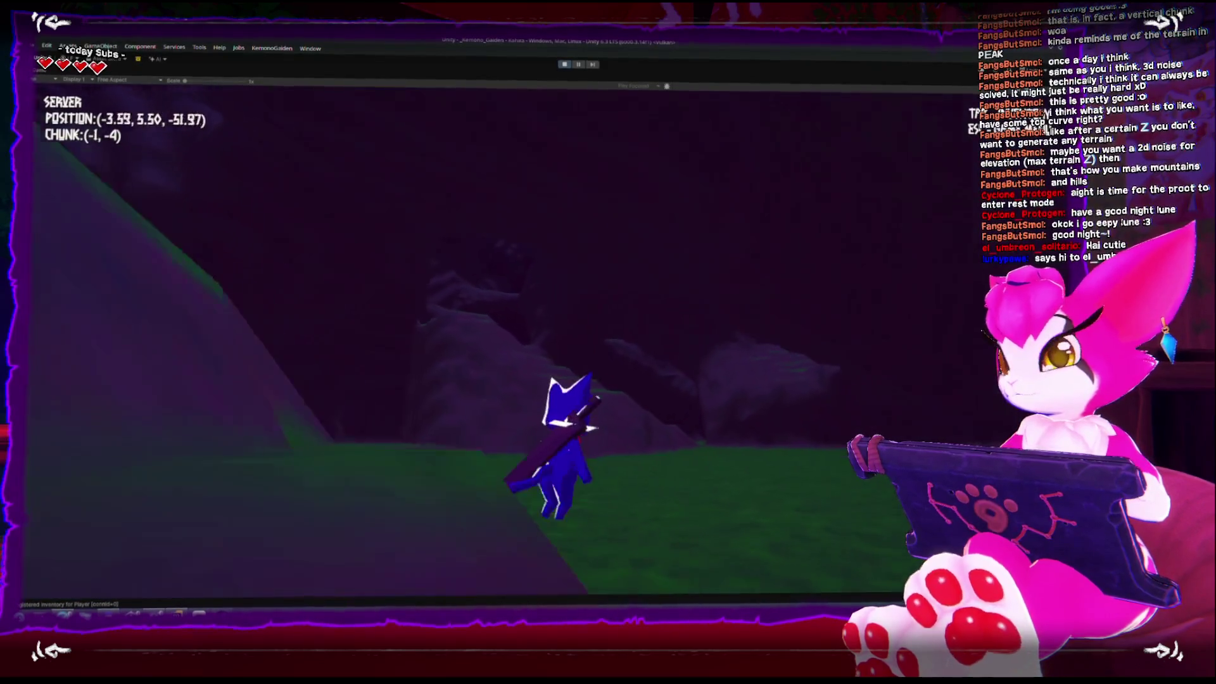
key(w)
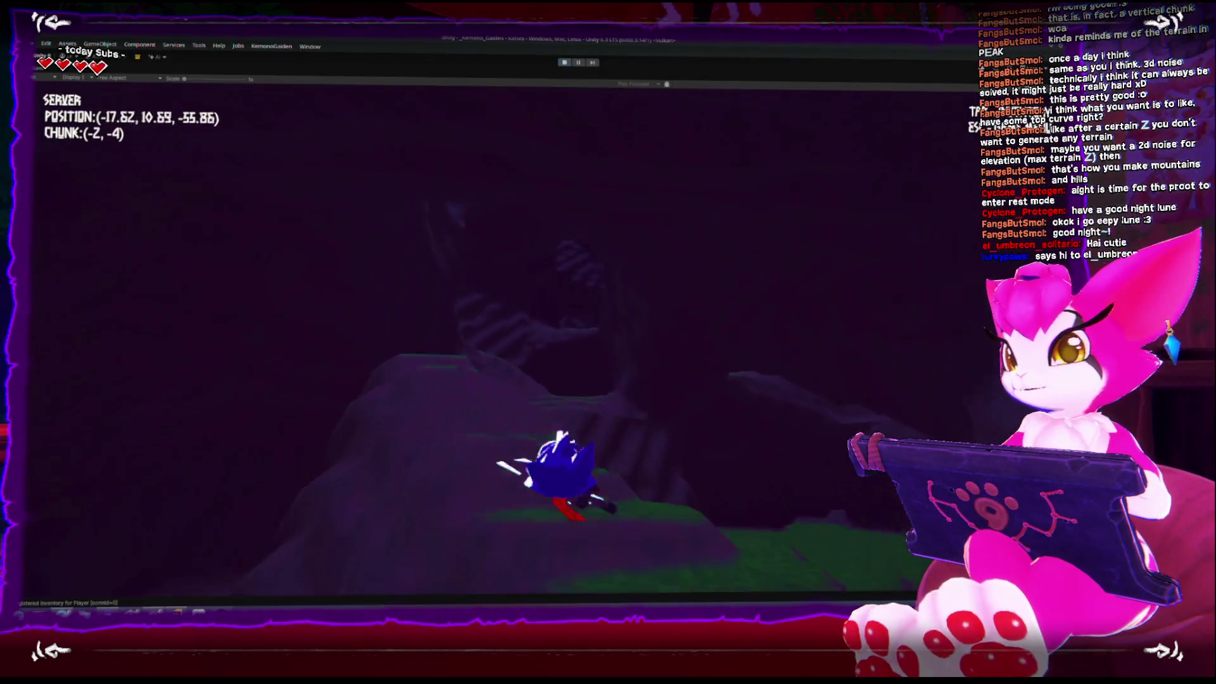
key(w)
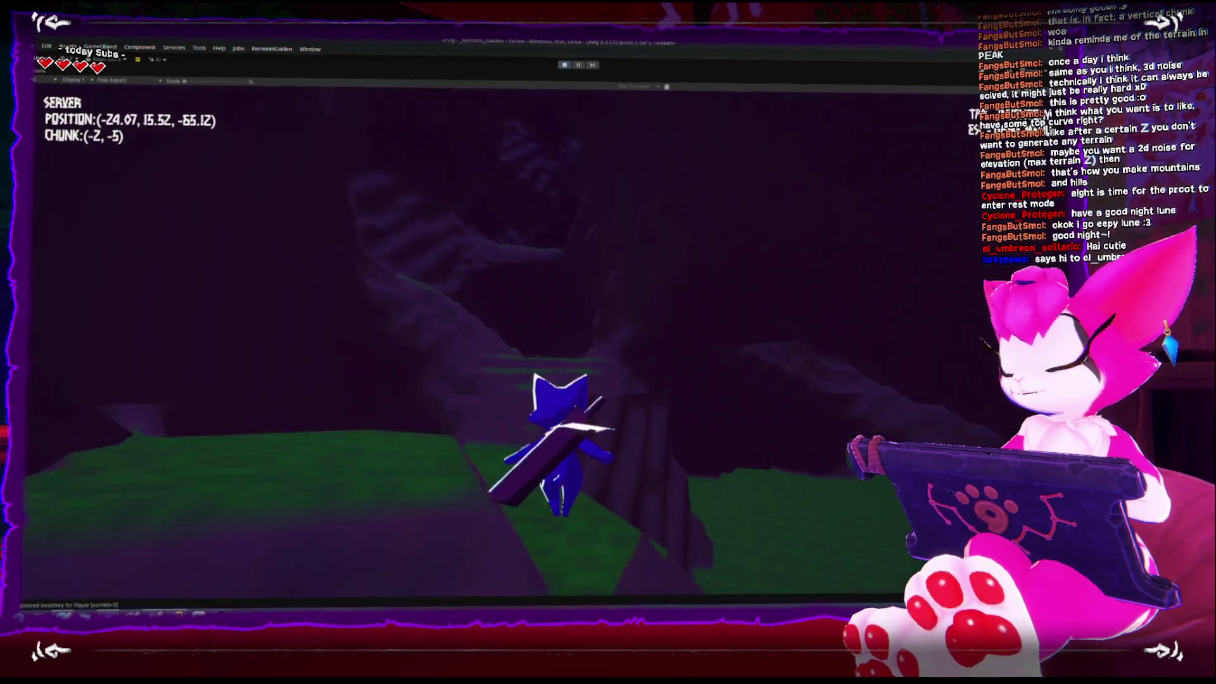
key(w)
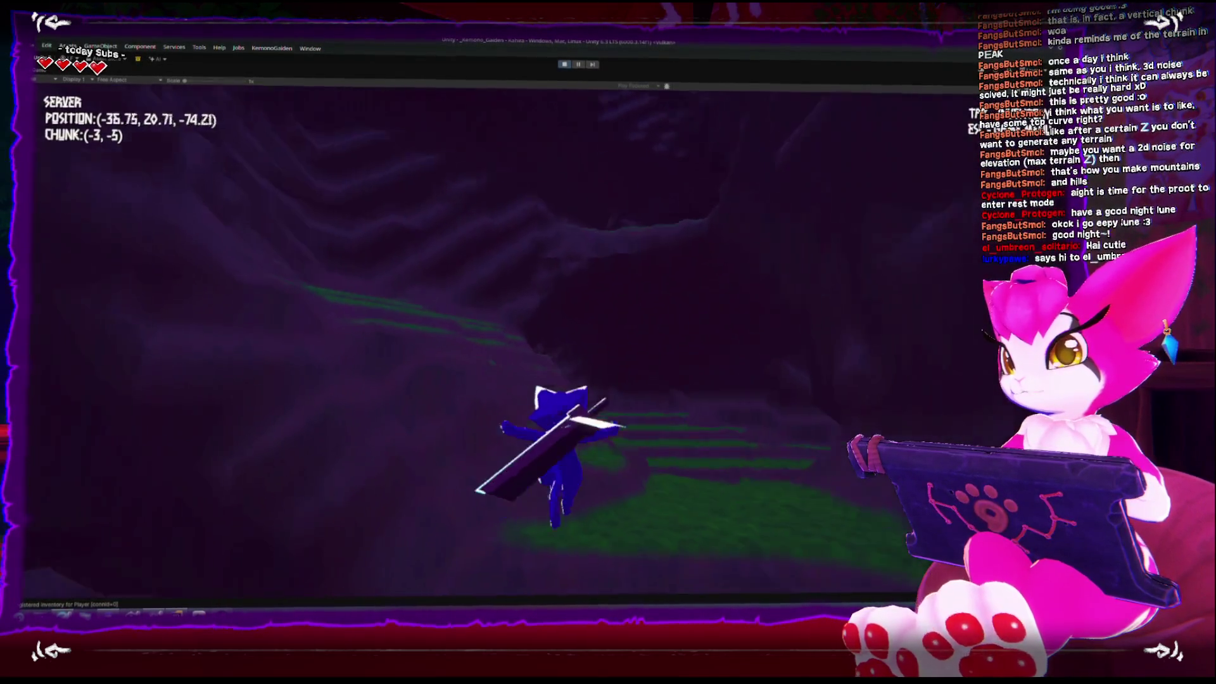
key(w)
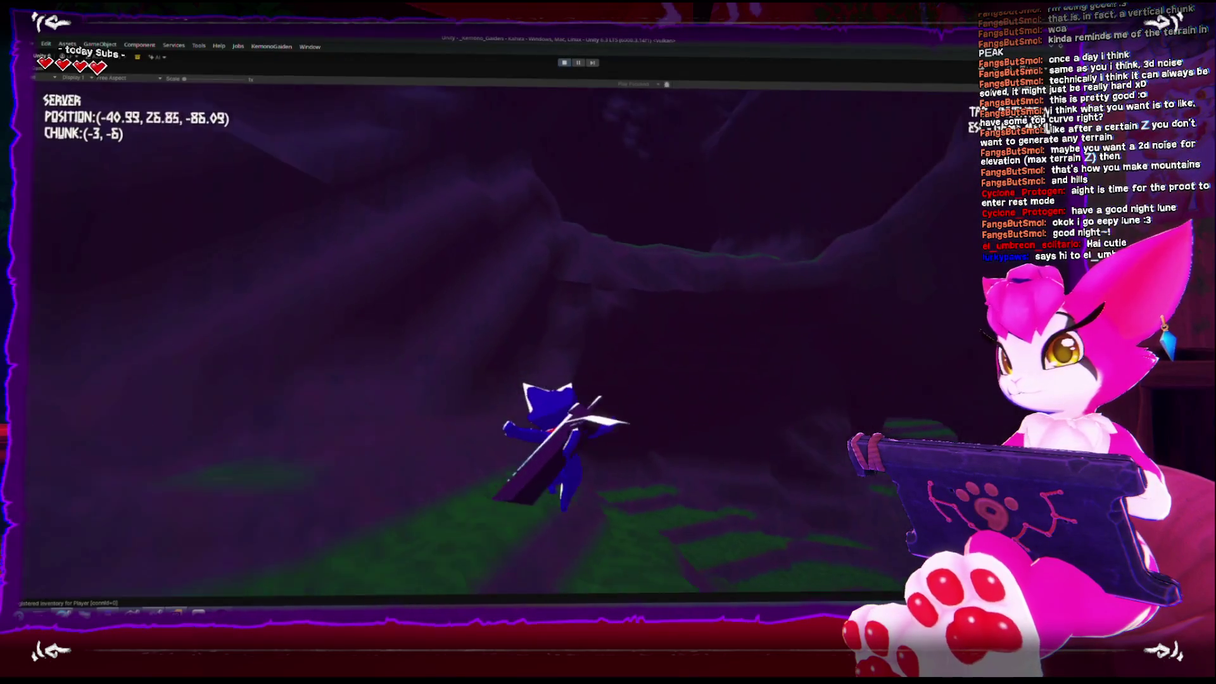
key(w)
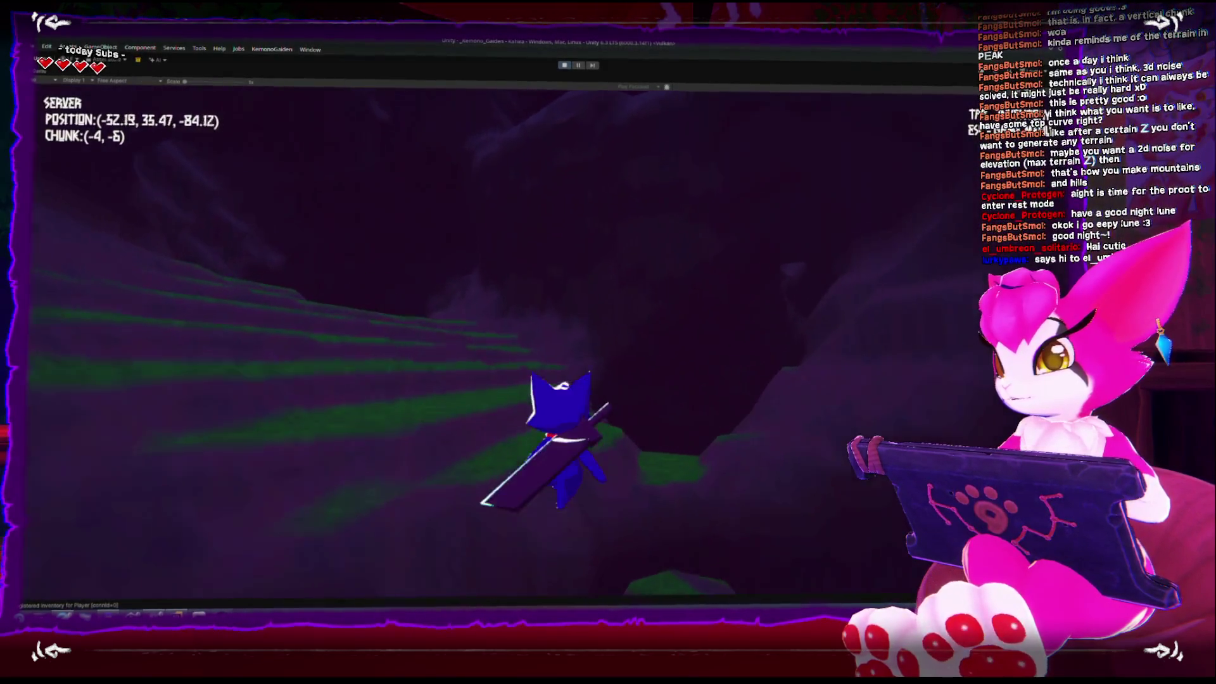
key(w)
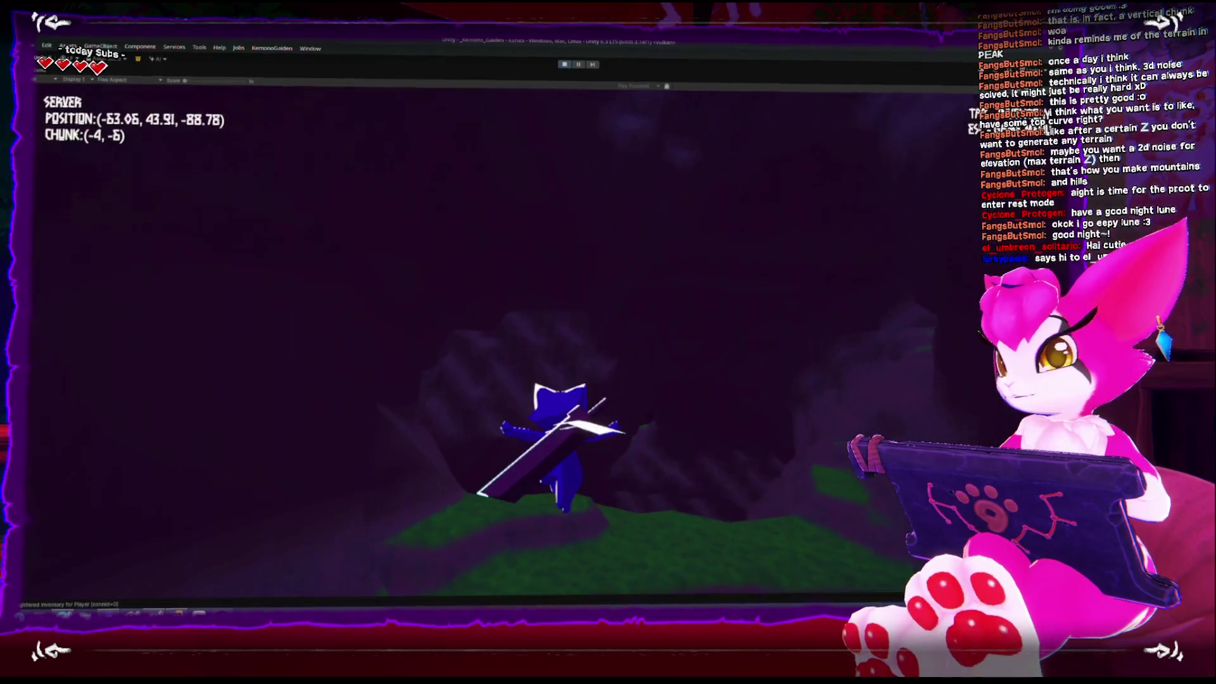
Step: Turn toward a new hill, fly over, land on a grassy slope and jump again
key(w)
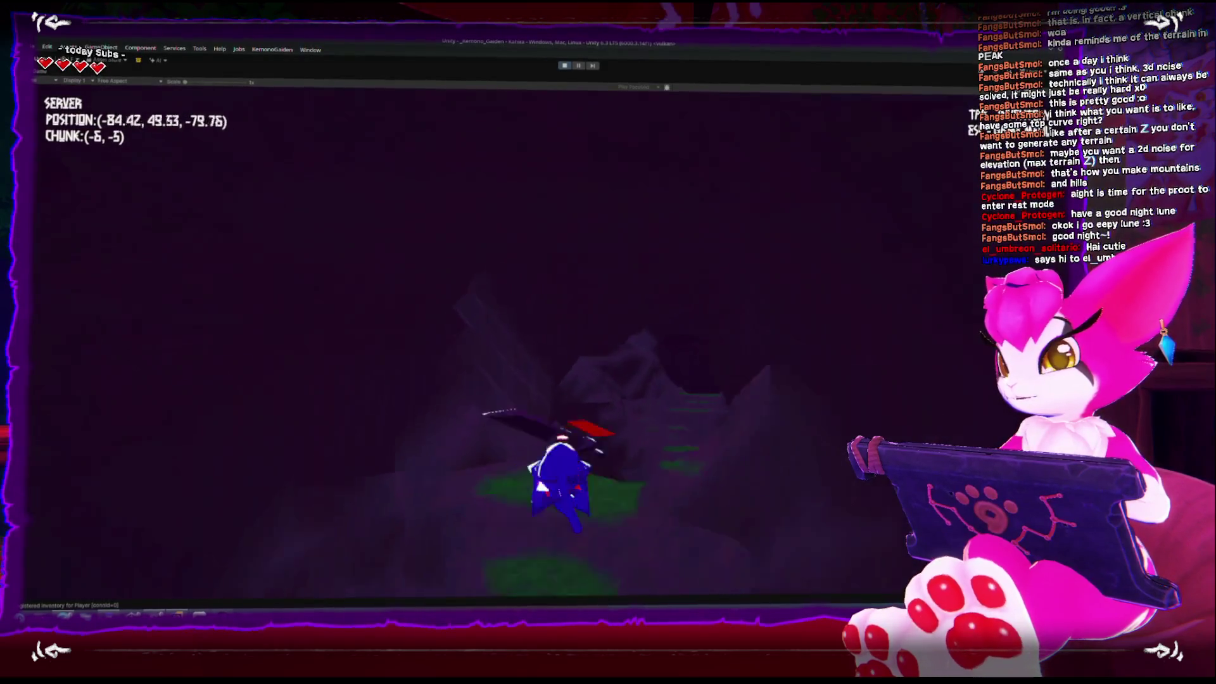
key(w)
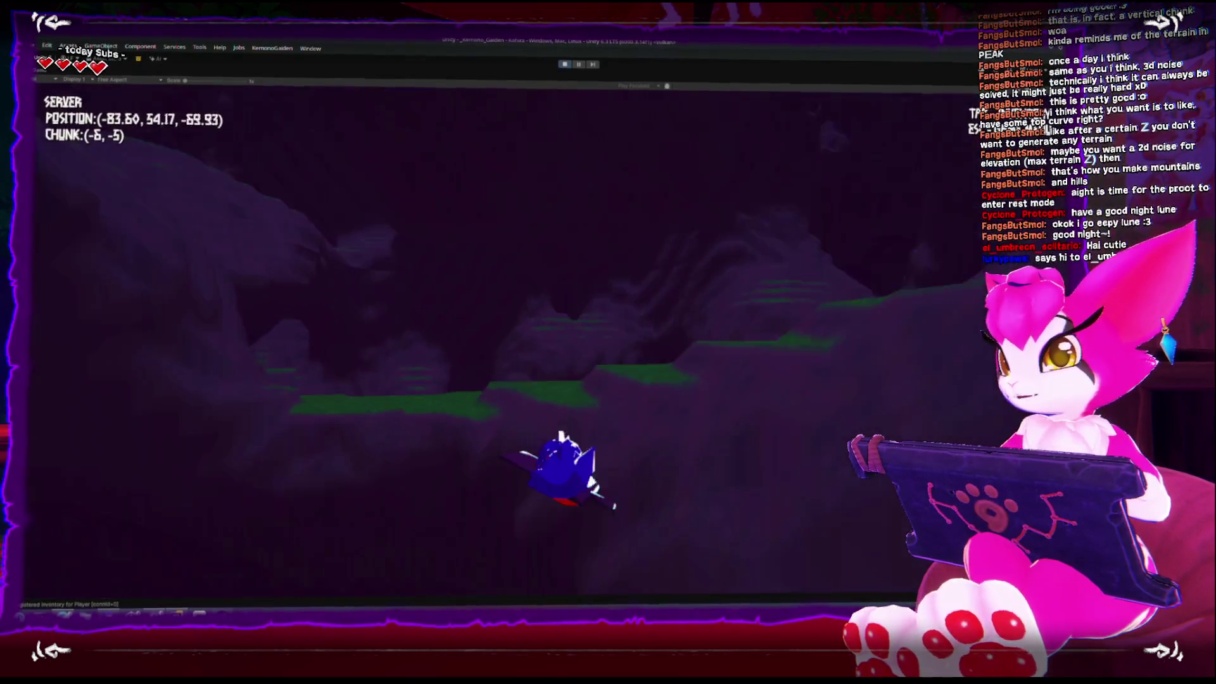
key(w)
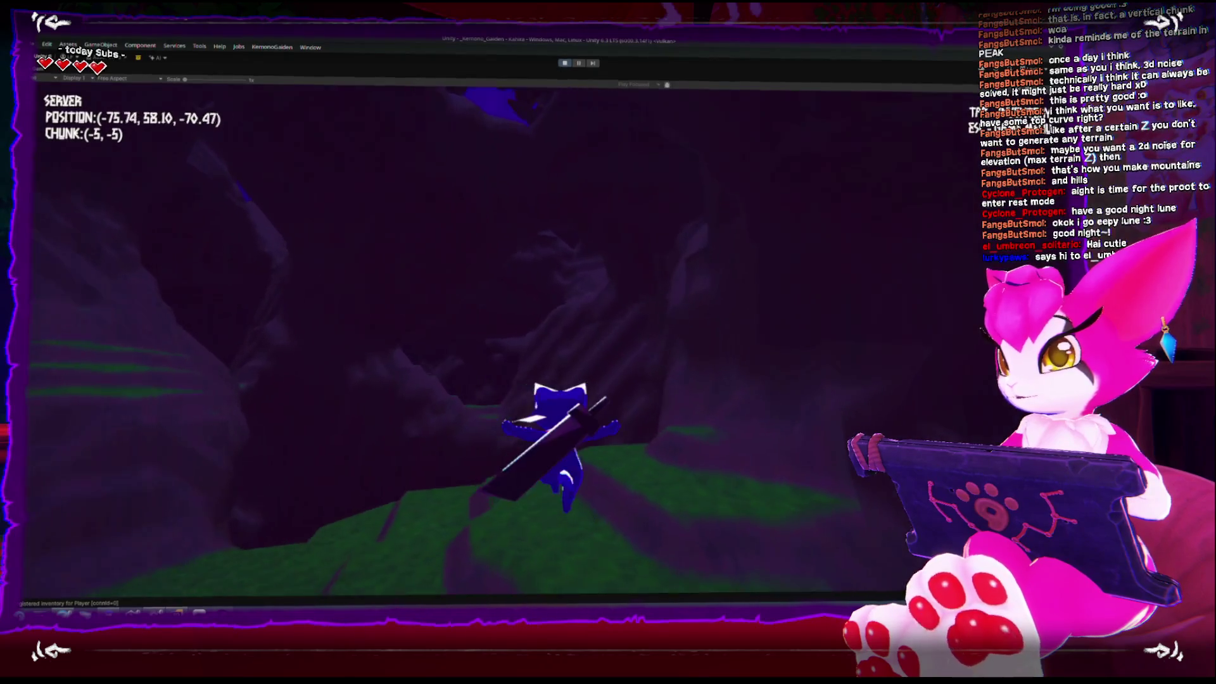
key(w)
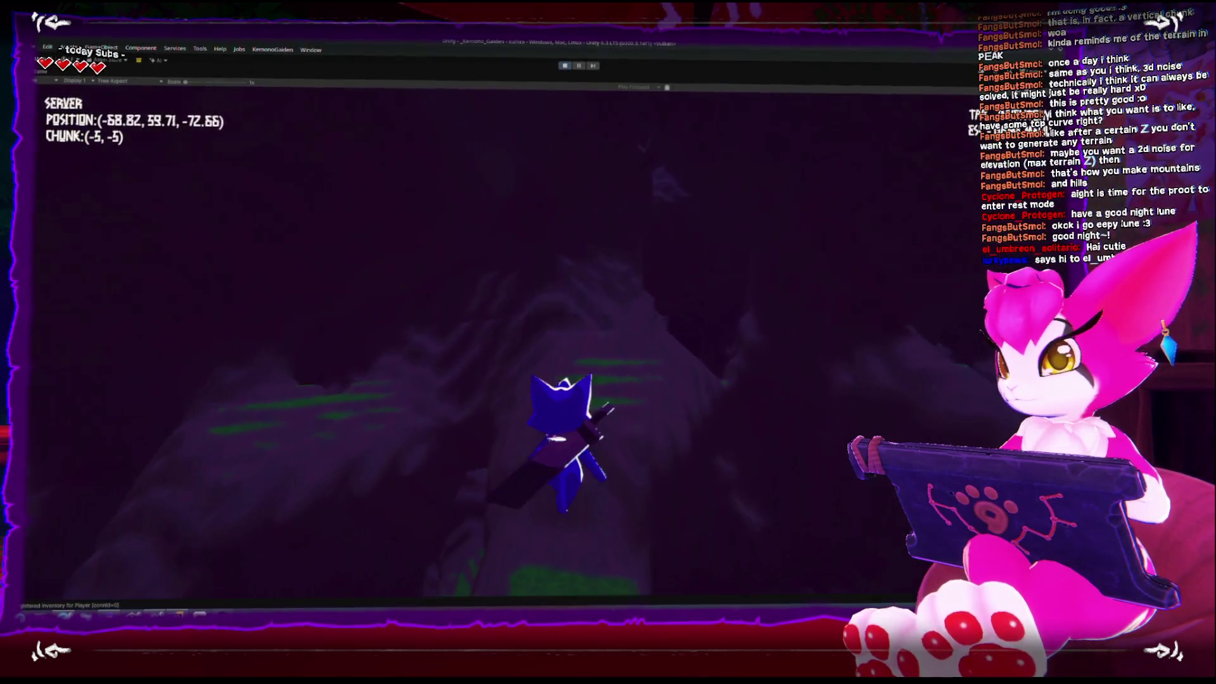
key(w)
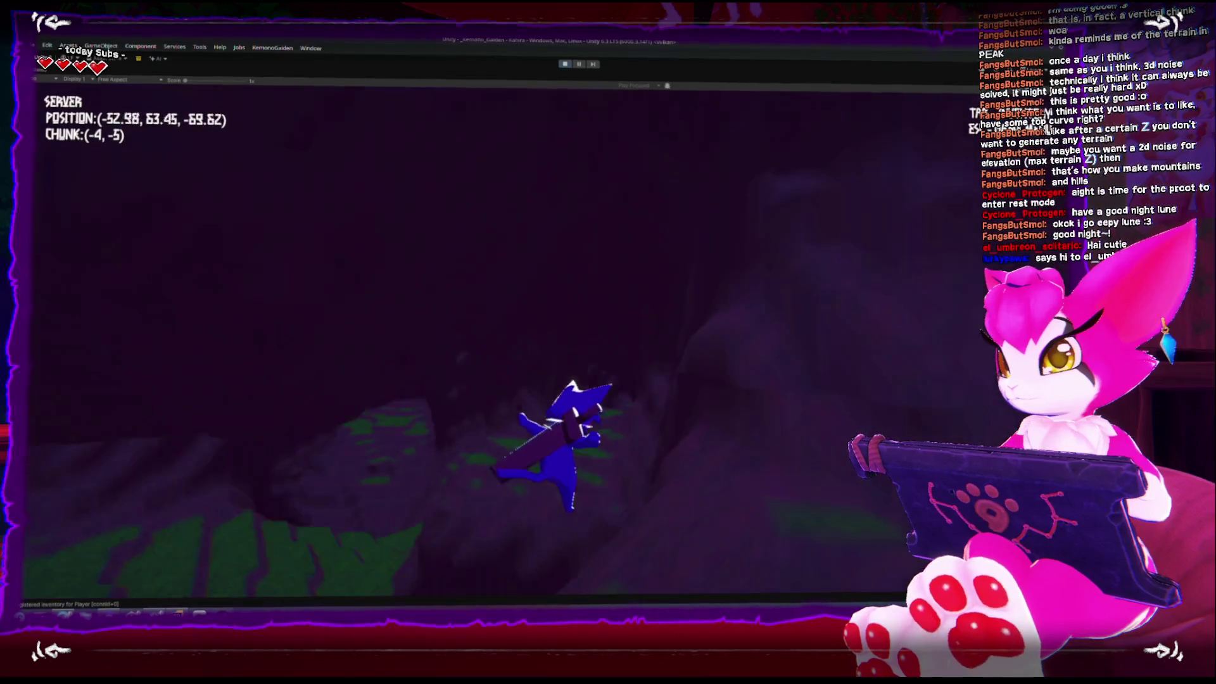
key(space)
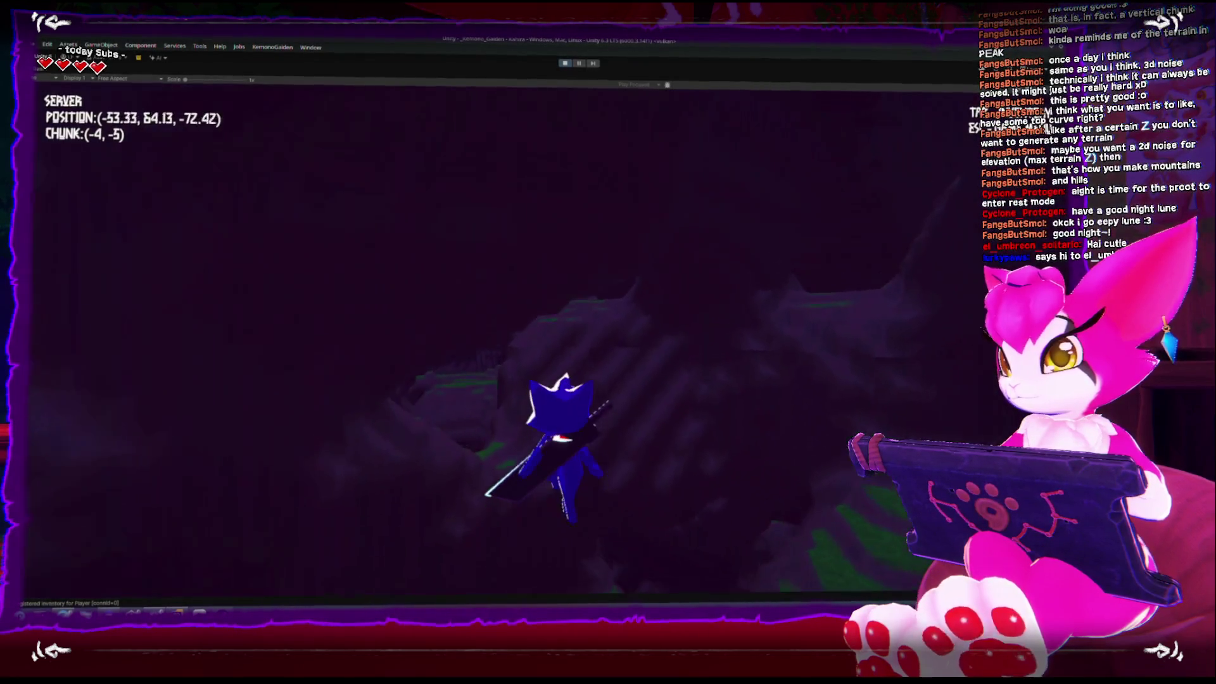
Step: Climb the cliff, fly toward chunk (-3, -7), and cross the hills with a jump
key(w)
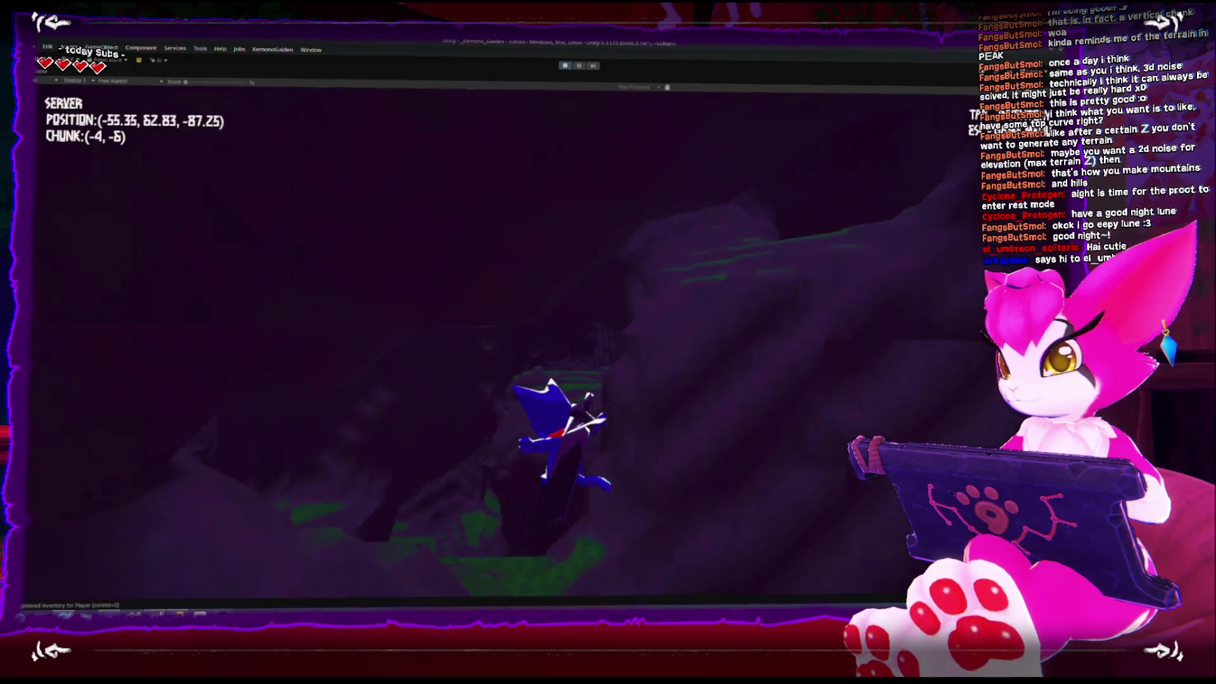
key(w)
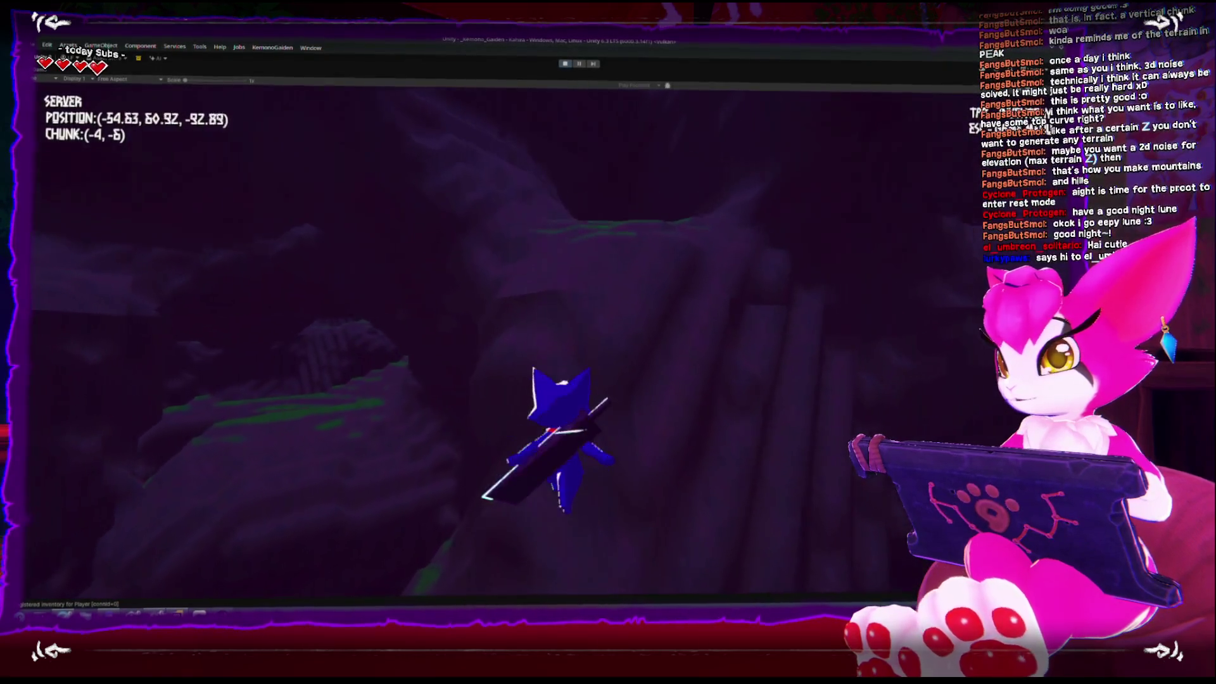
key(w)
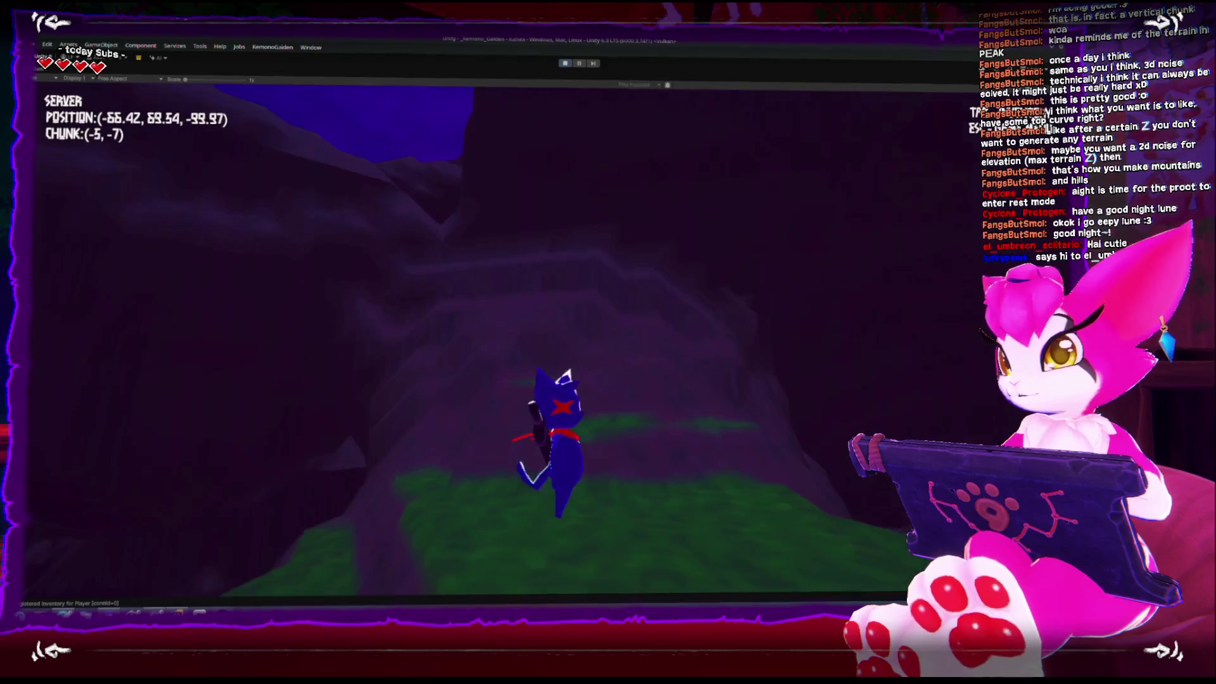
key(w)
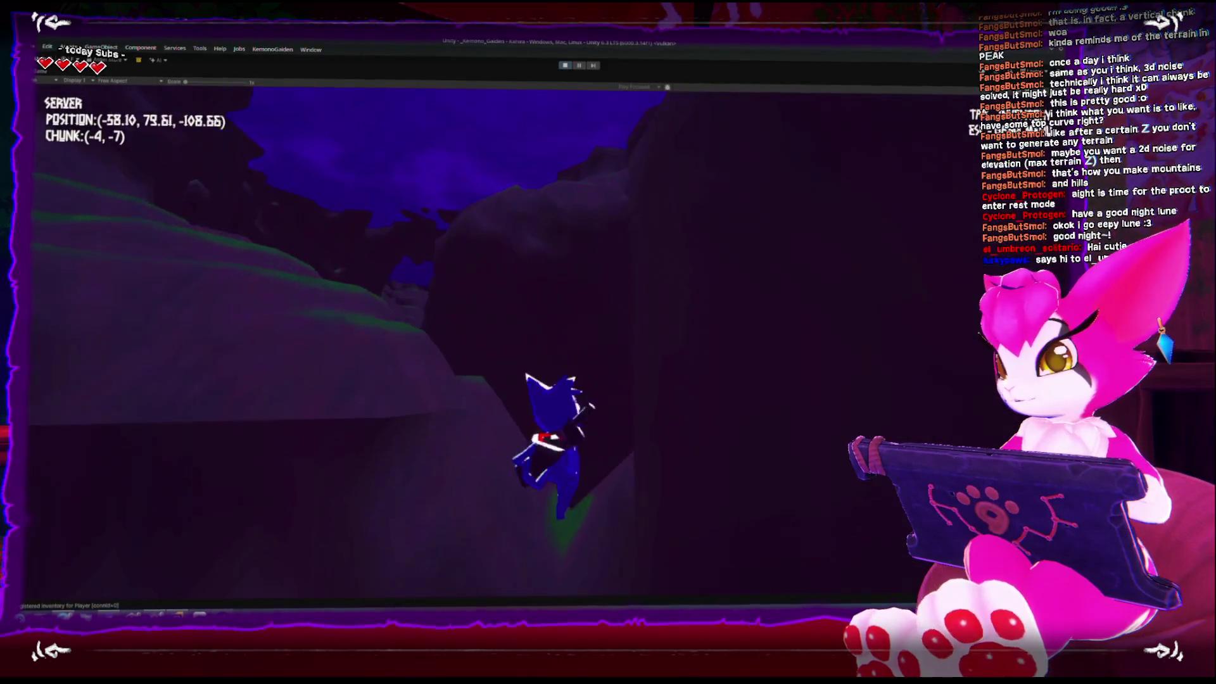
key(w)
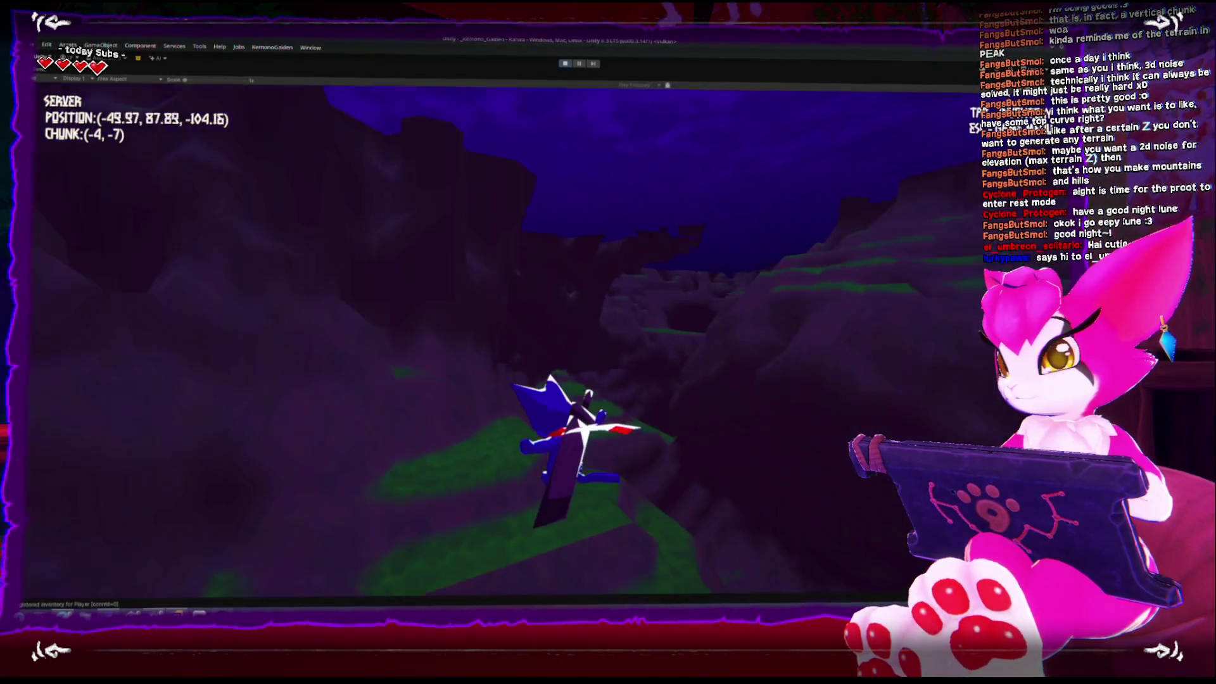
key(w)
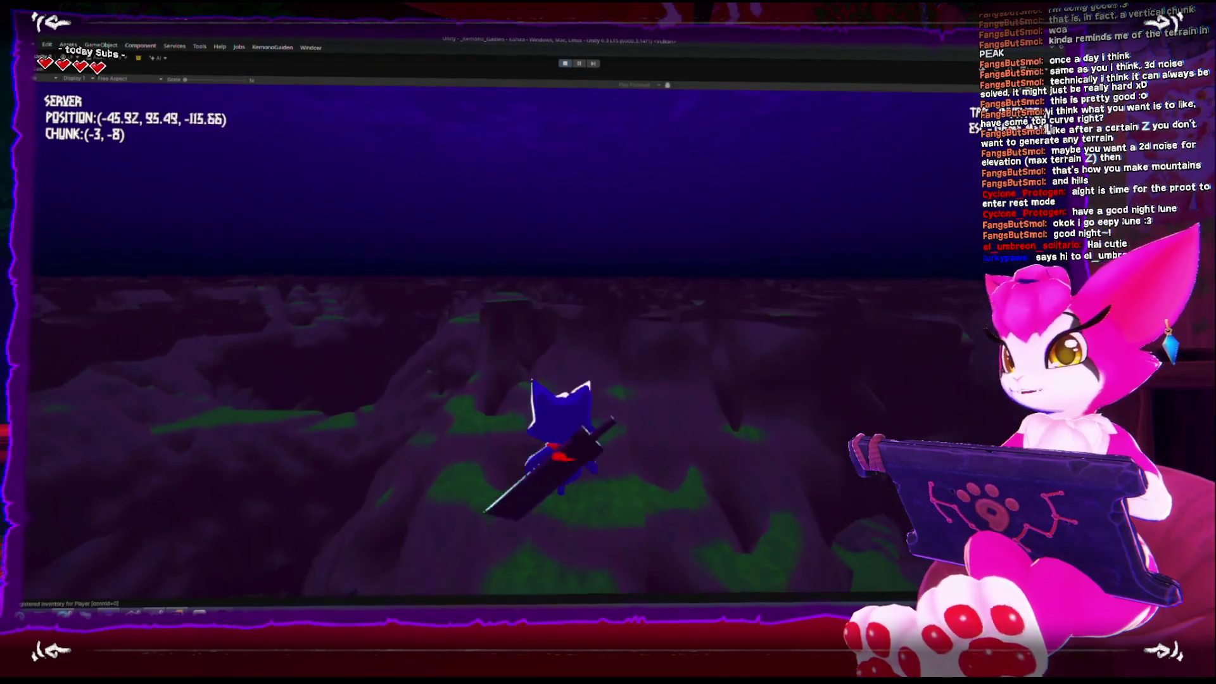
key(w)
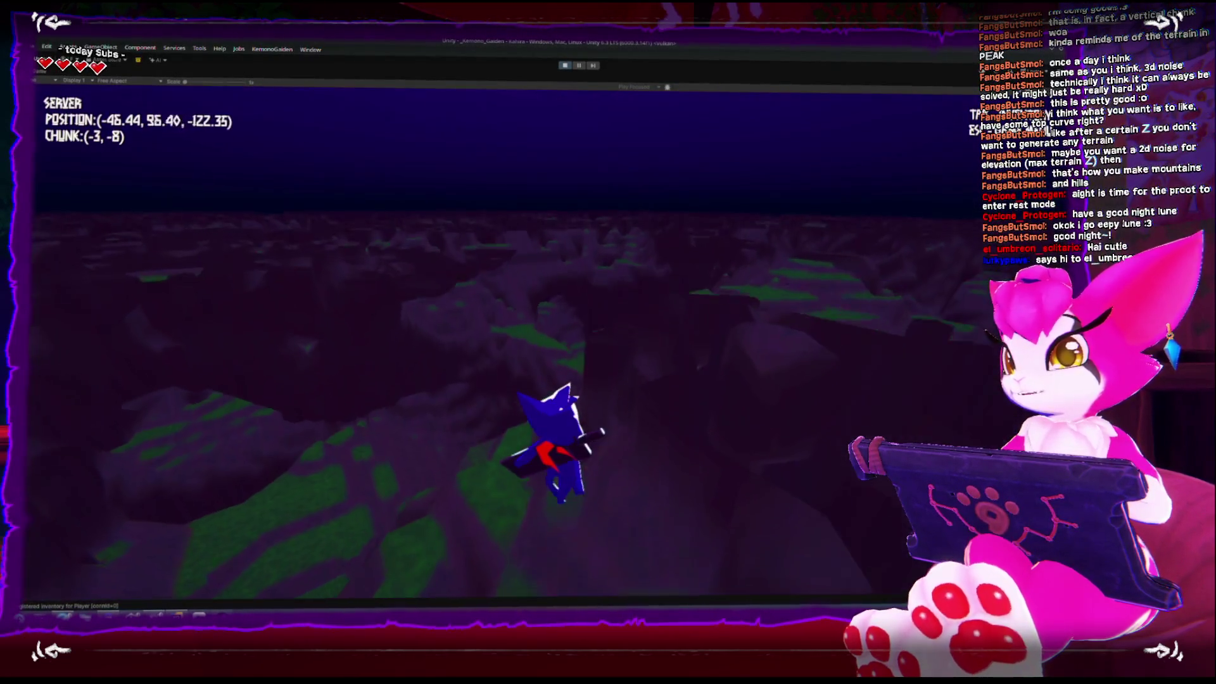
key(space)
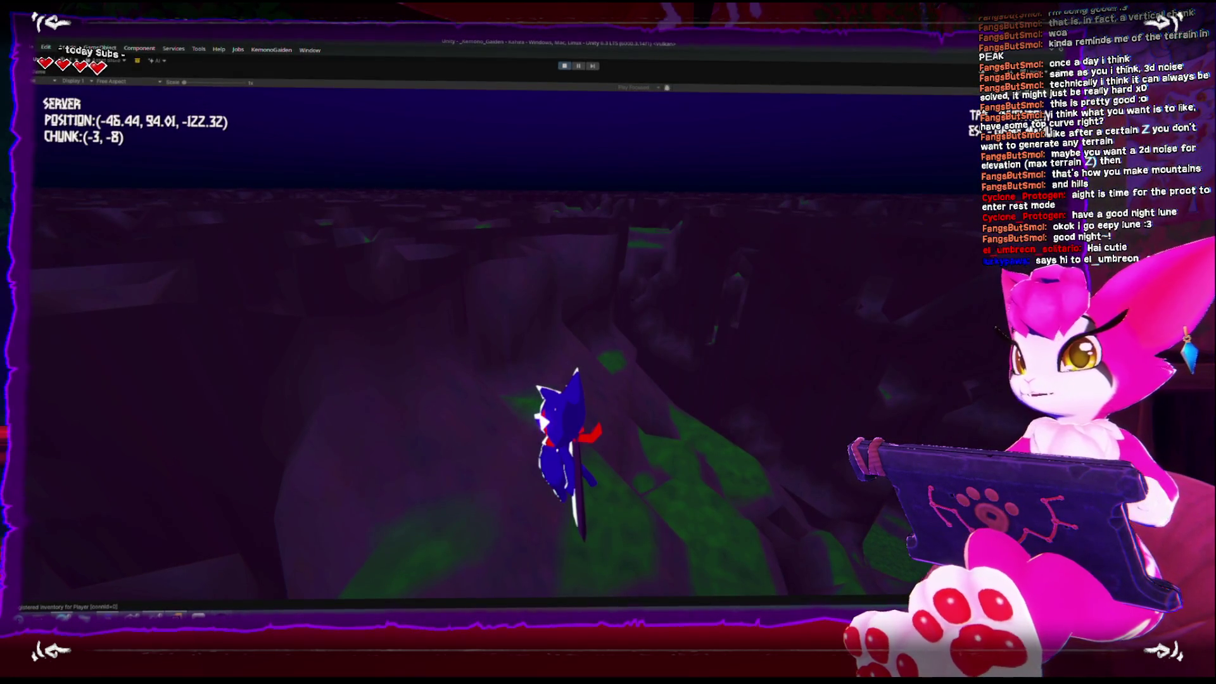
Step: Glide on the board over the terrain, then run across the hilltops toward the ledge
key(w)
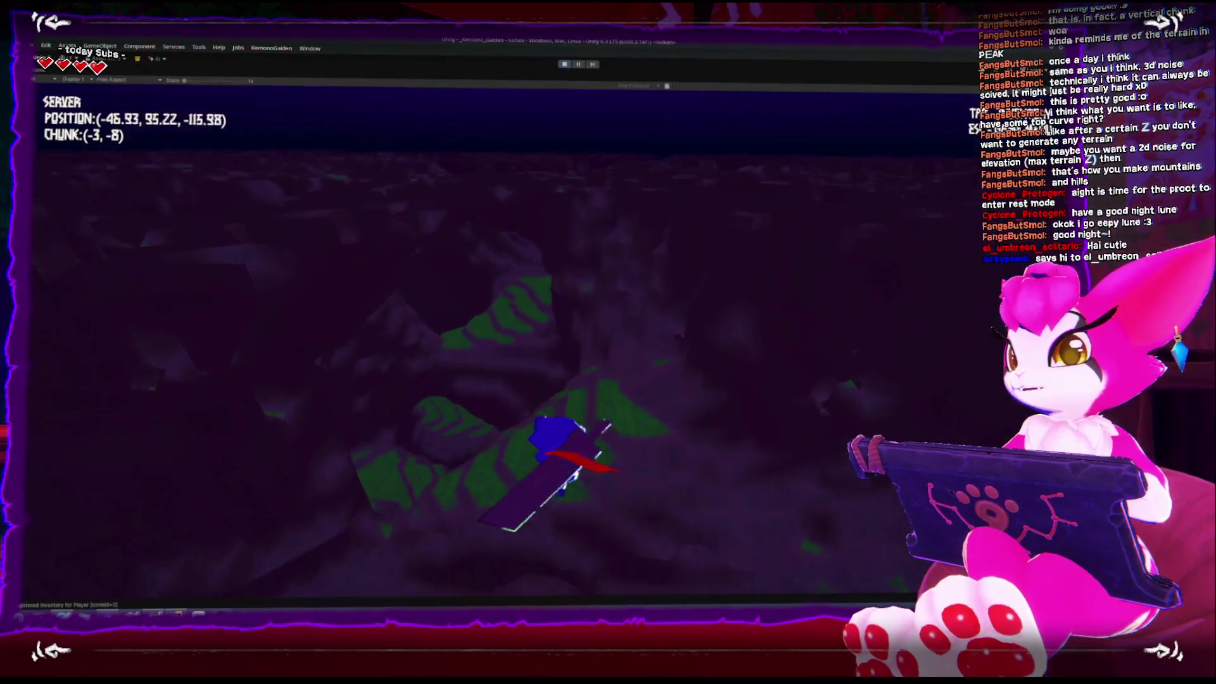
key(w)
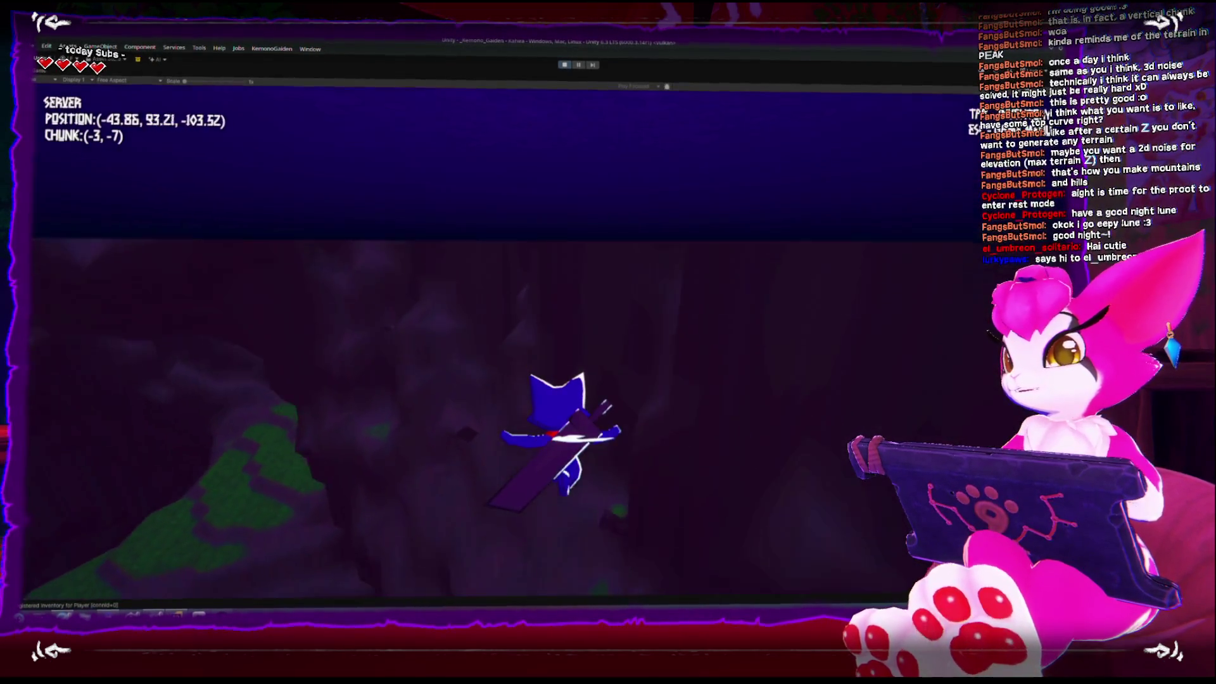
key(w)
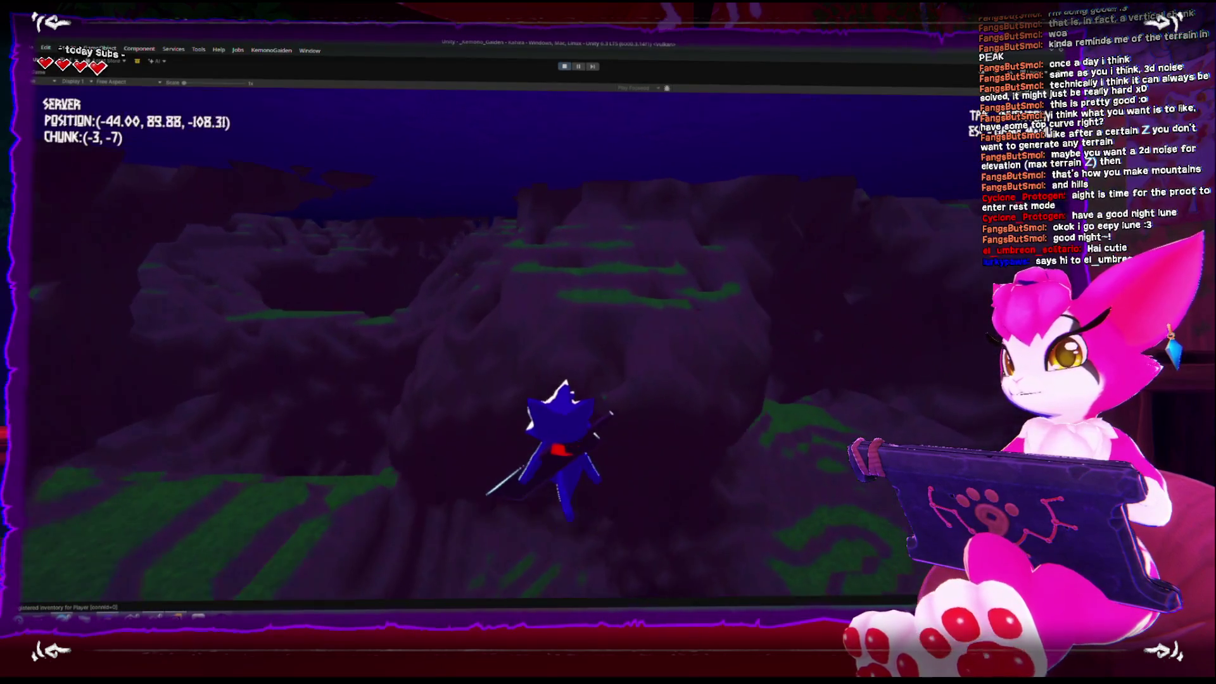
key(w)
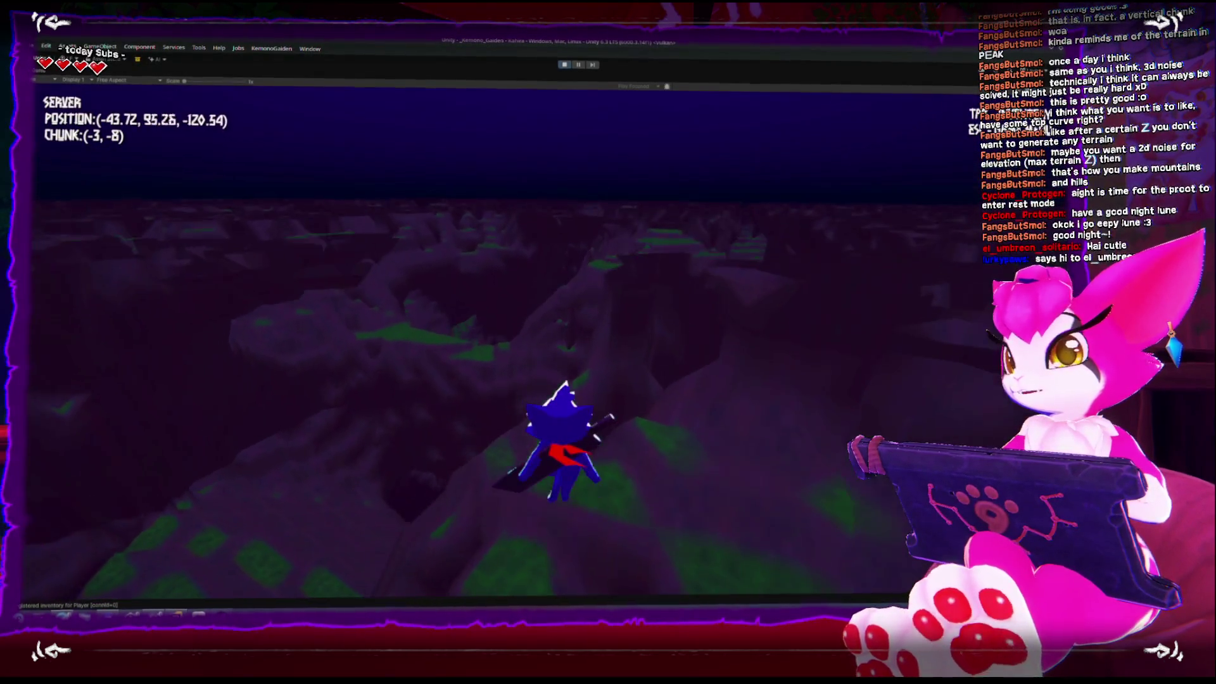
key(w)
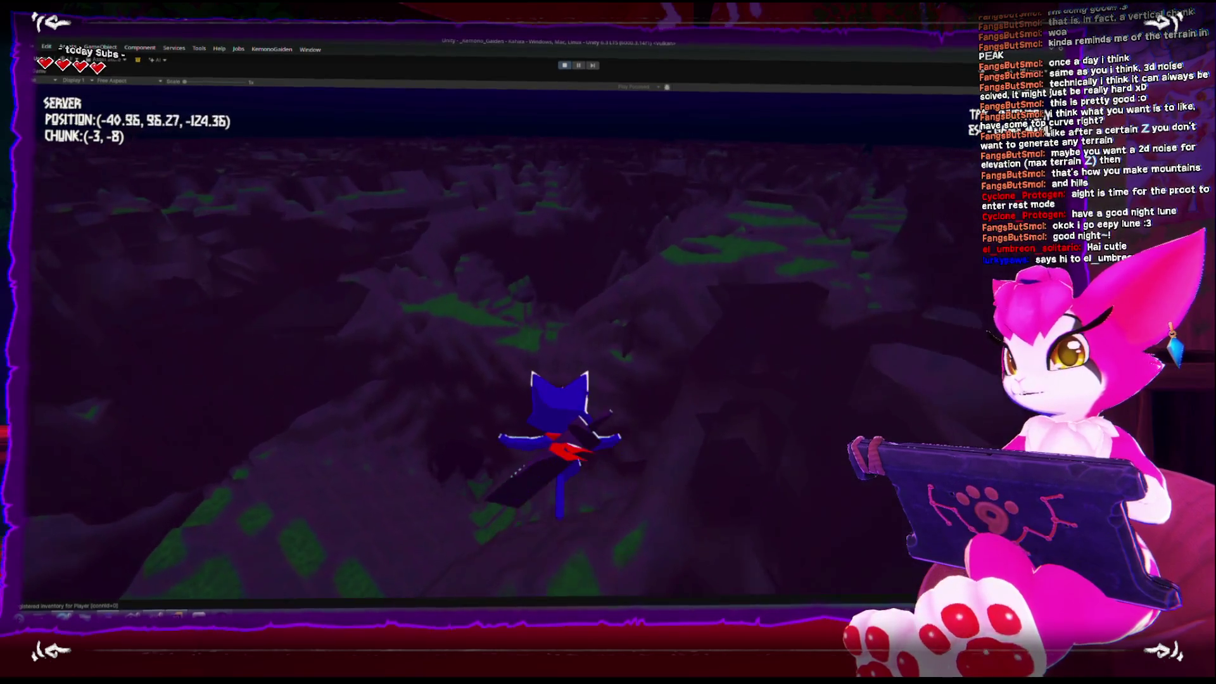
key(w)
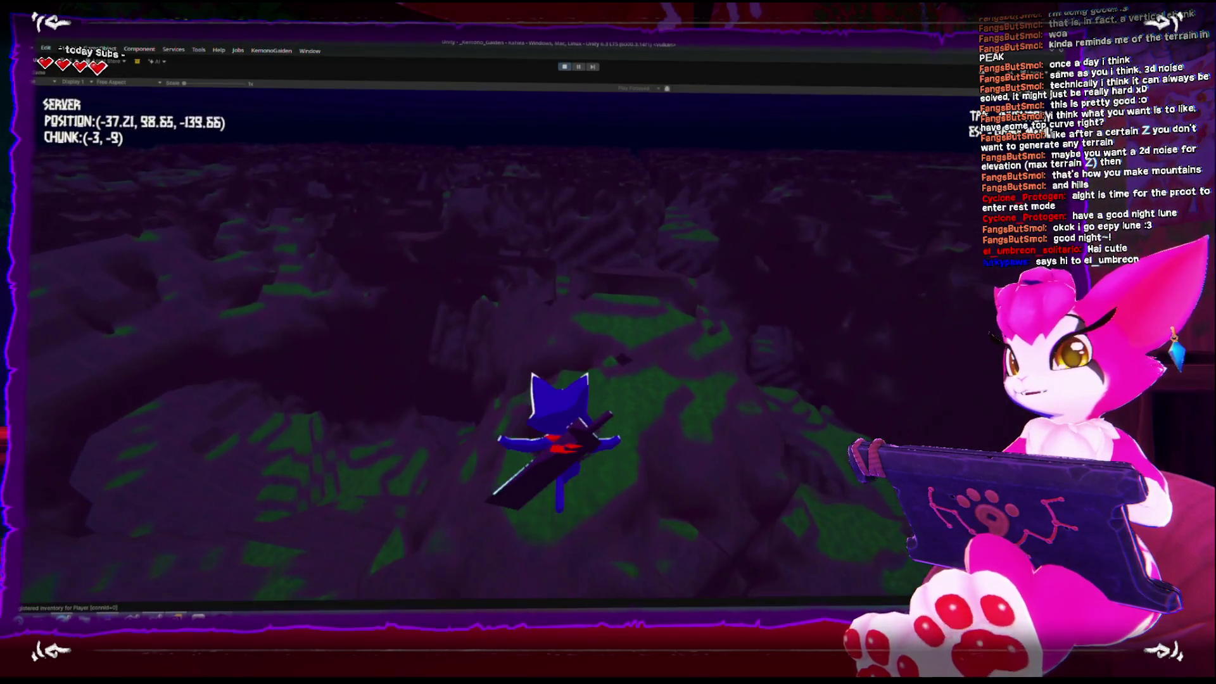
key(w)
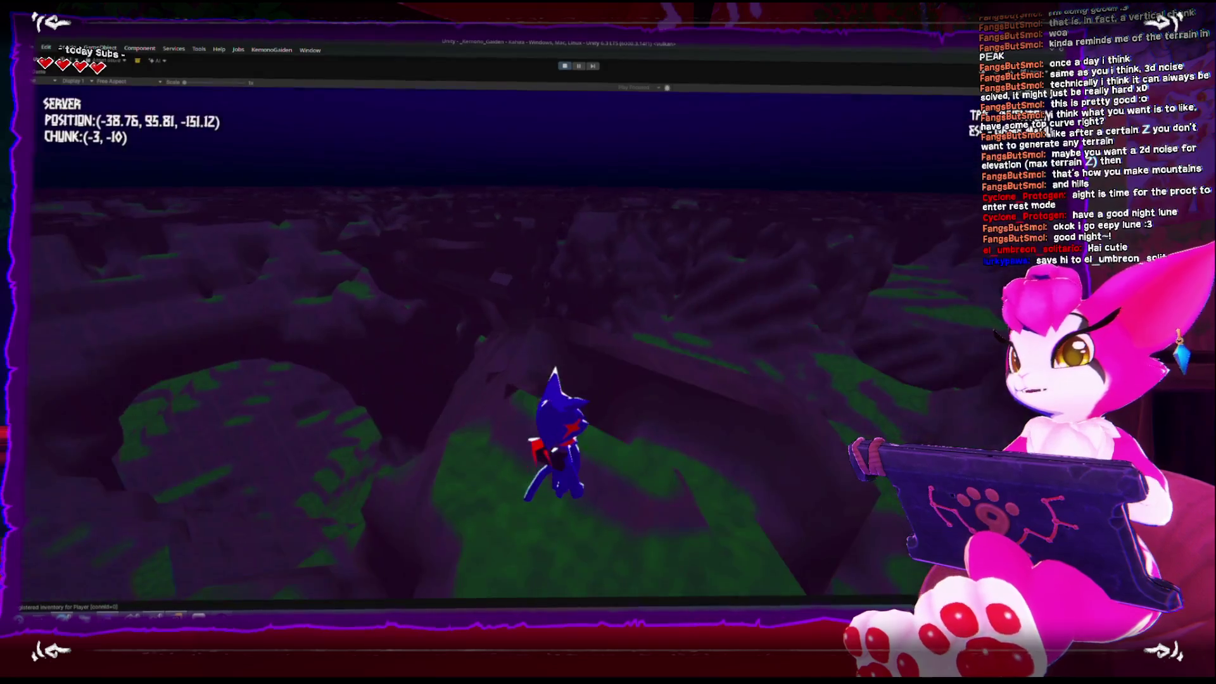
Step: Drop off the ledge and descend the cliffs to the valley floor
key(w)
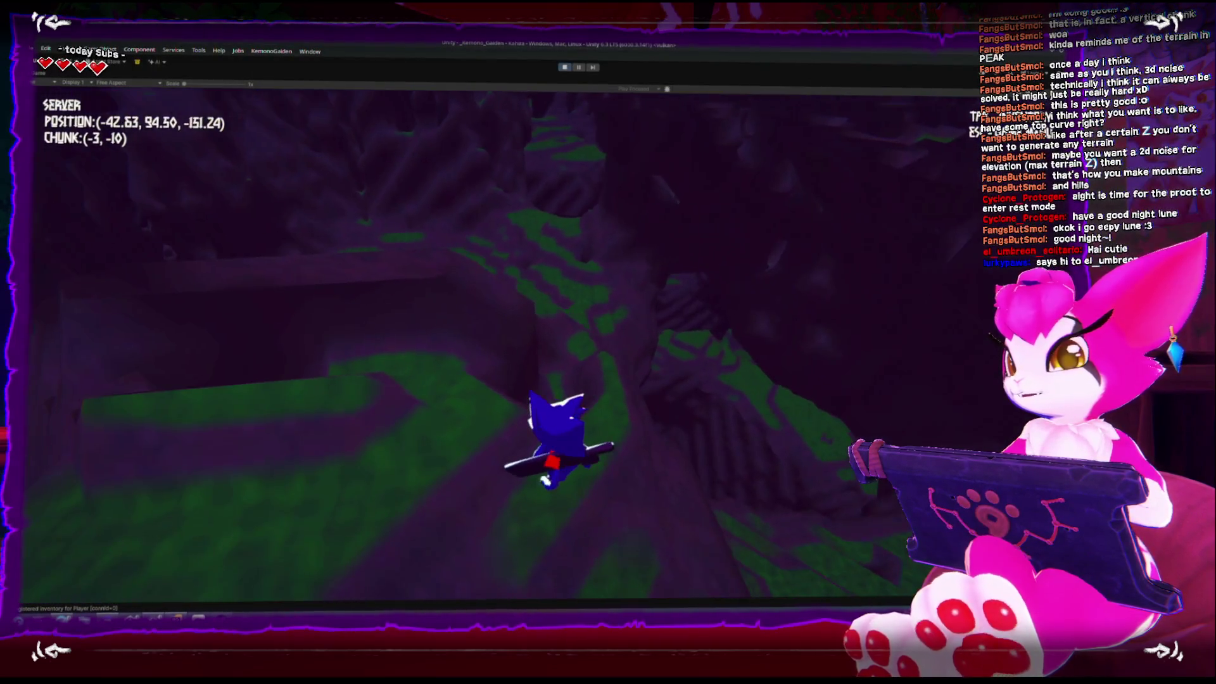
key(w)
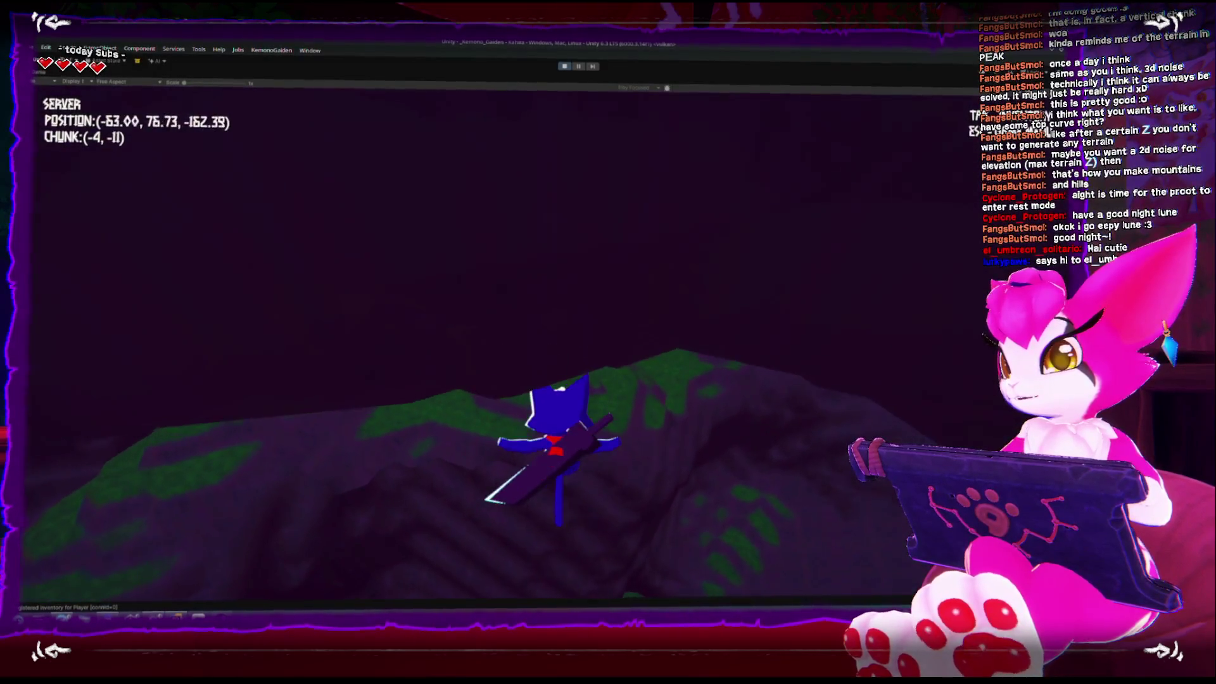
key(w)
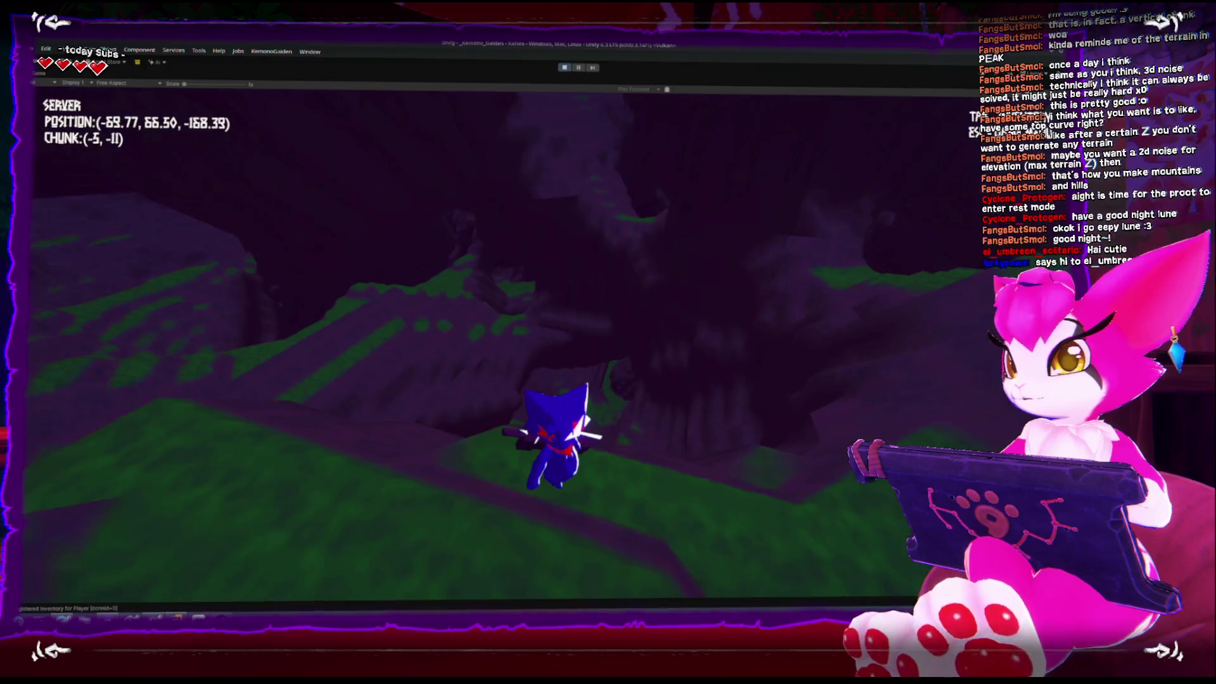
key(w)
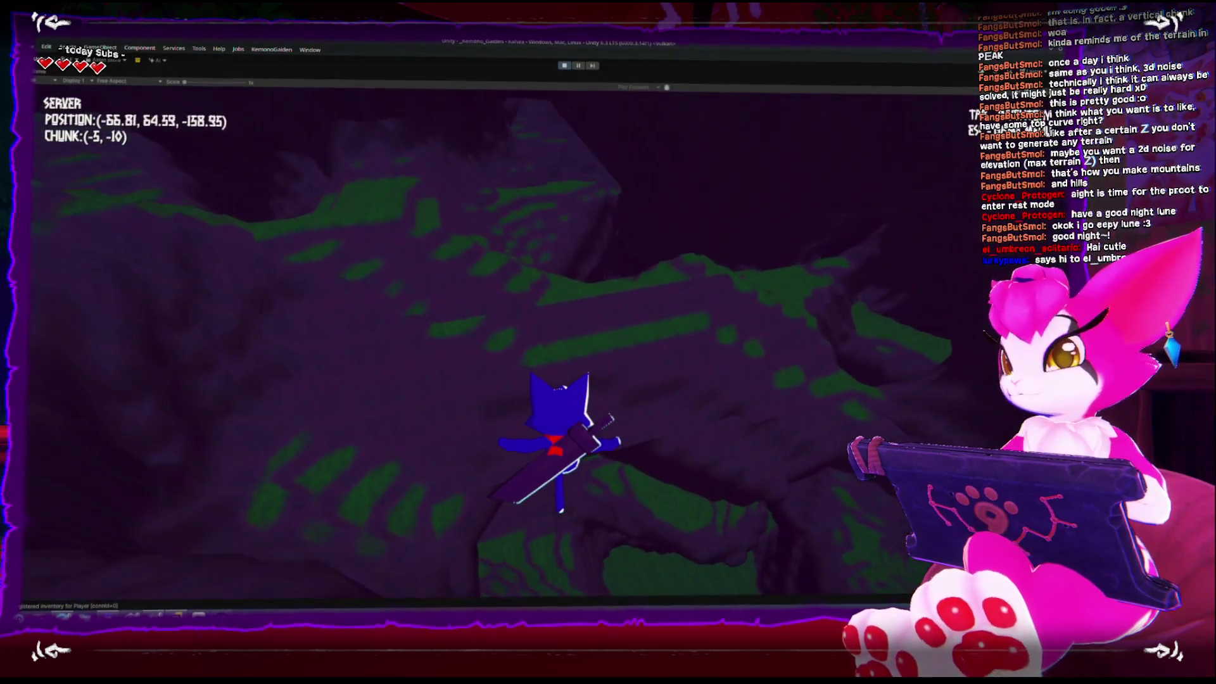
key(w)
key(w)
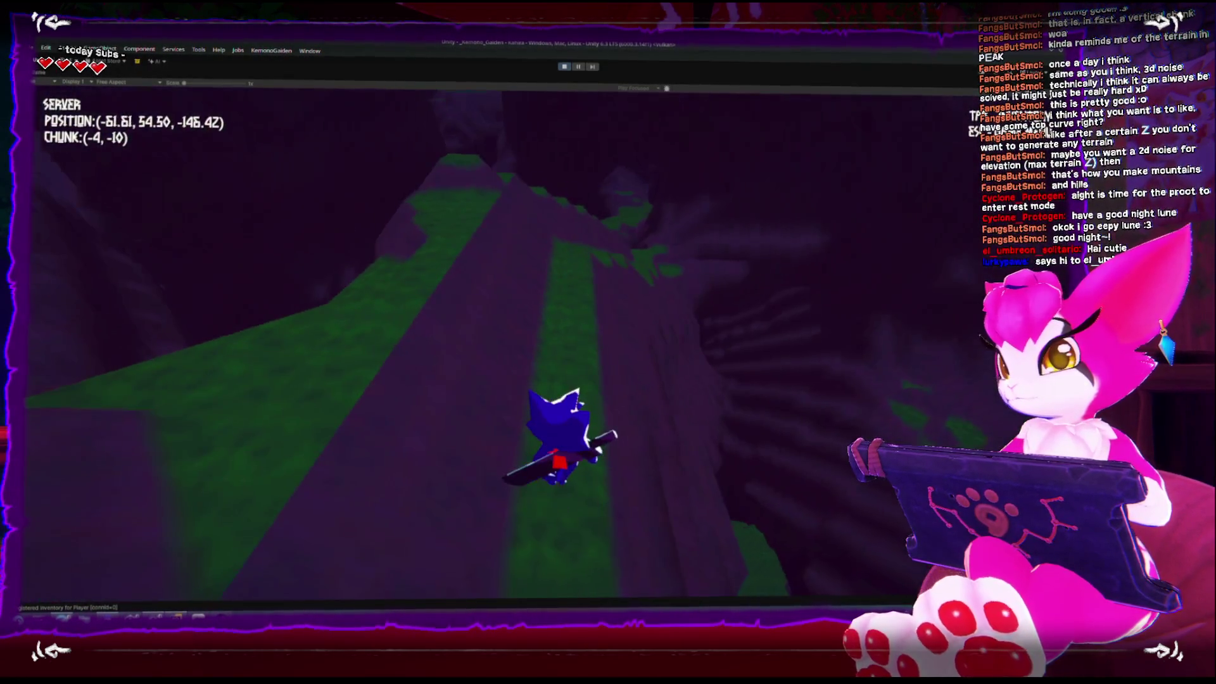
key(w)
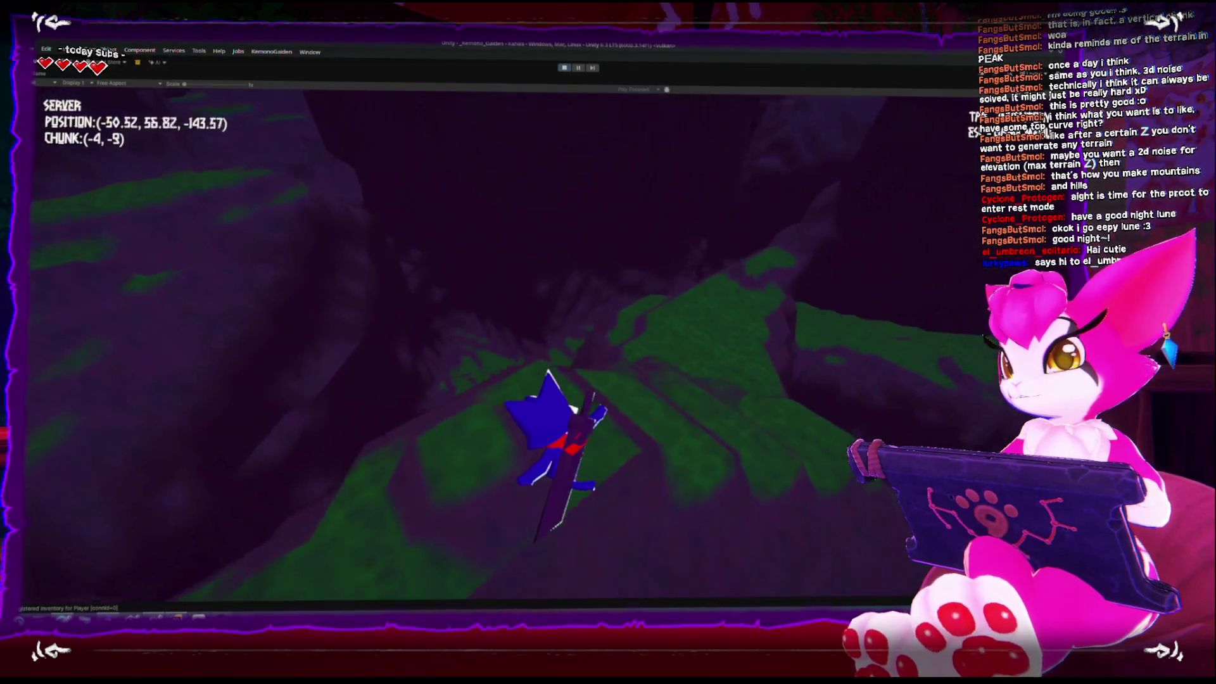
key(w)
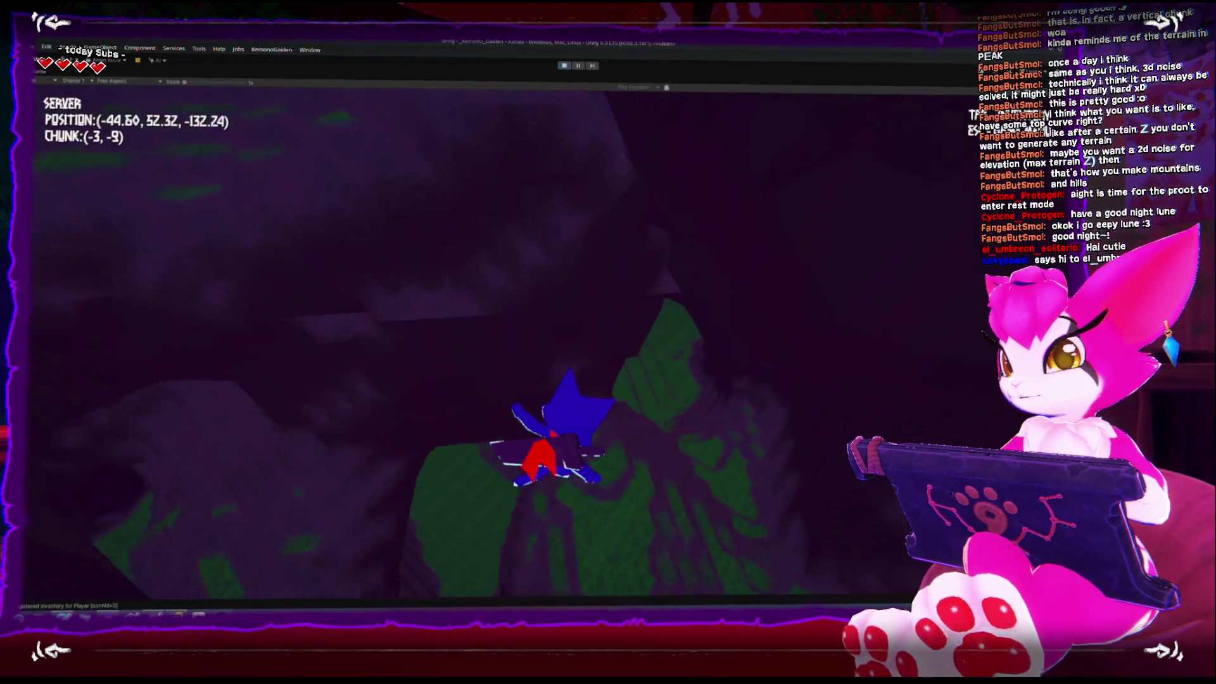
key(w)
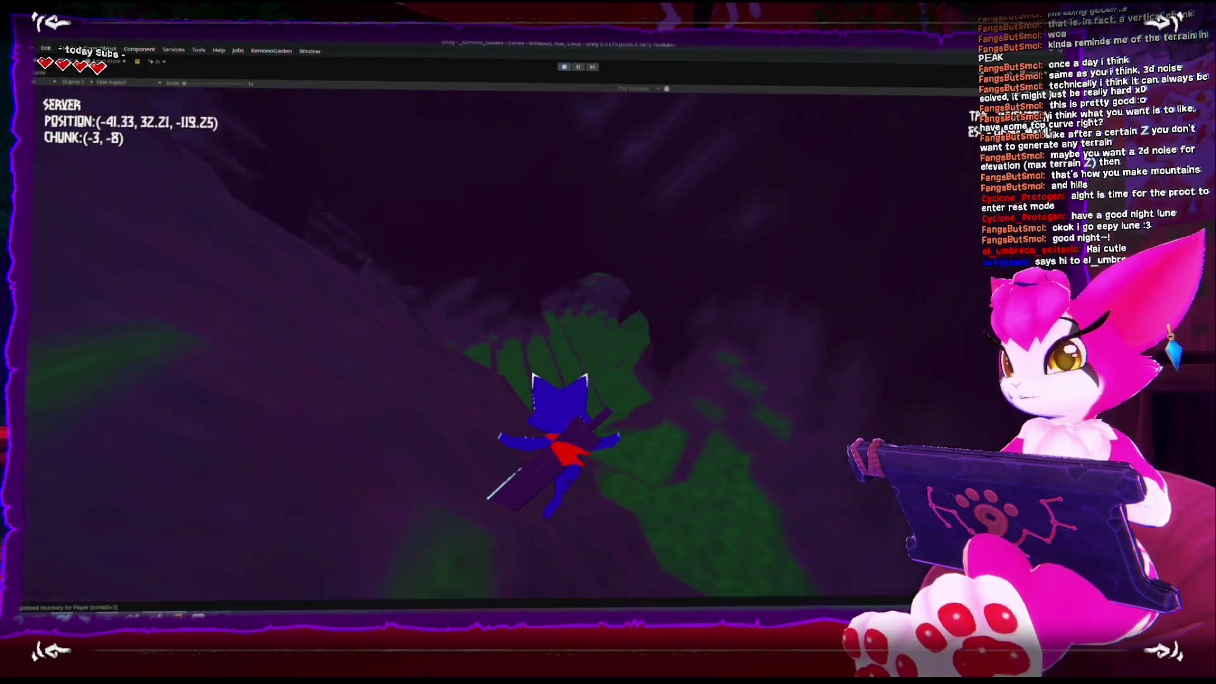
key(w)
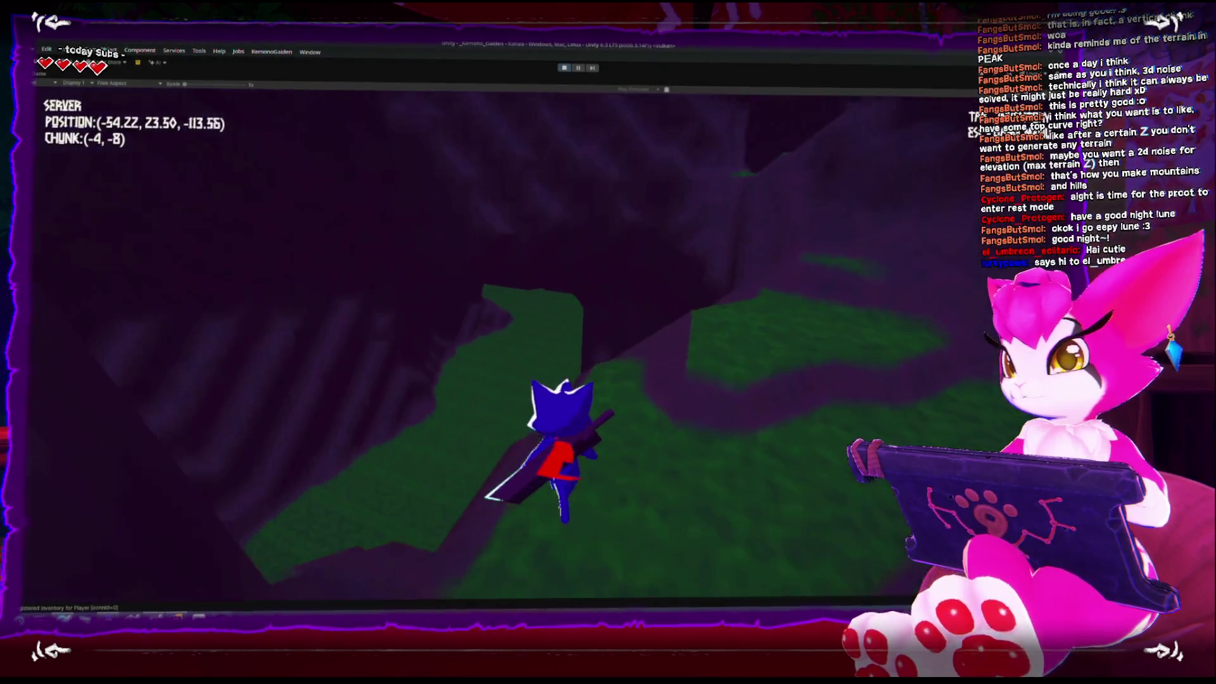
key(w)
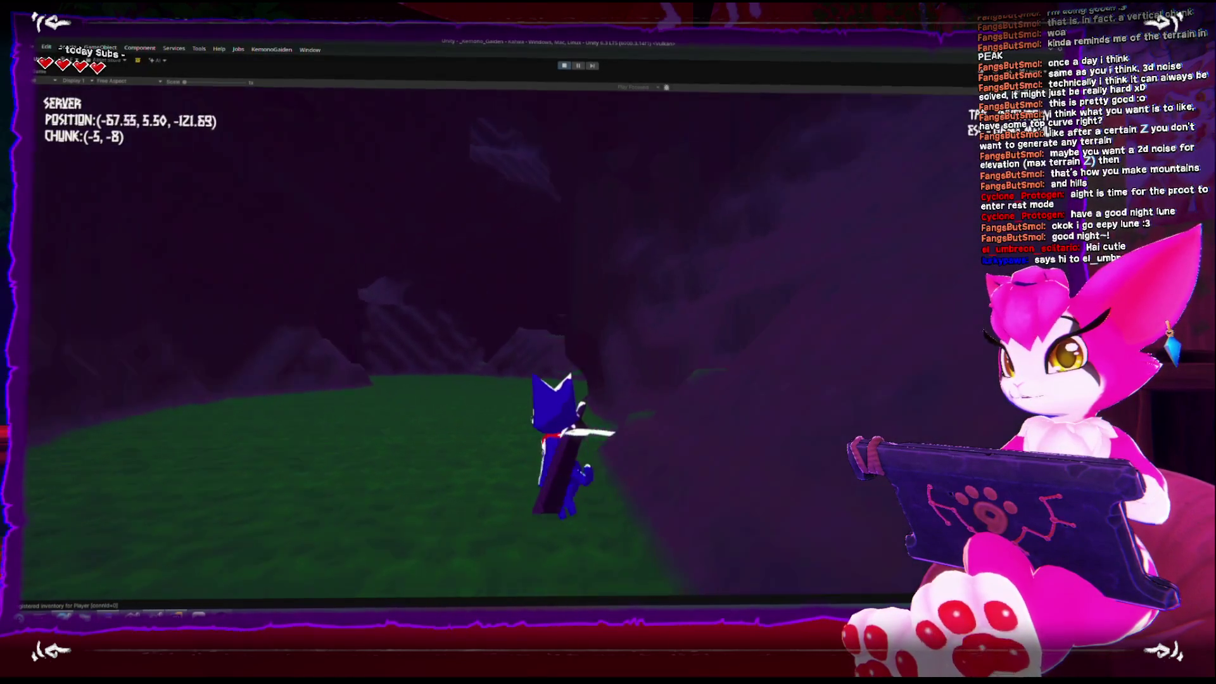
Step: Walk across the flat grassland and climb the grassy slope into chunk (-9, -7)
key(w)
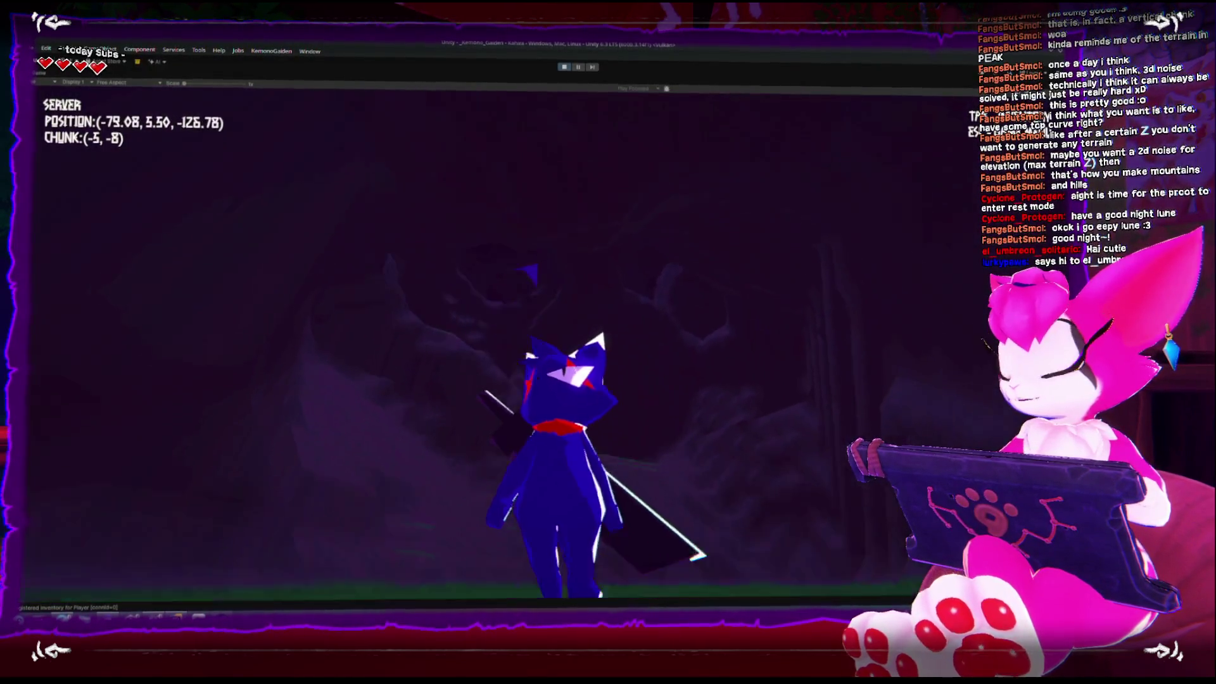
key(w)
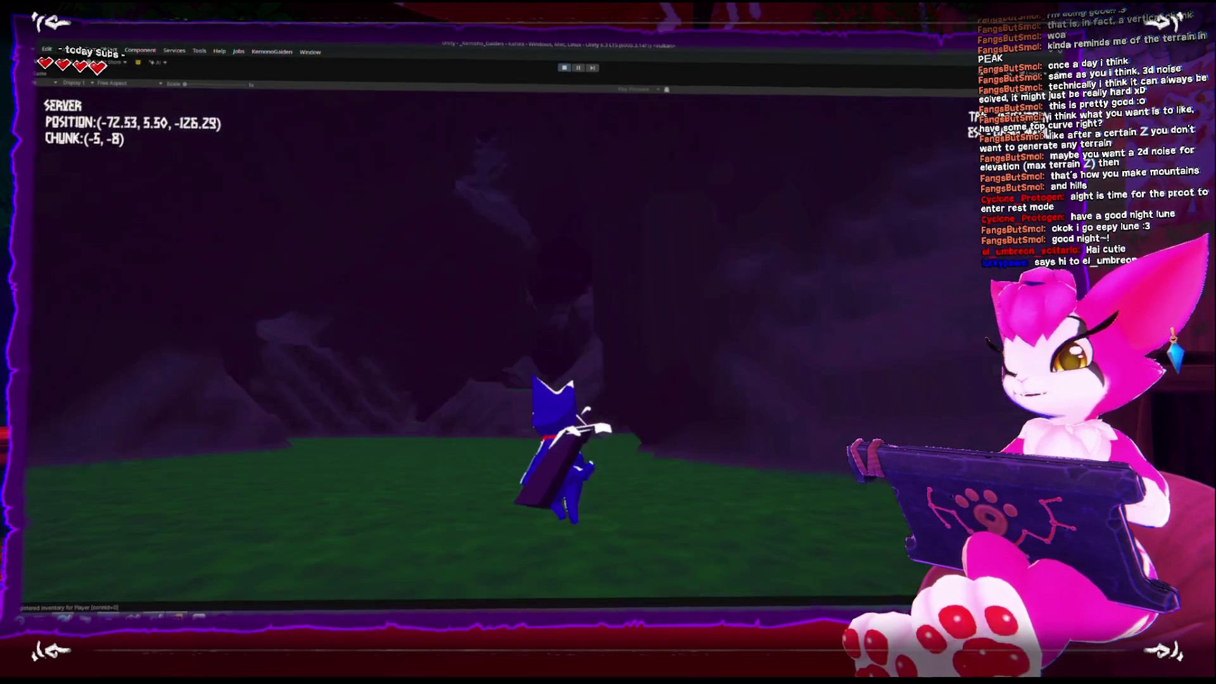
key(w)
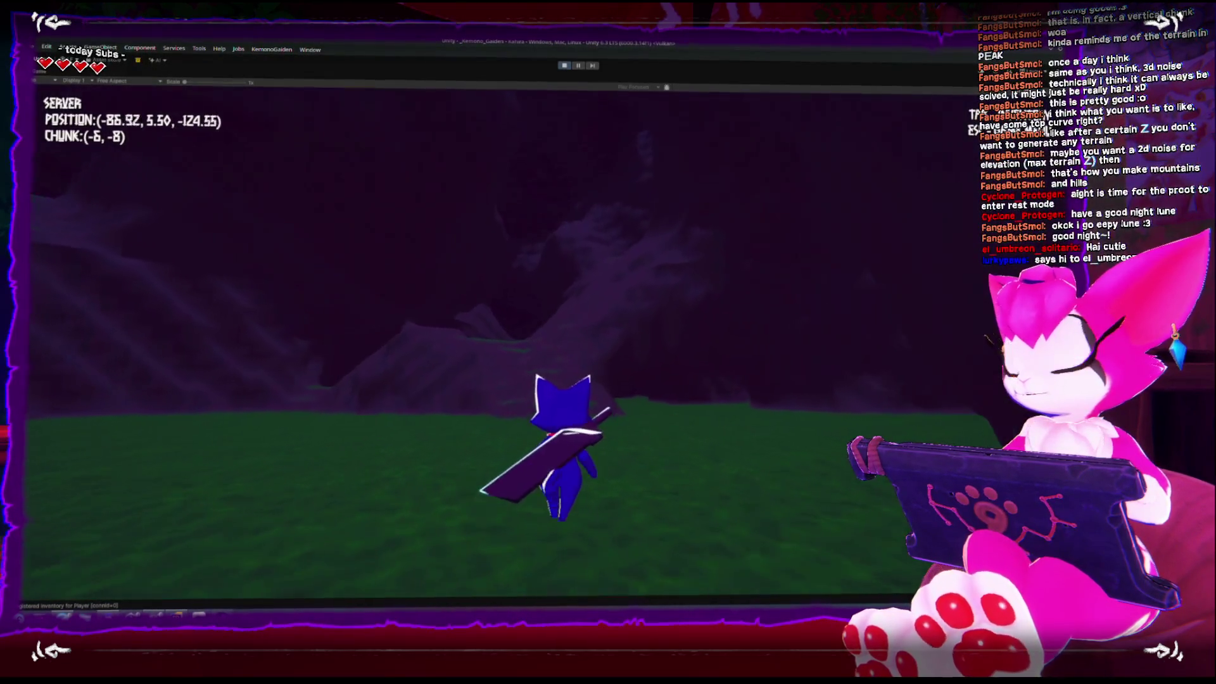
key(w)
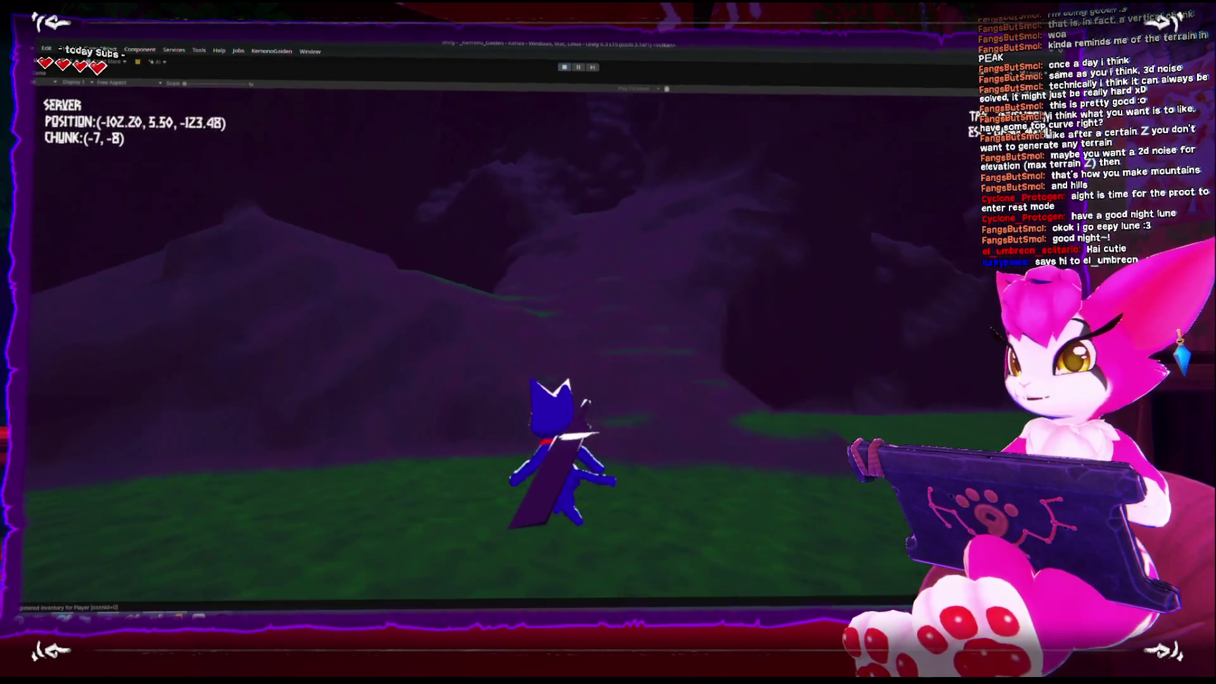
key(w)
key(w)
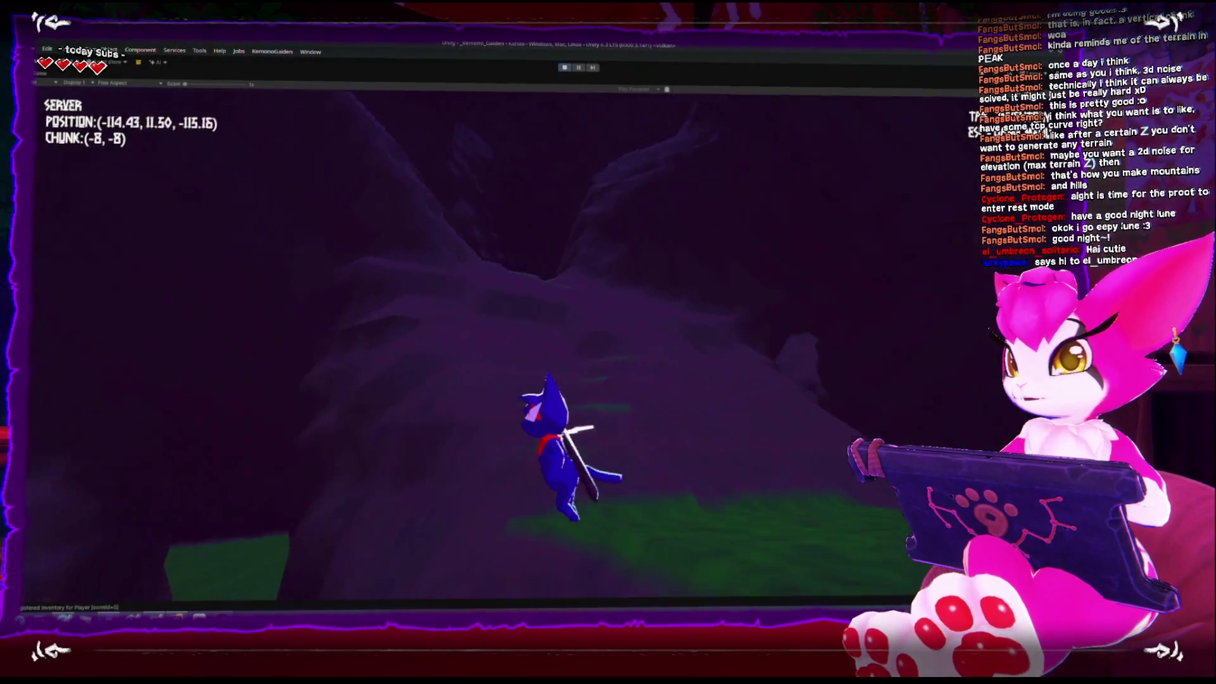
key(w)
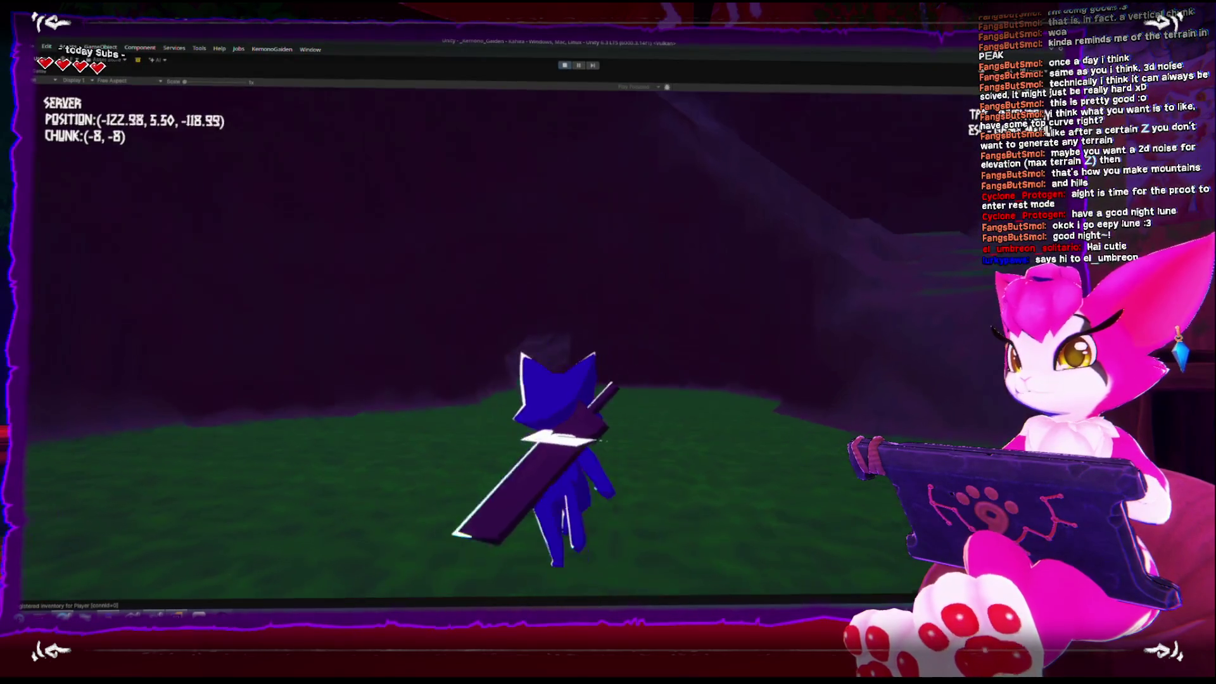
key(w)
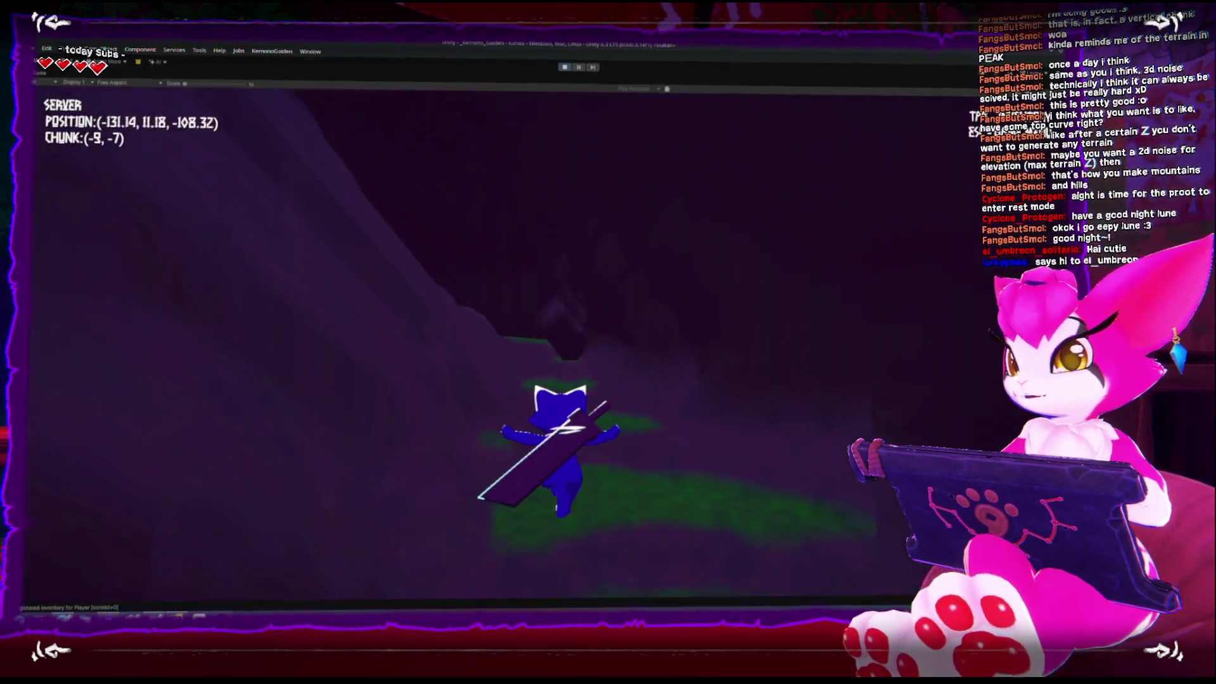
key(w)
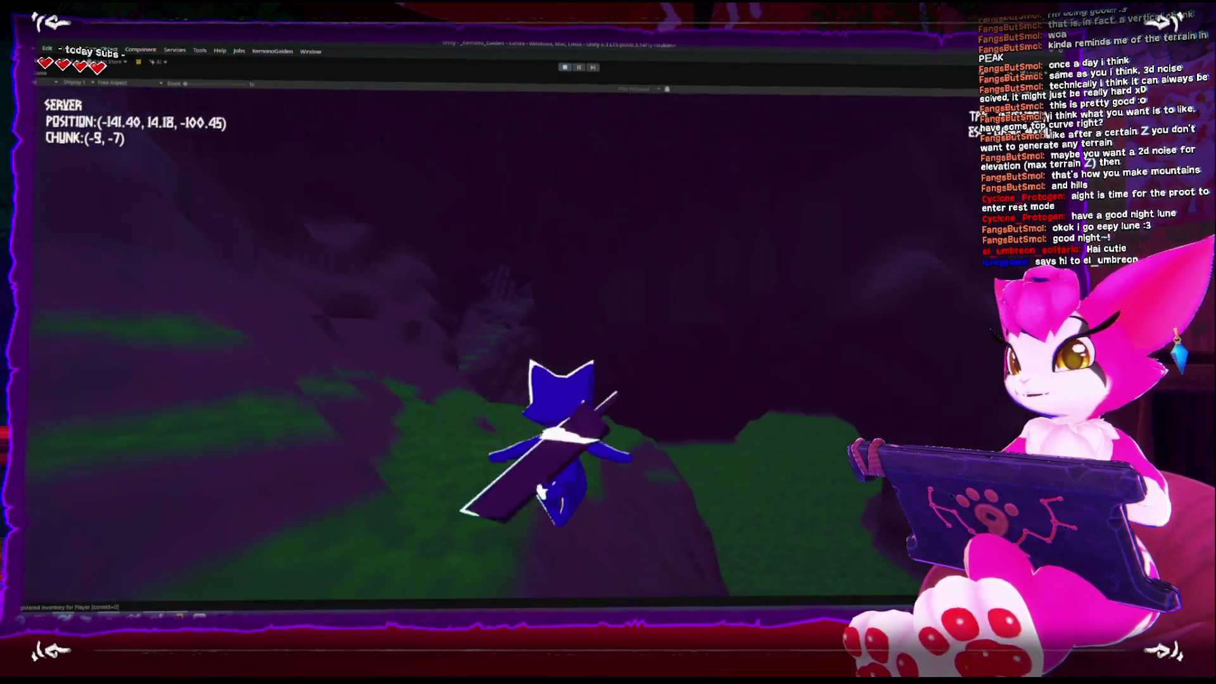
key(w)
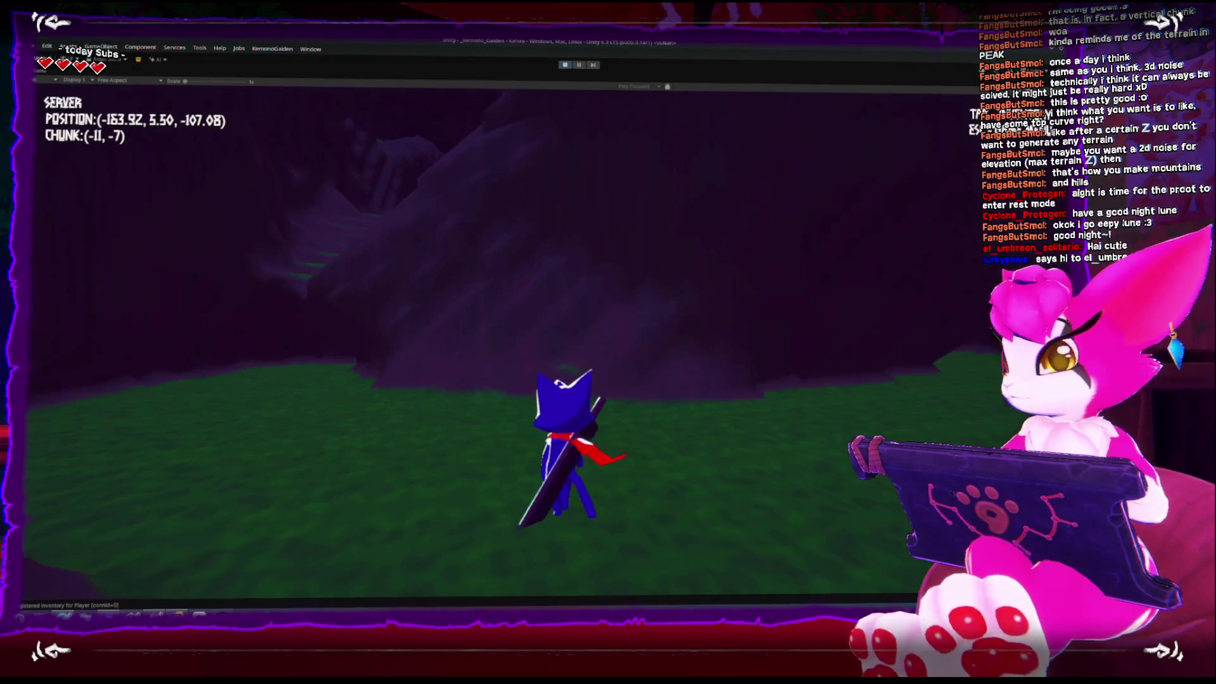
Step: Open and then close the in-game pause menu, resuming play in chunk (-11, -8)
key(Escape)
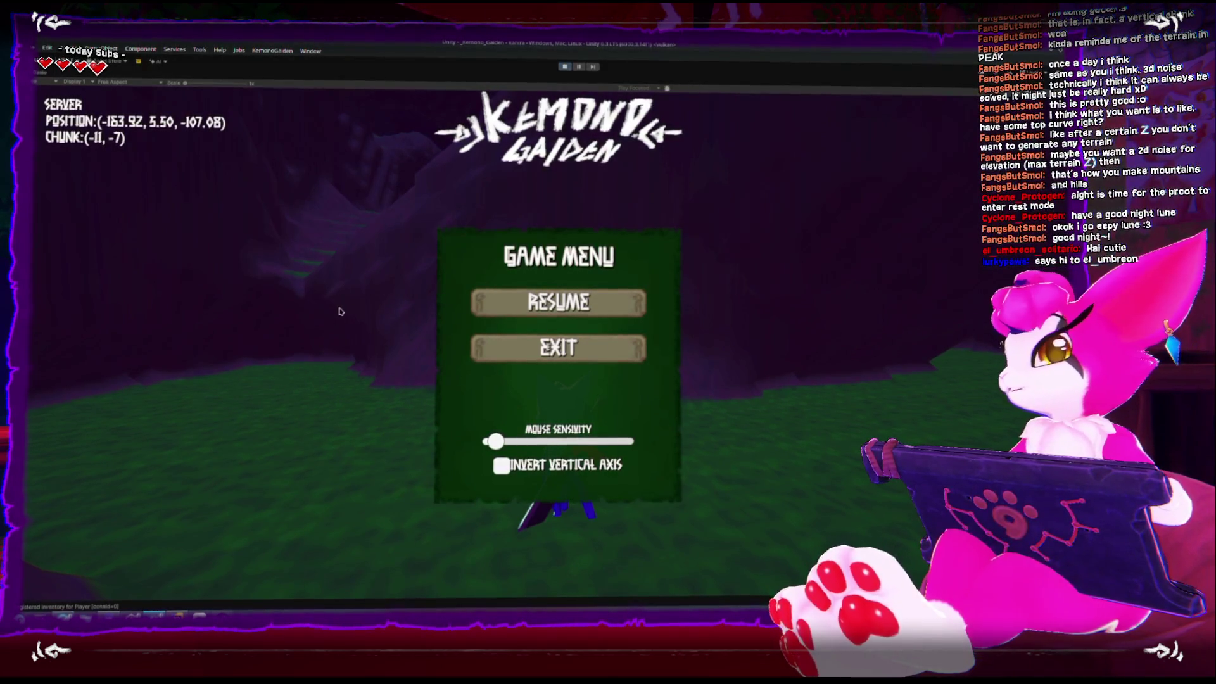
key(Escape)
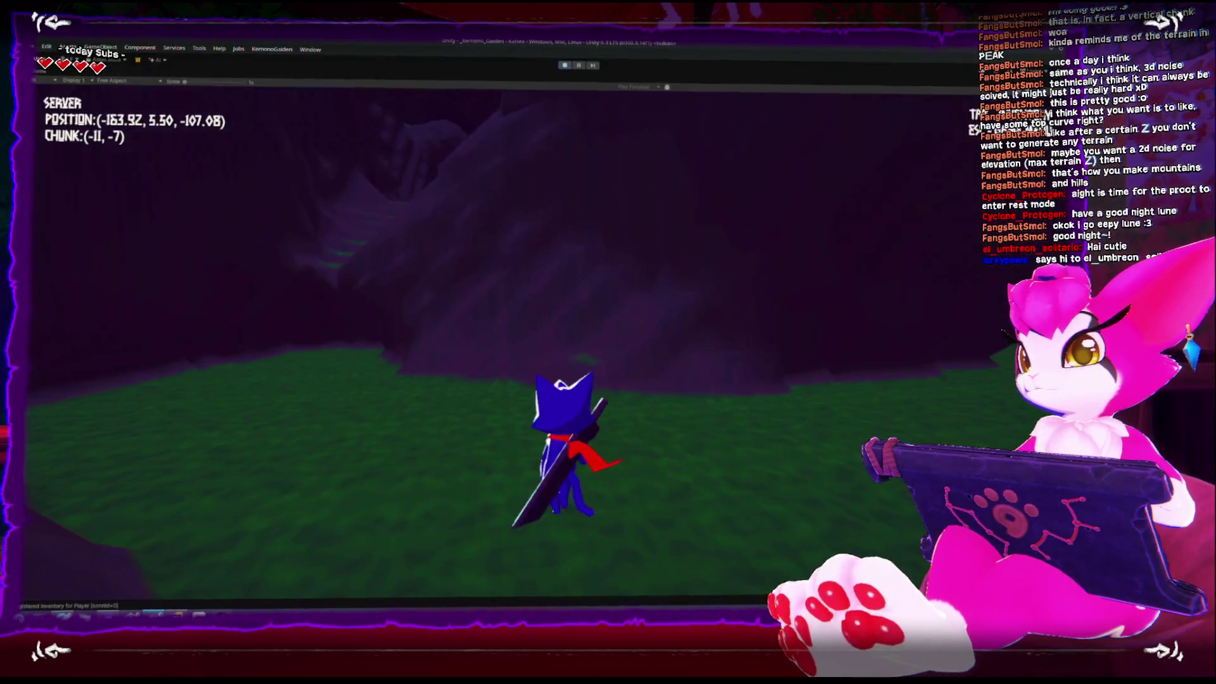
Step: Walk the character up the slope and across the terraced grassy valley
key(w)
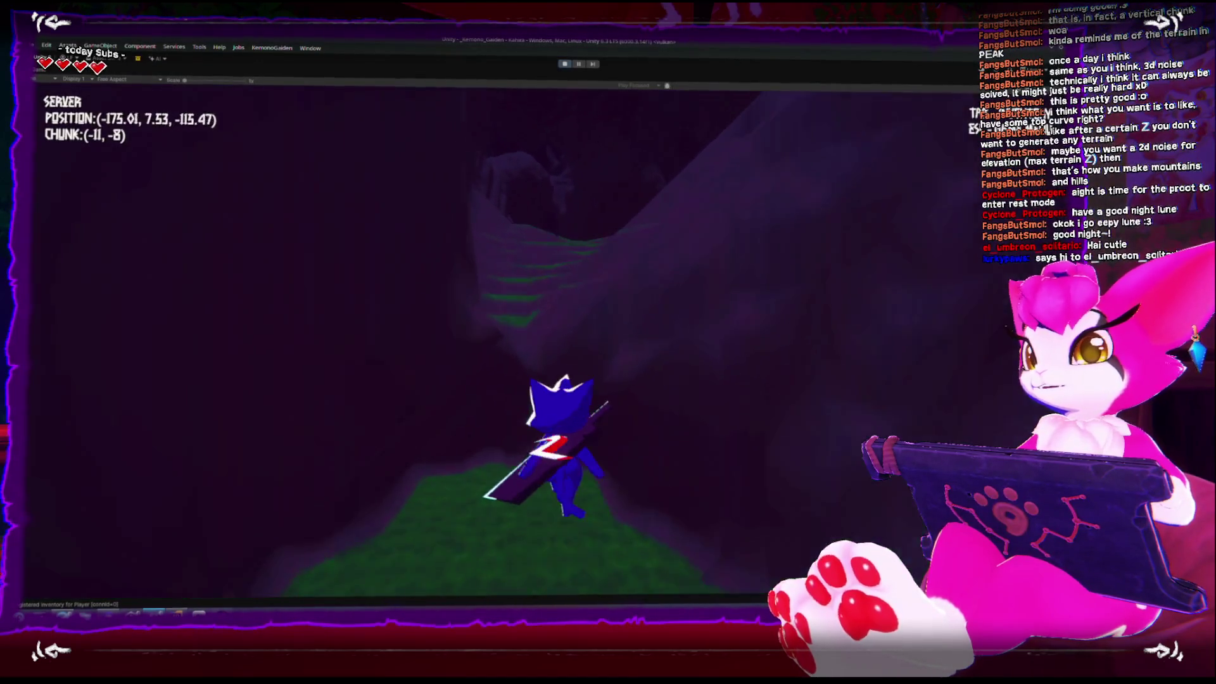
key(w)
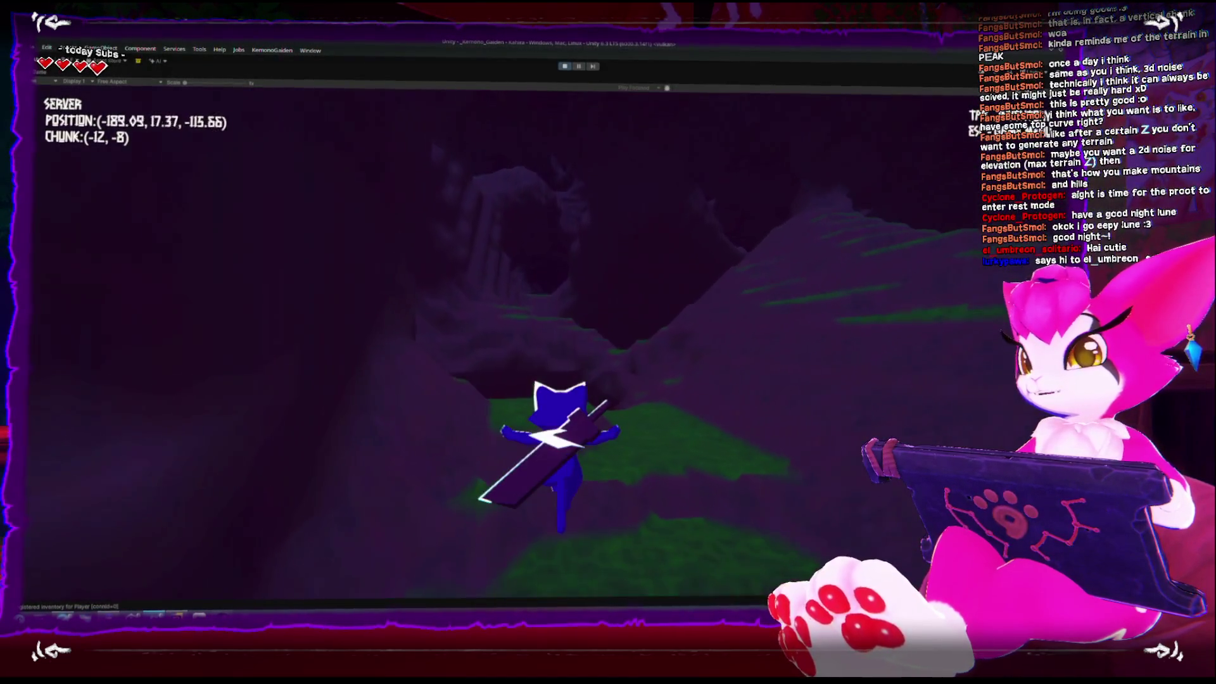
key(w)
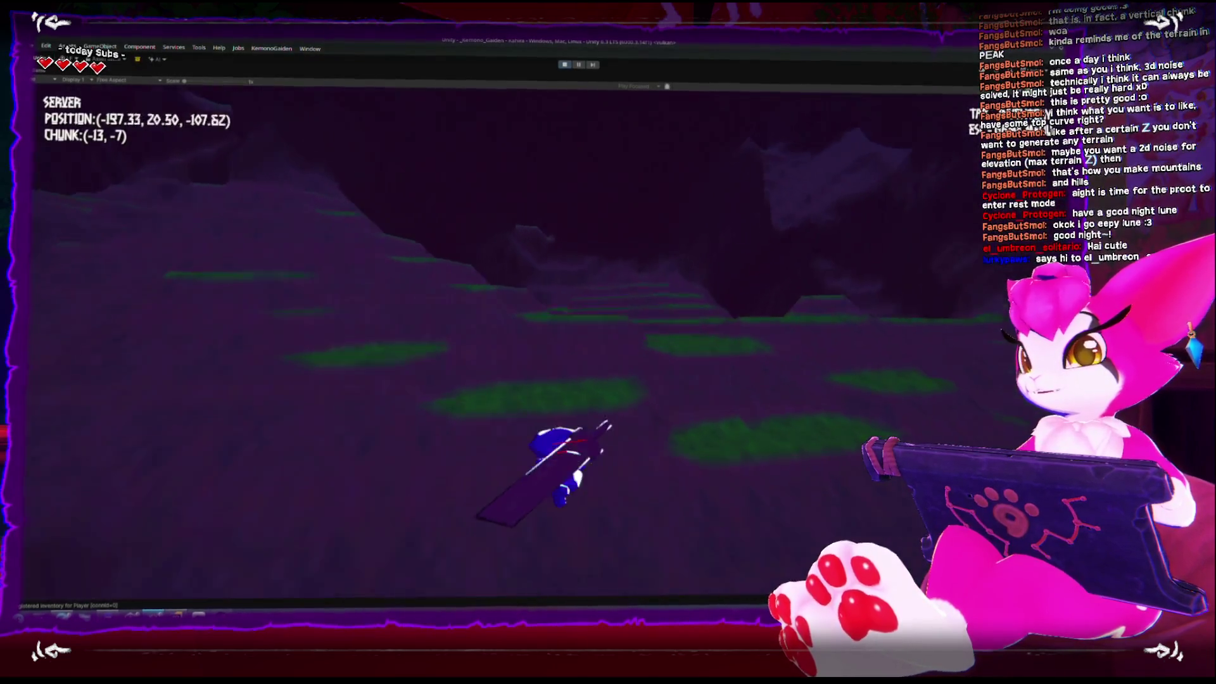
key(w)
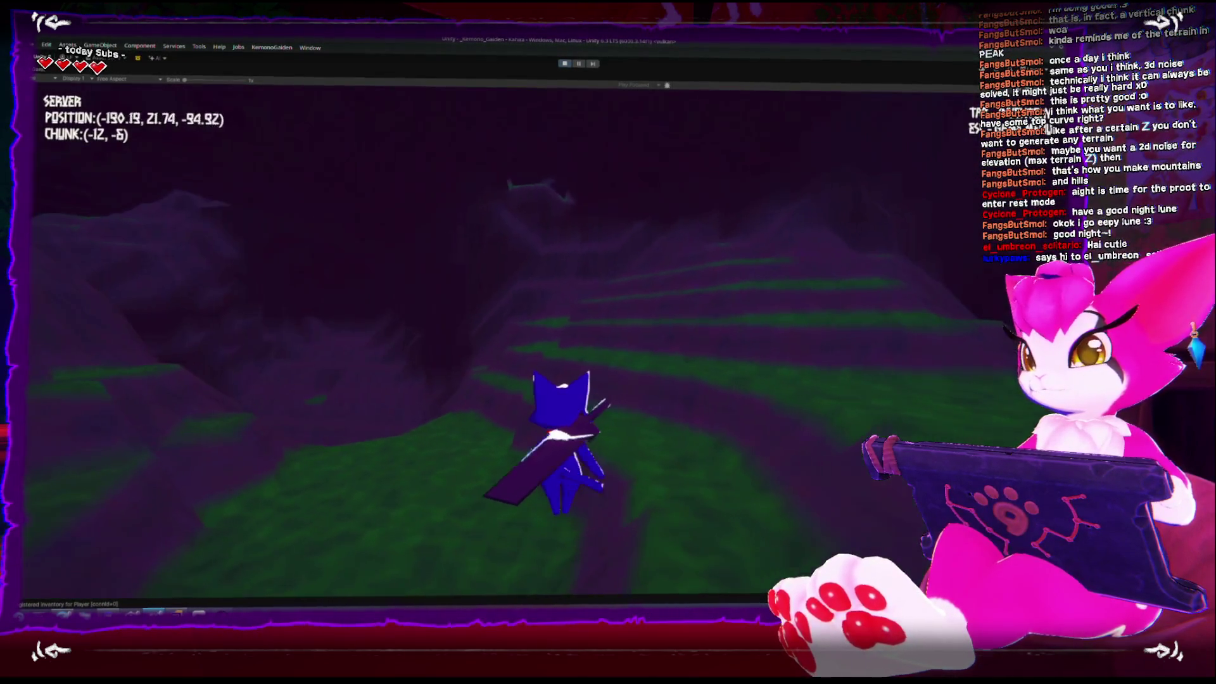
key(w)
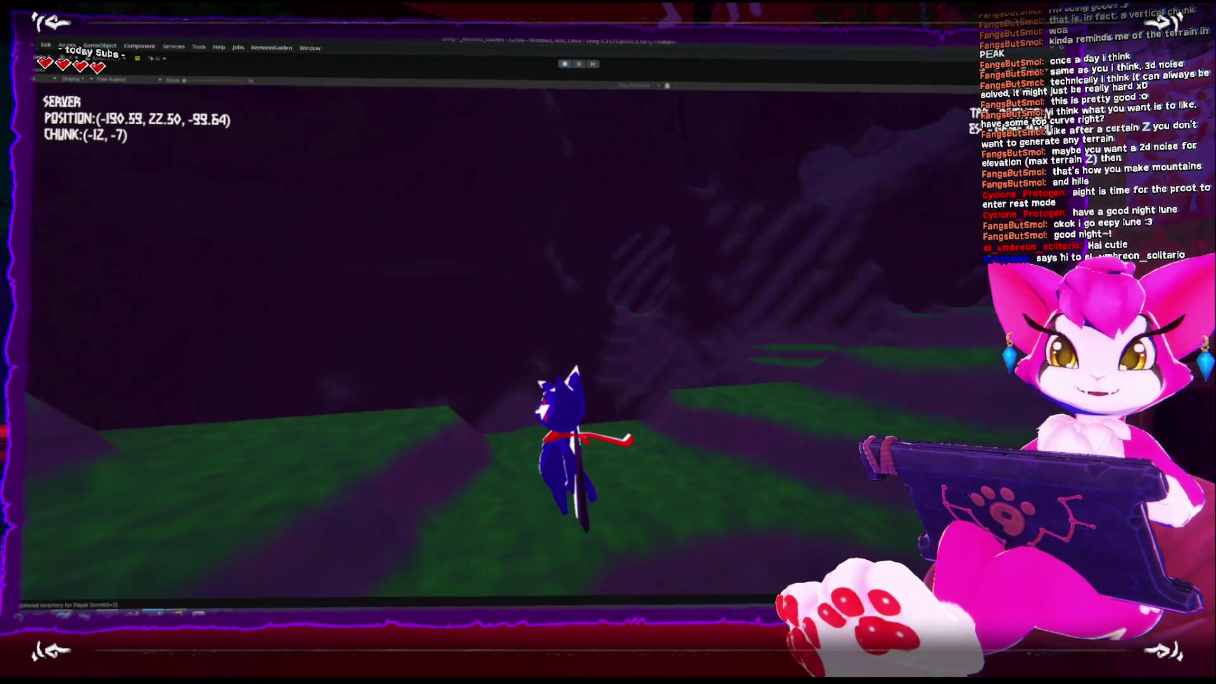
key(w)
key(w)
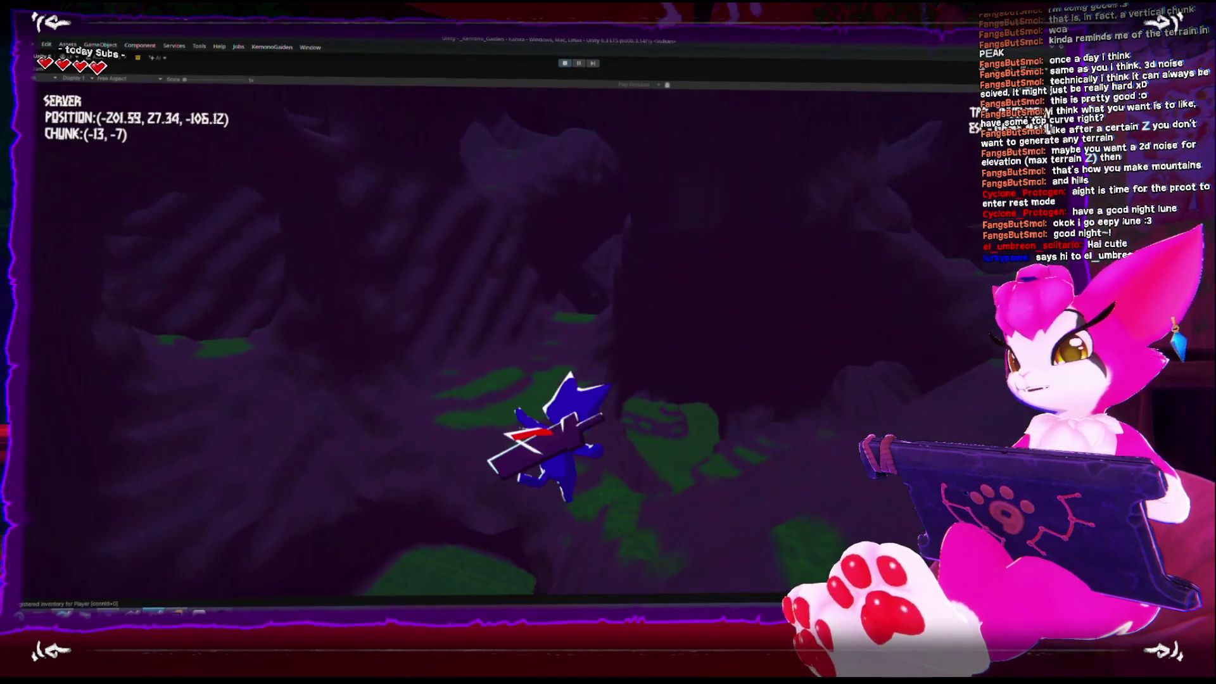
key(w)
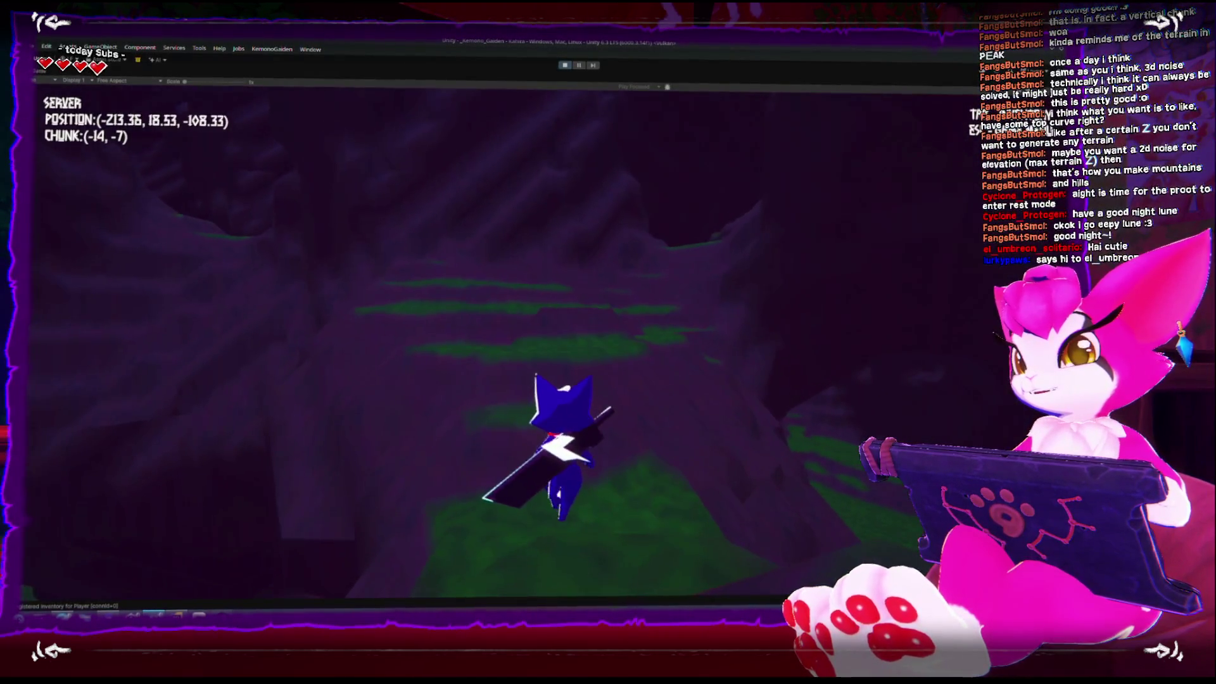
key(w)
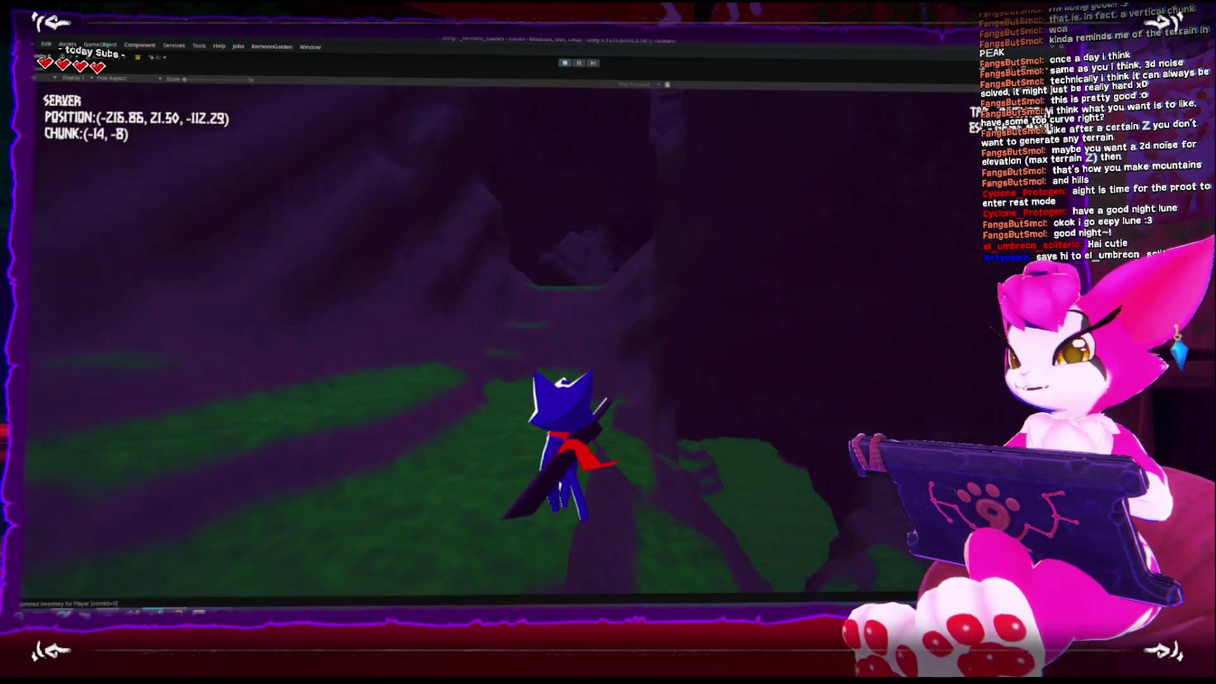
Step: Jump up onto the high grassy ledge in chunk (-15, -7), pause, and switch to the 22.png image
key(w)
key(space)
key(w)
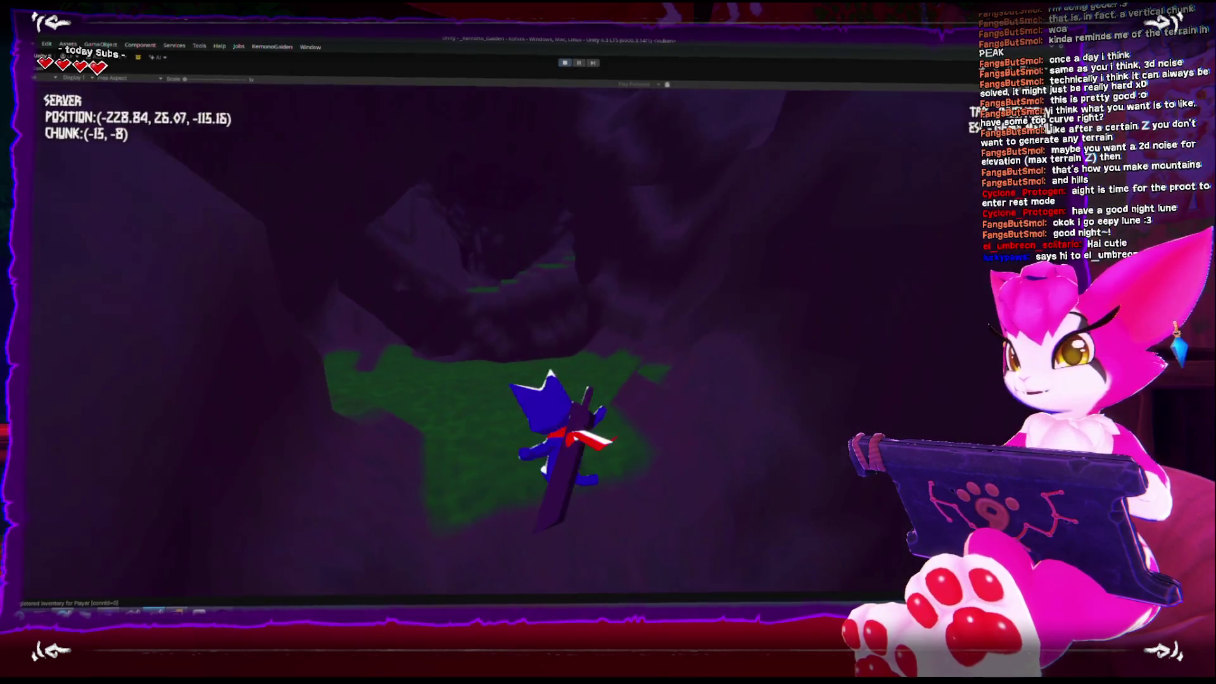
key(w)
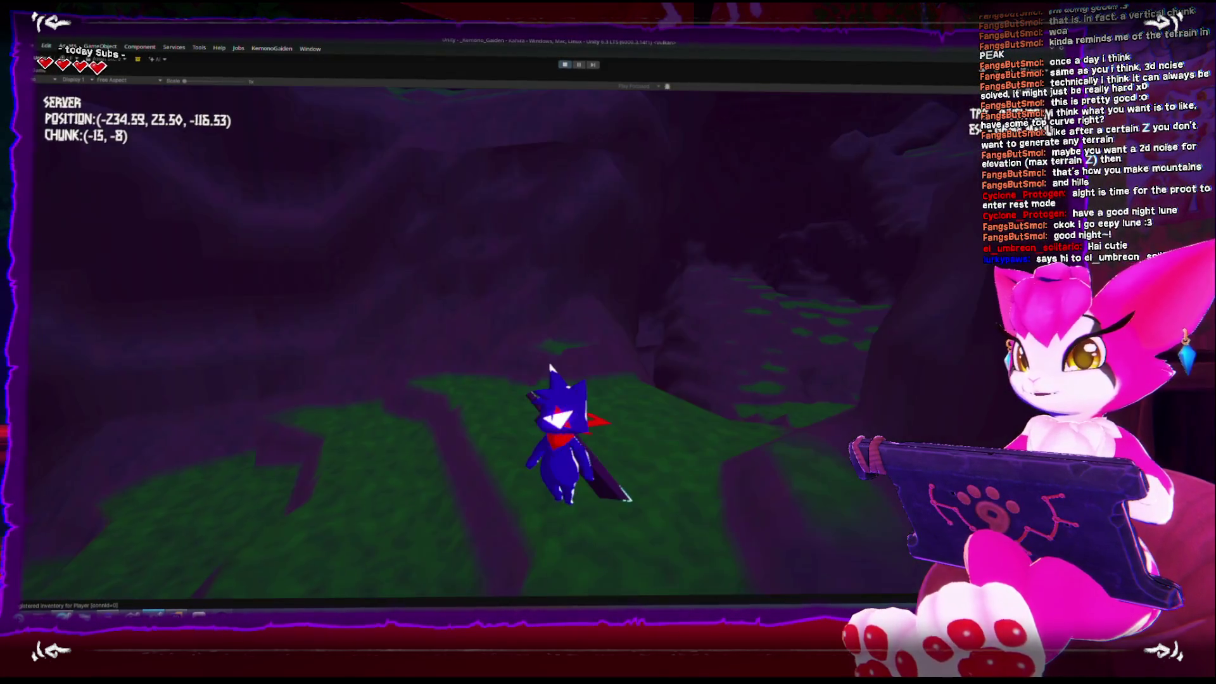
key(space)
key(w)
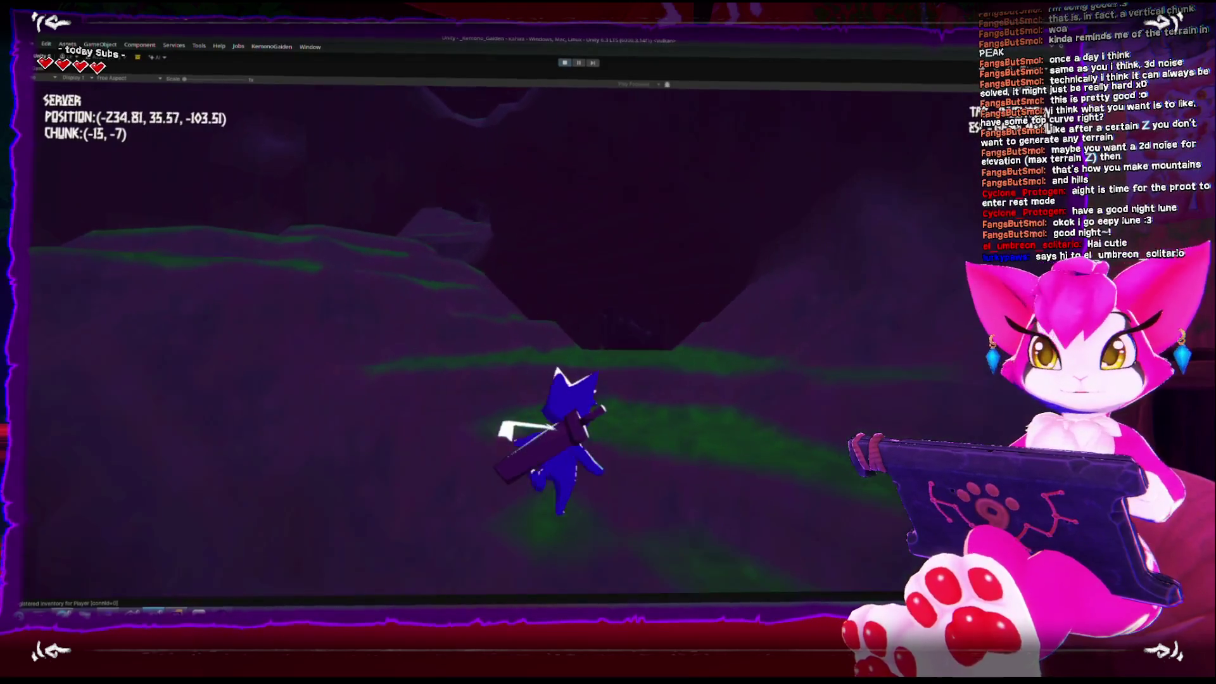
key(w)
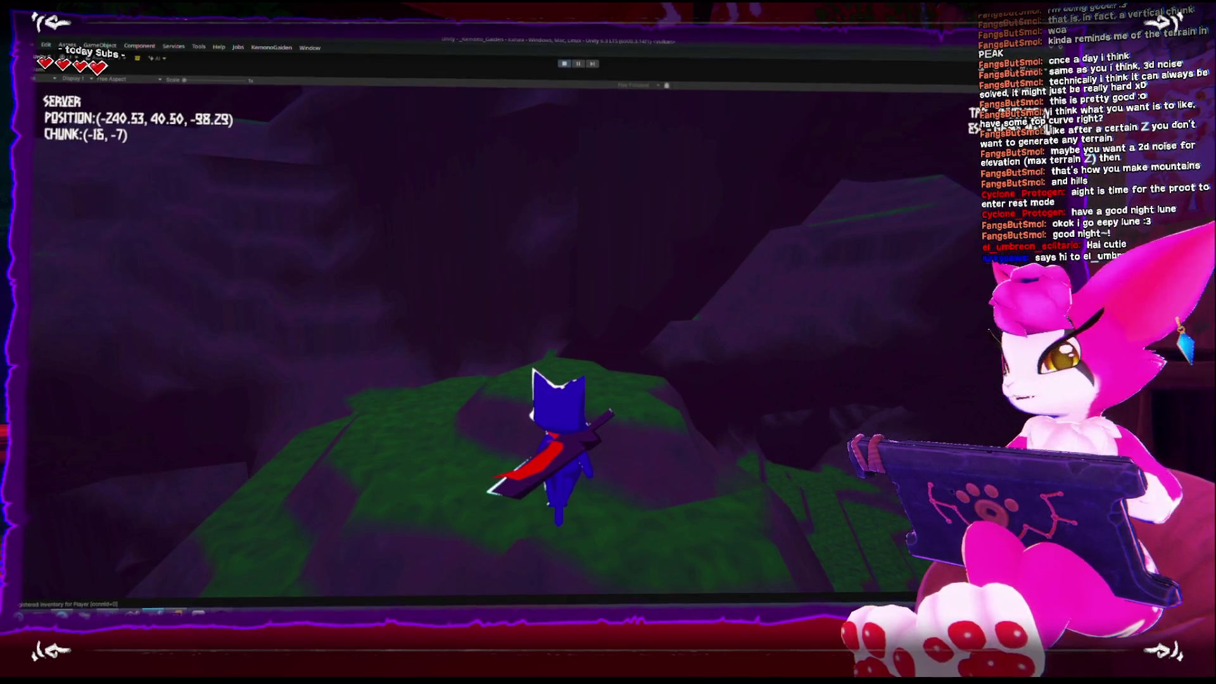
key(Escape)
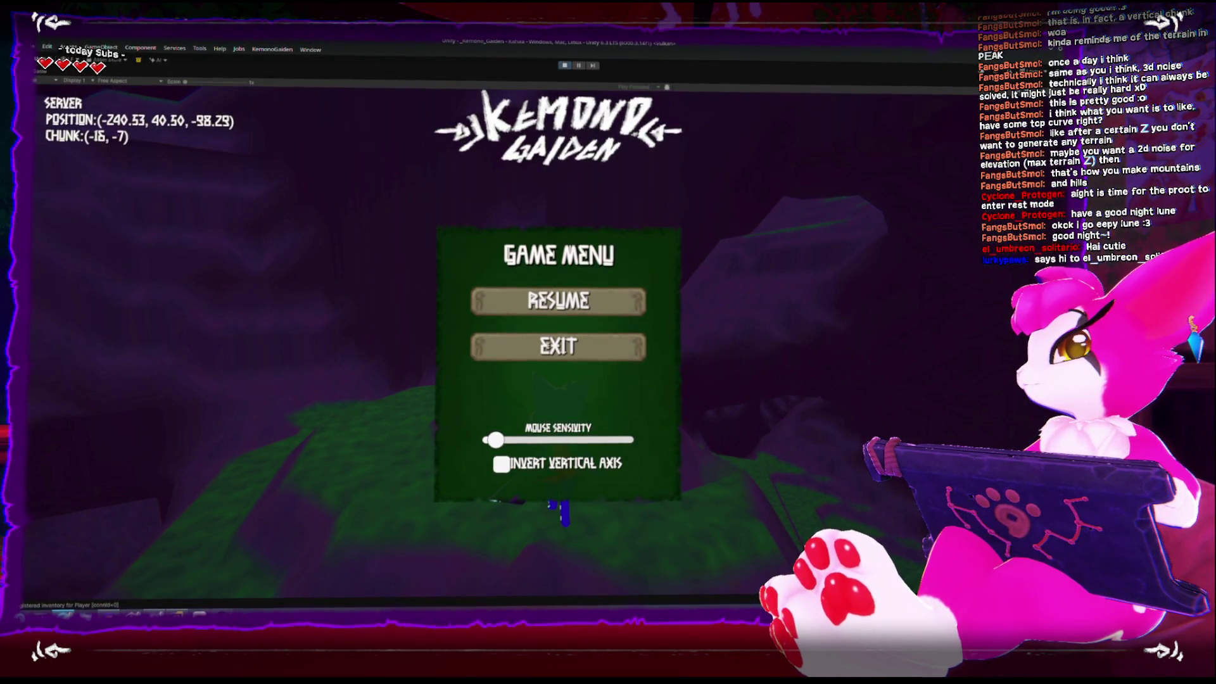
key(alt+Tab)
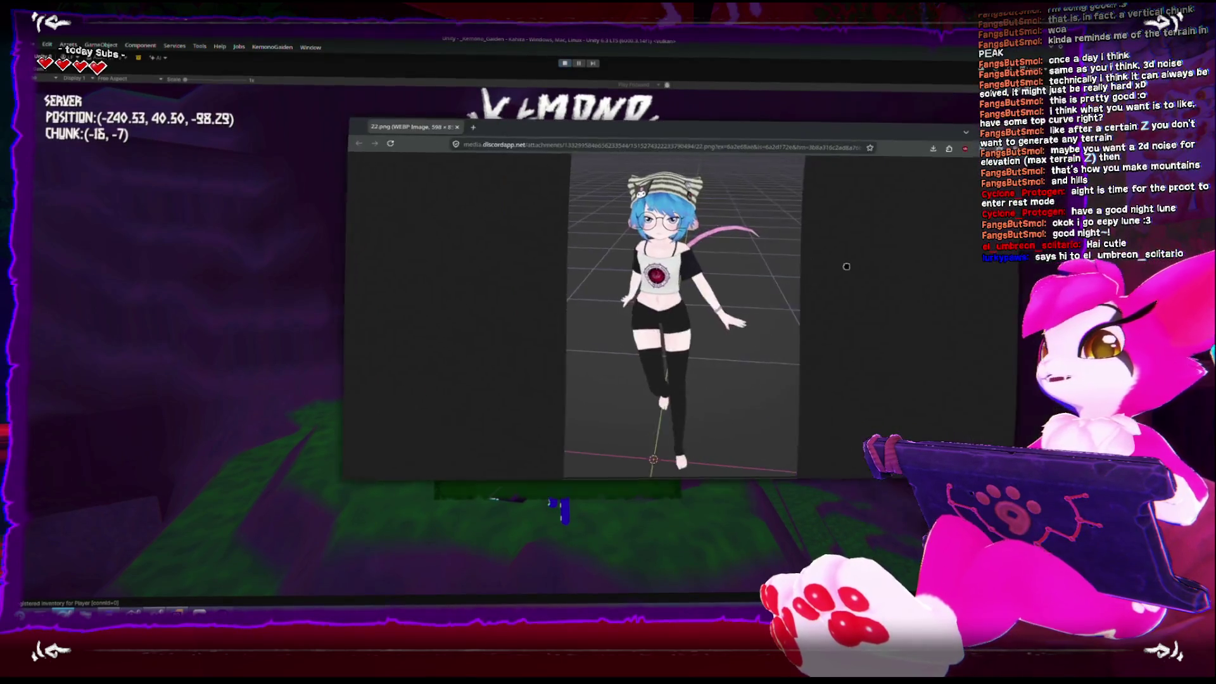
Step: Maximise the browser, zoom into the 22.png avatar, fit it back, and close it
double_click(708, 137)
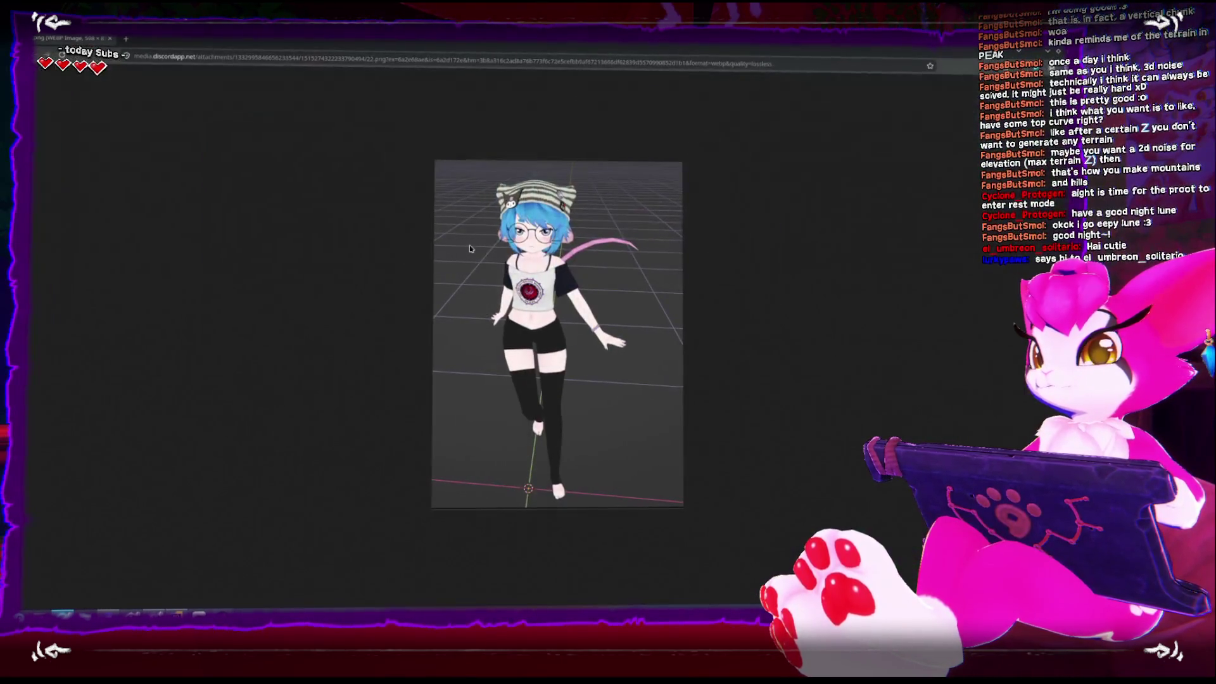
scroll(480, 217, up, 8)
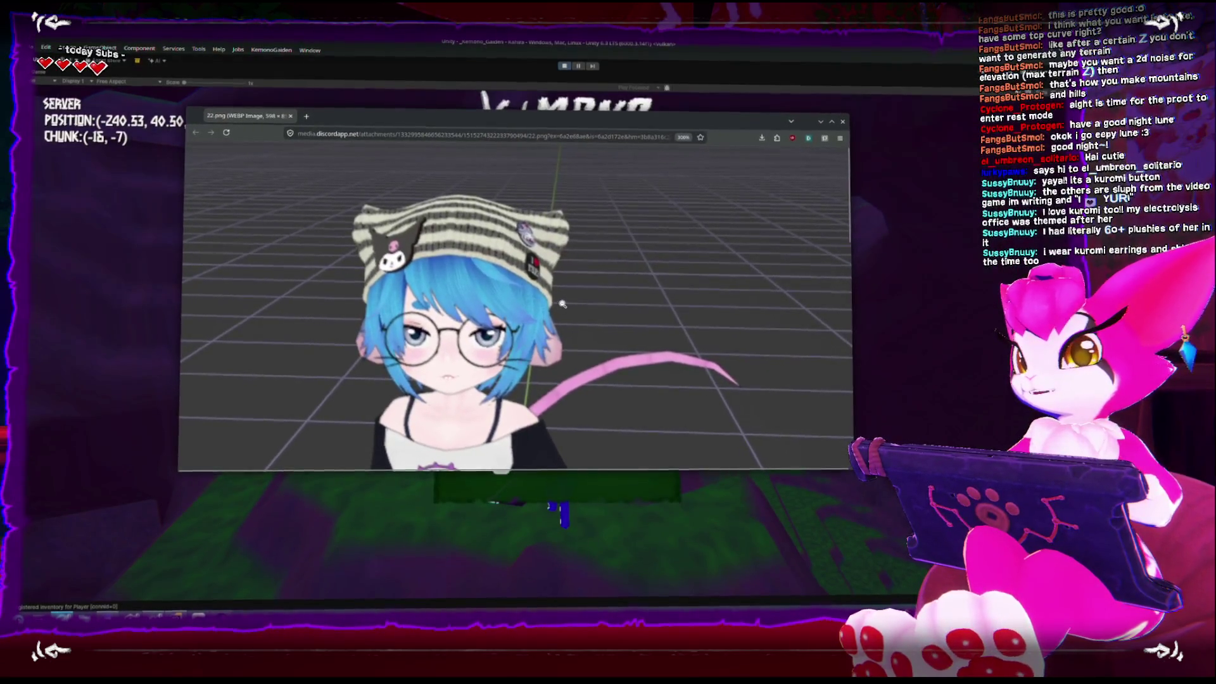
click(560, 302)
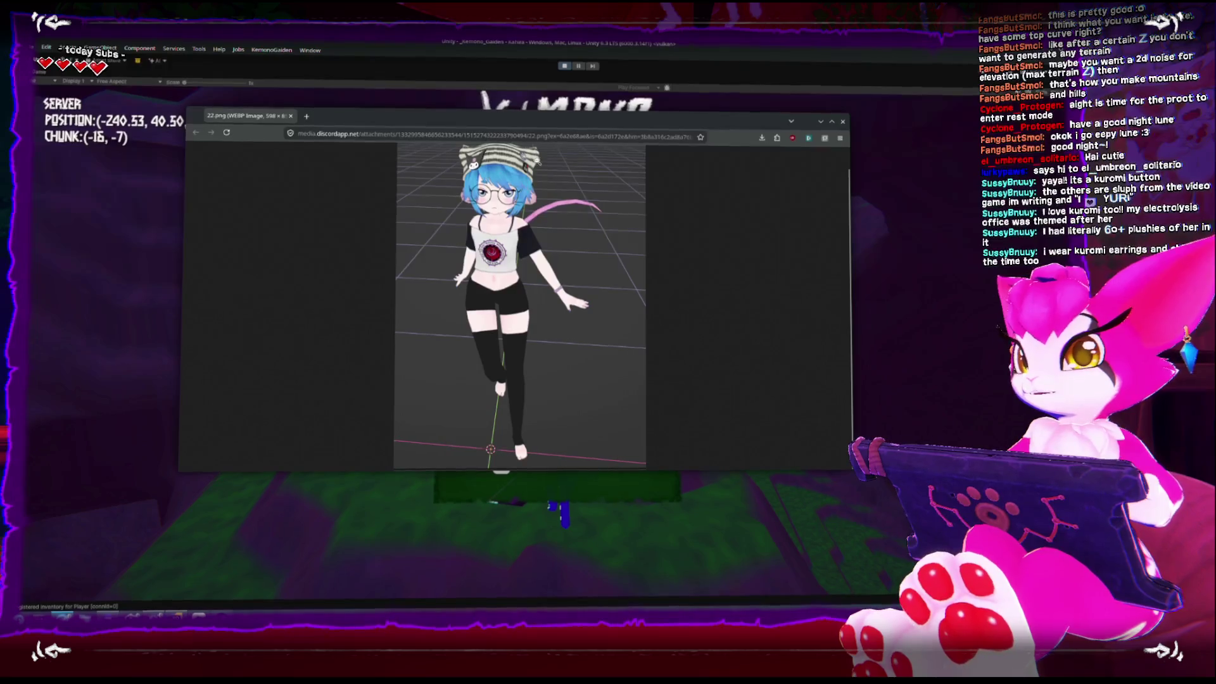
click(843, 121)
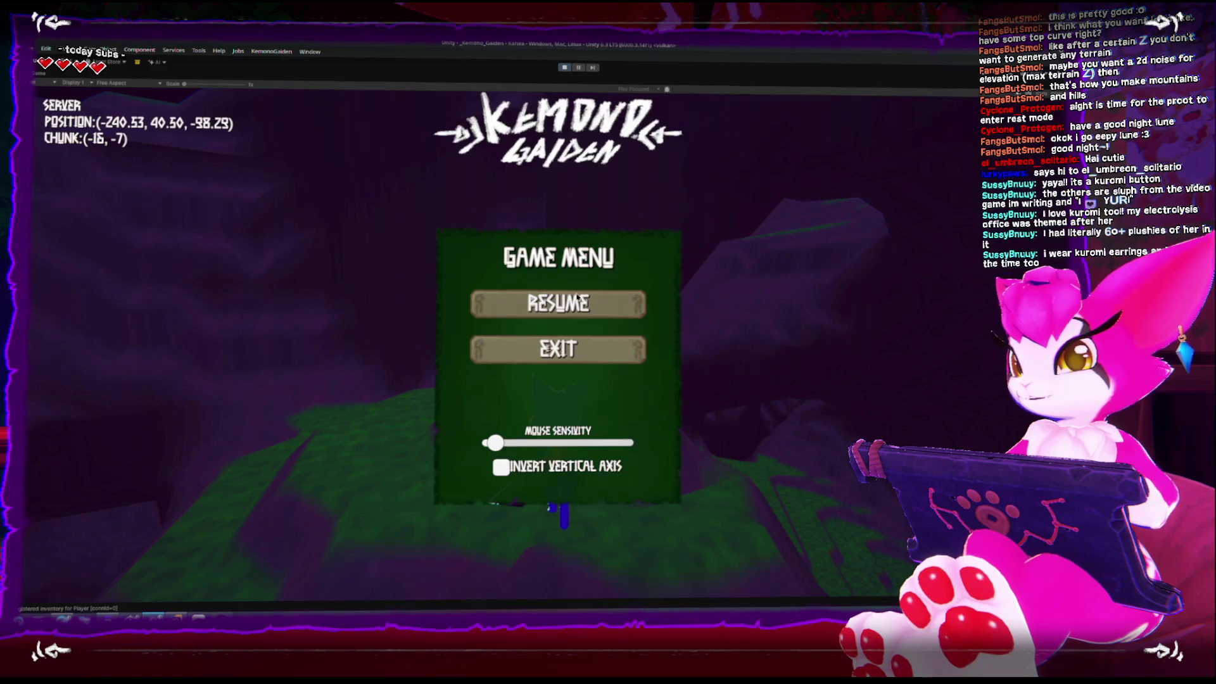
Step: Resume play, climb the hillside to chunk (-15, -11), then pause and switch to Rider
click(558, 303)
key(w)
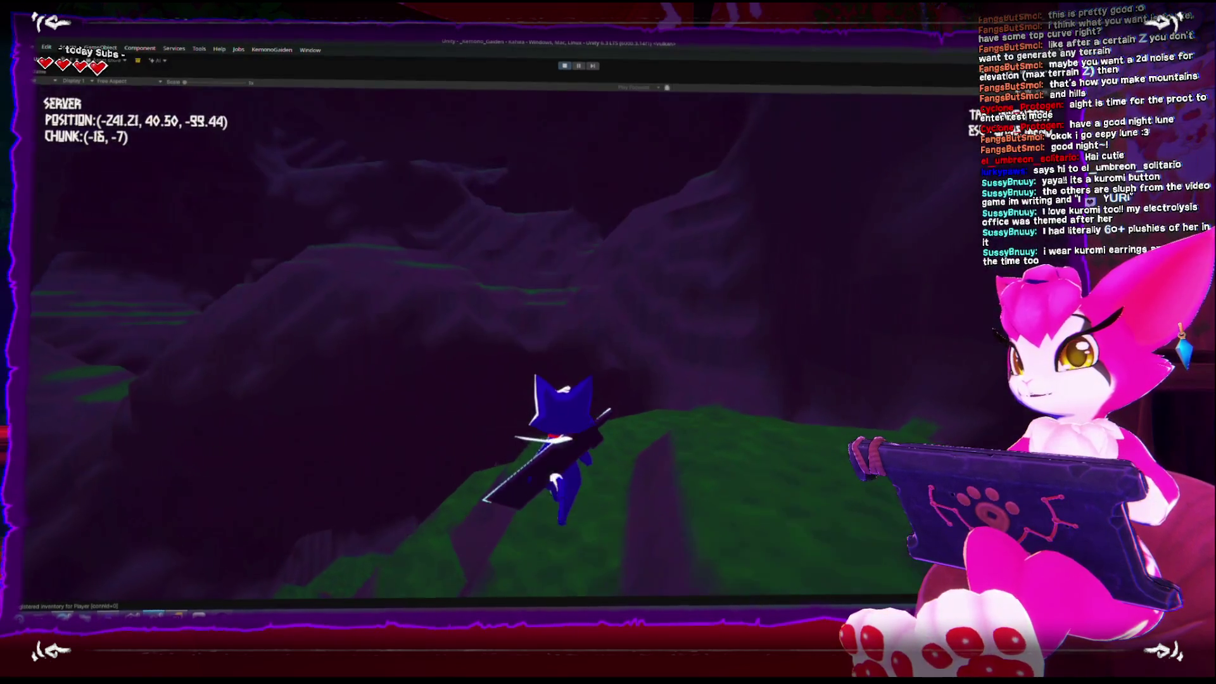
key(1)
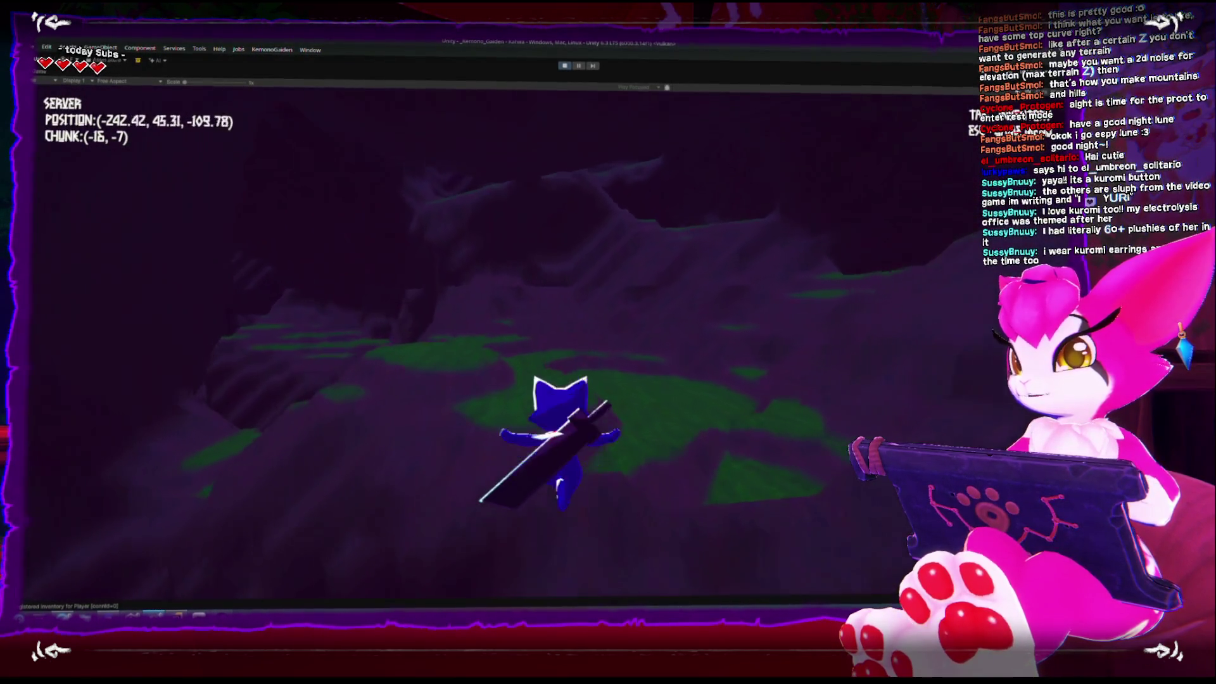
key(w)
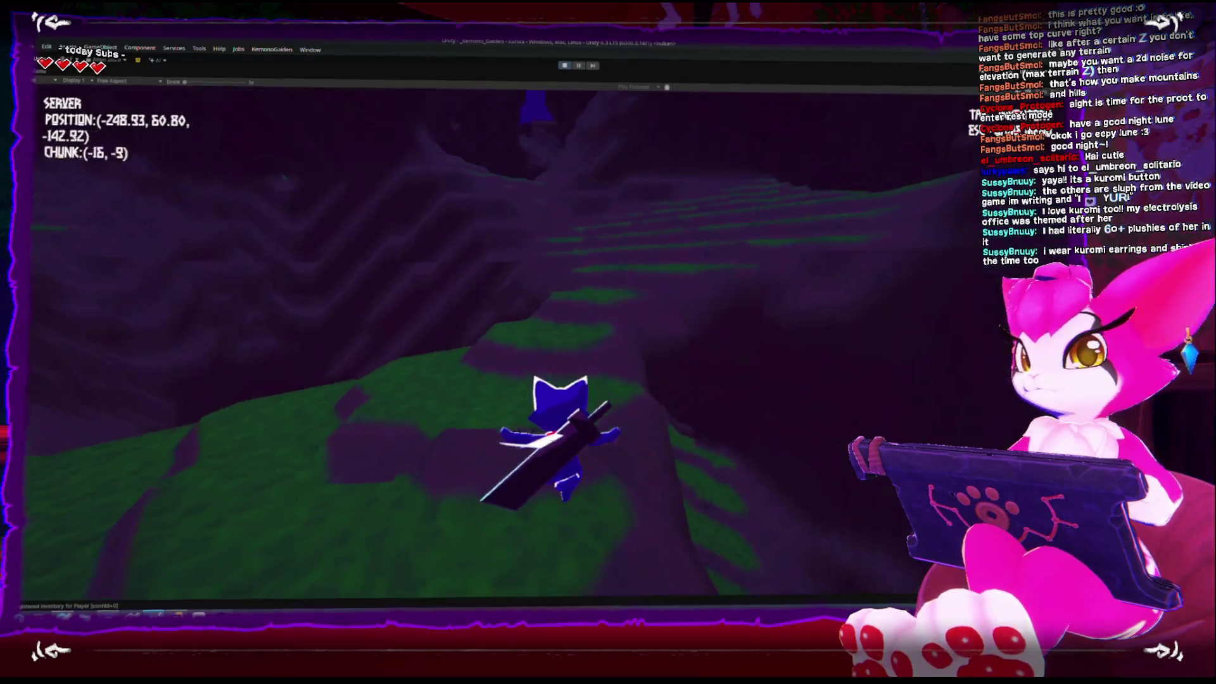
key(w)
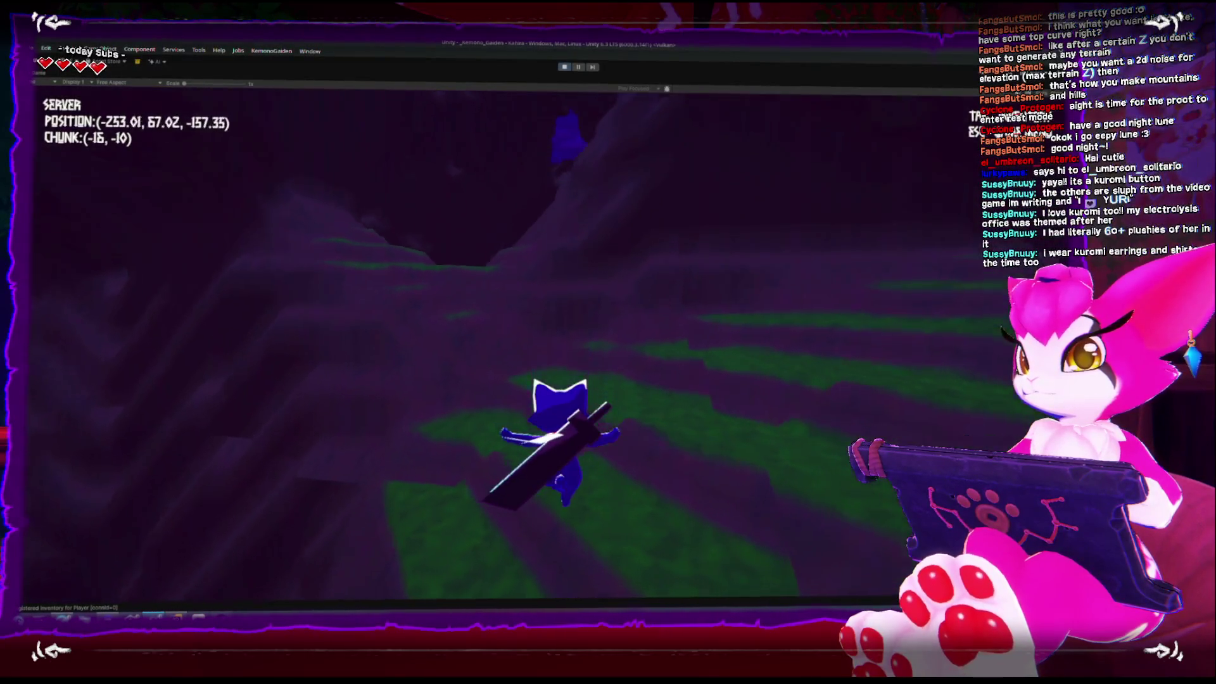
key(w)
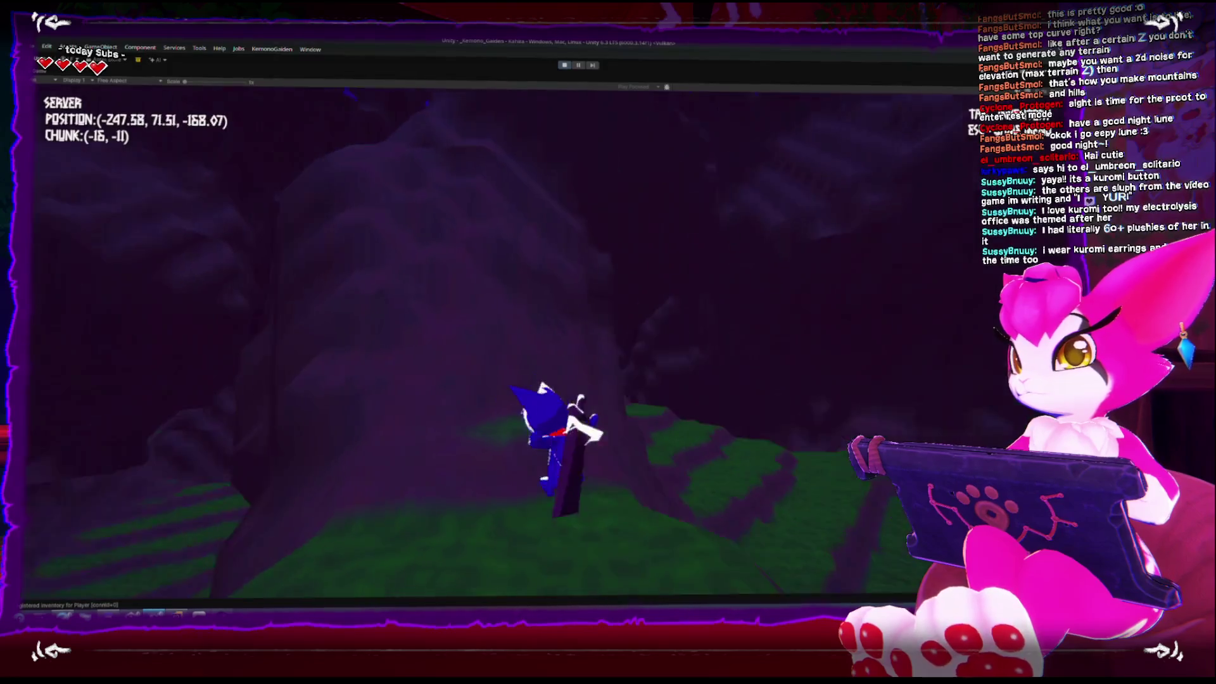
key(Escape)
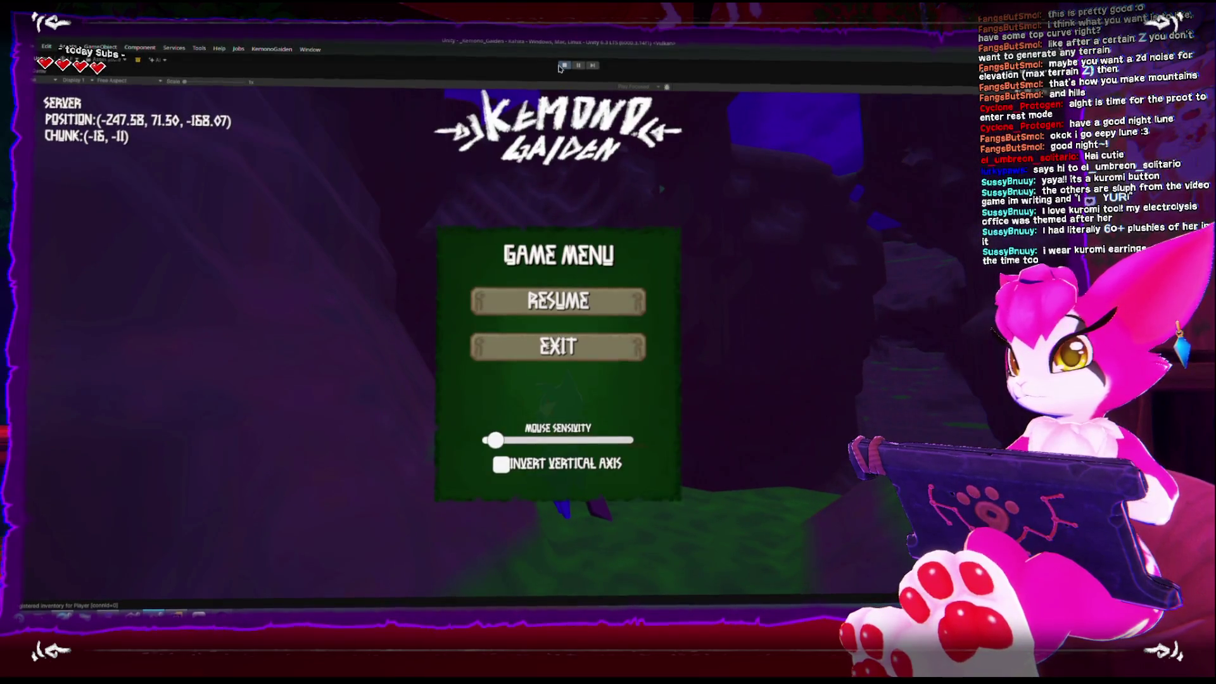
key(alt+Tab)
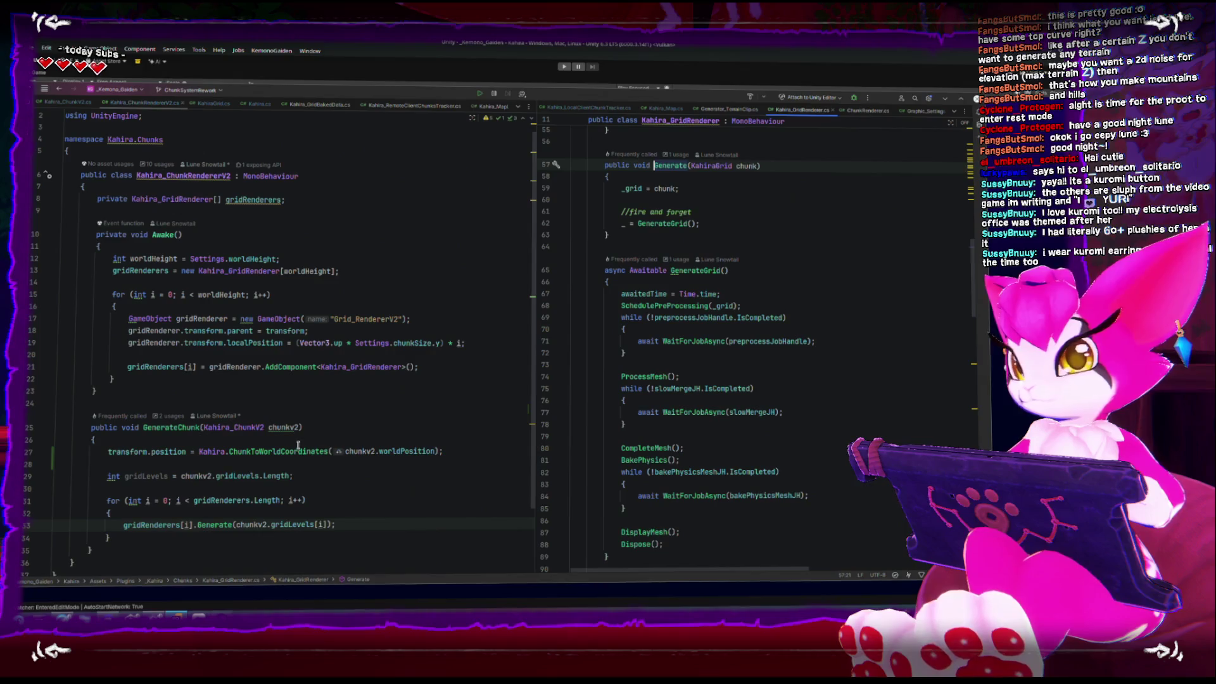
Step: Inspect GenerateChunk and its Generate call, checking where GenerateChunk is used
click(719, 437)
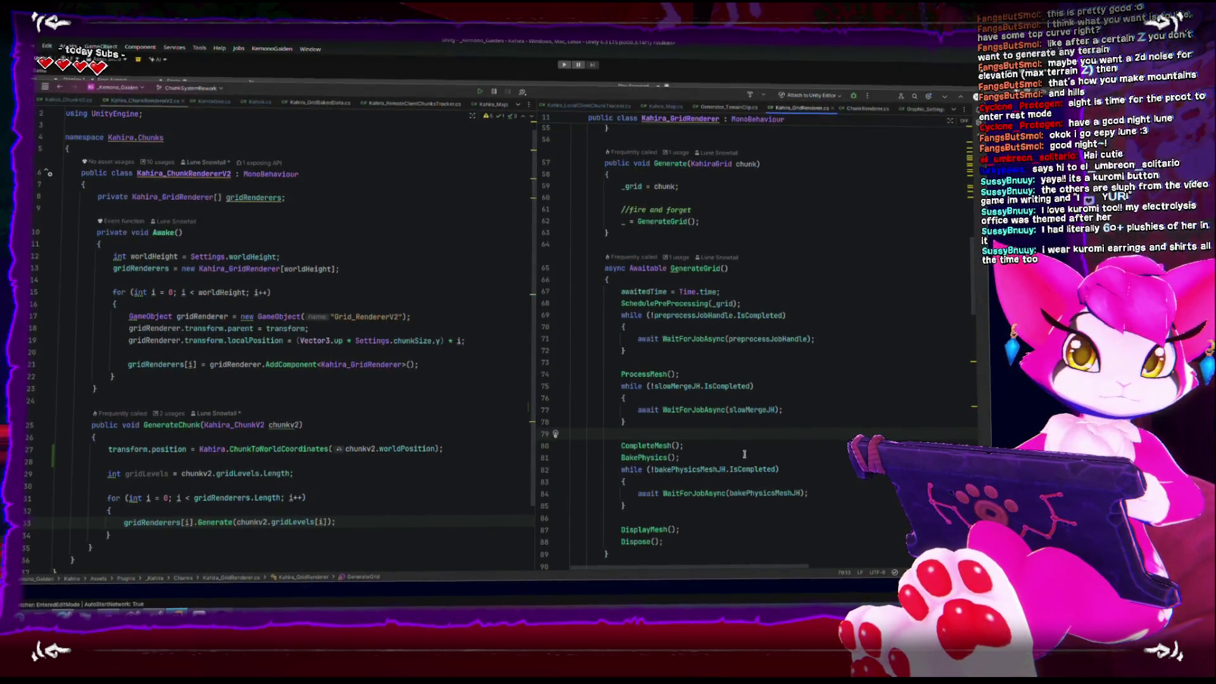
scroll(289, 450, down, 2)
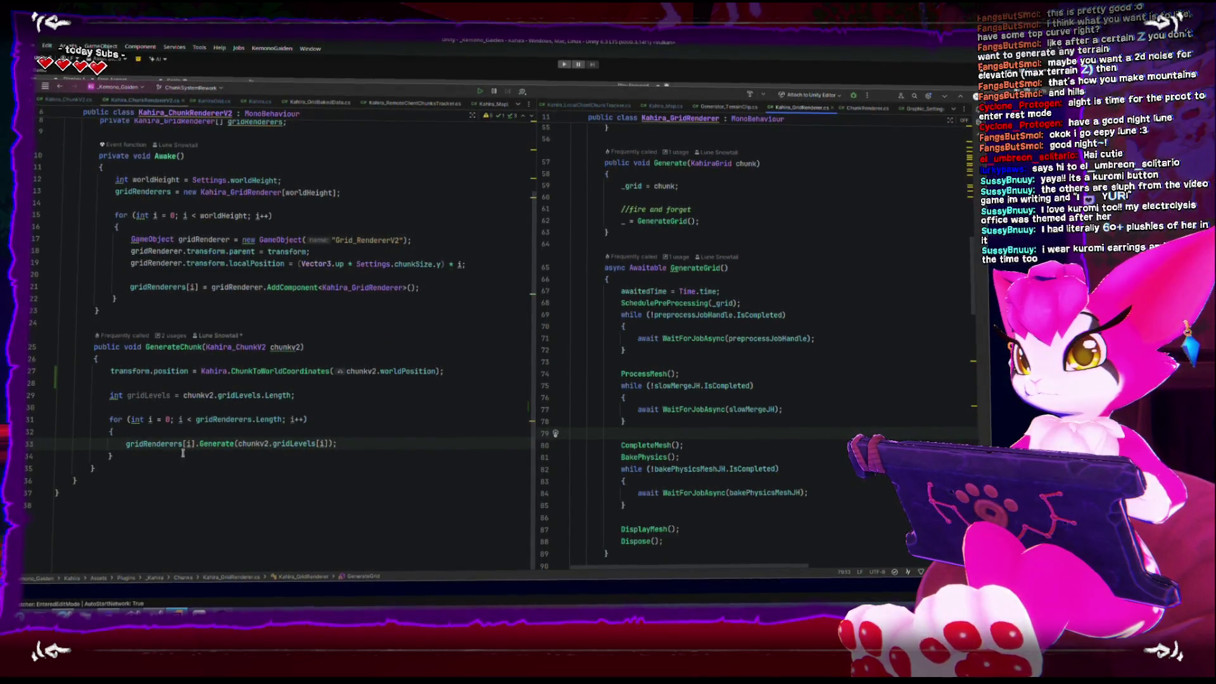
double_click(211, 443)
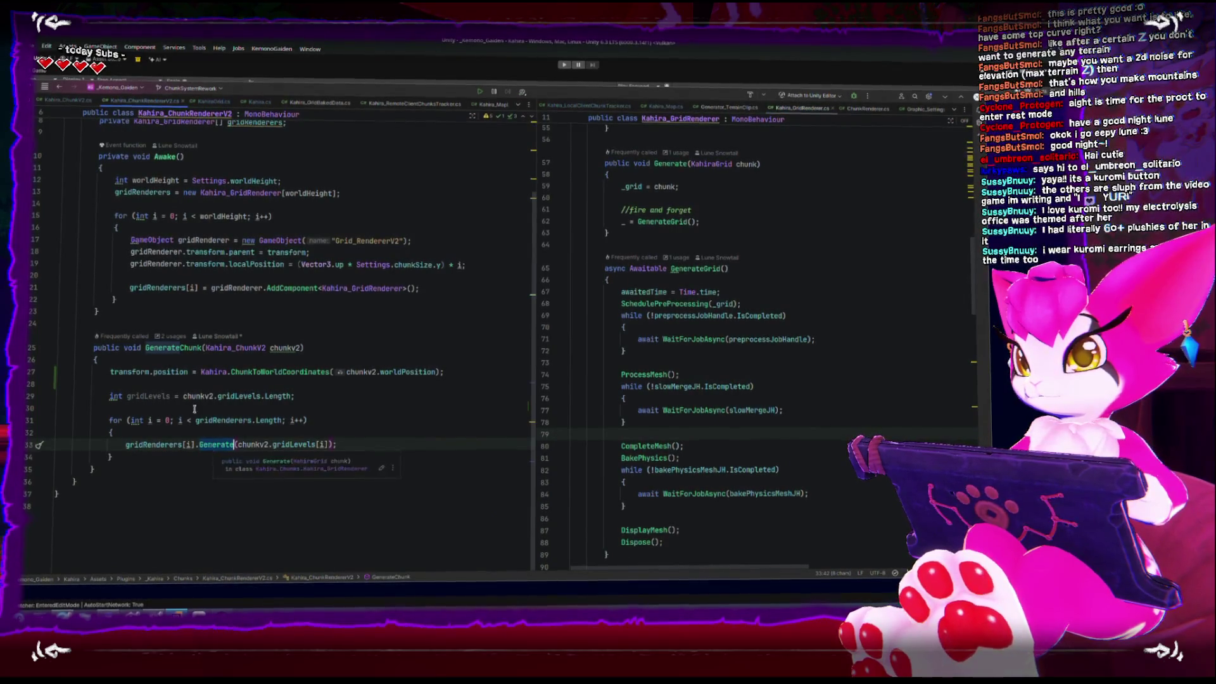
double_click(149, 347)
double_click(135, 349)
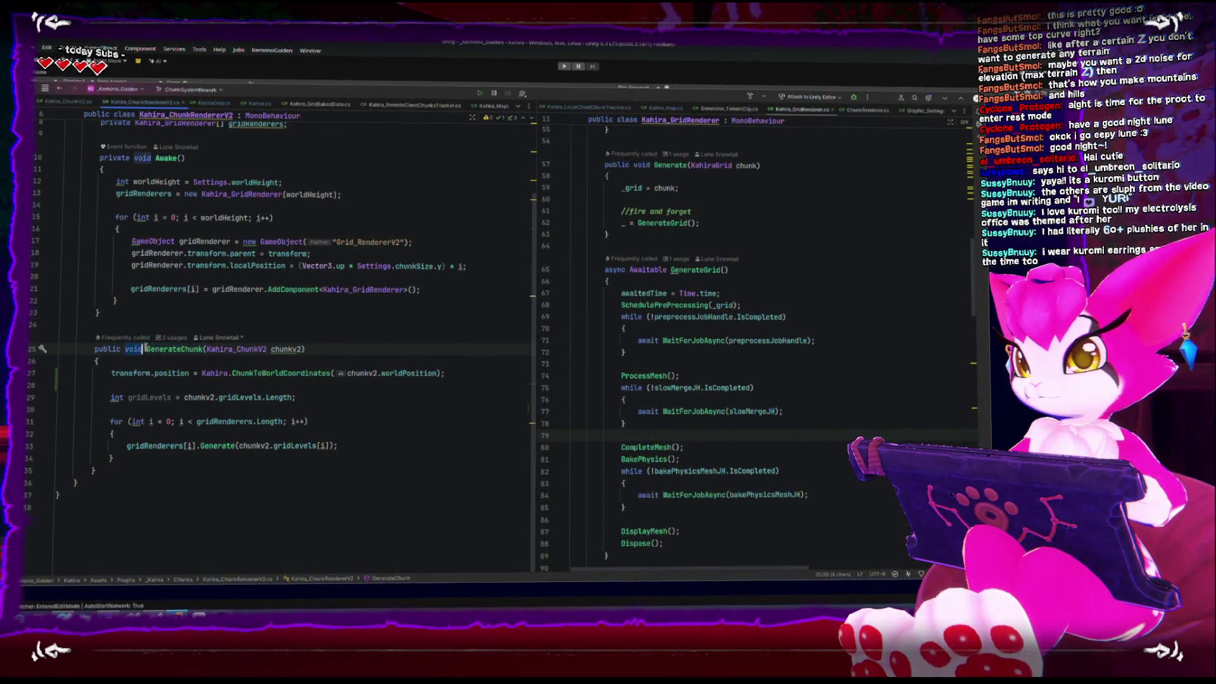
click(167, 336)
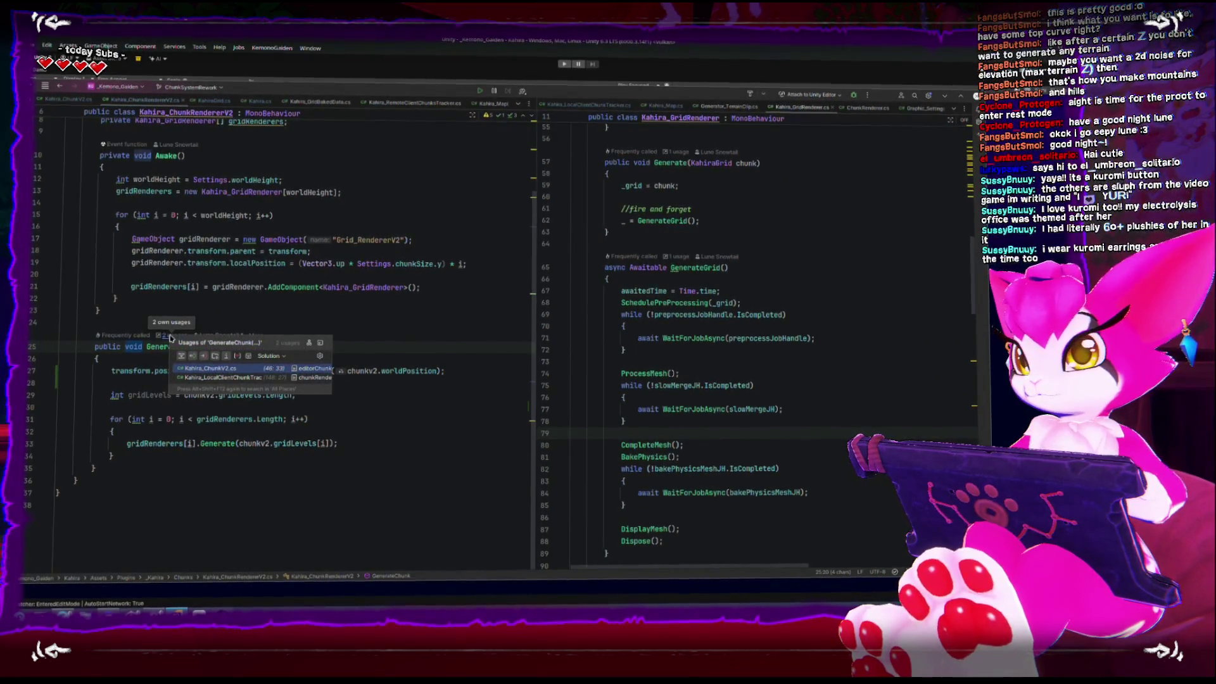
click(224, 287)
scroll(228, 297, up, 3)
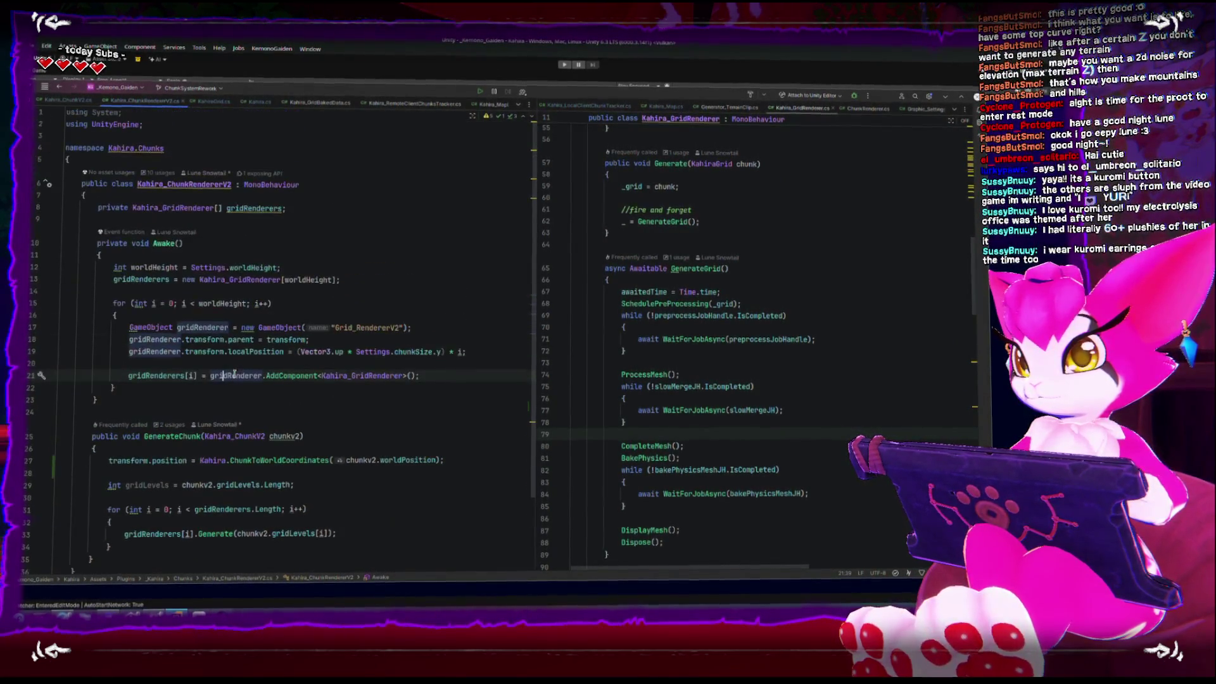
scroll(232, 396, down, 1)
double_click(168, 399)
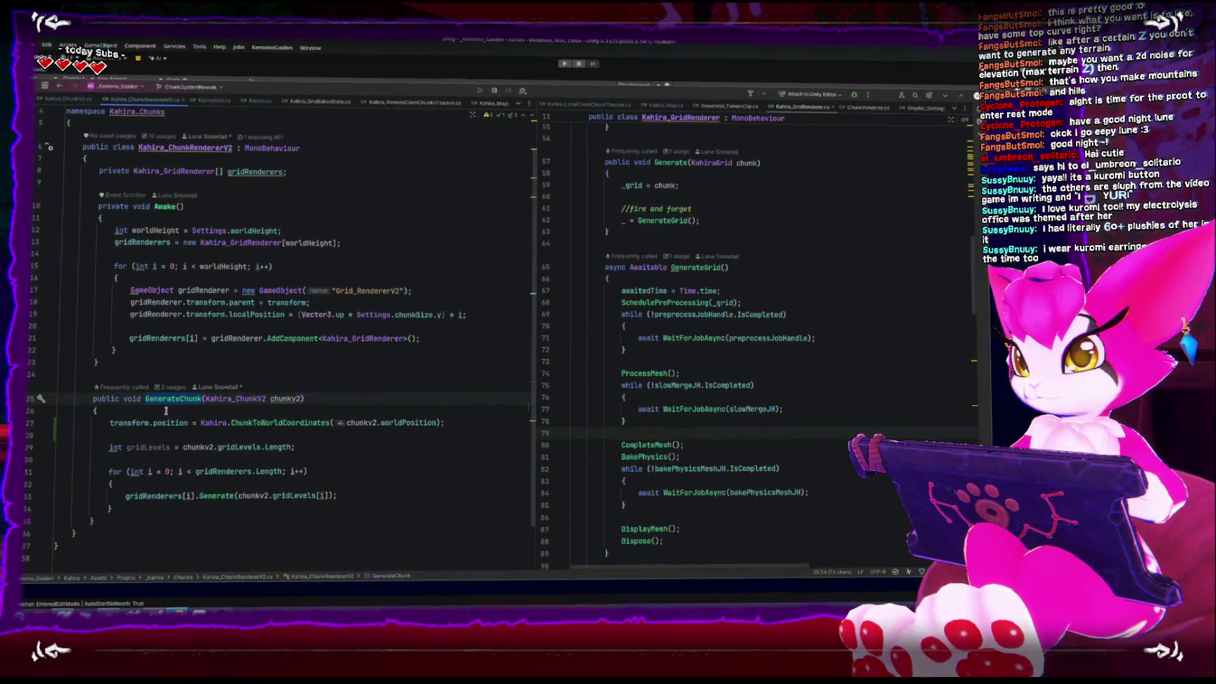
Step: Add blank lines after GenerateChunk's closing brace in Kahira_ChunkRendererV2
click(164, 524)
mouse_move(216, 314)
key(Return)
key(Return)
scroll(230, 486, down, 1)
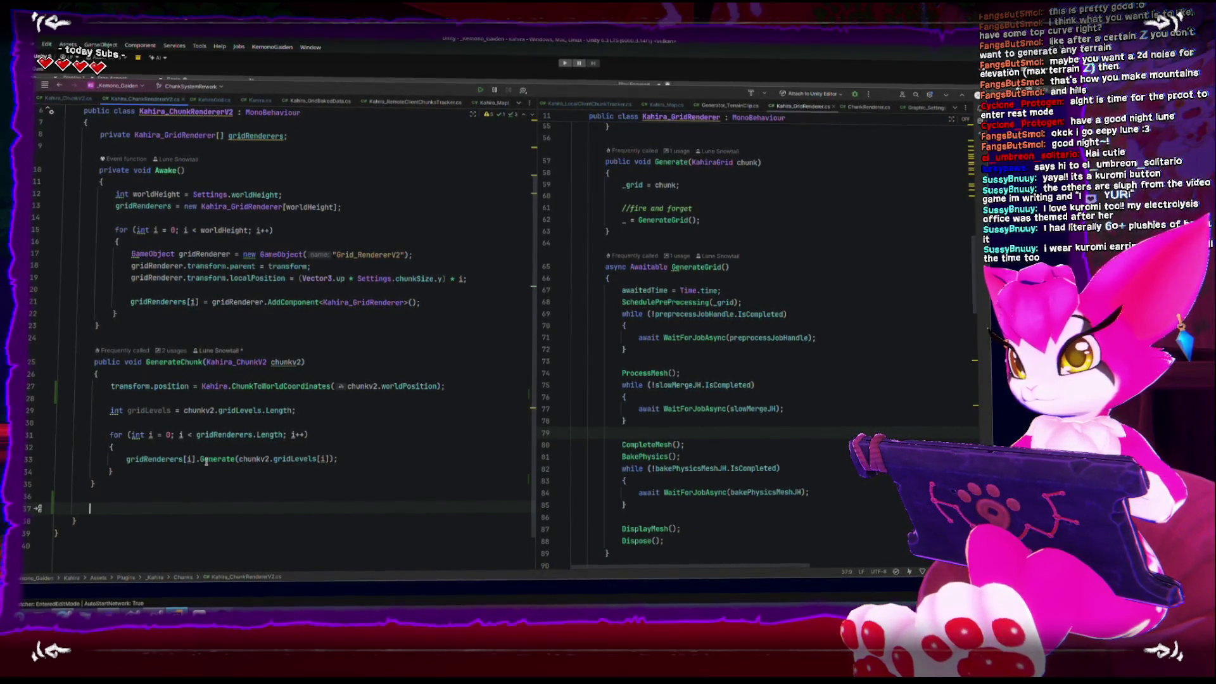
mouse_move(206, 455)
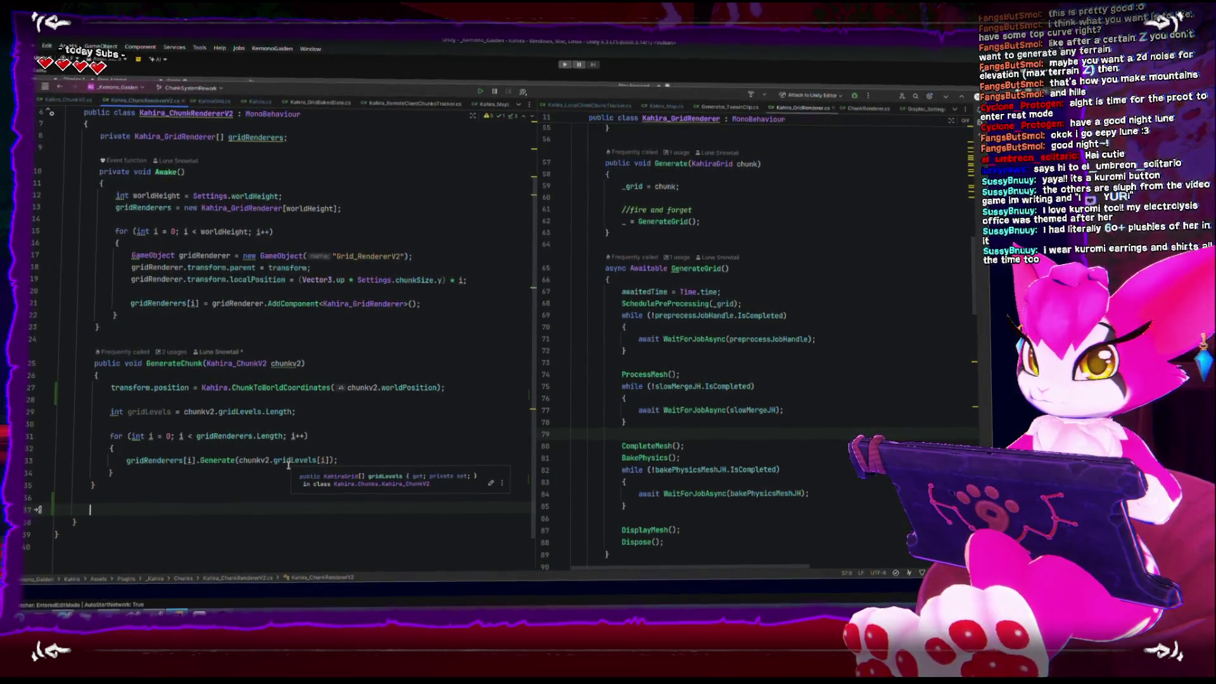
click(638, 162)
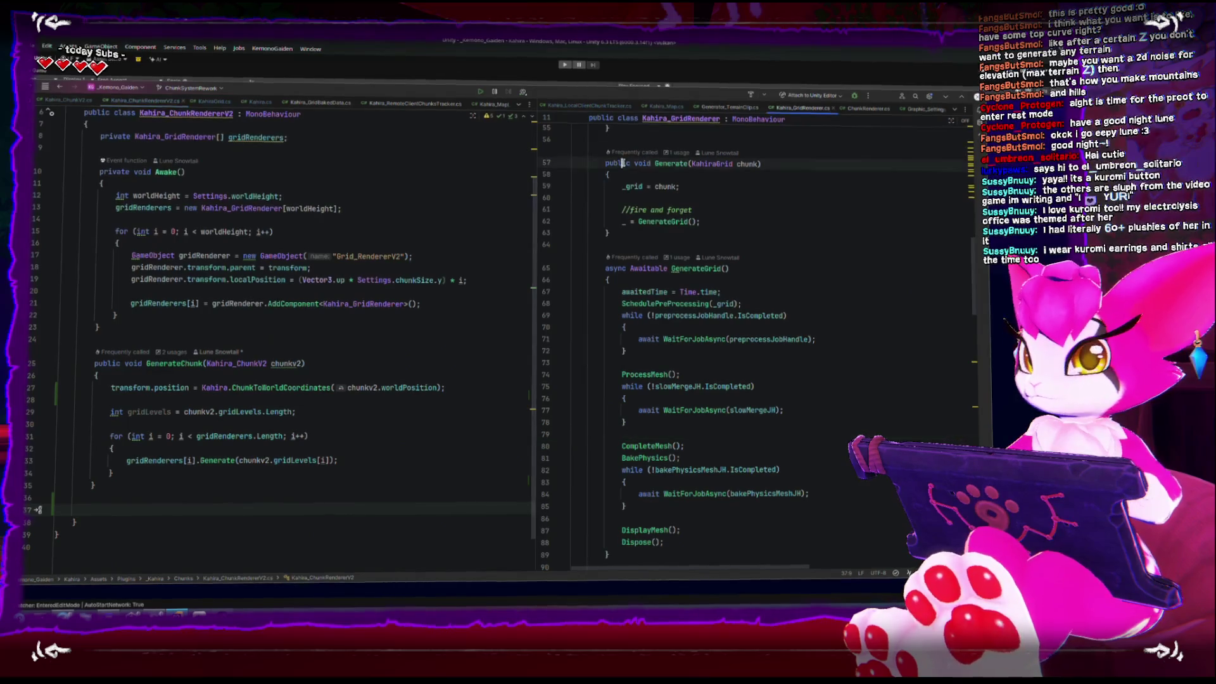
Step: Change line 57 to 'async public Awaitable Generate' and replace '_ =' with 'await' on line 62
double_click(640, 162)
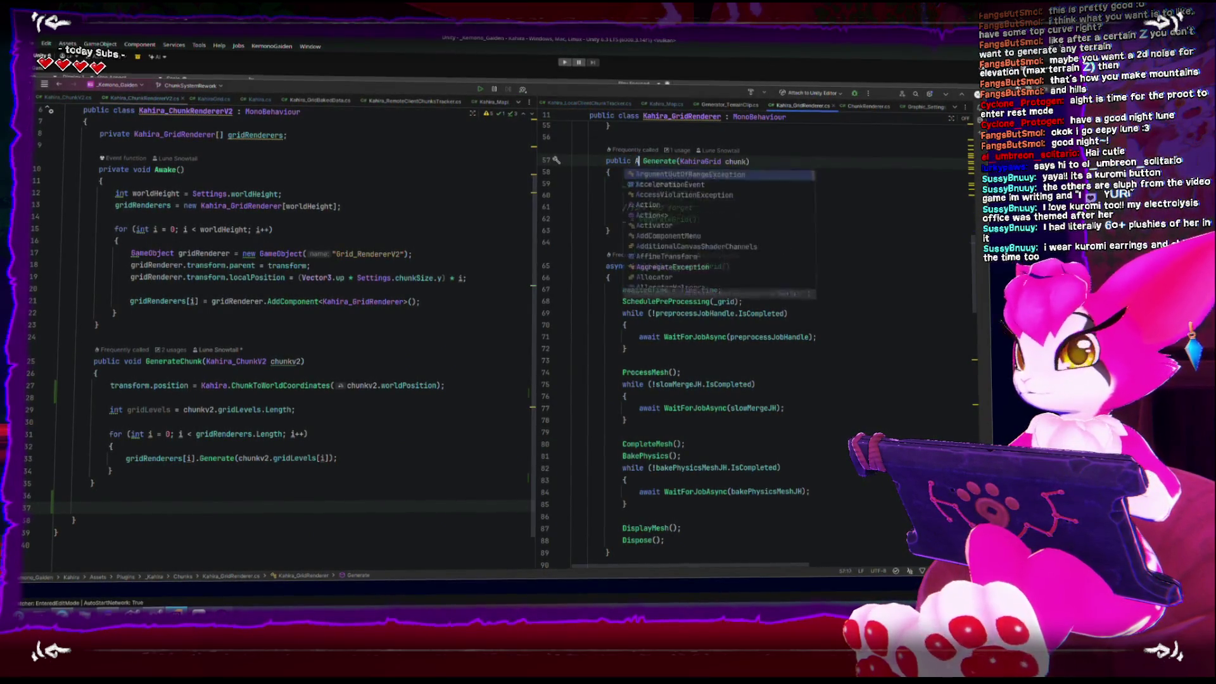
text(waitable)
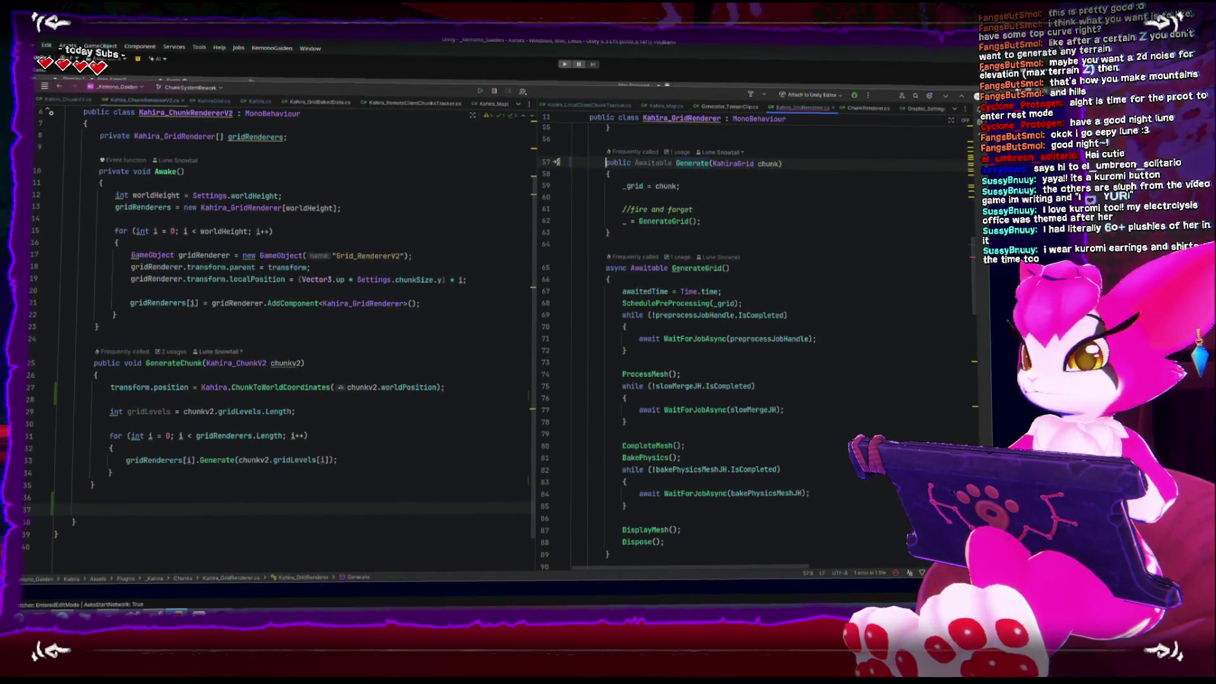
text(asyn )
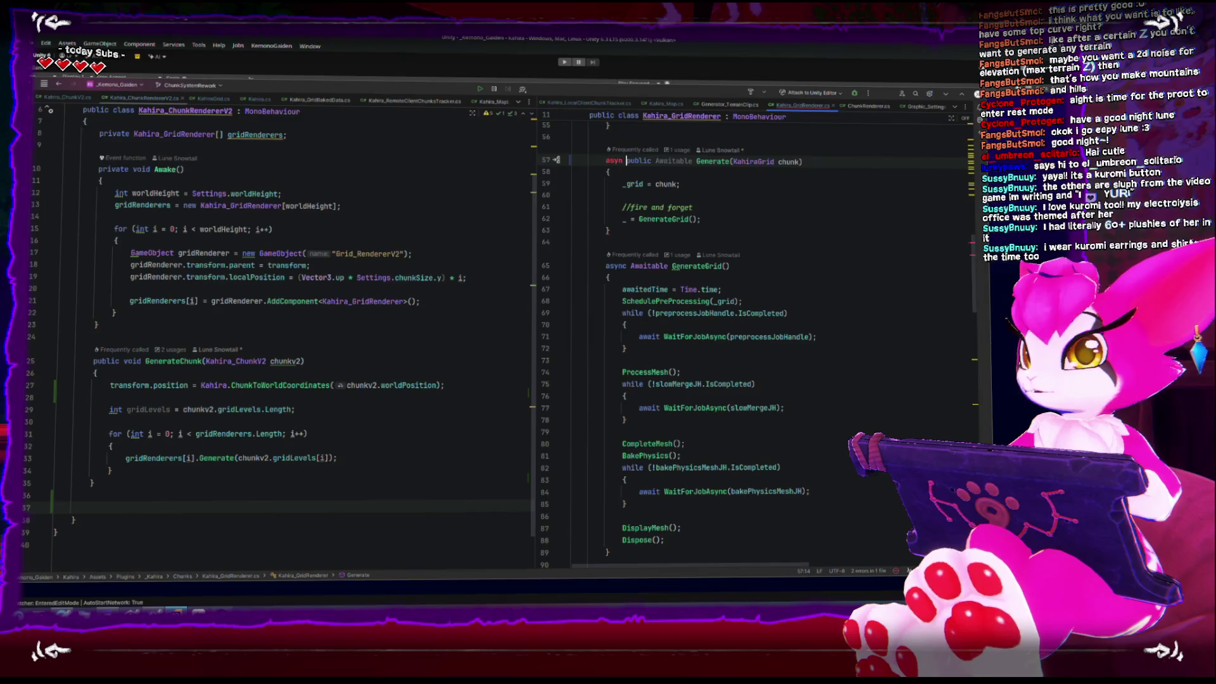
text(c)
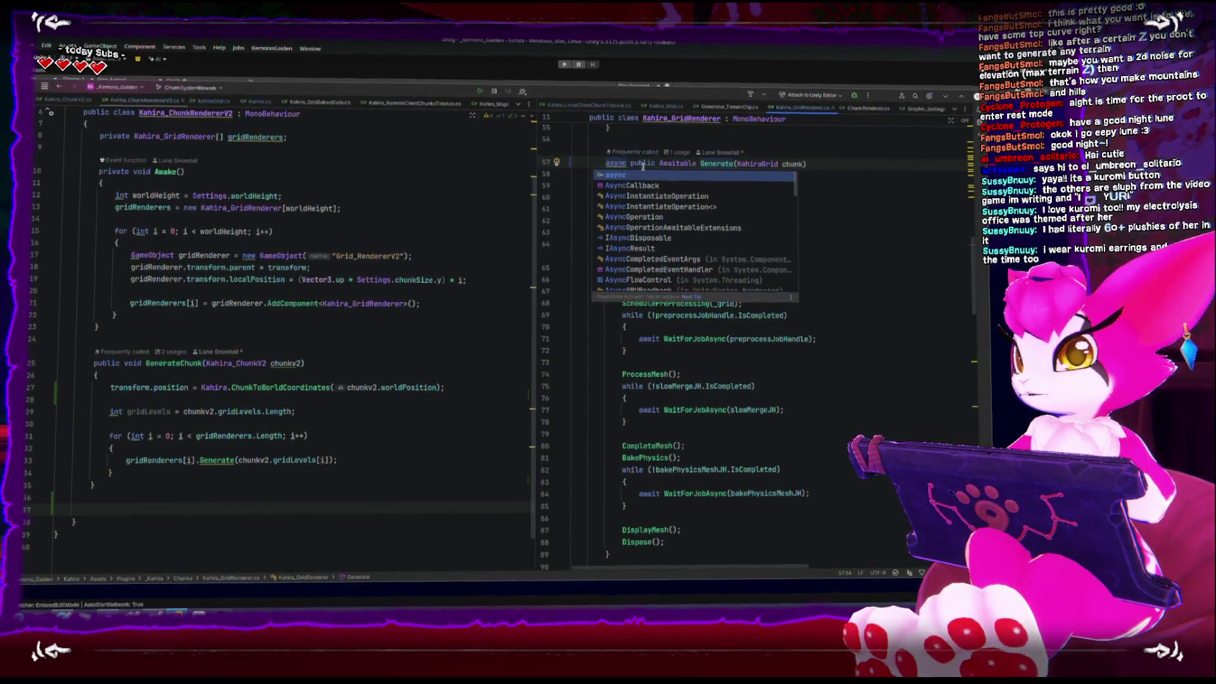
double_click(646, 163)
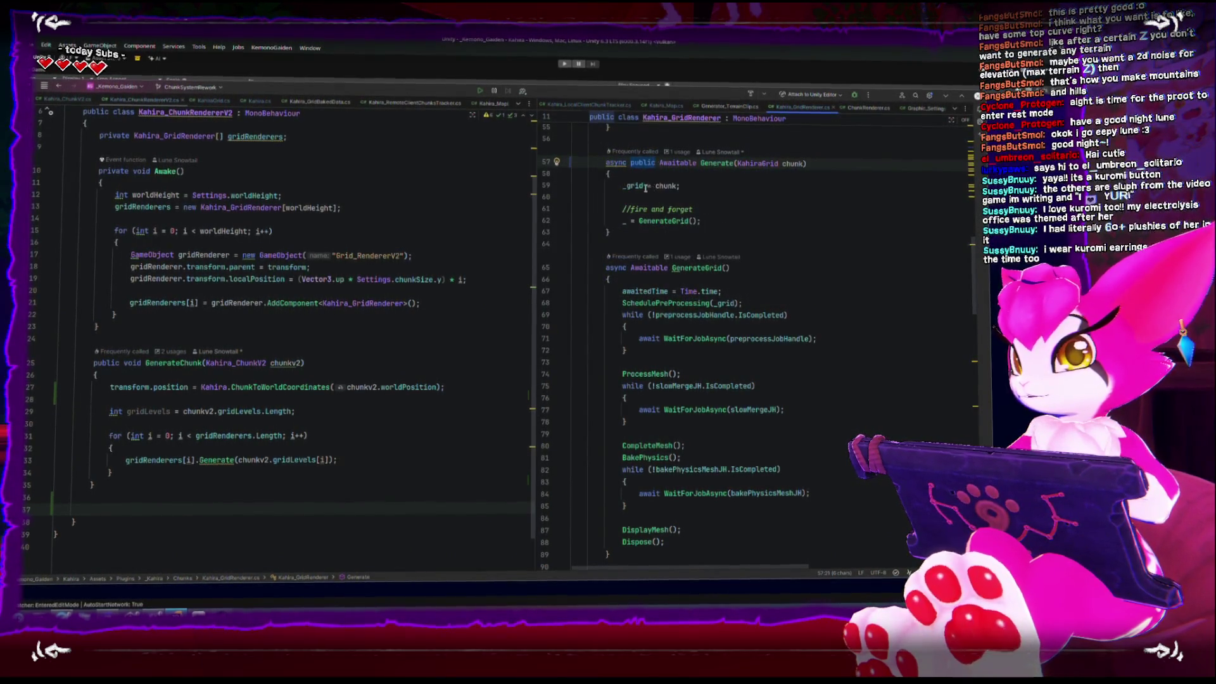
click(705, 218)
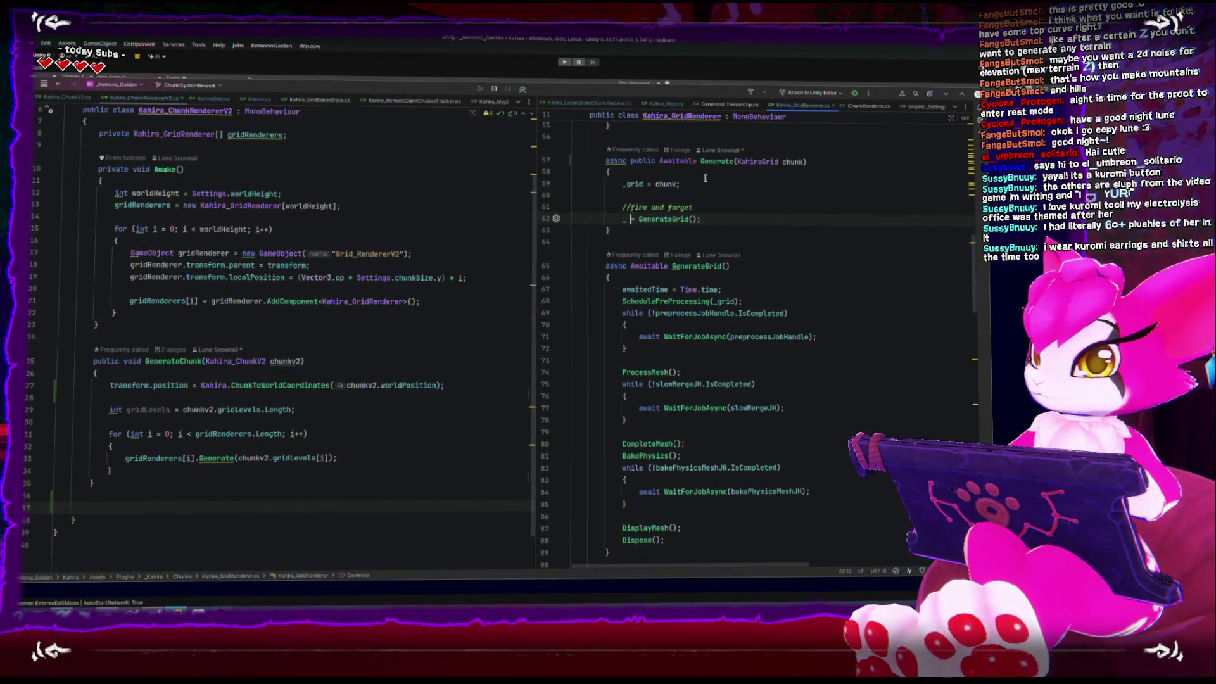
key(BackSpace)
text(await)
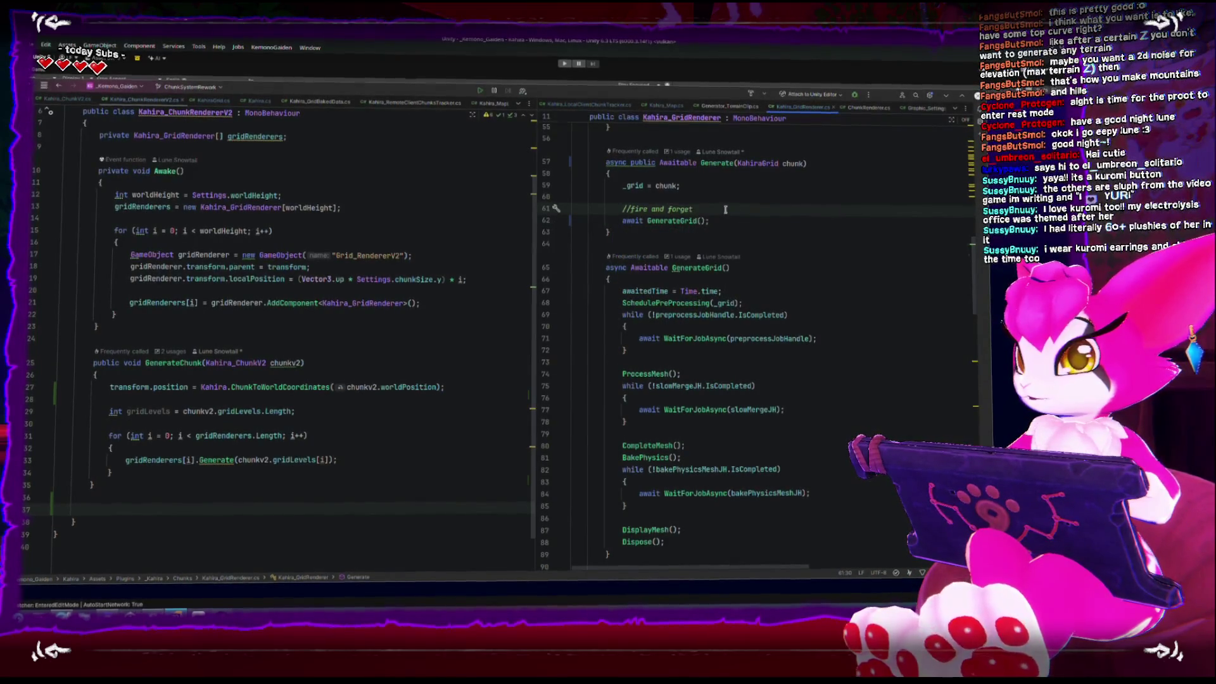
Step: Start a new empty line below GenerateChunk in Kahira_ChunkRendererV2
click(224, 475)
key(Down)
key(Down)
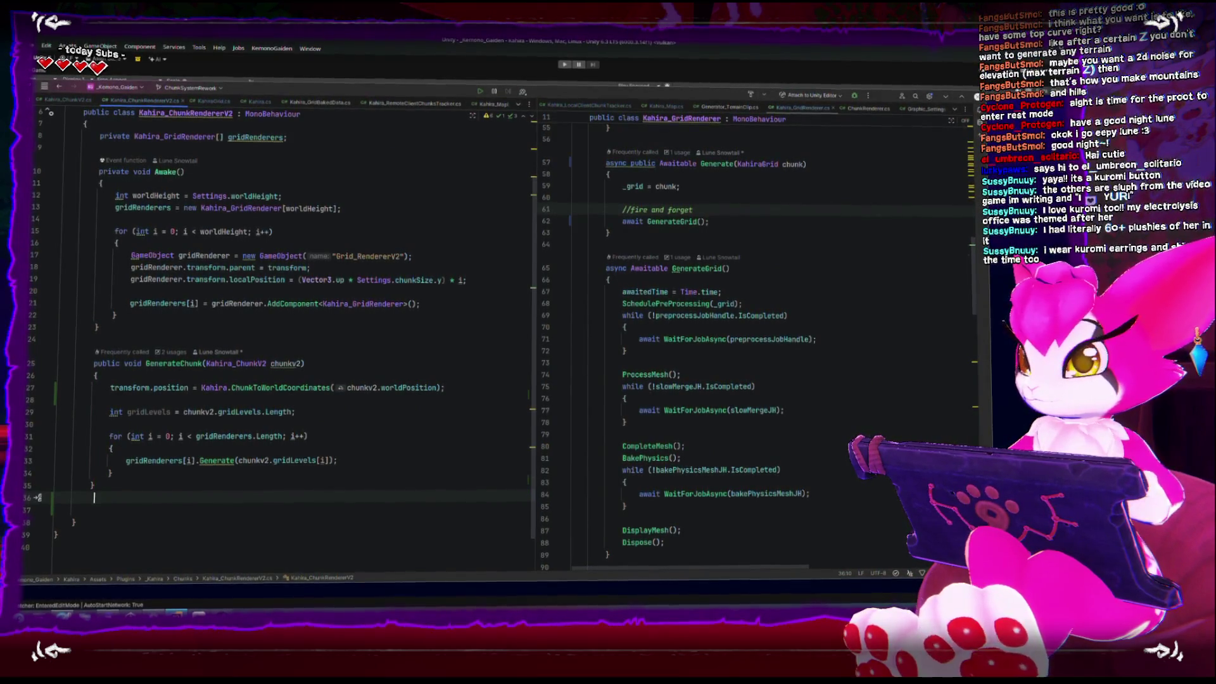
key(Return)
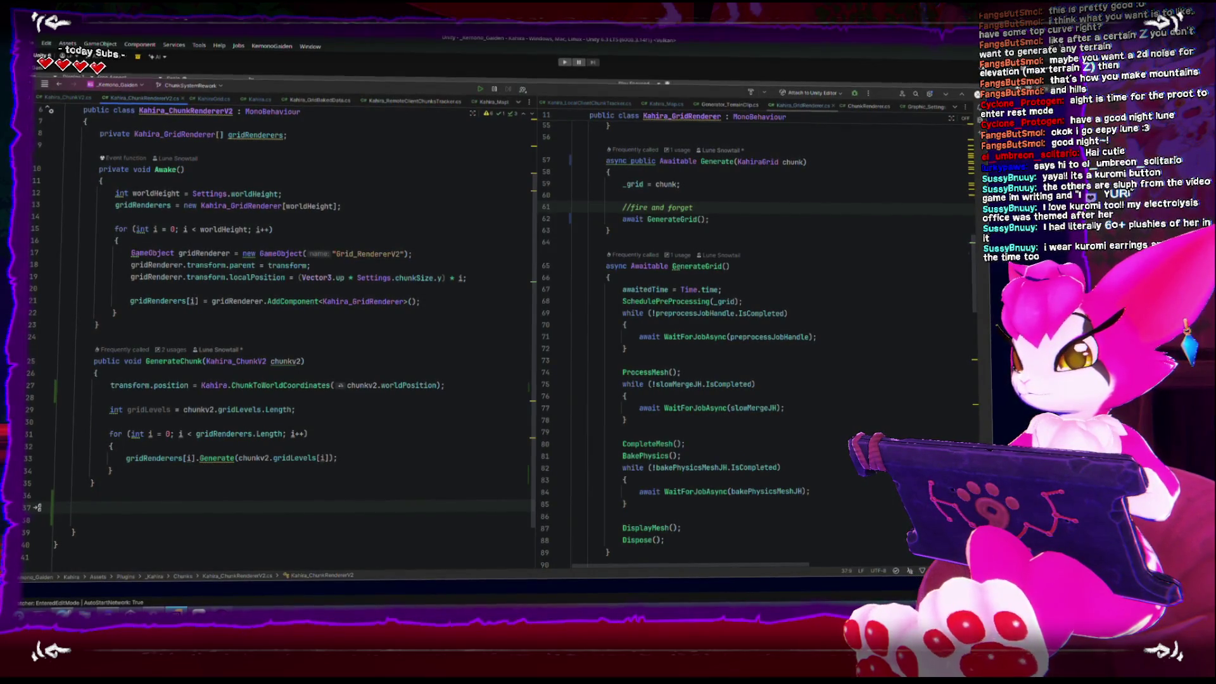
Step: Write an empty 'Awaitable Generate()' method with braces on line 37
text(Awa)
text(ut)
text(able)
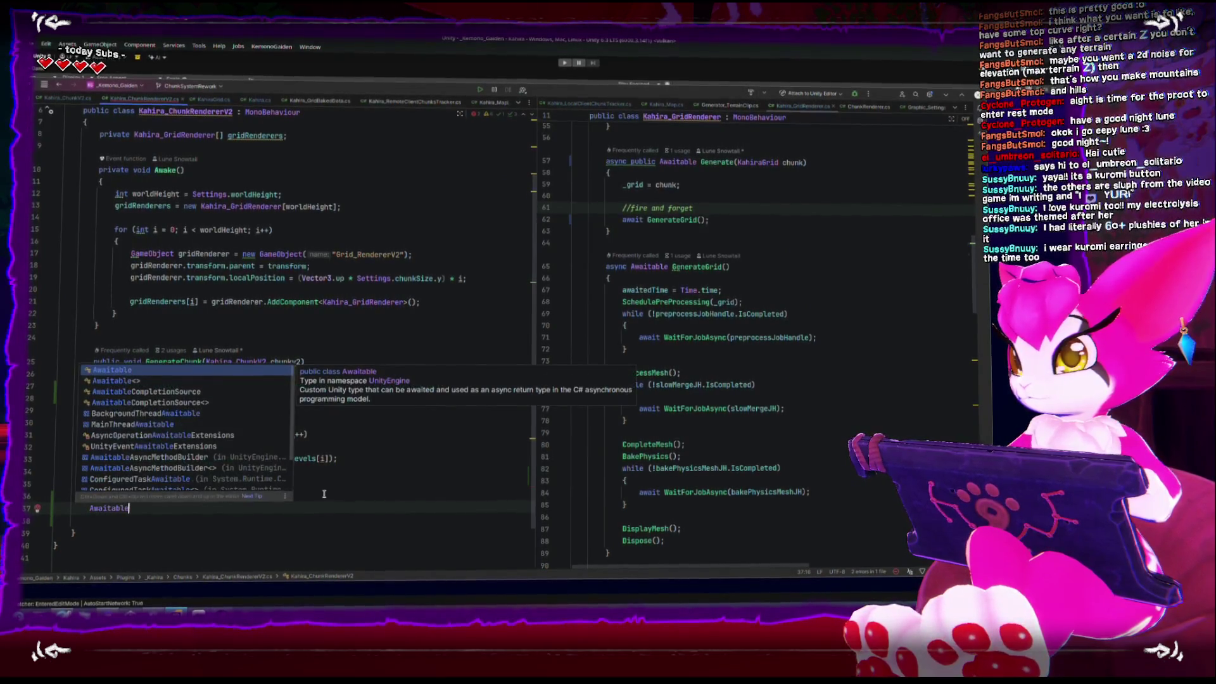
key(Return)
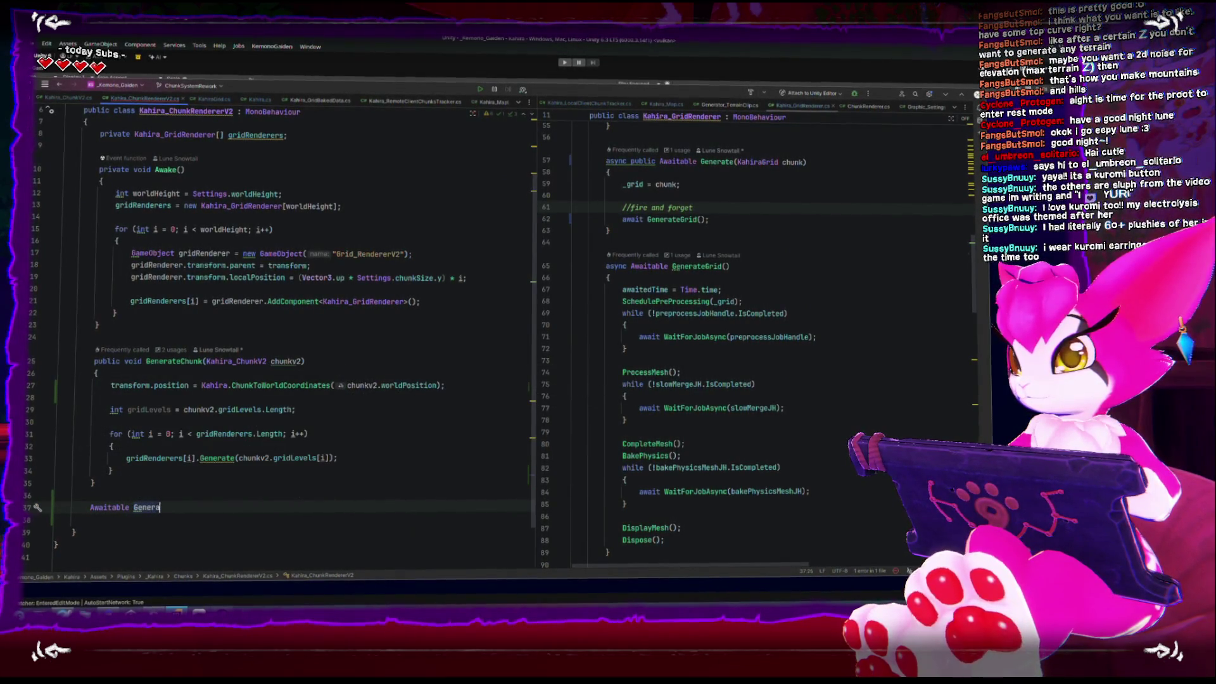
text(()
key(Escape)
key(Return)
text({)
key(Return)
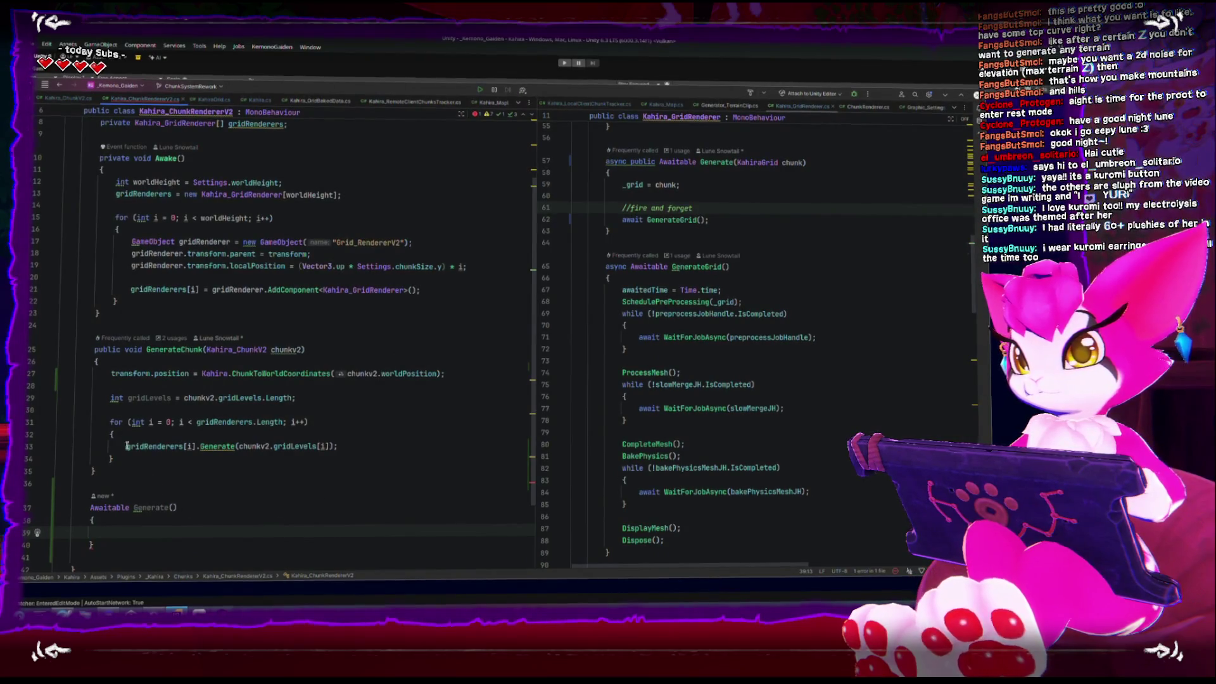
Step: Review GenerateChunk's gridLevels line, for loop, and uses of the chunkv2 parameter
click(104, 400)
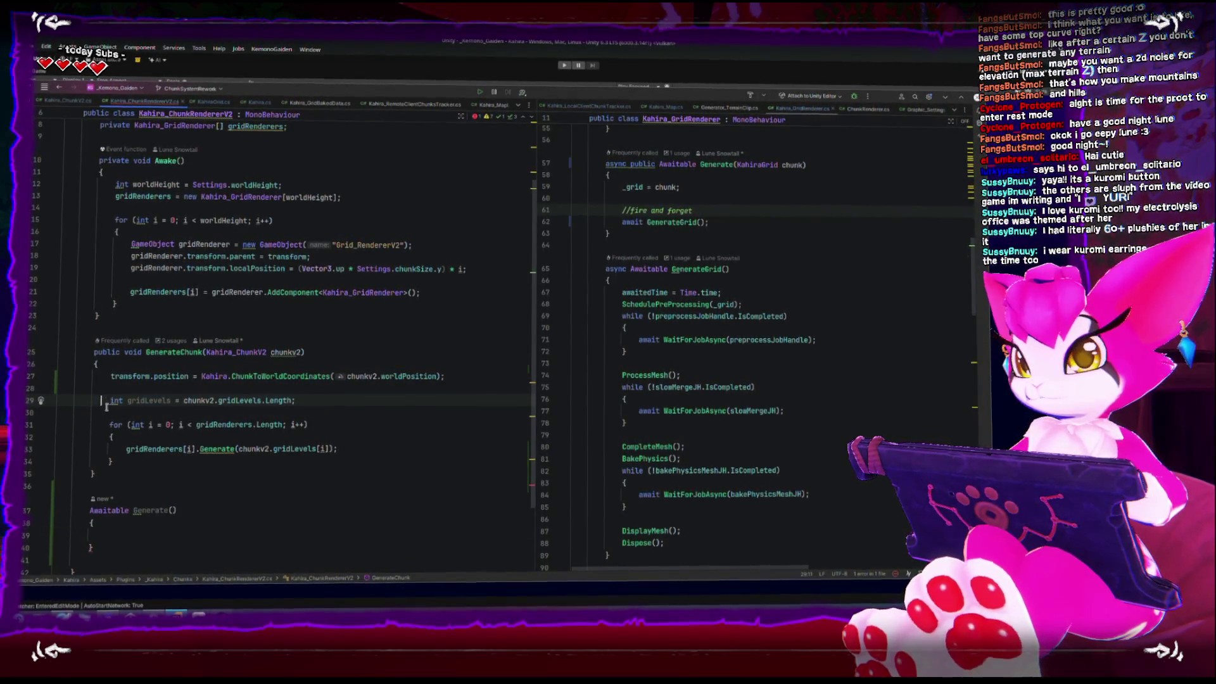
click(107, 413)
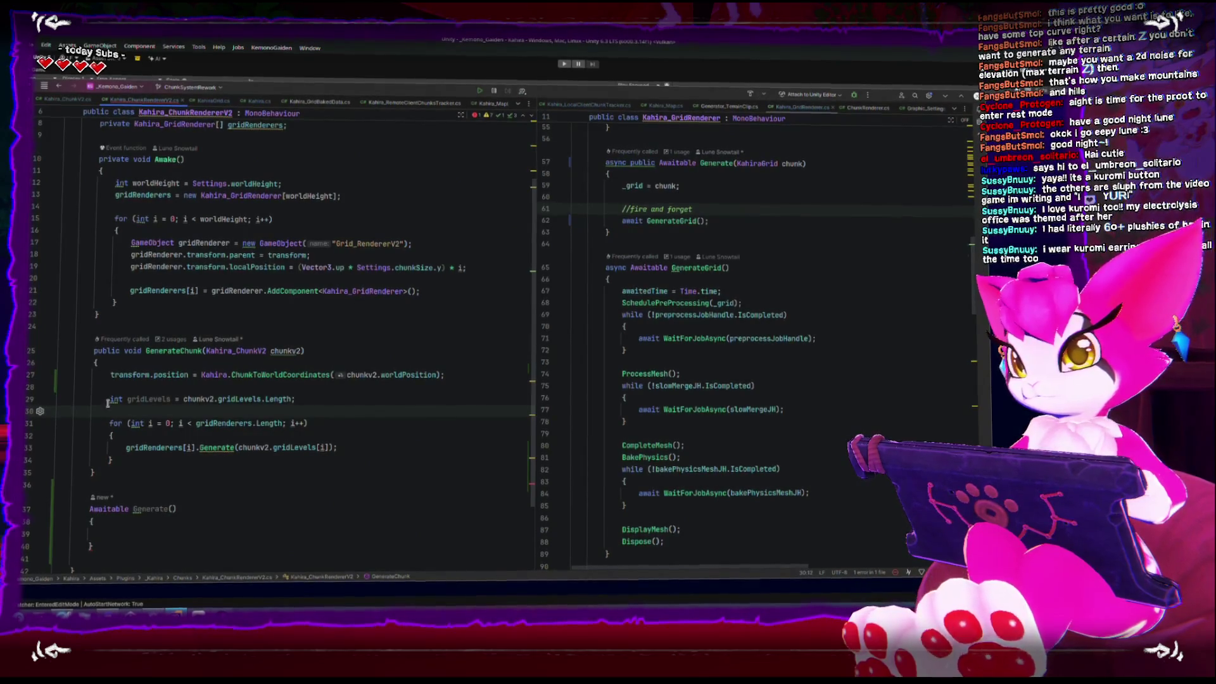
double_click(287, 350)
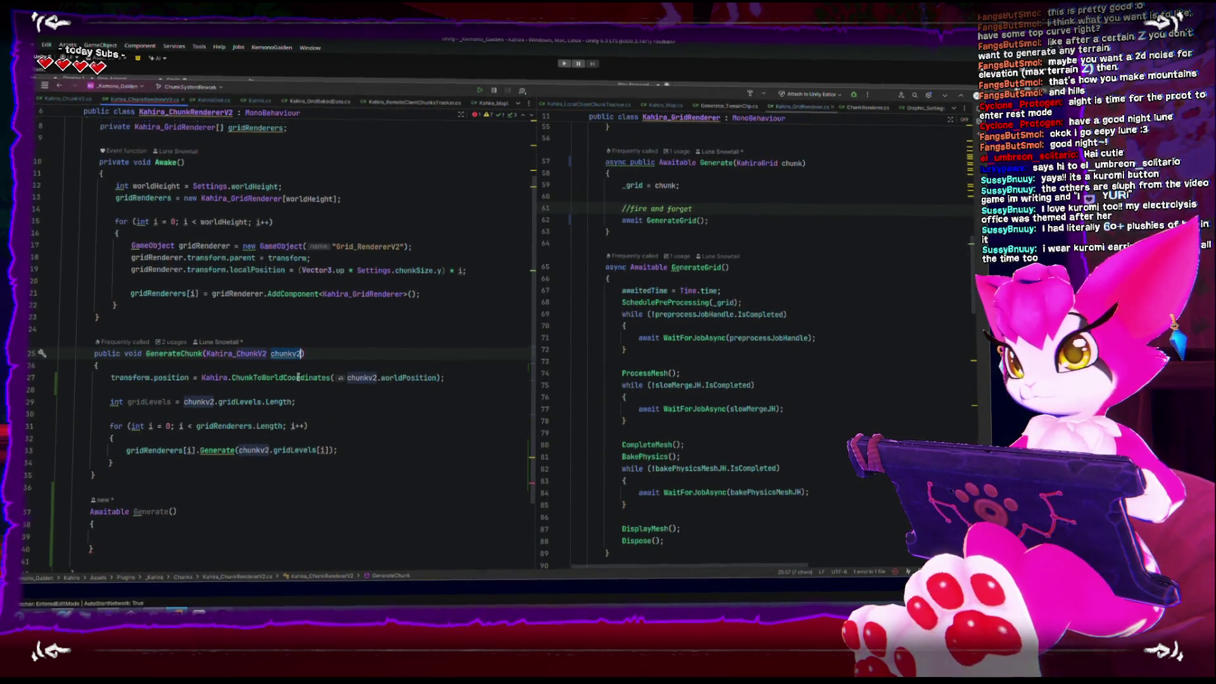
scroll(297, 378, up, 3)
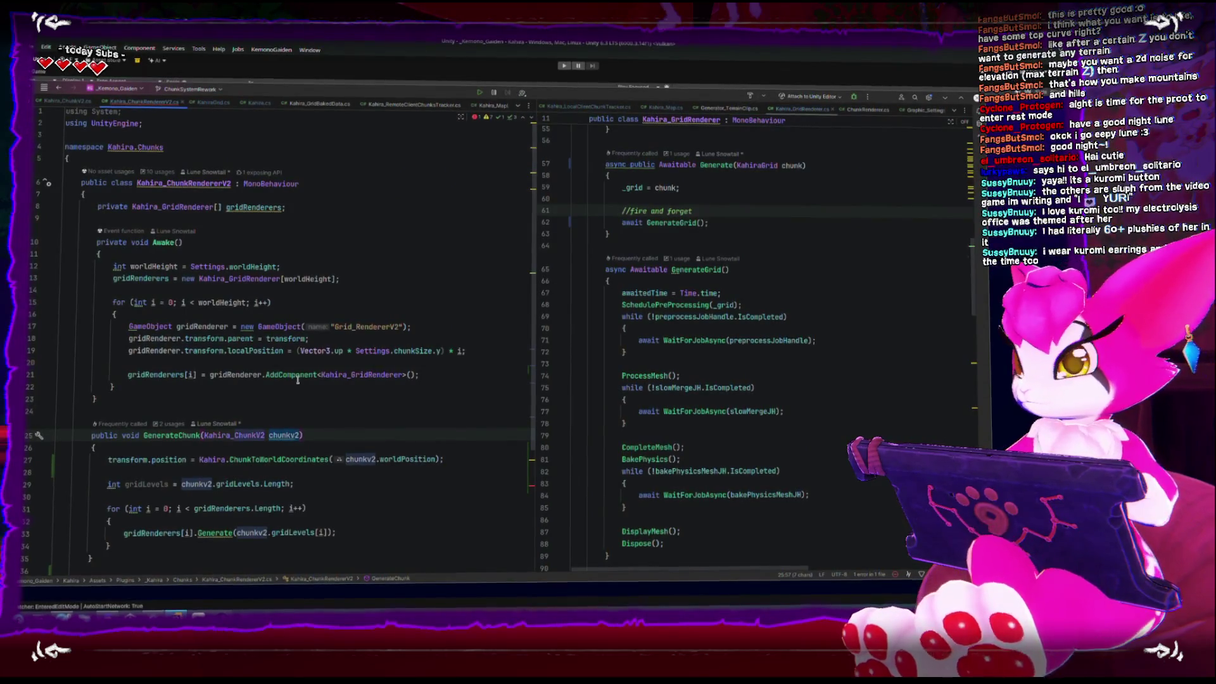
scroll(297, 378, down, 5)
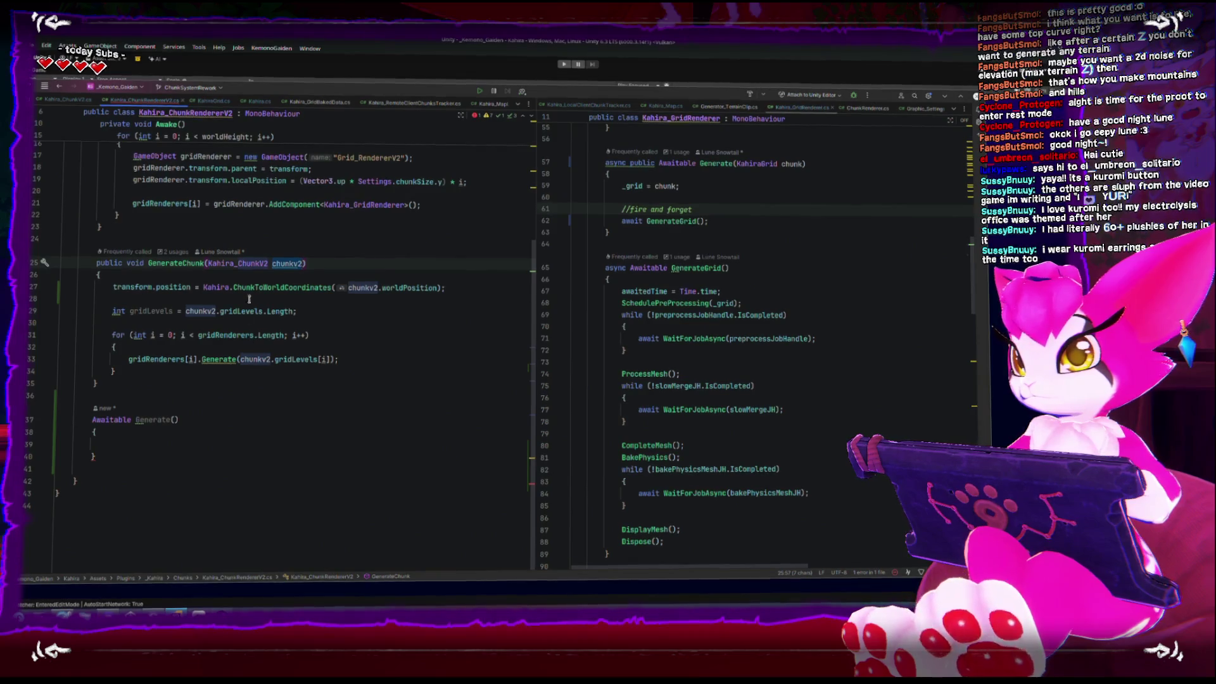
click(281, 263)
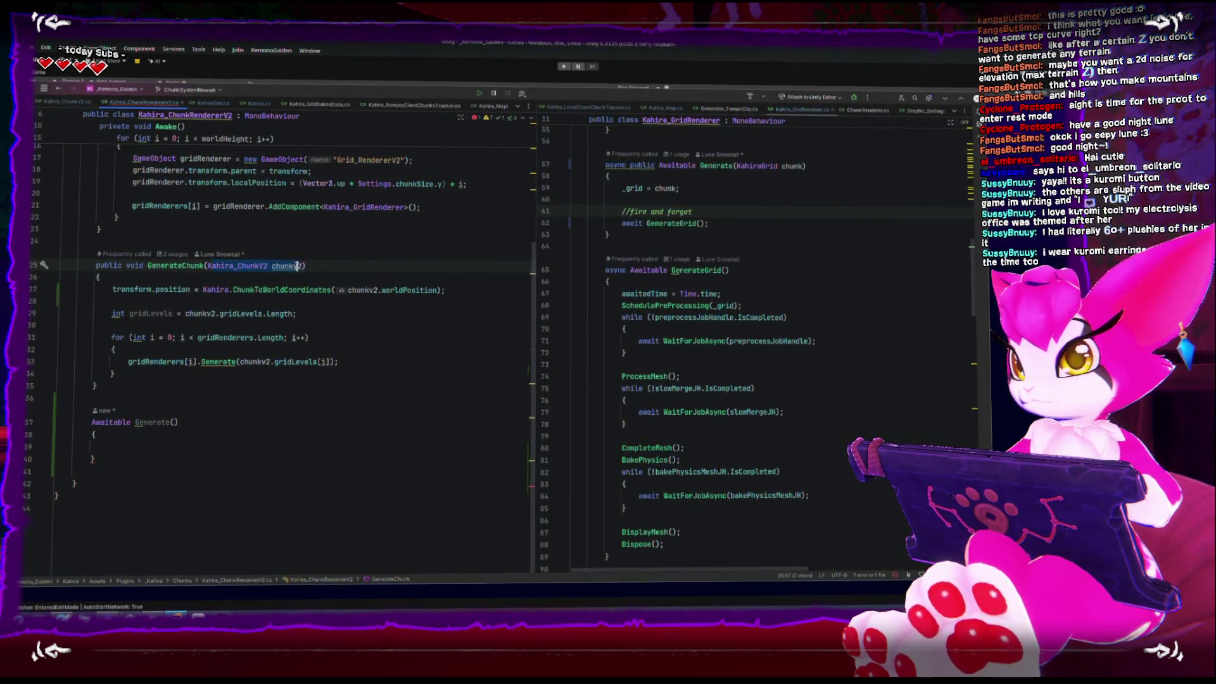
scroll(304, 289, up, 4)
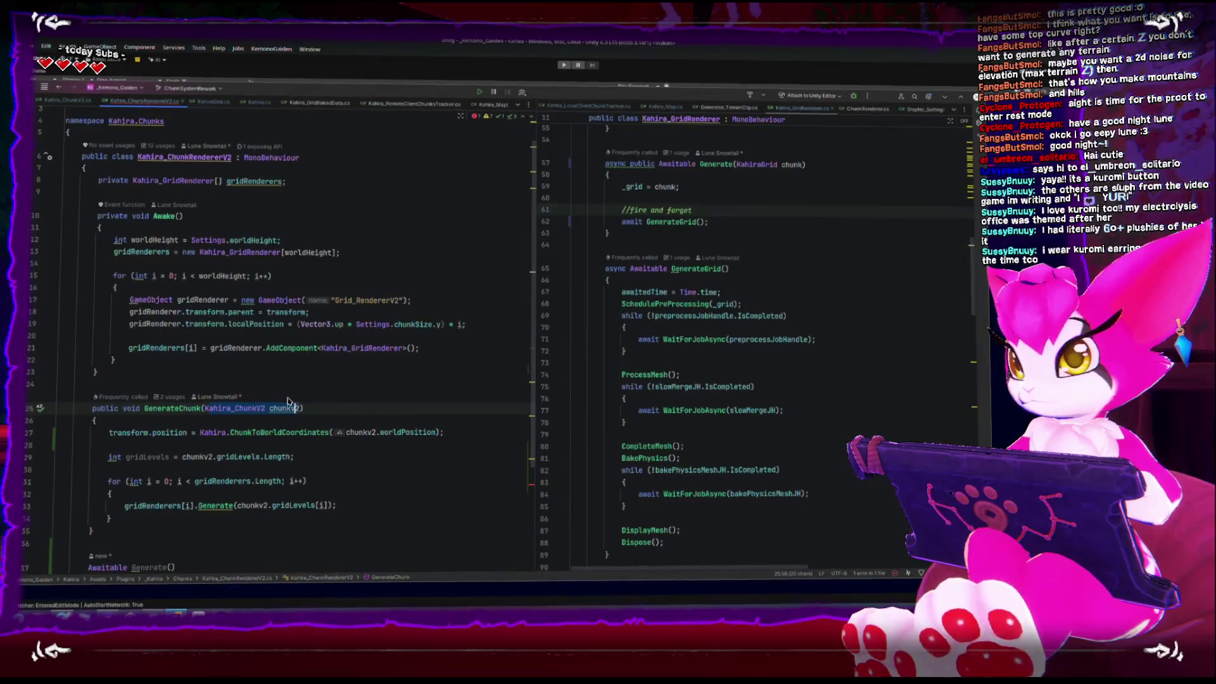
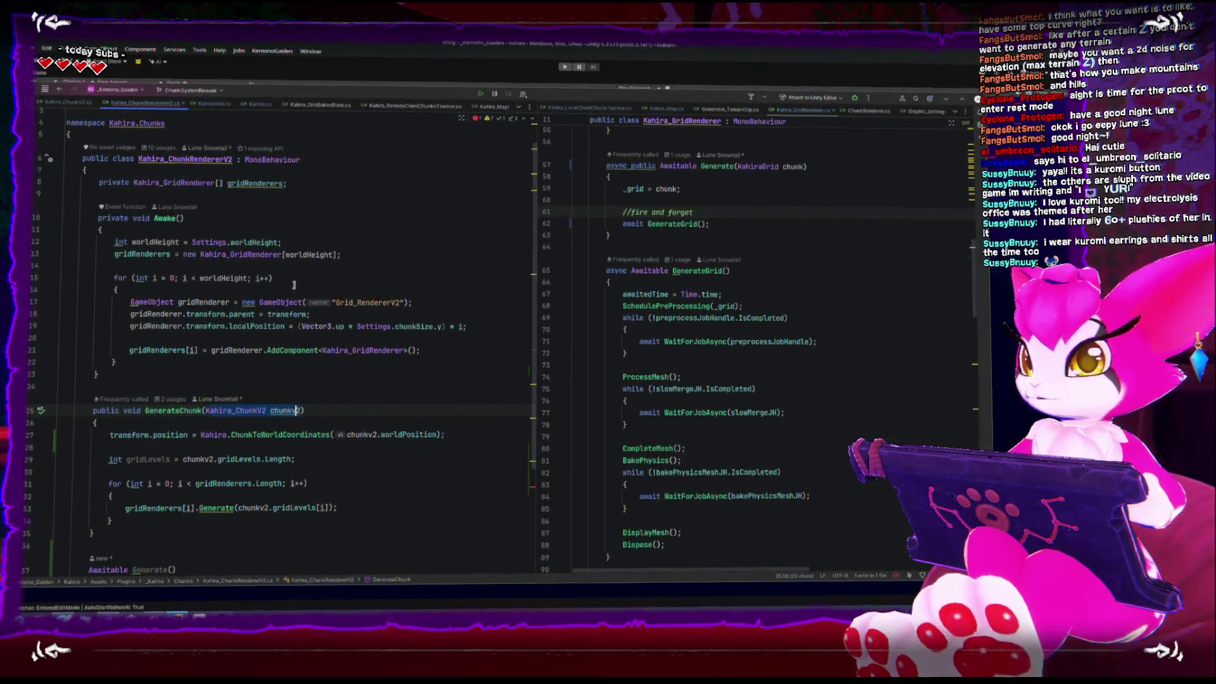
Step: Copy the chunkv2 parameter declaration into a new private chunkv2 field below gridRenderers
scroll(258, 403, down, 3)
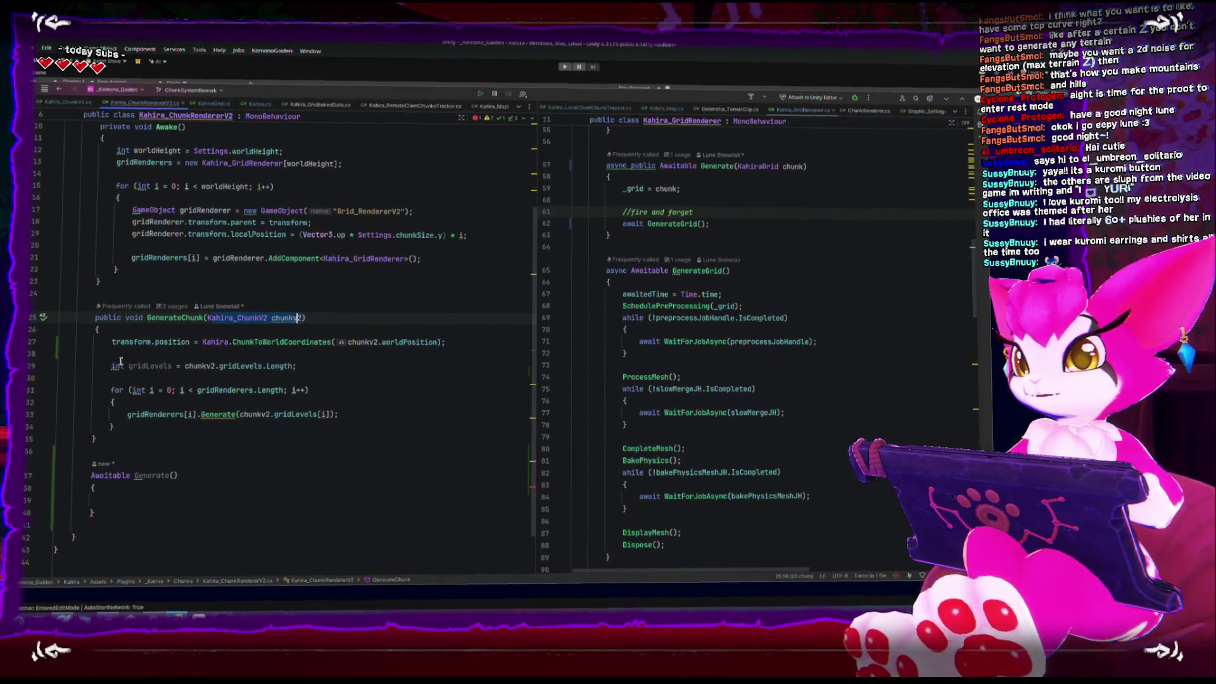
scroll(127, 411, up, 4)
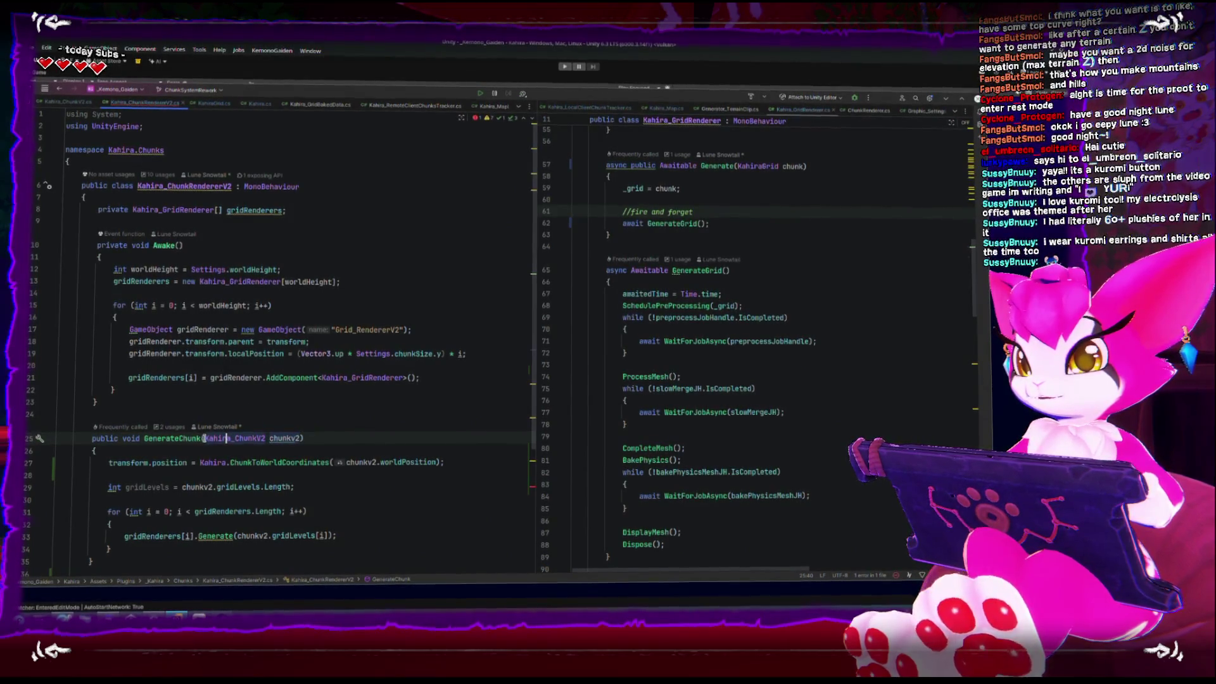
shift+click(300, 434)
key(ctrl+c)
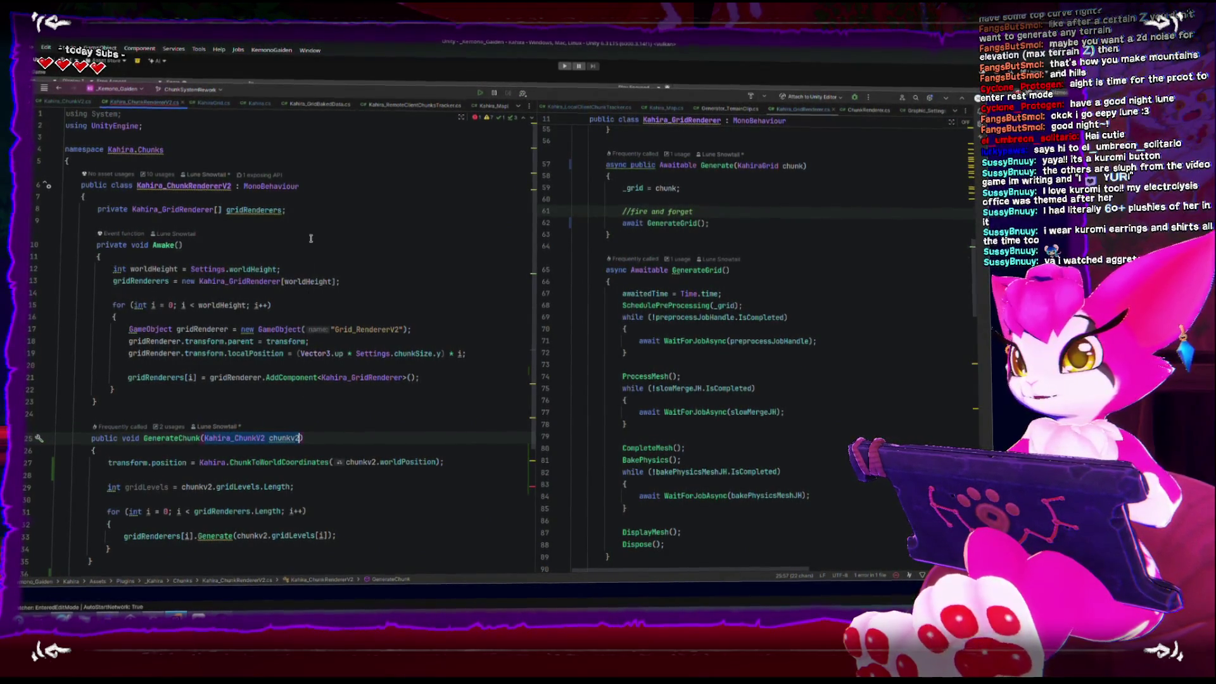
click(311, 219)
key(ctrl+v)
key(Return)
click(312, 217)
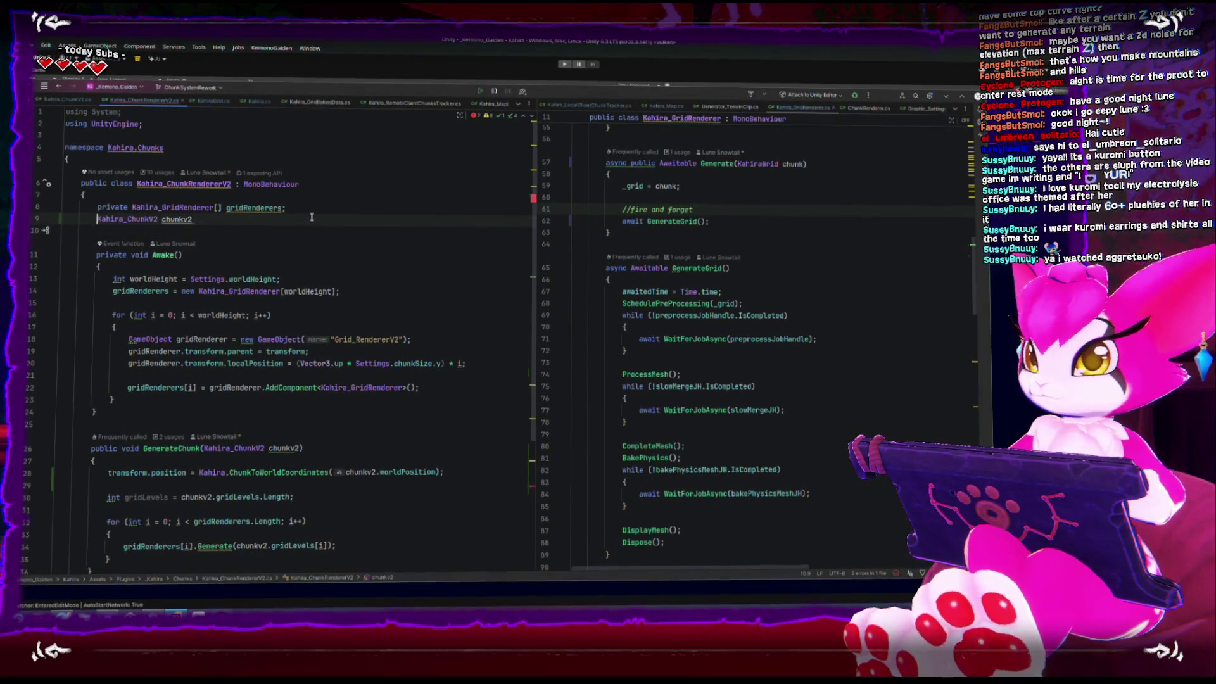
text(;)
key(Home)
text(private)
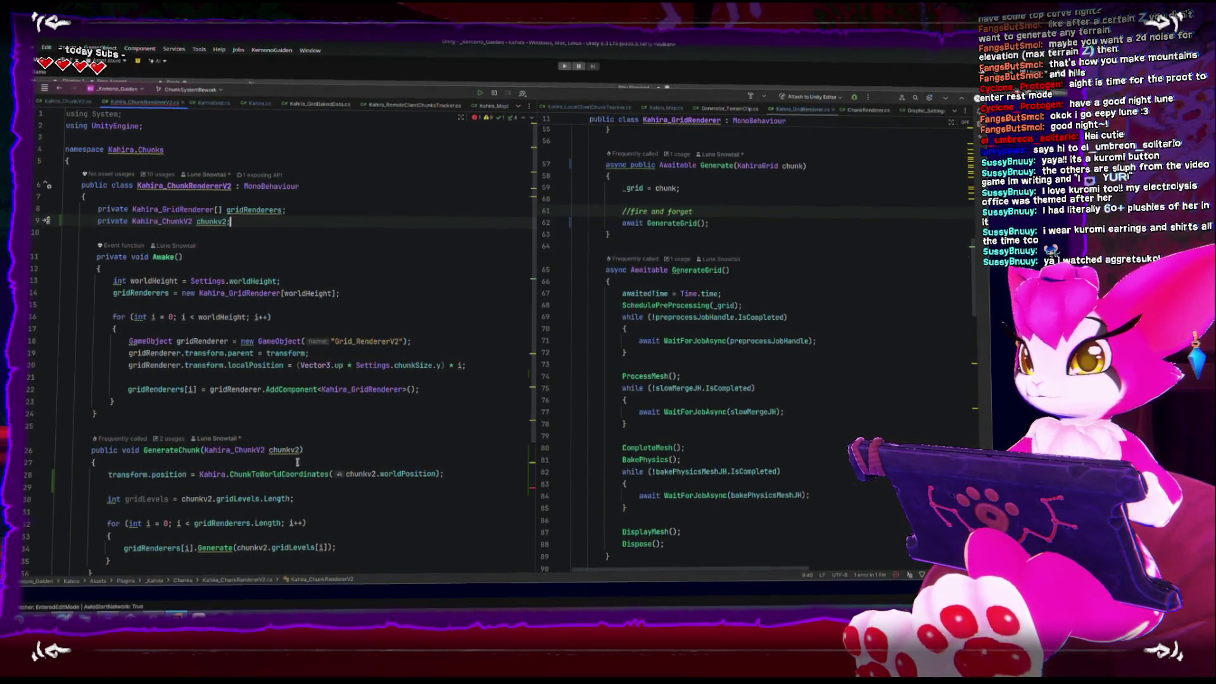
Step: Rename the GenerateChunk parameter to chunk and add 'chunkv2 = chunk;' at the top of its body
click(295, 450)
key(BackSpace)
key(BackSpace)
key(Down)
key(Return)
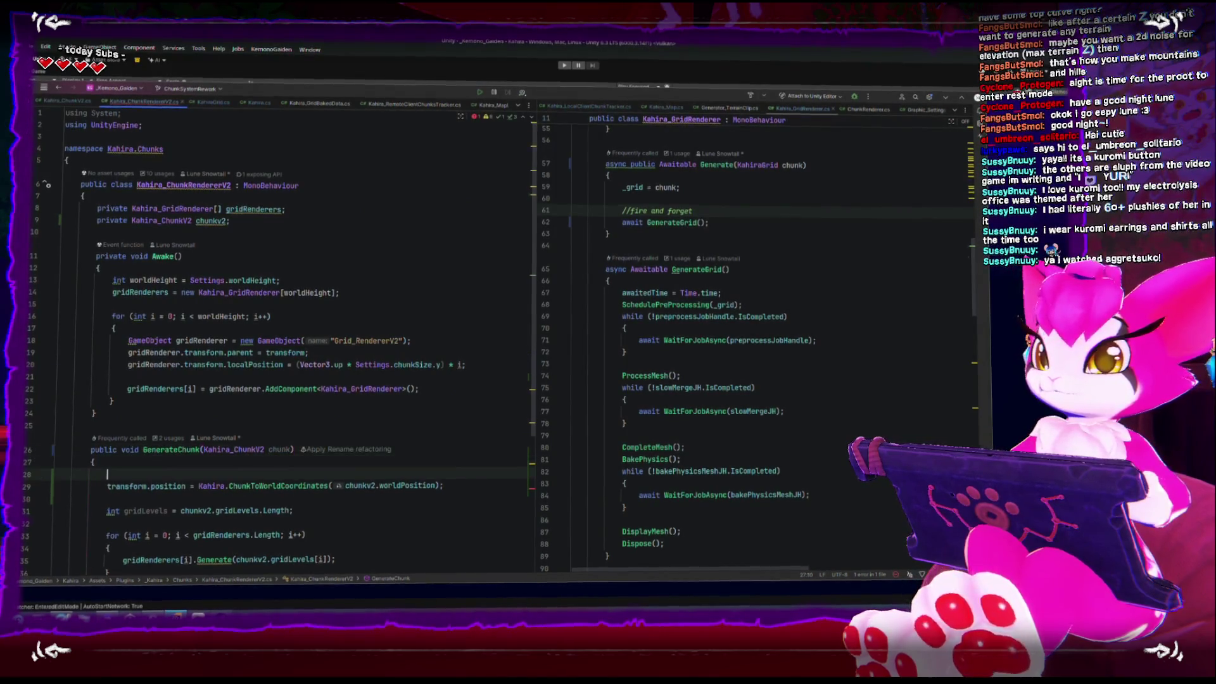
text(chunkv)
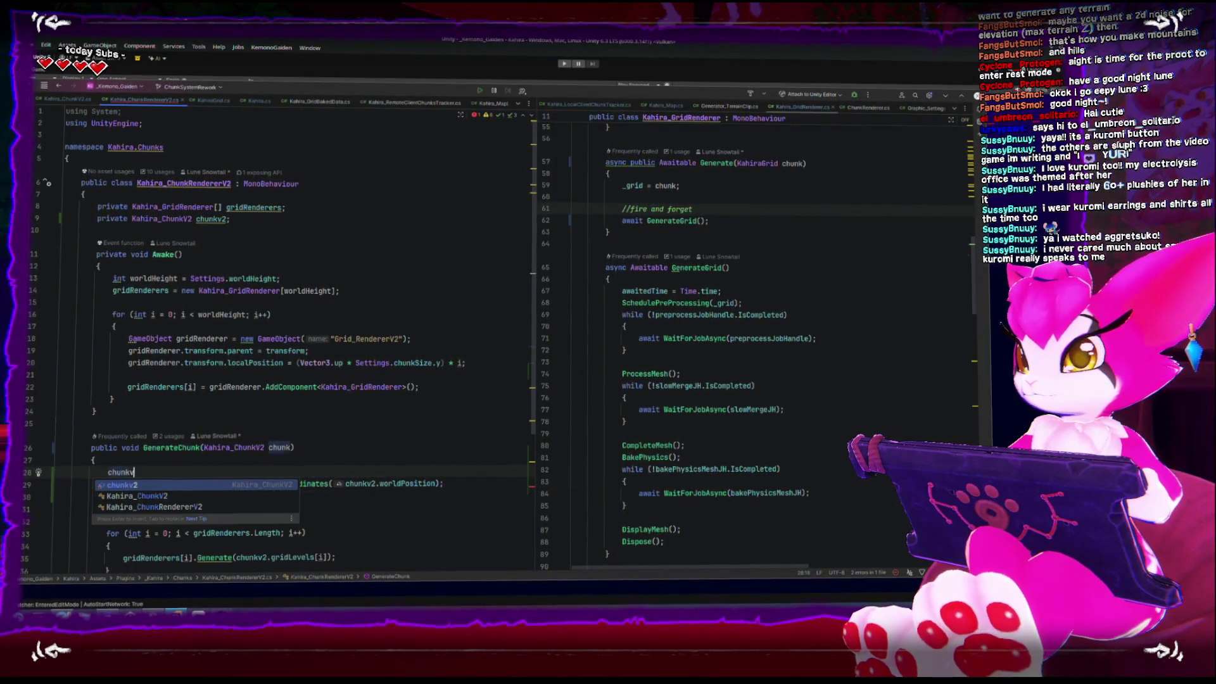
text(2 = chunk;)
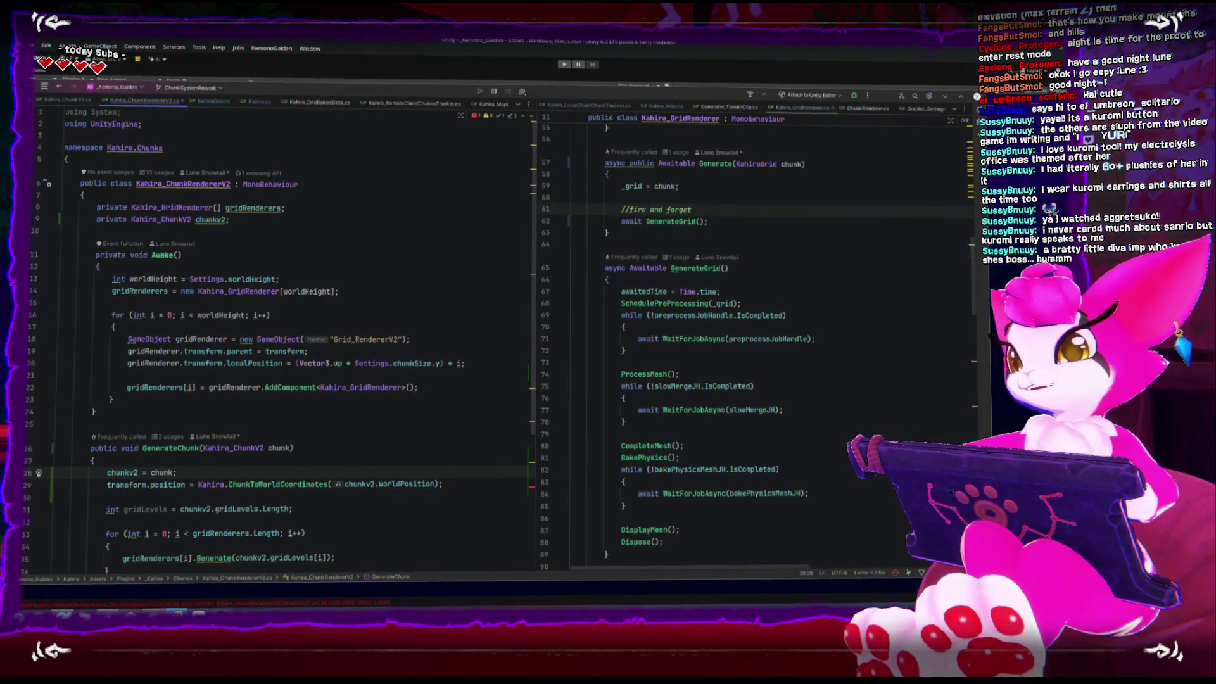
mouse_move(201, 222)
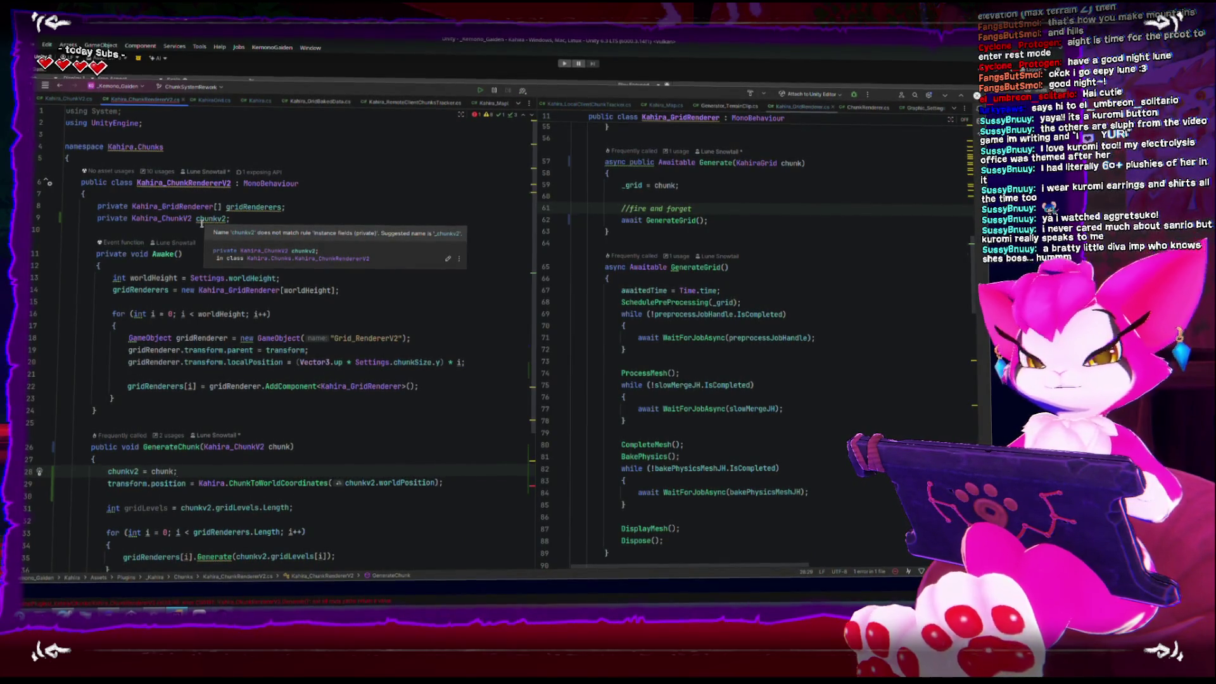
click(201, 225)
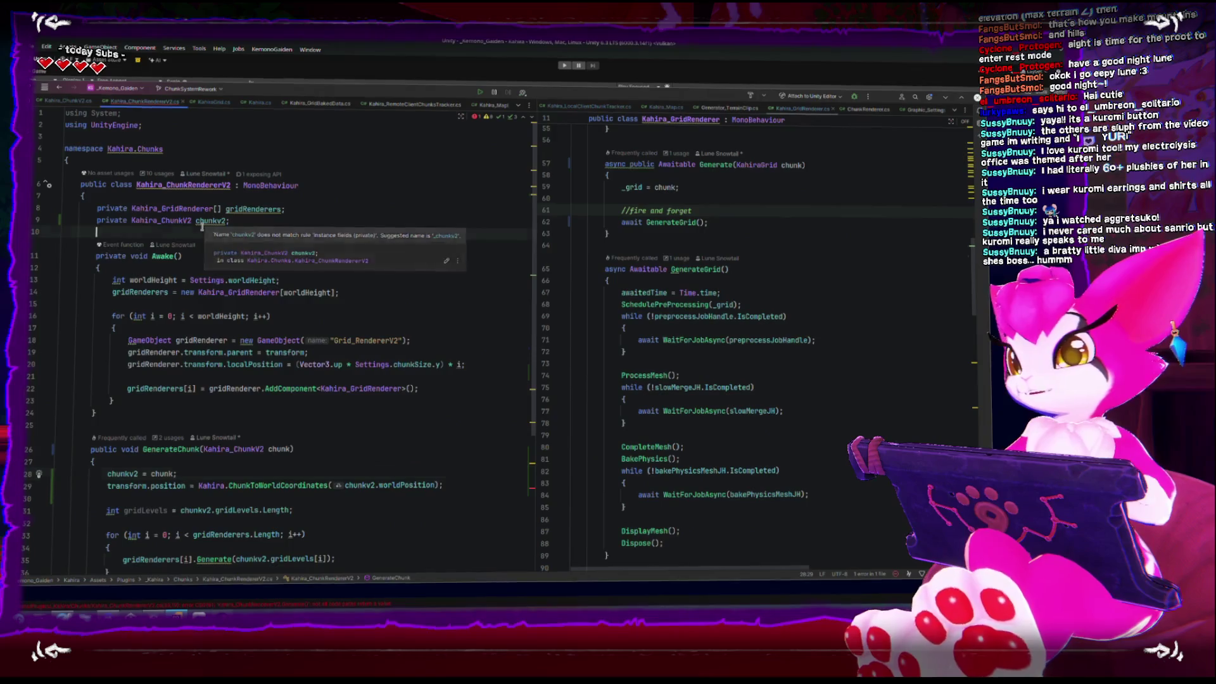
double_click(202, 220)
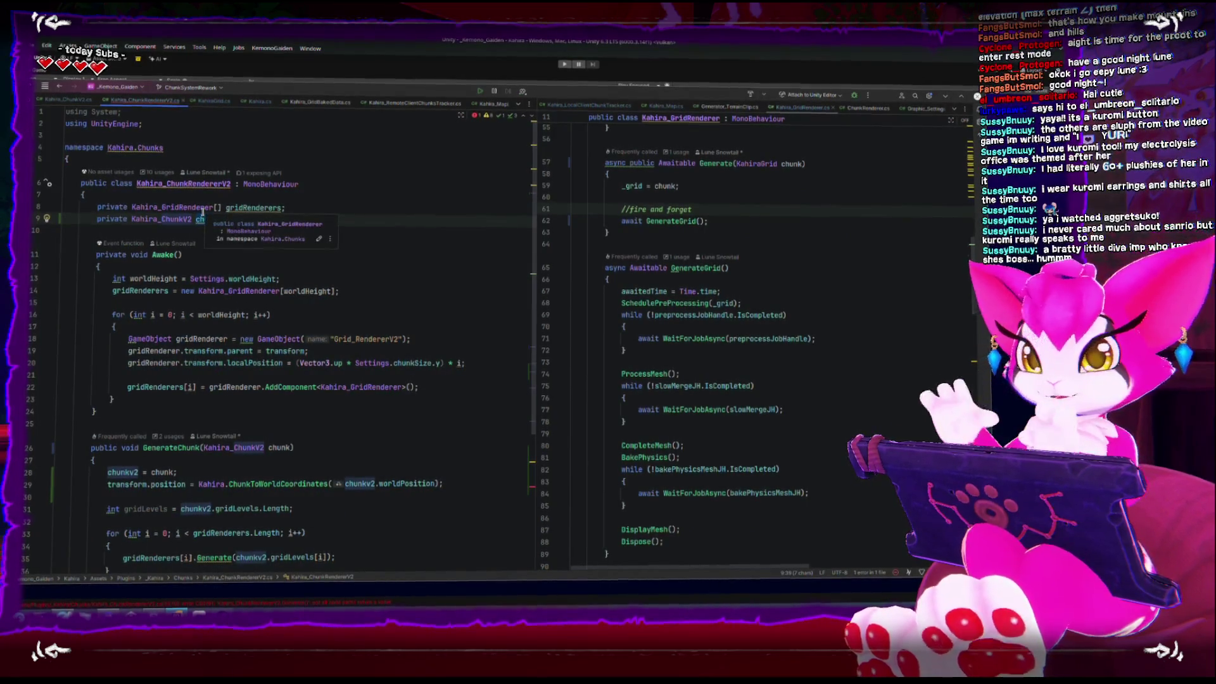
mouse_move(203, 212)
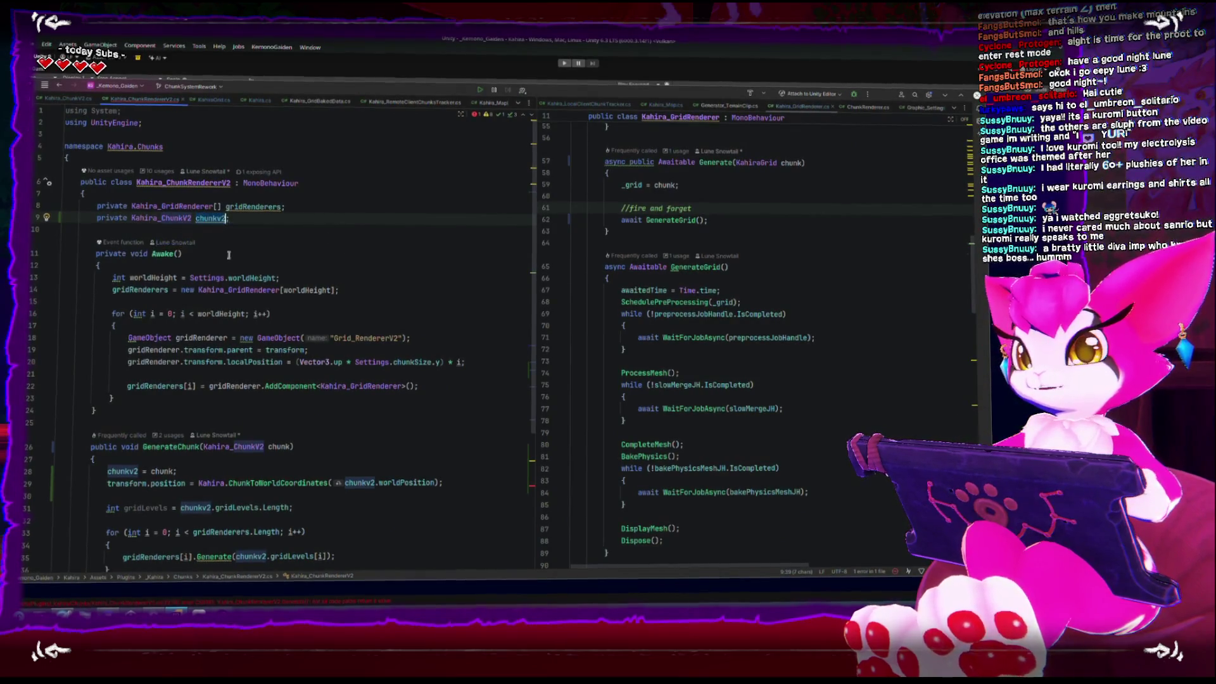
scroll(253, 518, down, 2)
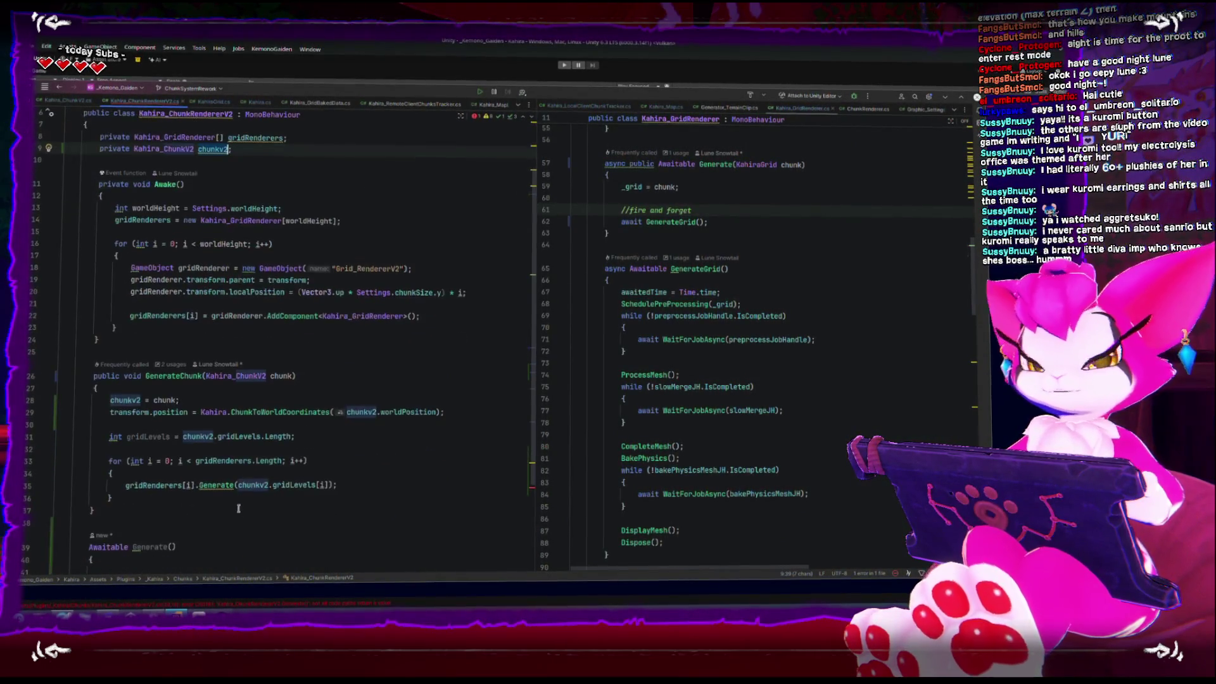
scroll(240, 505, up, 2)
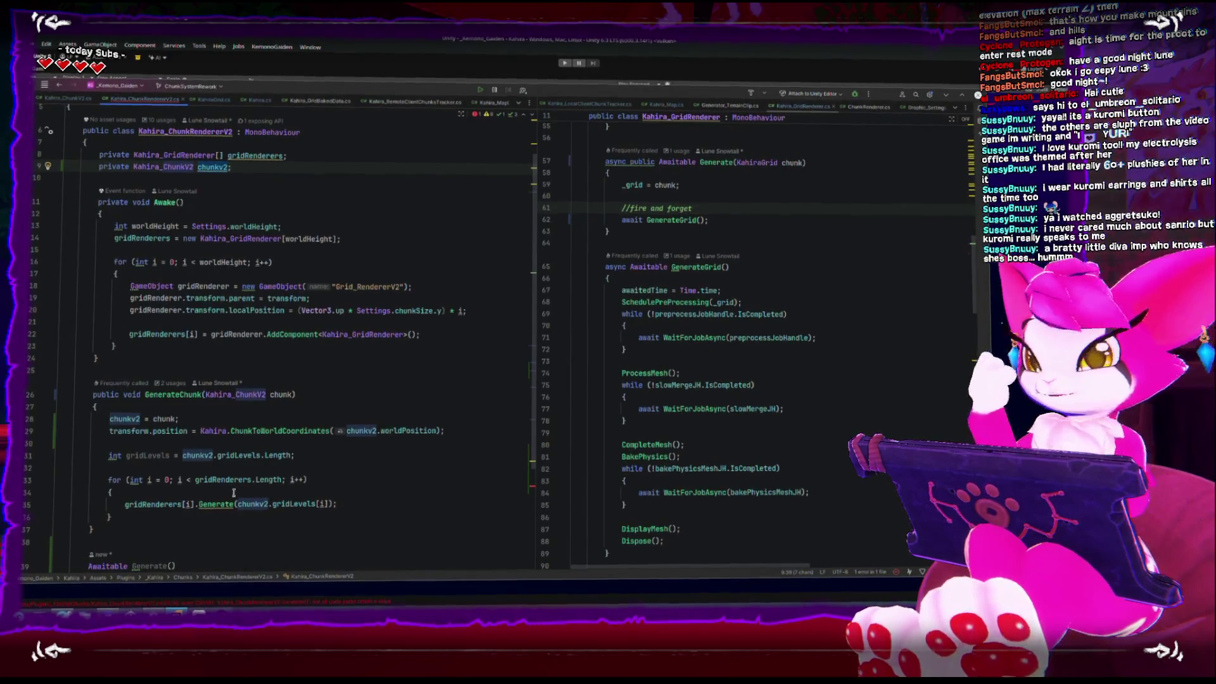
scroll(239, 342, down, 4)
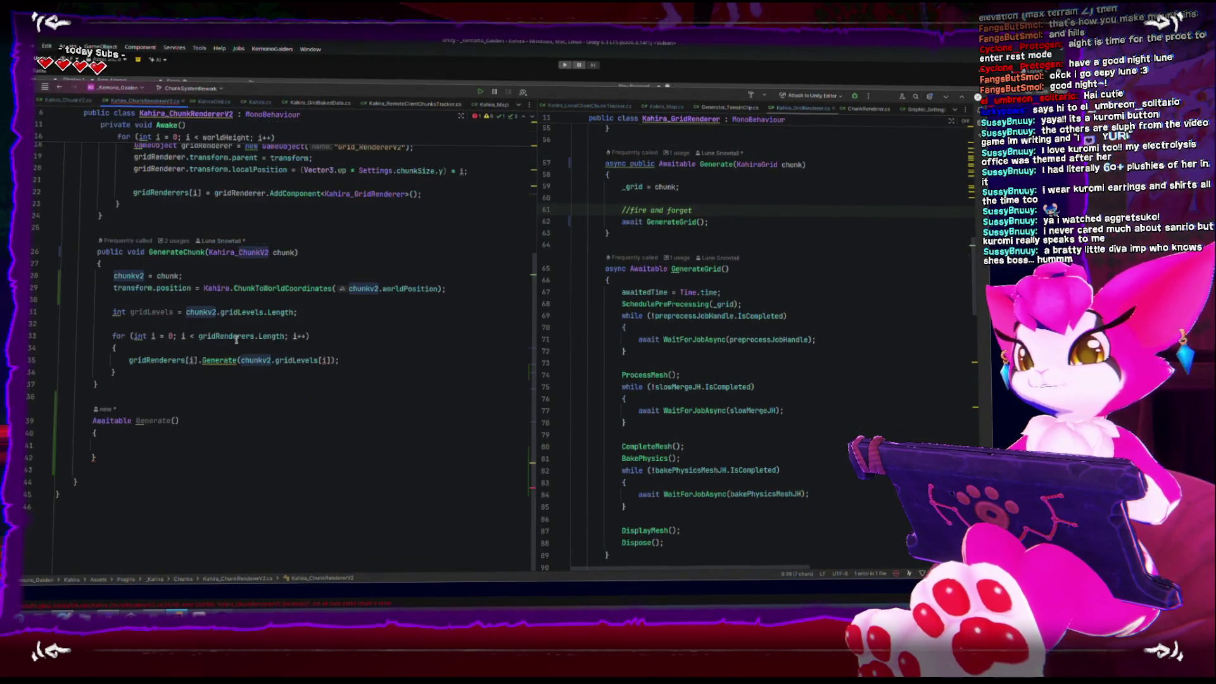
Step: Make the Generate method async
click(179, 429)
key(Down)
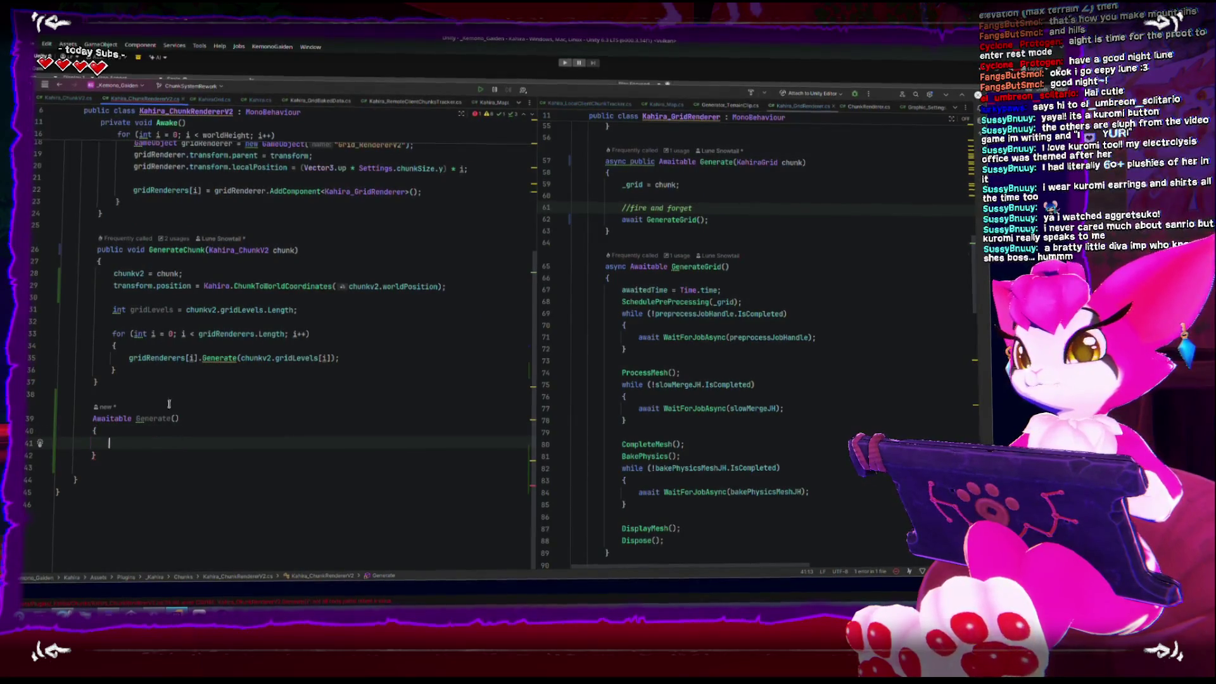
drag(114, 323, 117, 374)
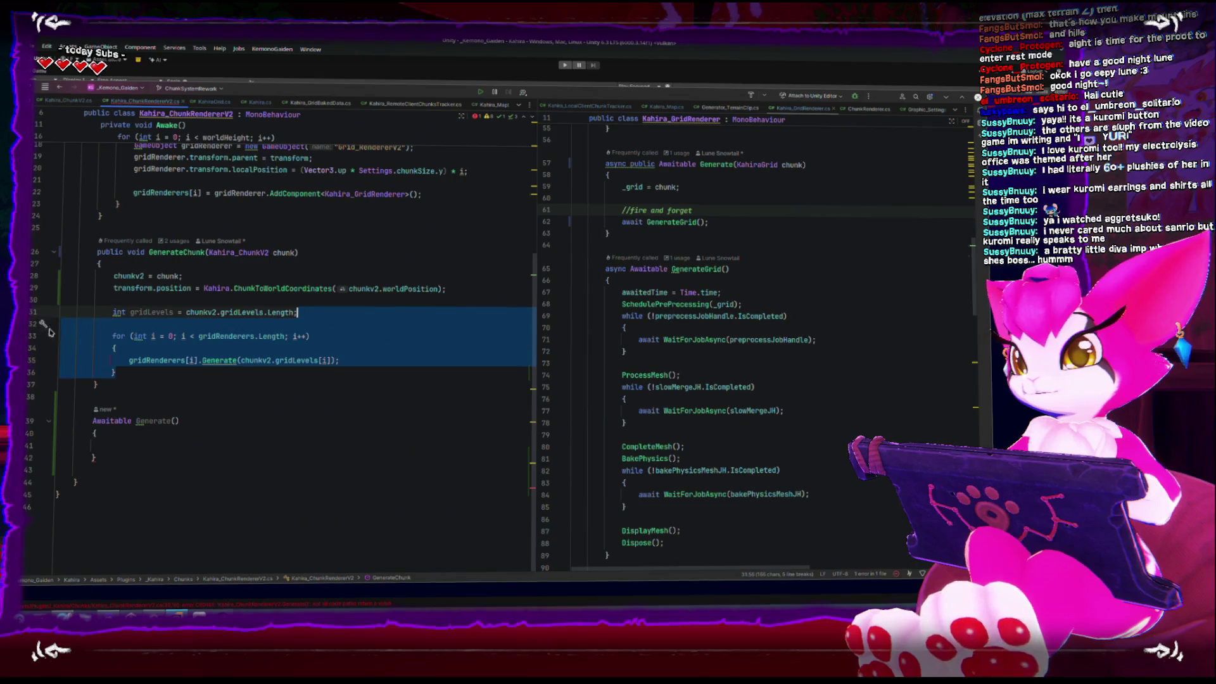
click(112, 418)
text(async)
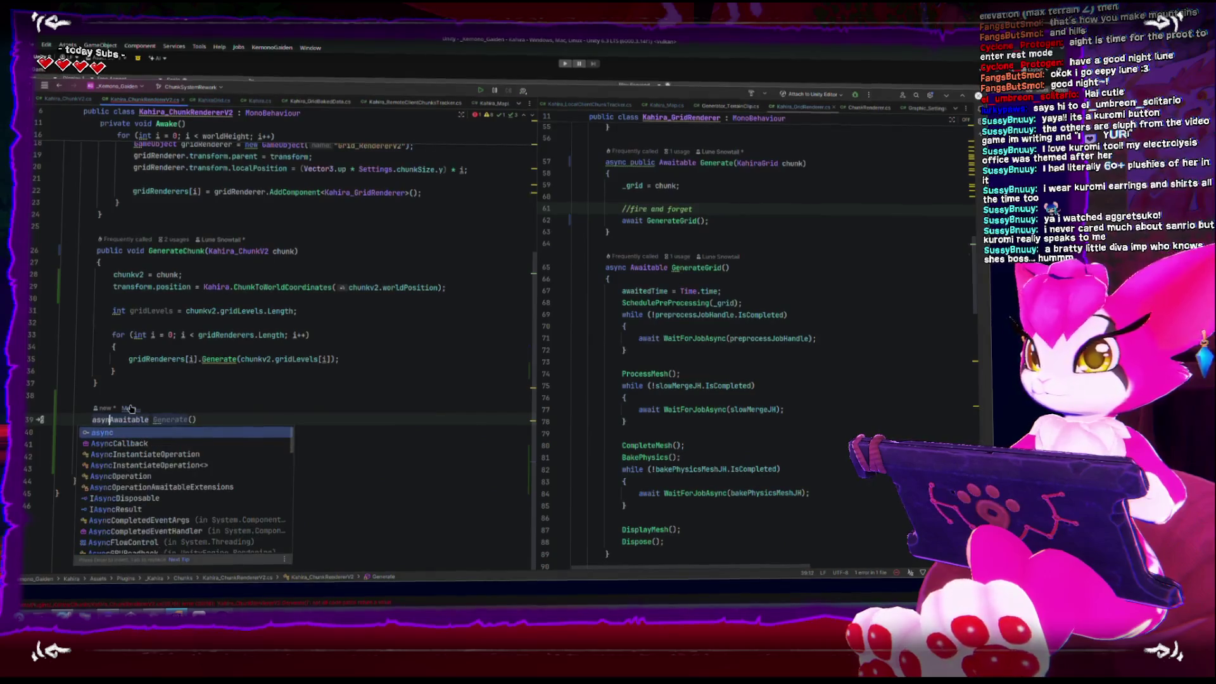
Step: Move the grid renderer for loop out of GenerateChunk into the Generate method
click(131, 388)
drag(112, 337, 121, 374)
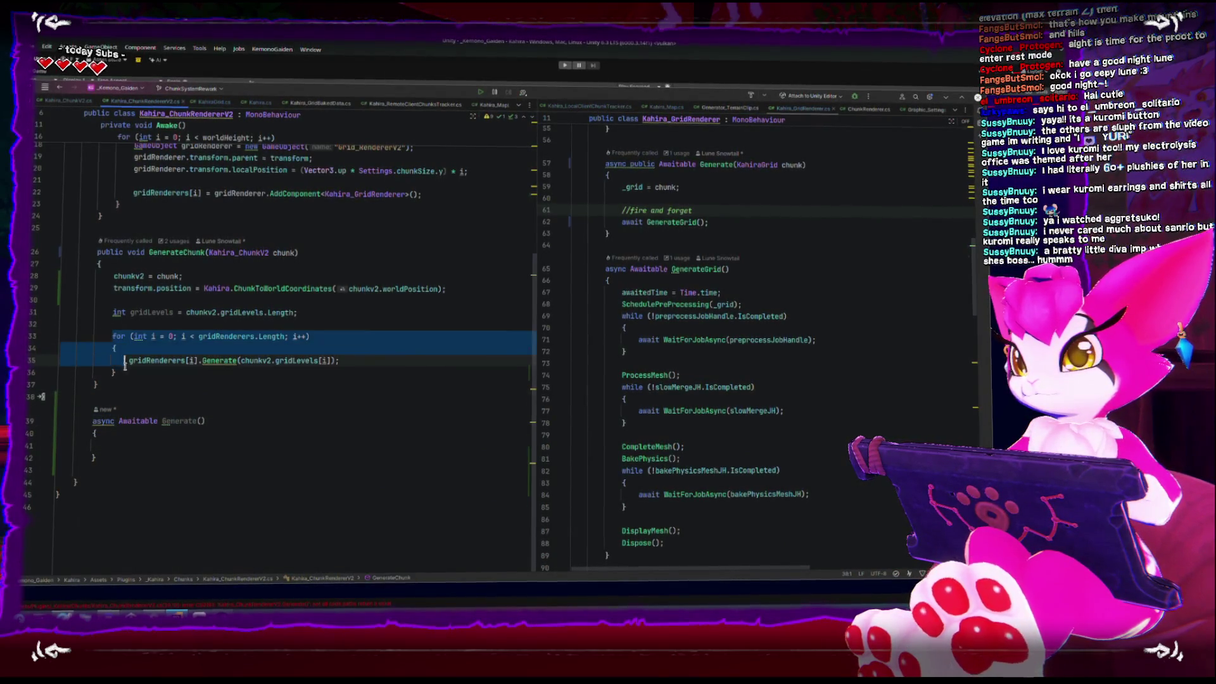
key(ctrl+x)
key(Down)
key(Down)
key(Down)
key(ctrl+v)
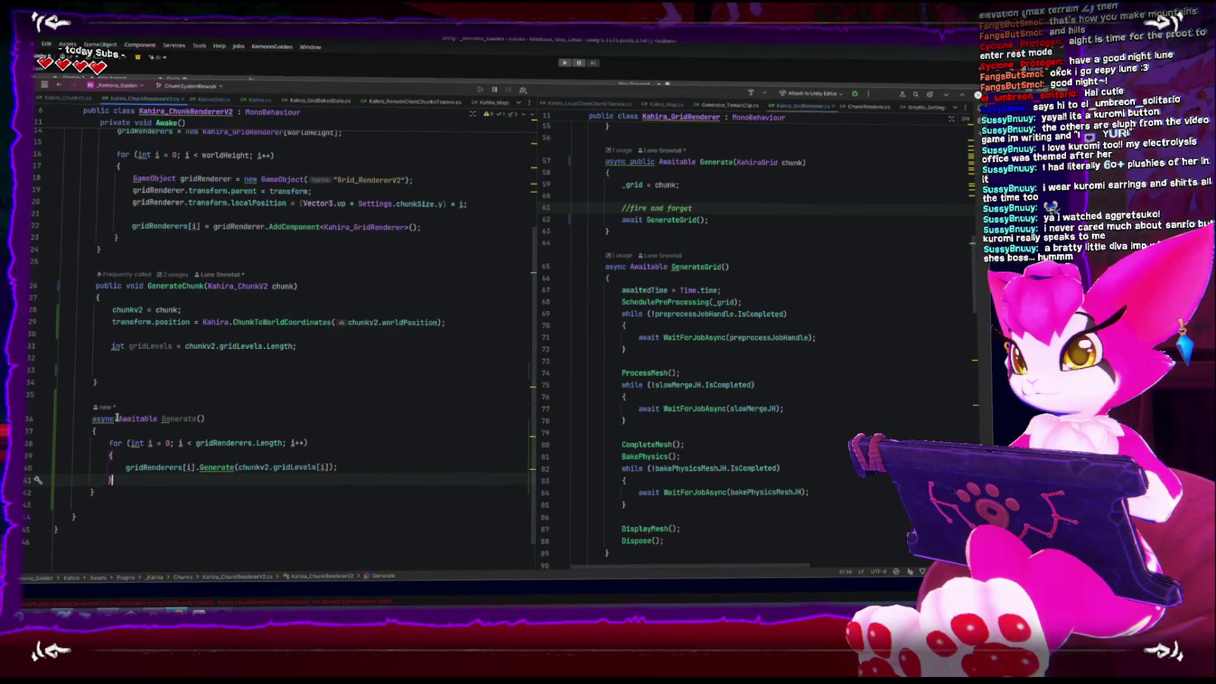
click(176, 418)
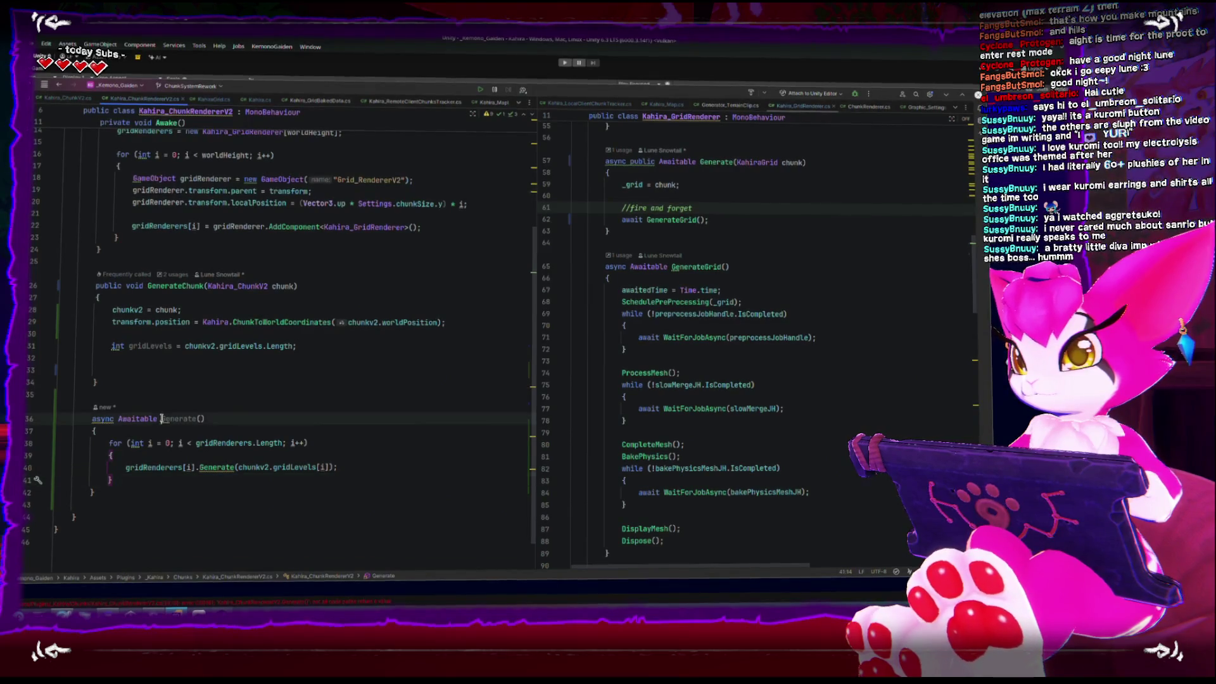
Step: Call '_ = Generate();' from GenerateChunk
click(187, 371)
text(_)
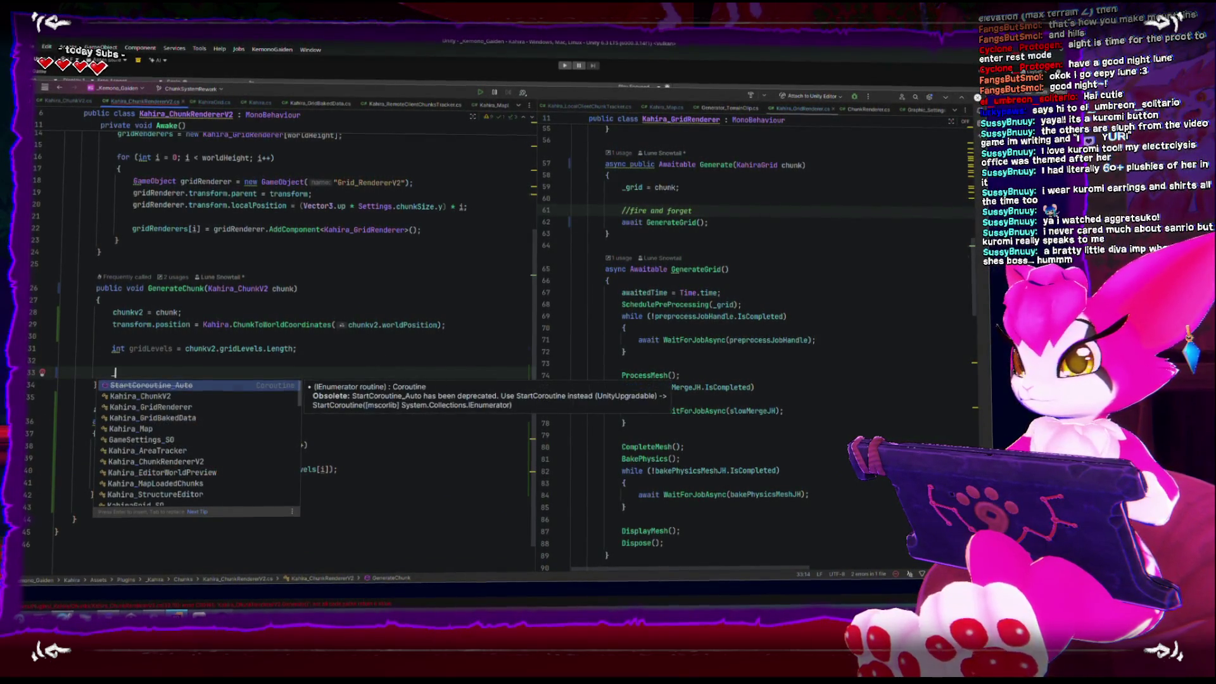
key(Escape)
text( = Gen)
key(Return)
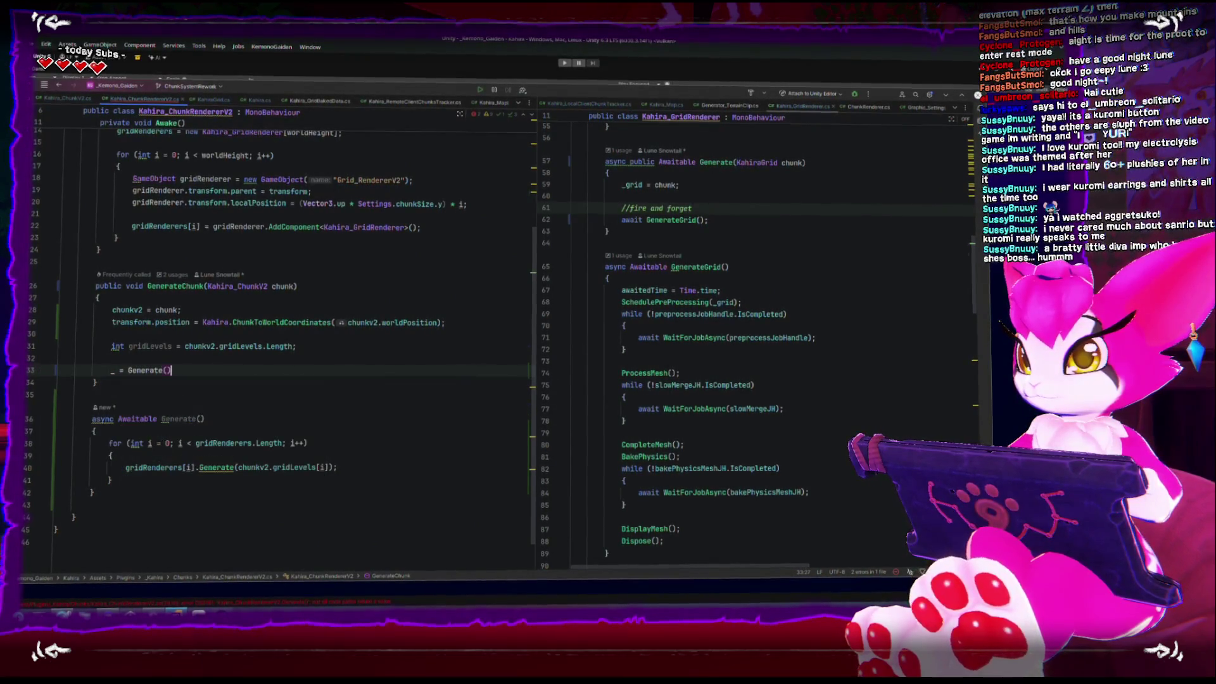
text(;)
Step: Await each gridRenderers[i].Generate call in the loop, then switch to Unity
click(127, 469)
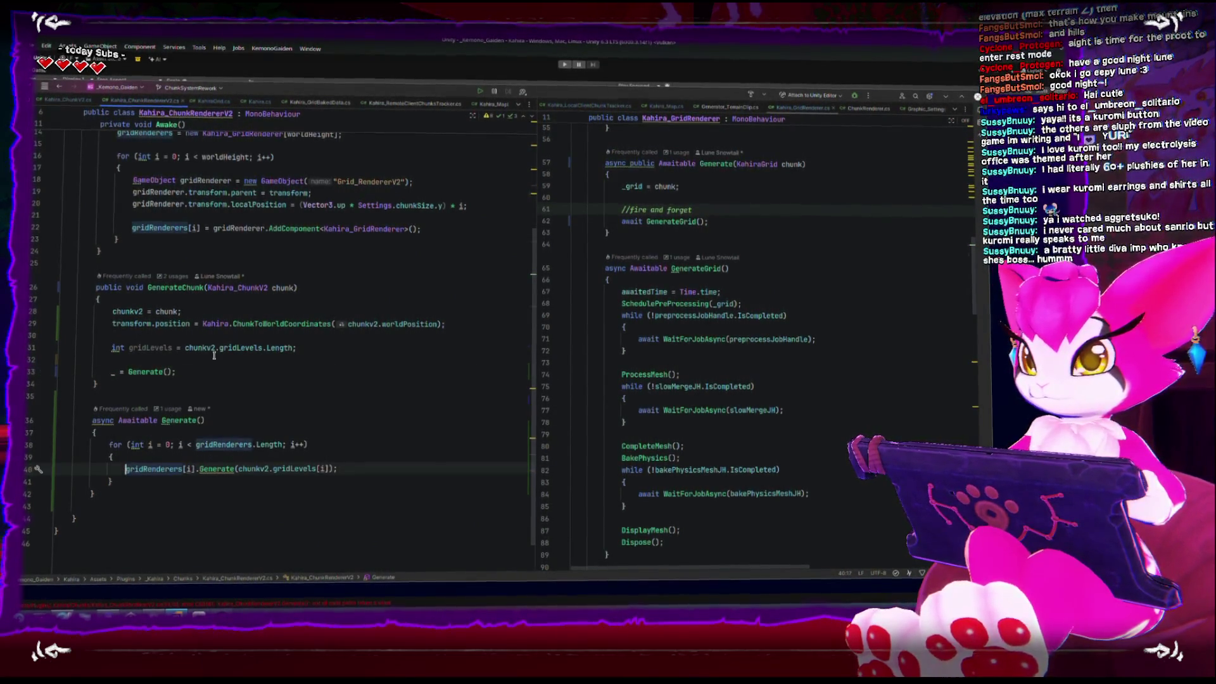
text(await)
click(402, 392)
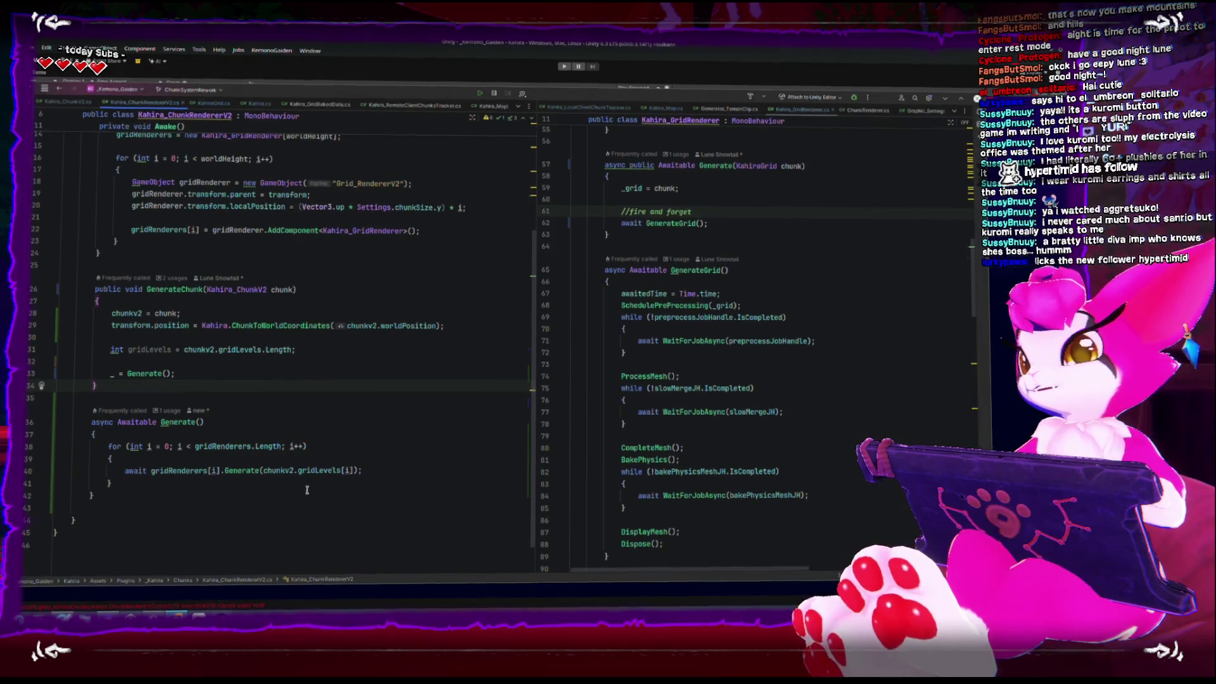
click(501, 52)
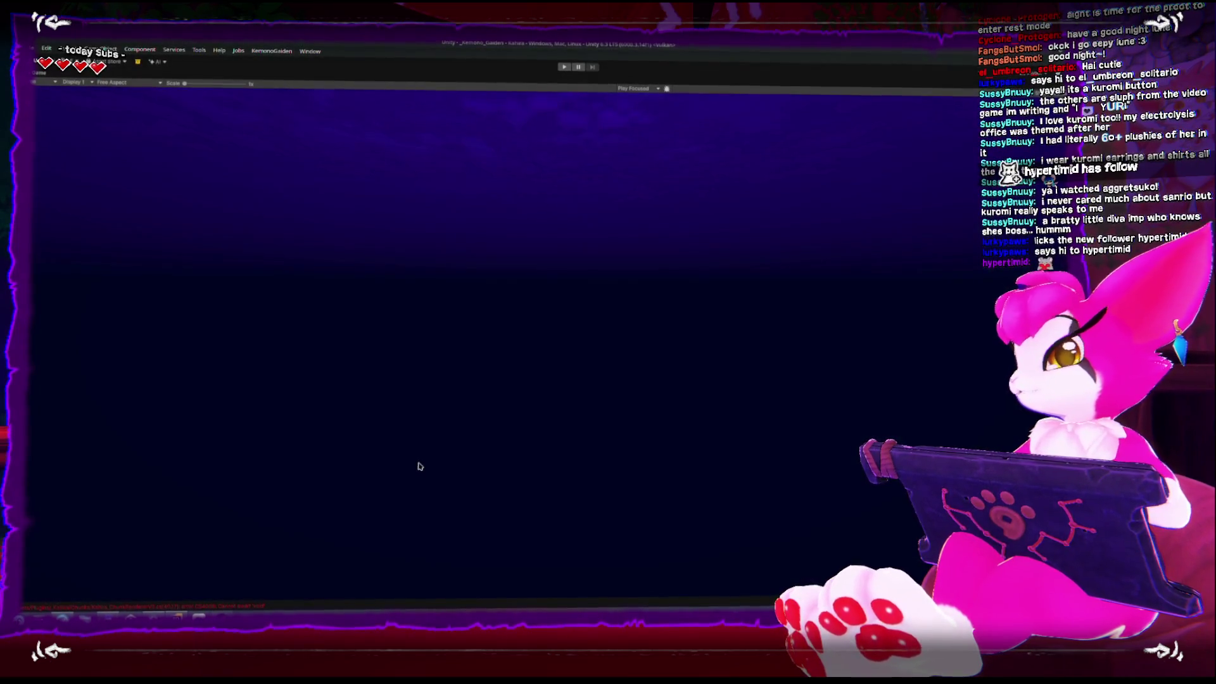
Step: Un-maximize the Game view to restore the normal layout and enter Play Mode
key(shift+space)
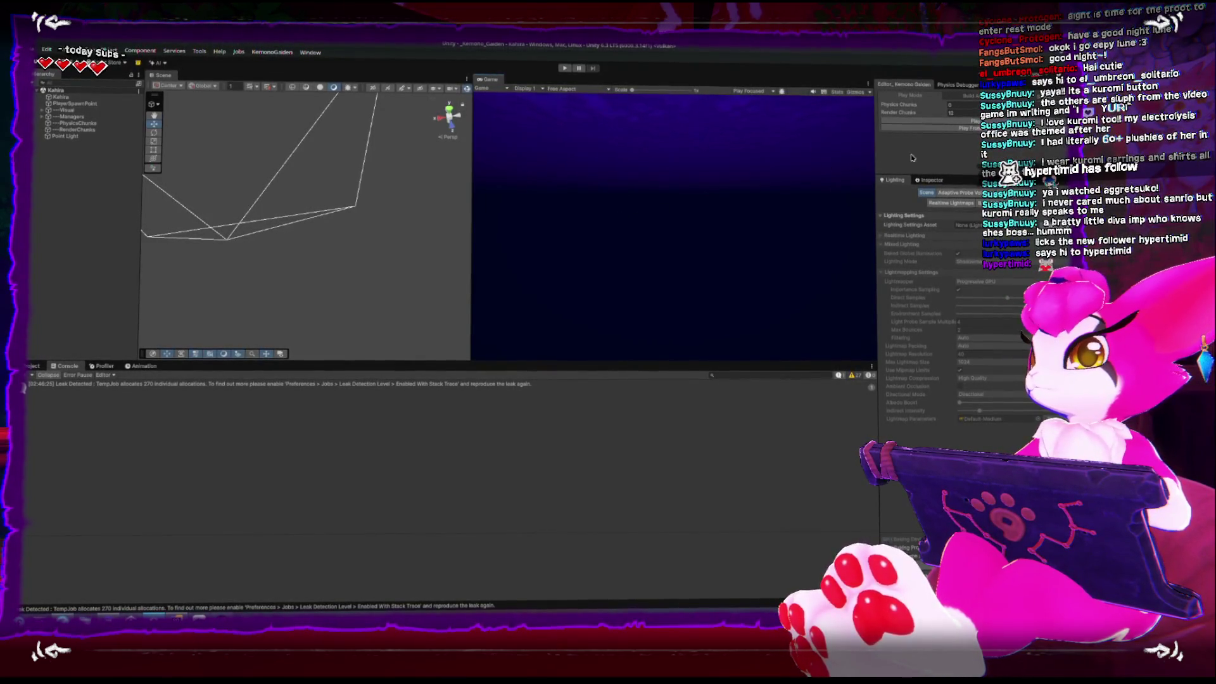
key(ctrl+p)
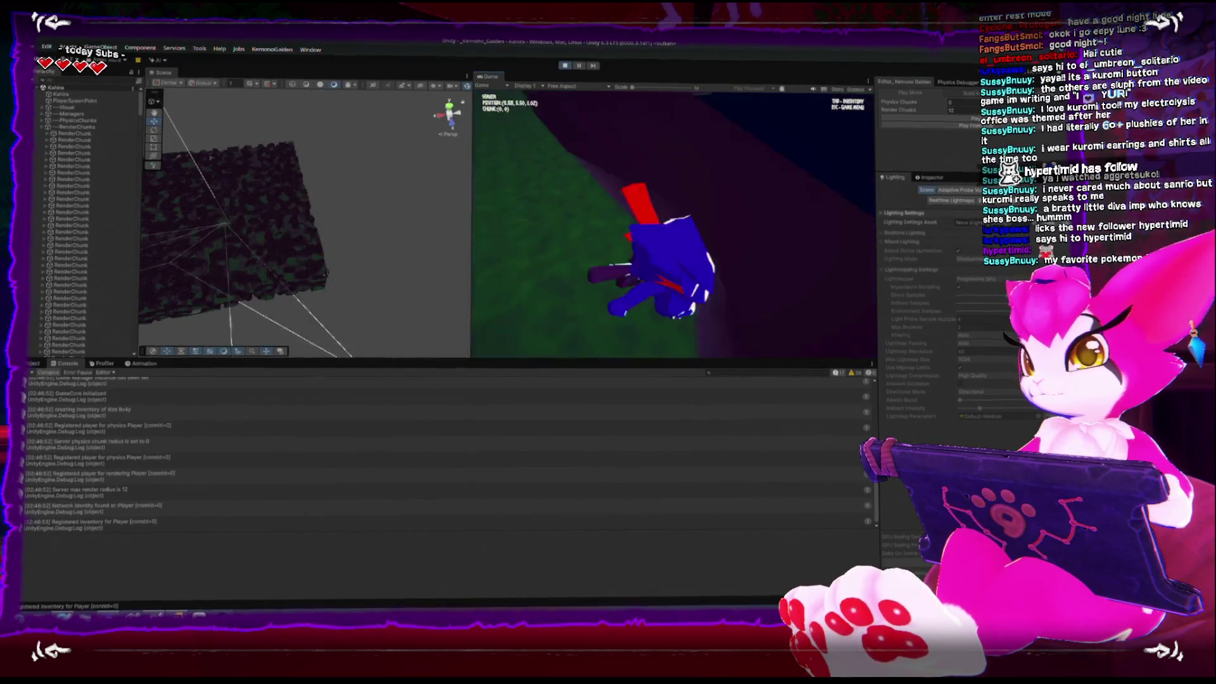
Step: Walk the character forward across the terrain, briefly opening and closing the game menu
key(w)
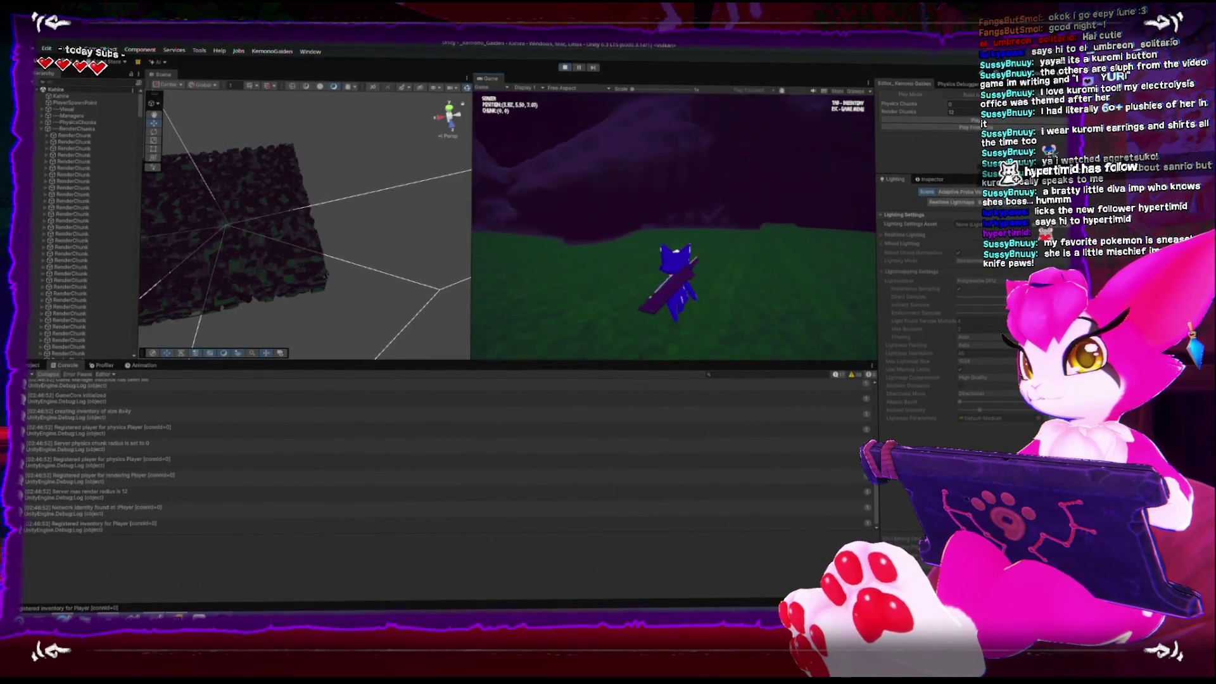
key(w)
key(w)
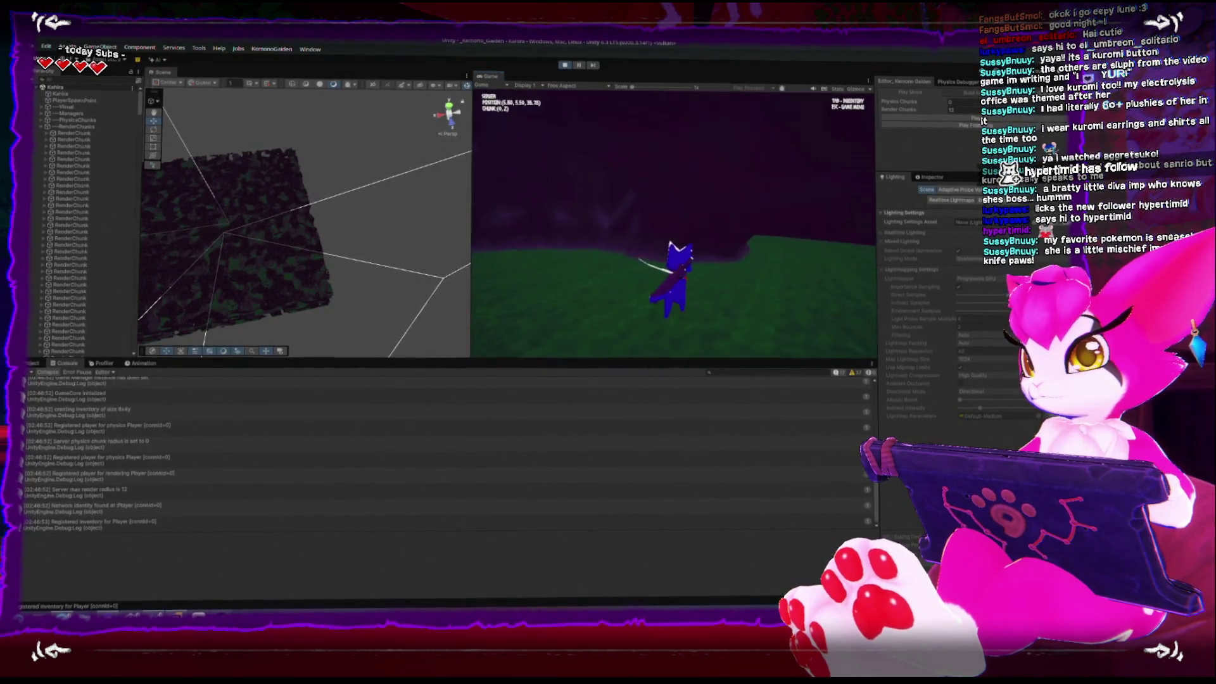
key(w)
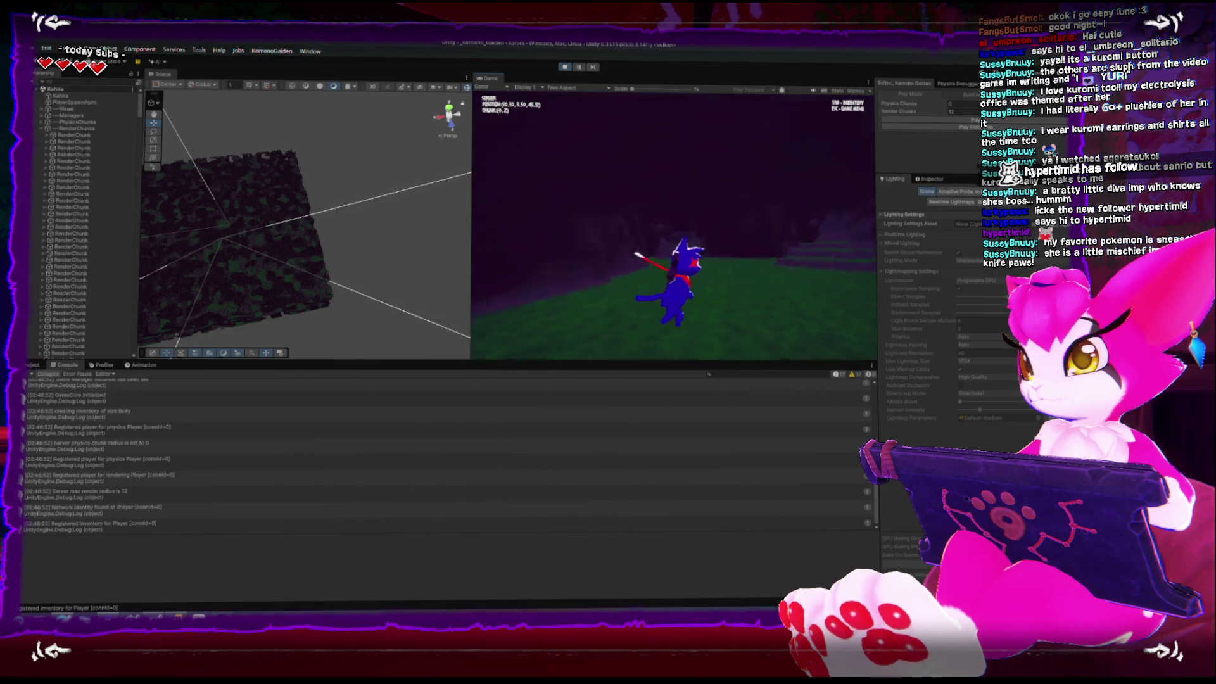
key(Escape)
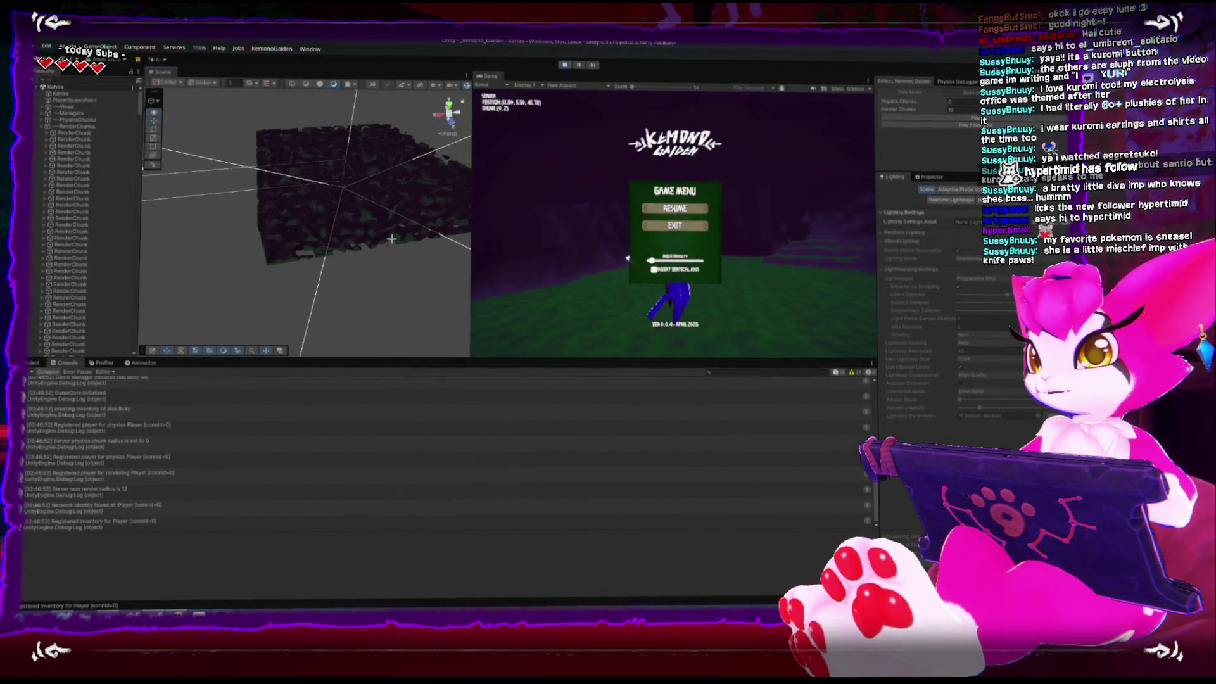
scroll(393, 285, up, 5)
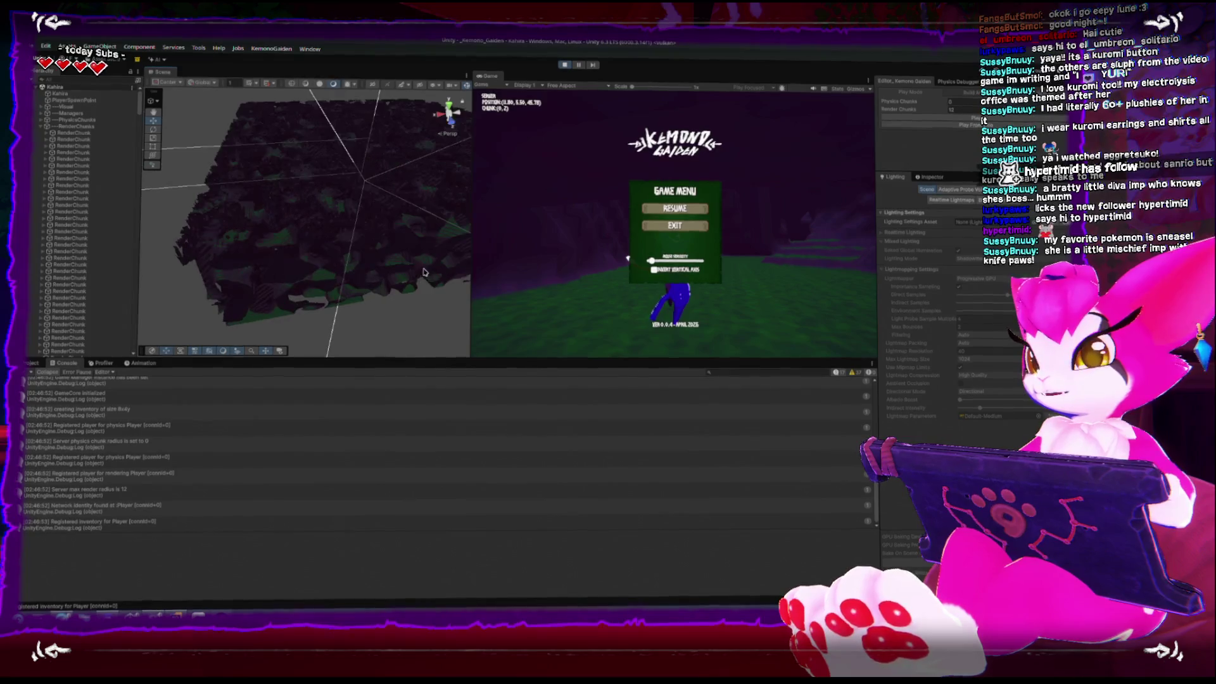
scroll(352, 281, down, 5)
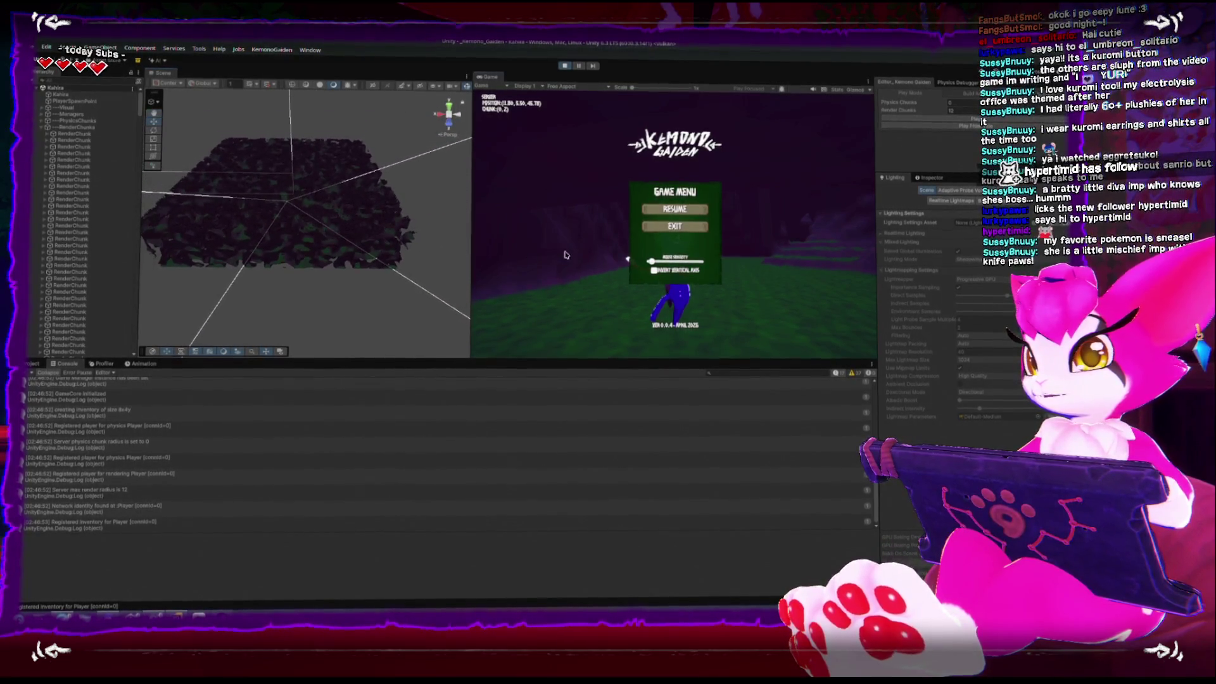
key(Escape)
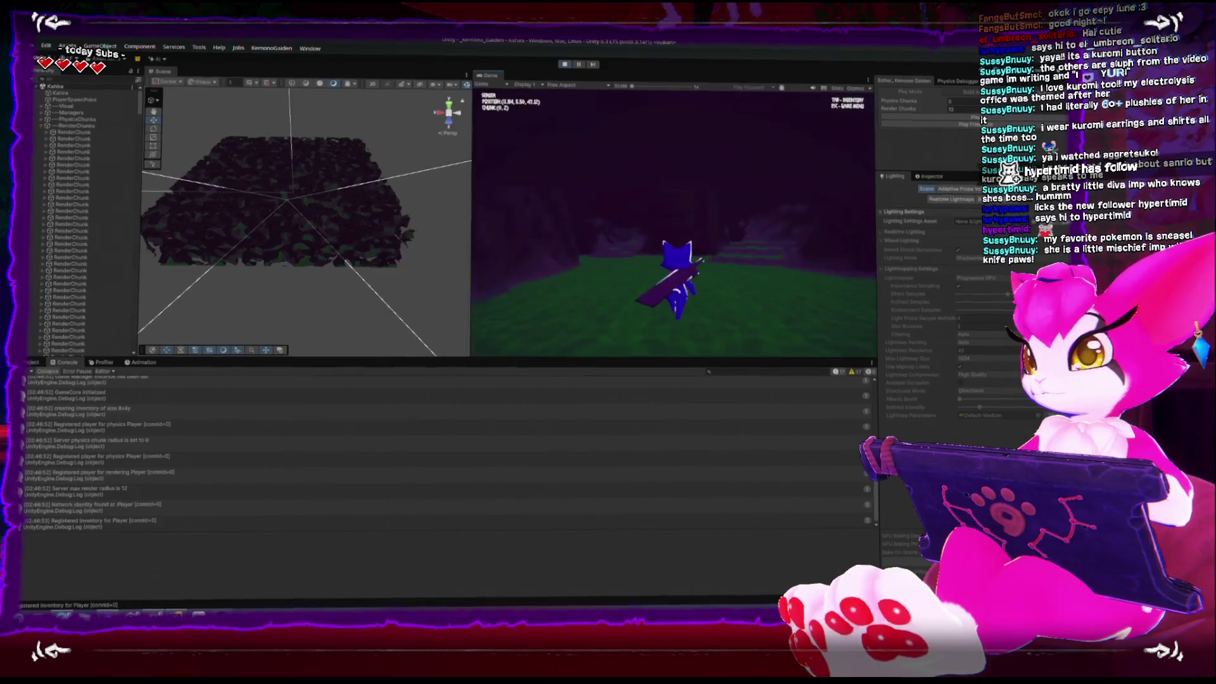
Step: Walk through chunks (0,3) and (0,4), into the cave, and on toward chunk (0,8)
key(w)
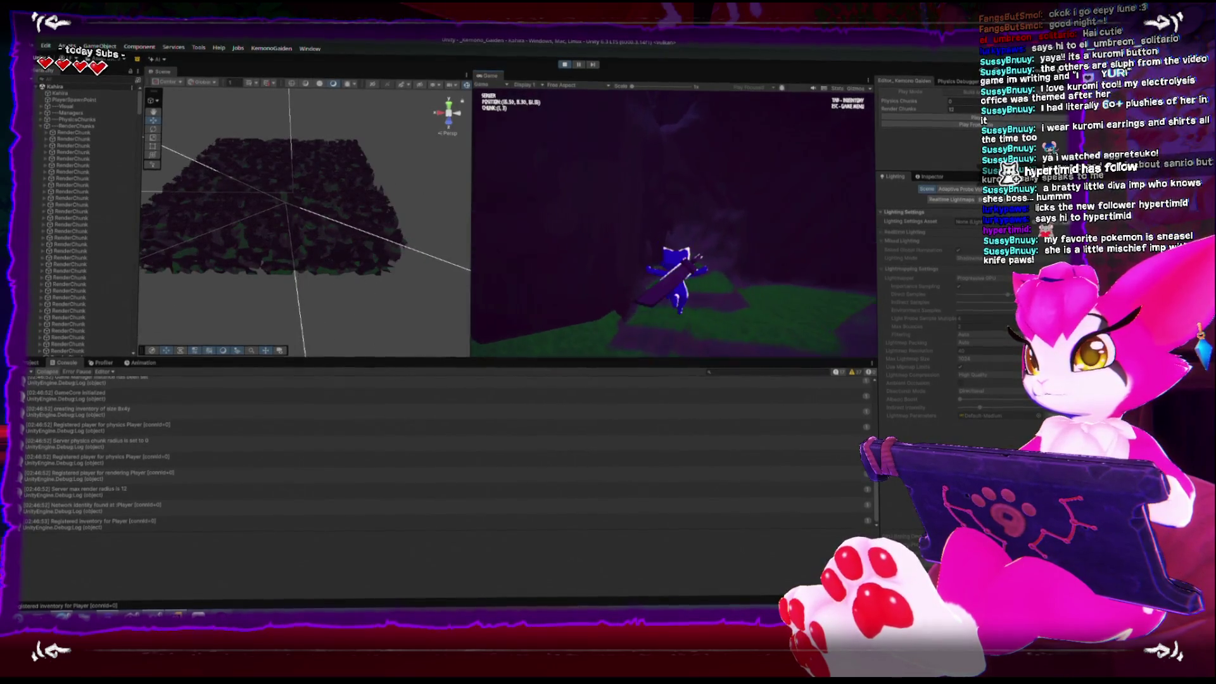
key(w)
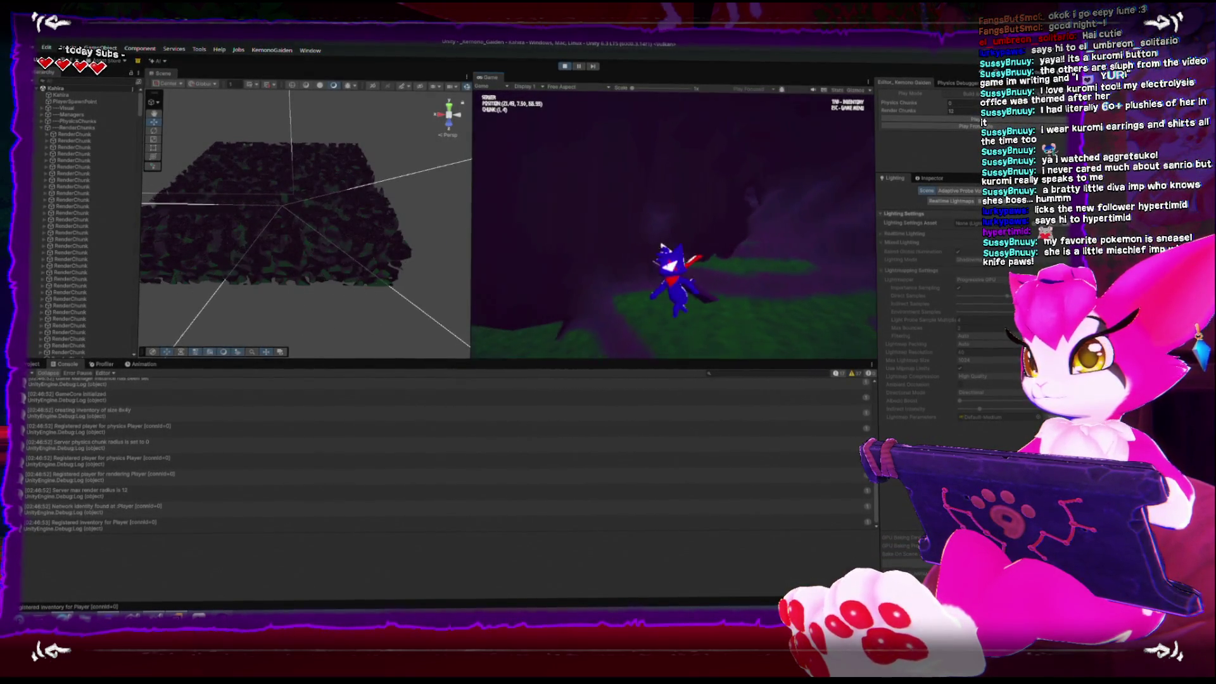
key(w)
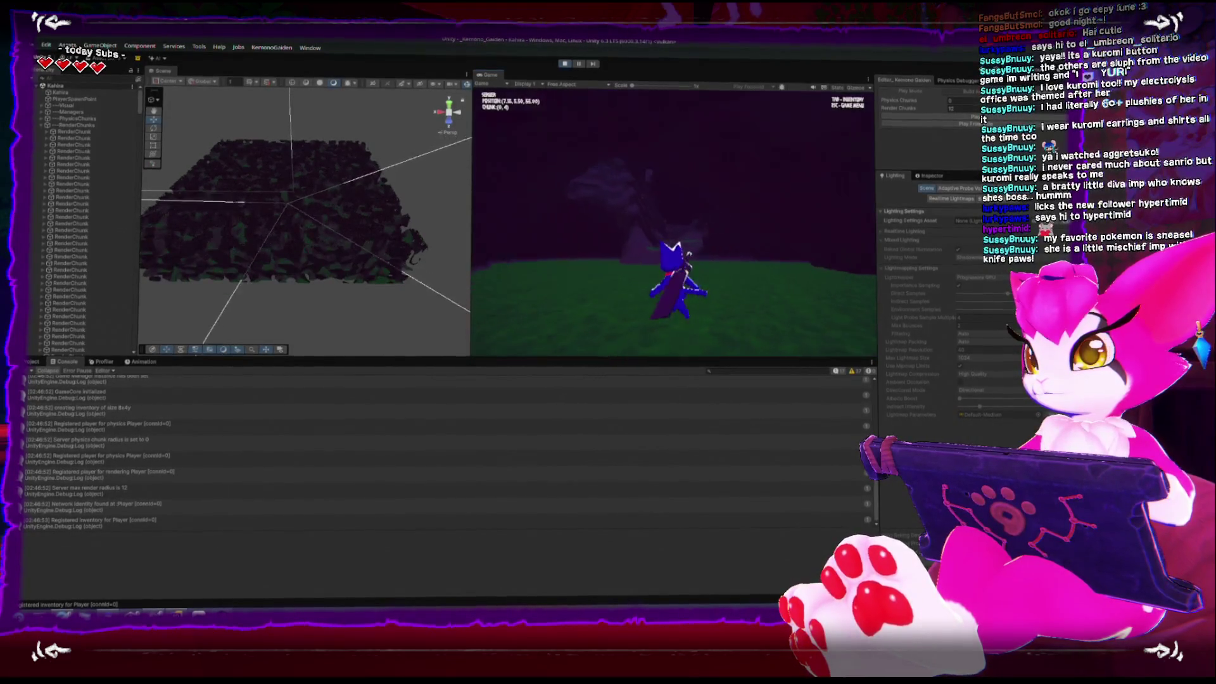
key(w)
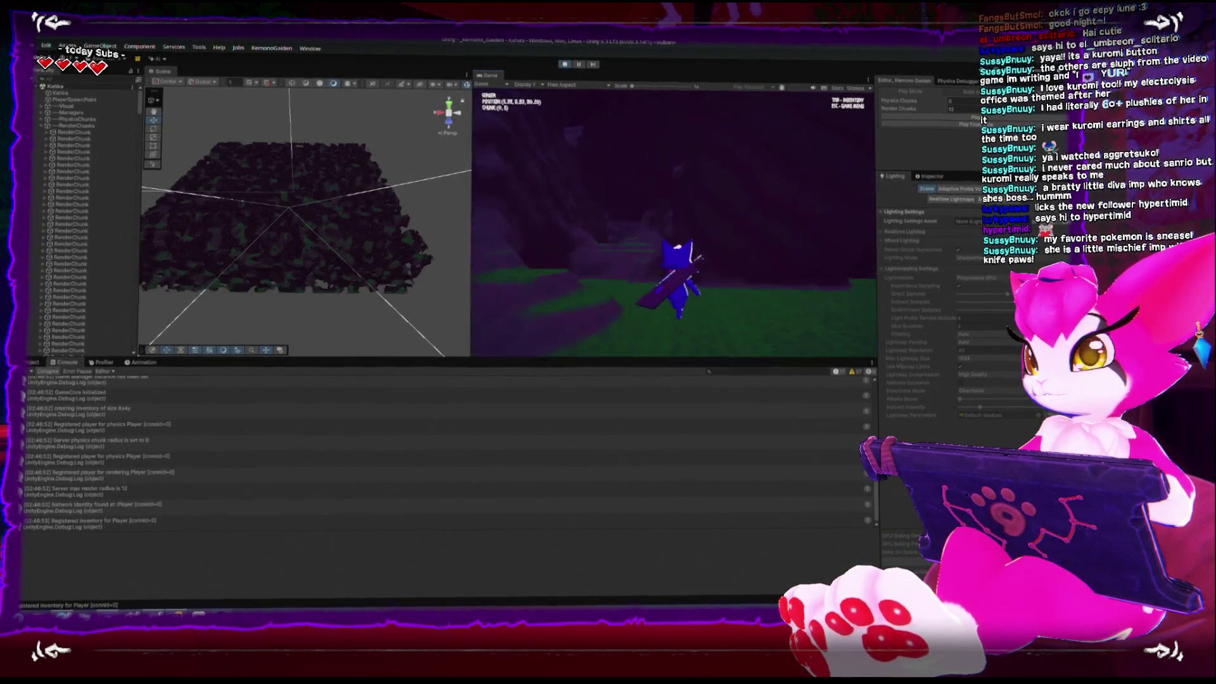
key(w)
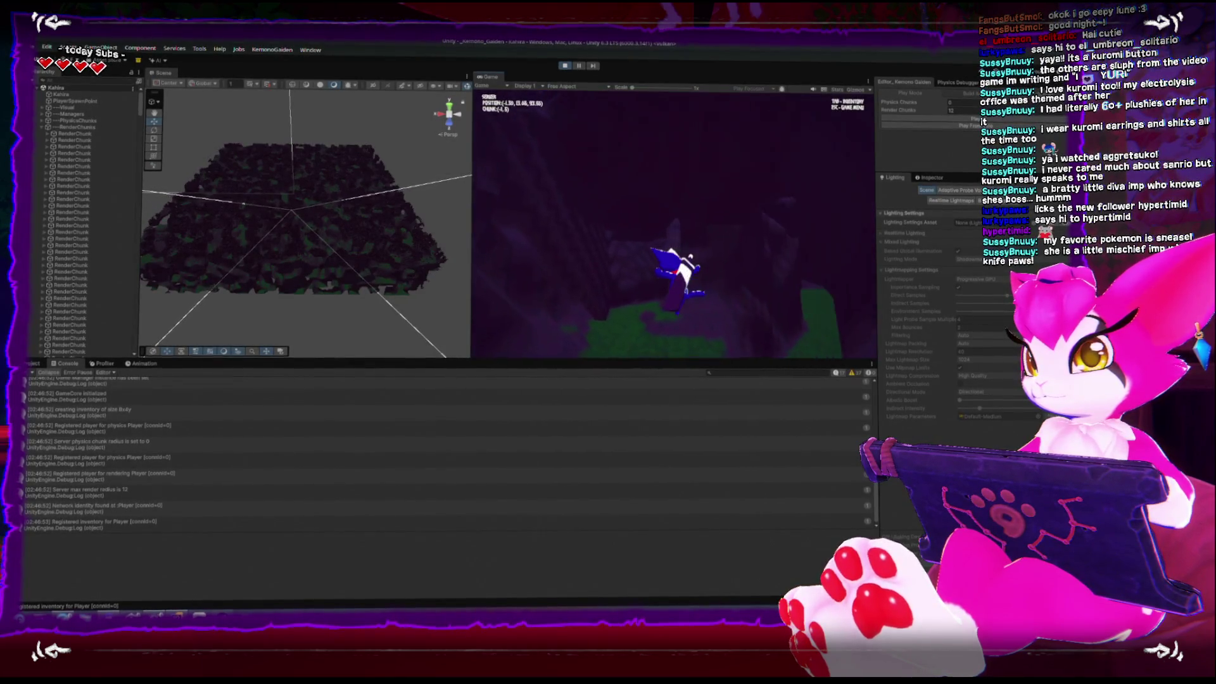
key(w)
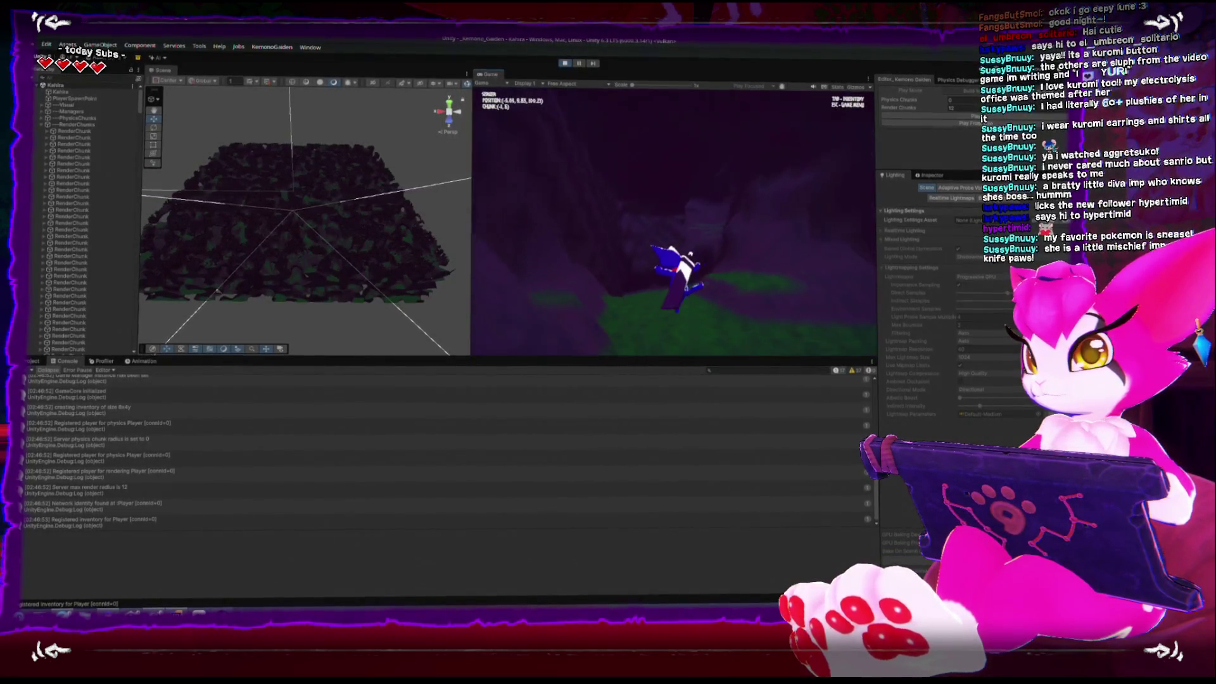
key(w)
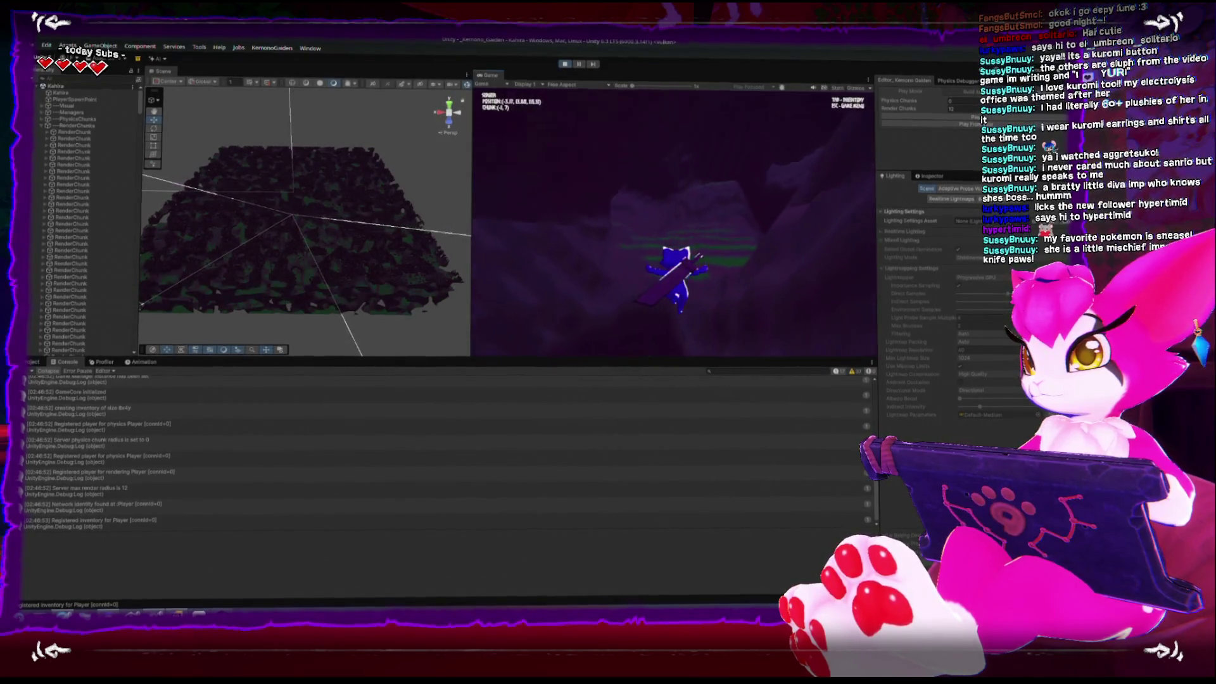
key(w)
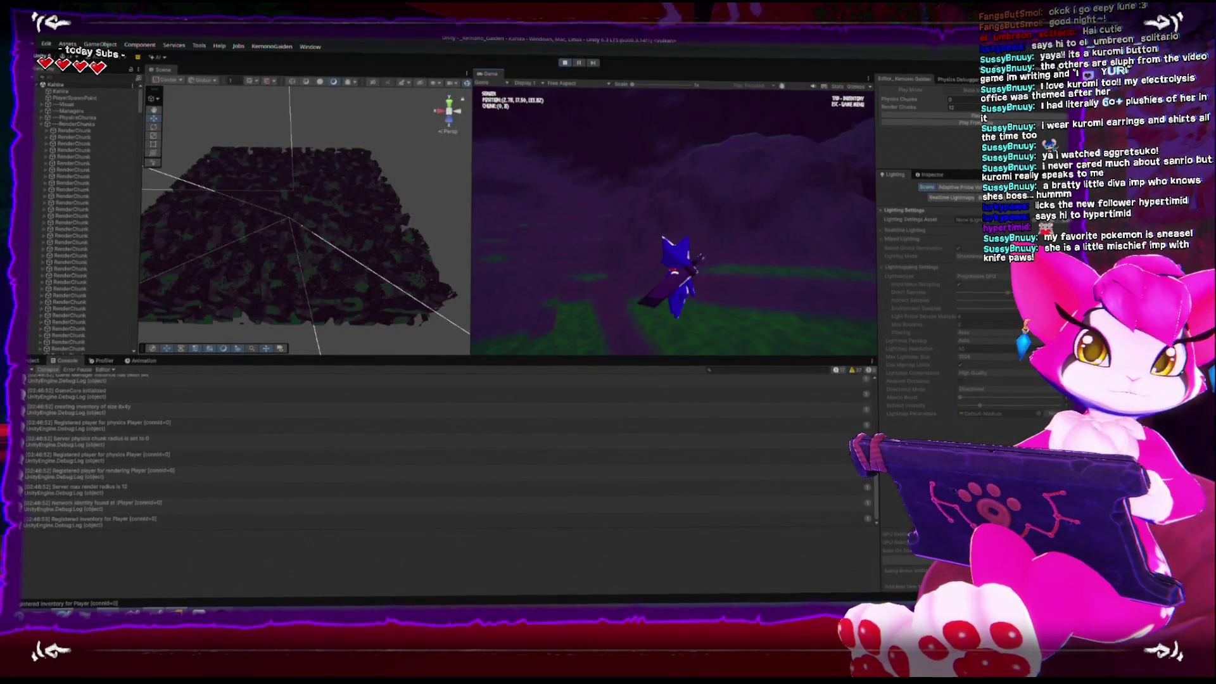
Step: After pausing and resuming, walk uphill into chunks (0,8) and (-1,8), jumping up the slope
key(Escape)
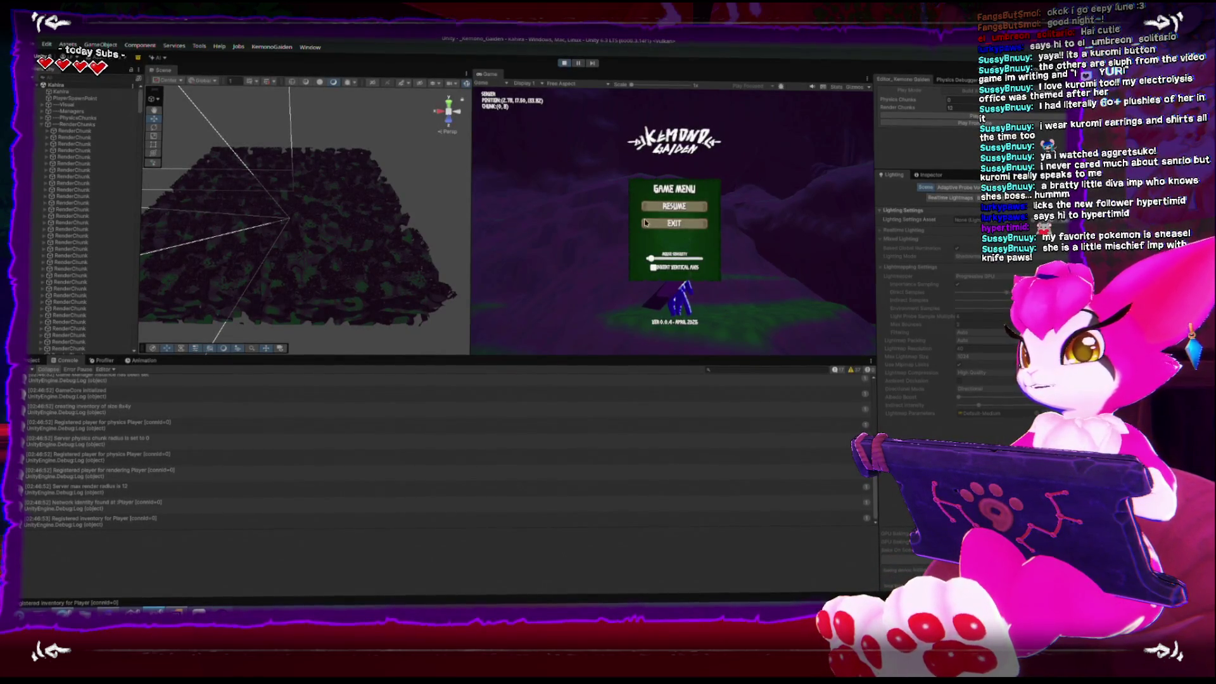
key(Escape)
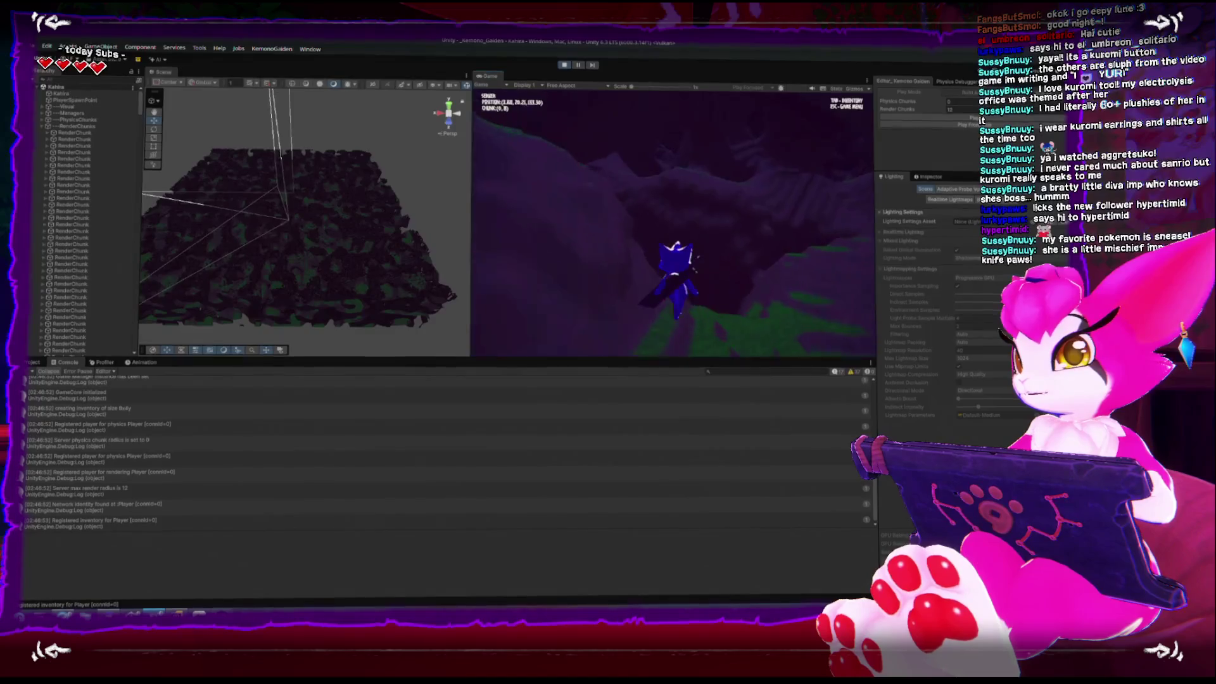
key(w)
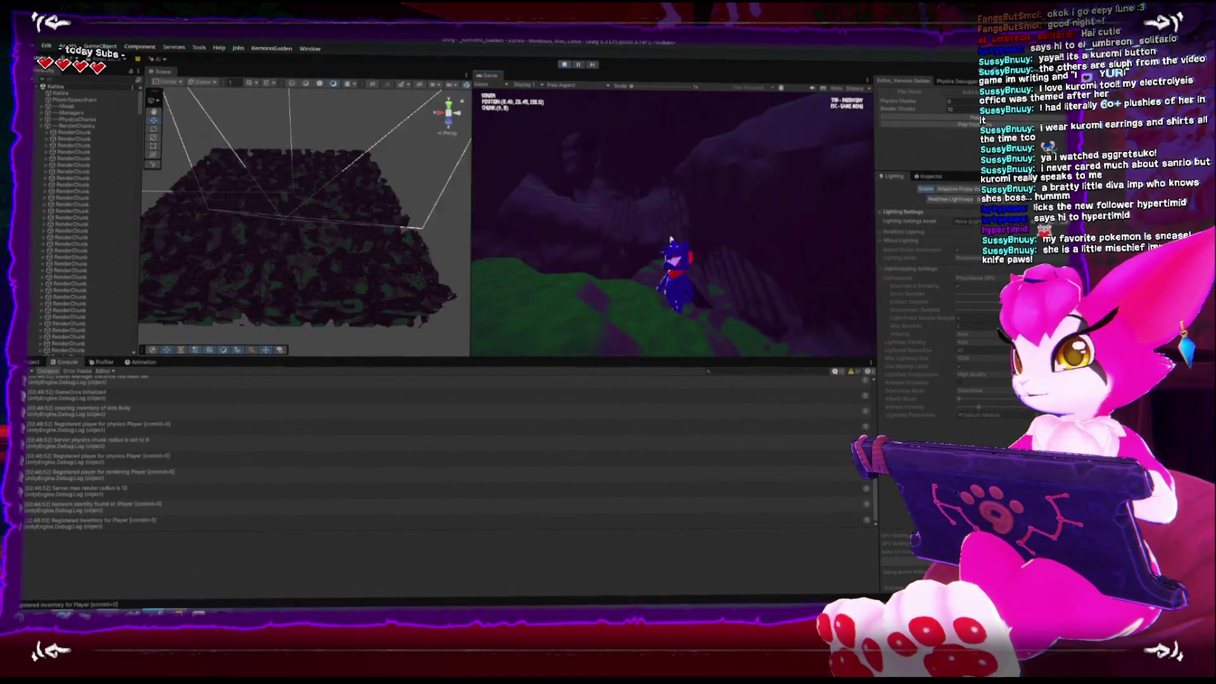
key(w)
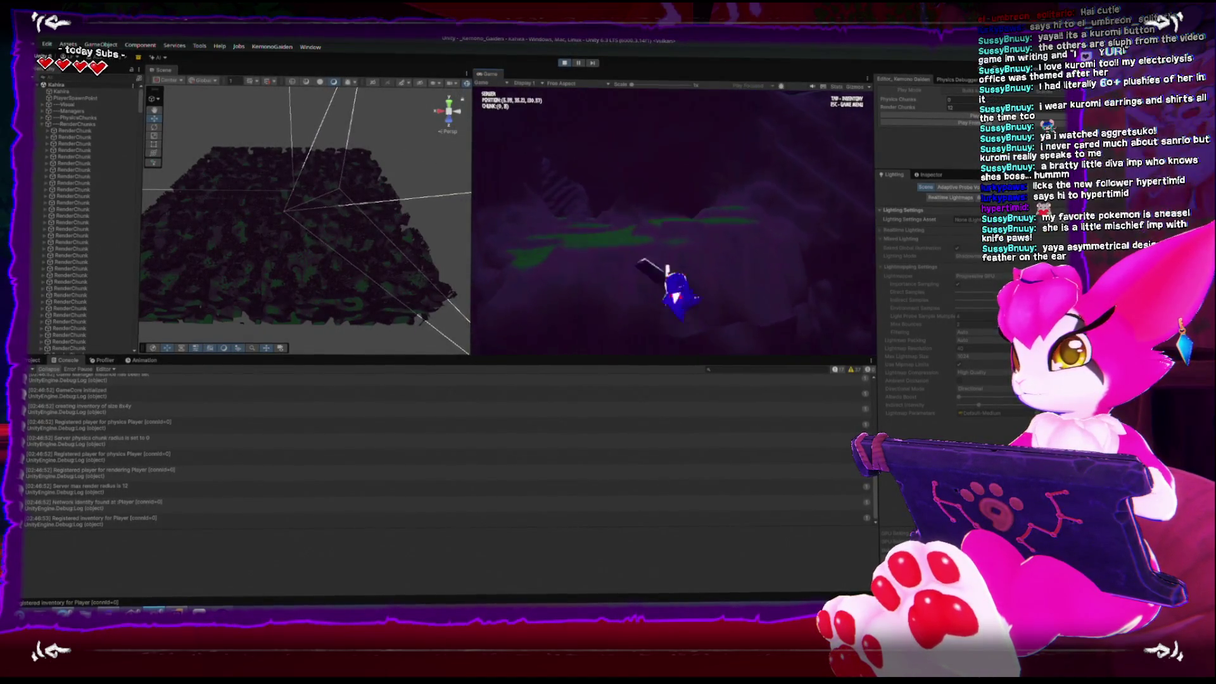
key(w)
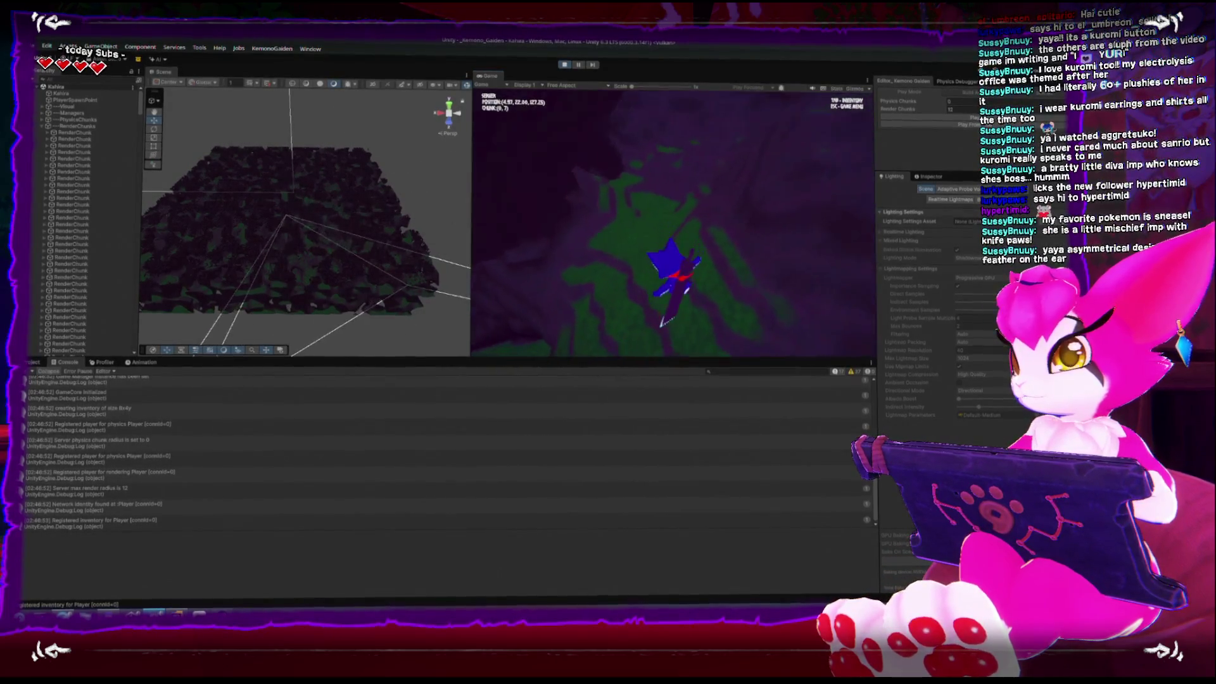
key(w)
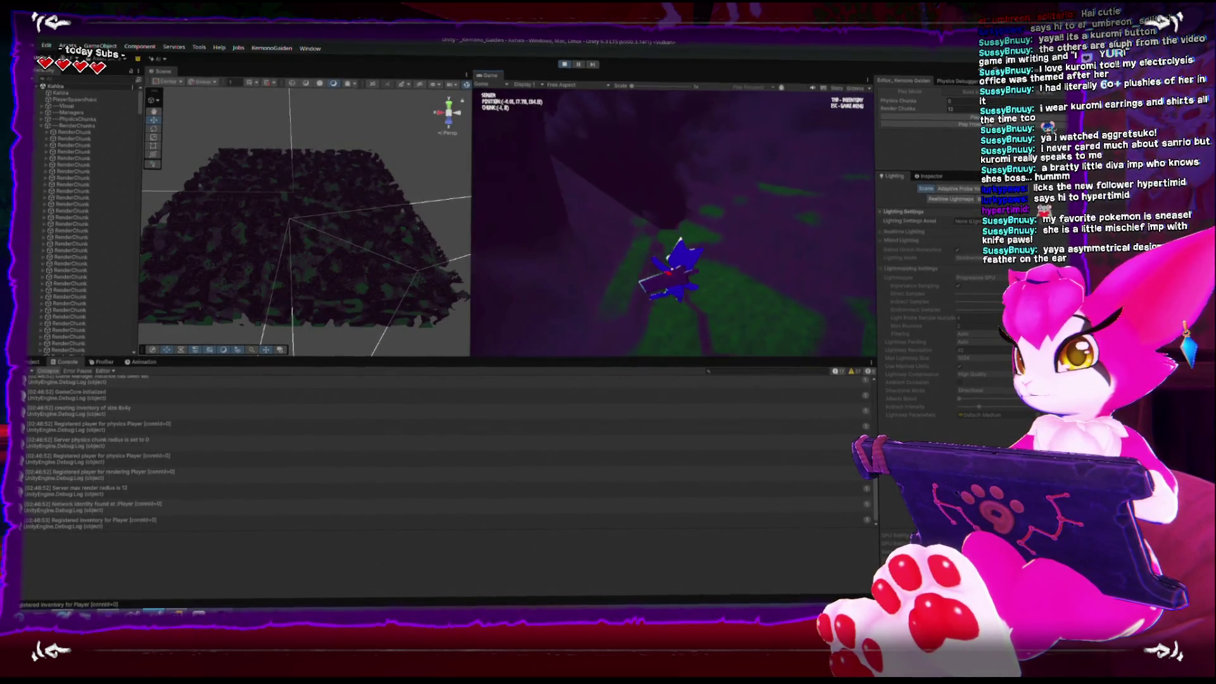
key(w)
key(space)
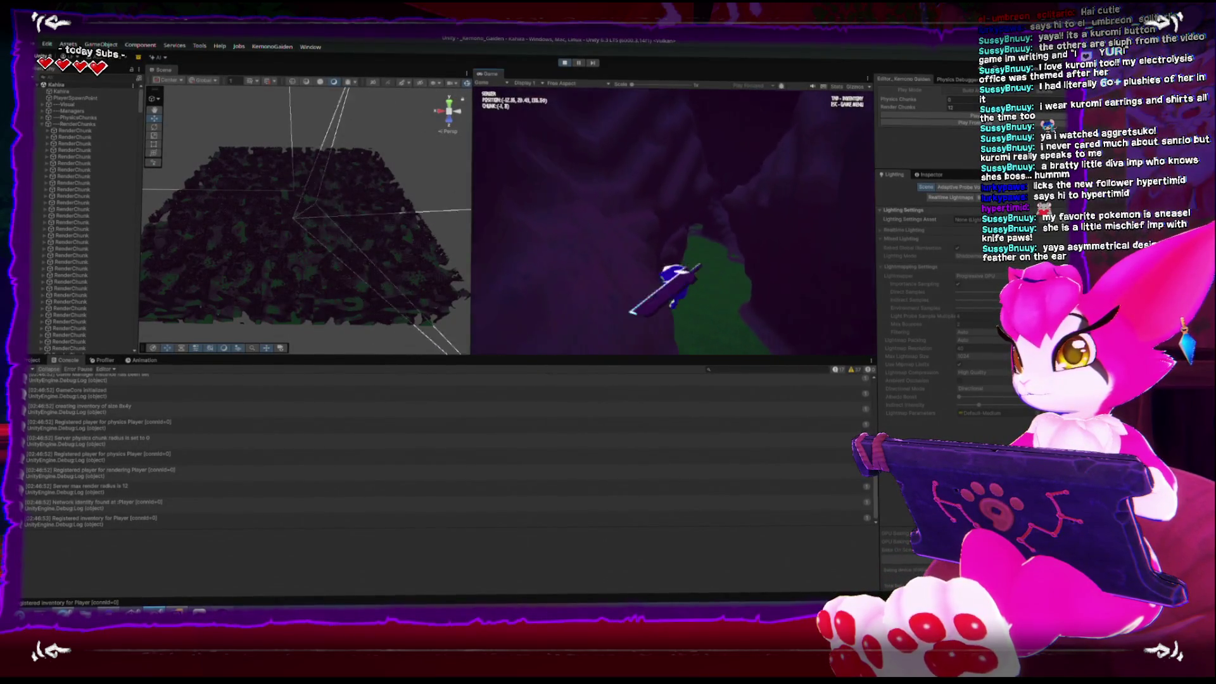
key(w)
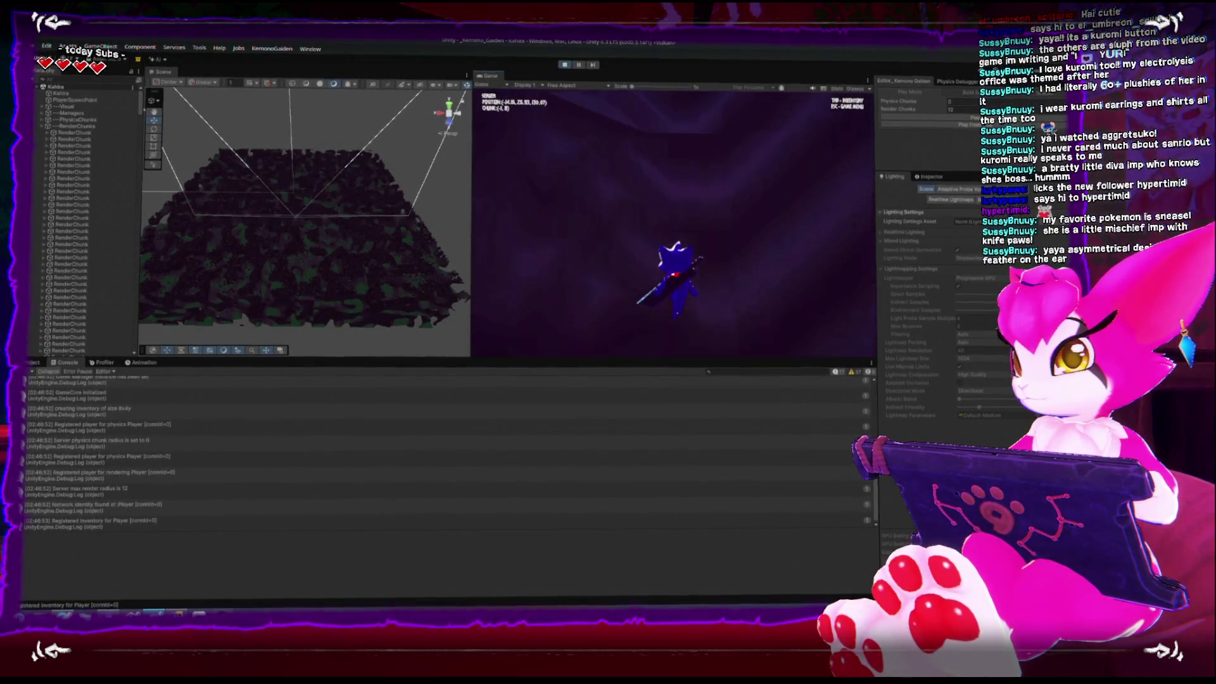
key(w)
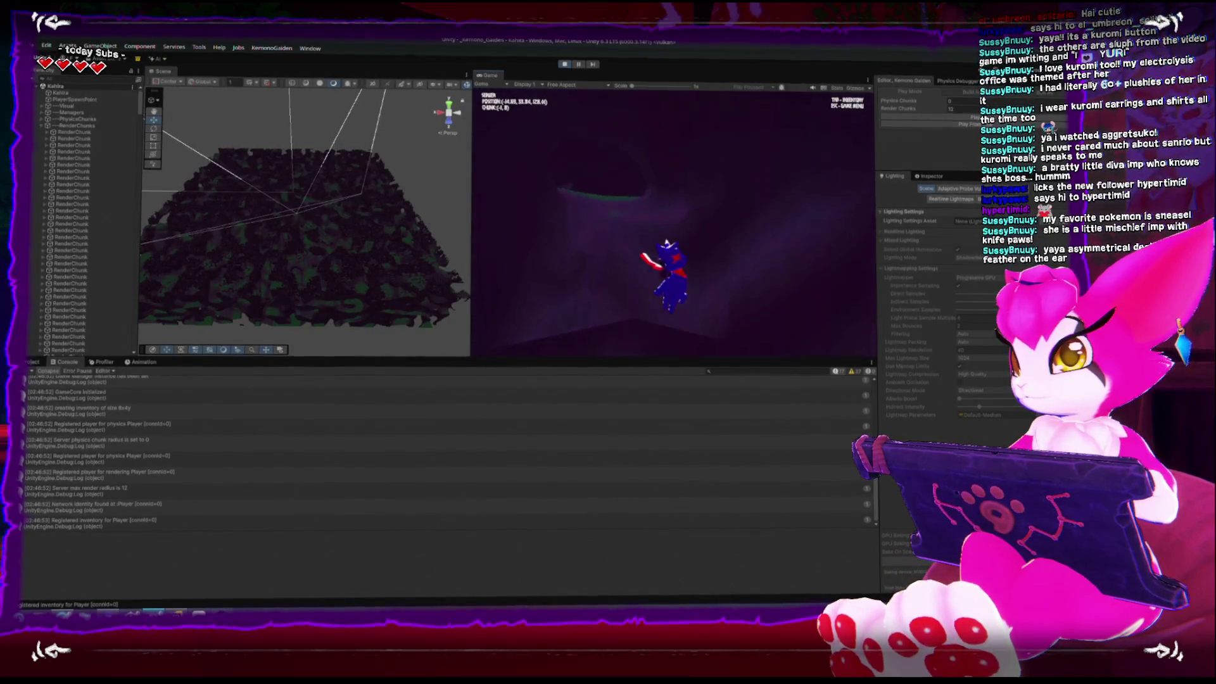
key(w)
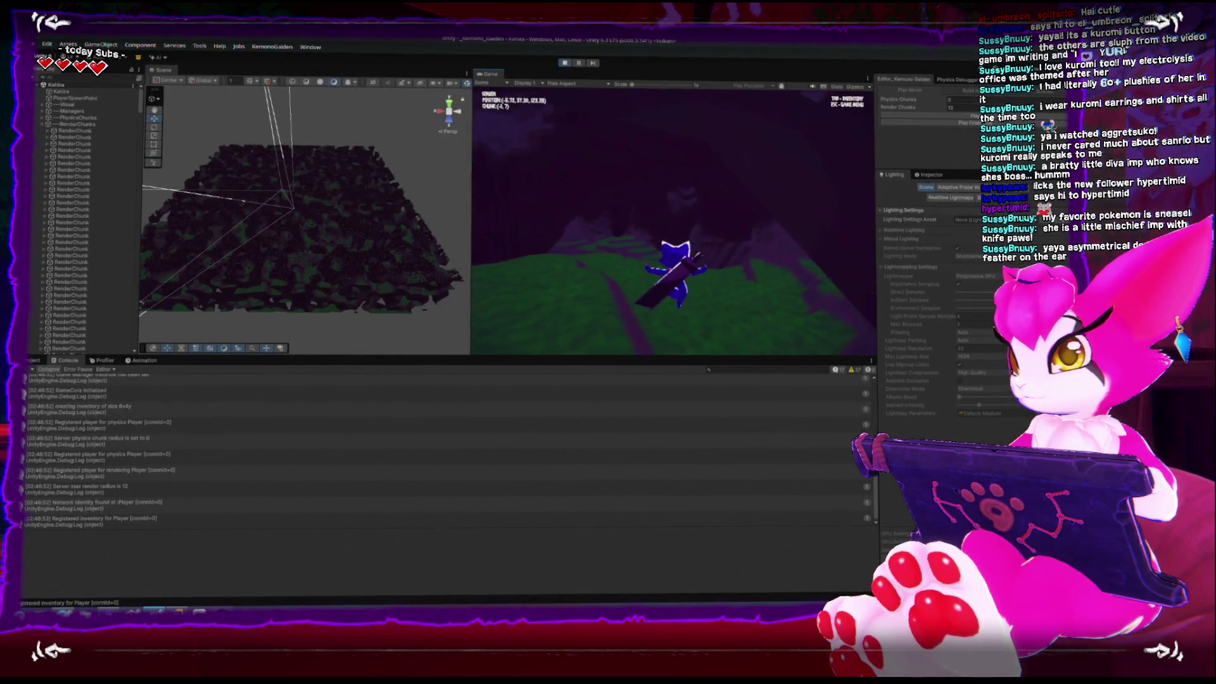
key(w)
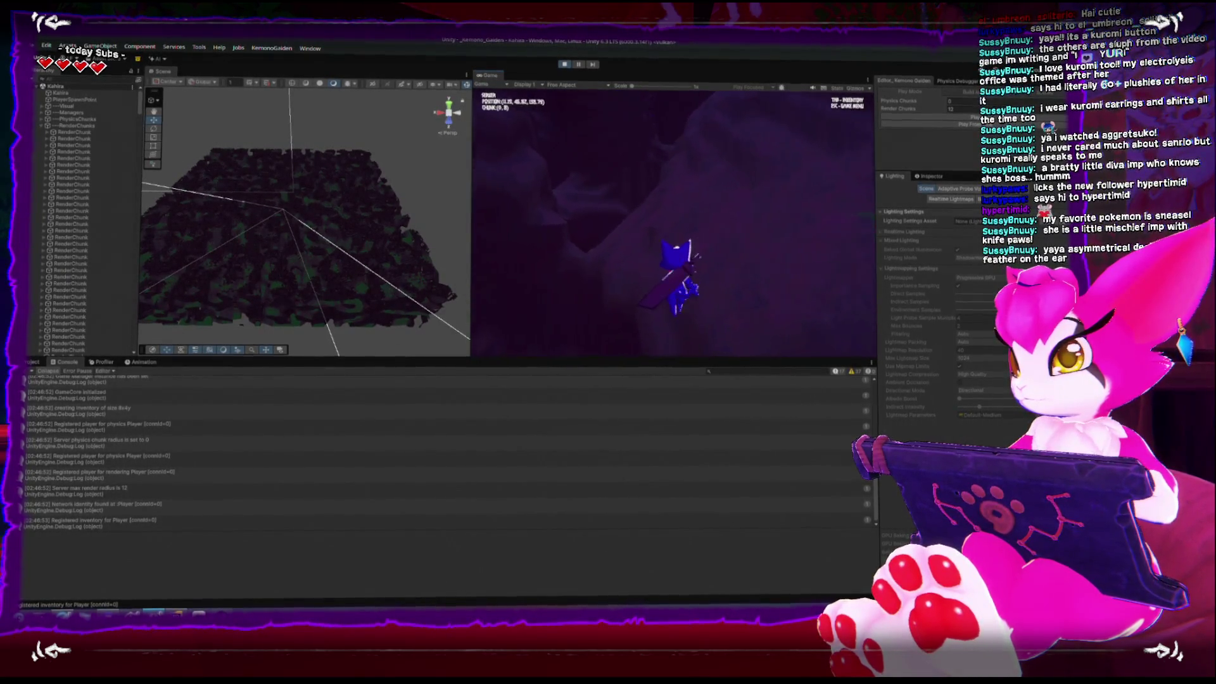
Step: Pause the game, exit Play Mode, and bring Rider to the front
key(Escape)
click(563, 64)
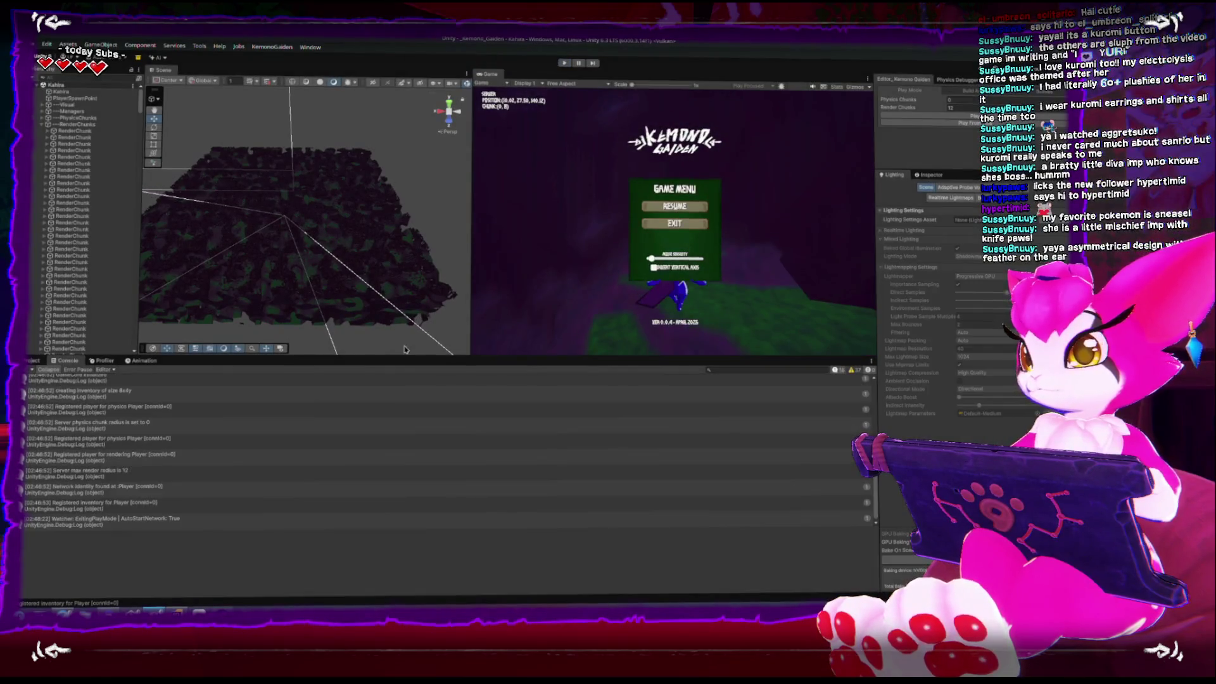
click(177, 613)
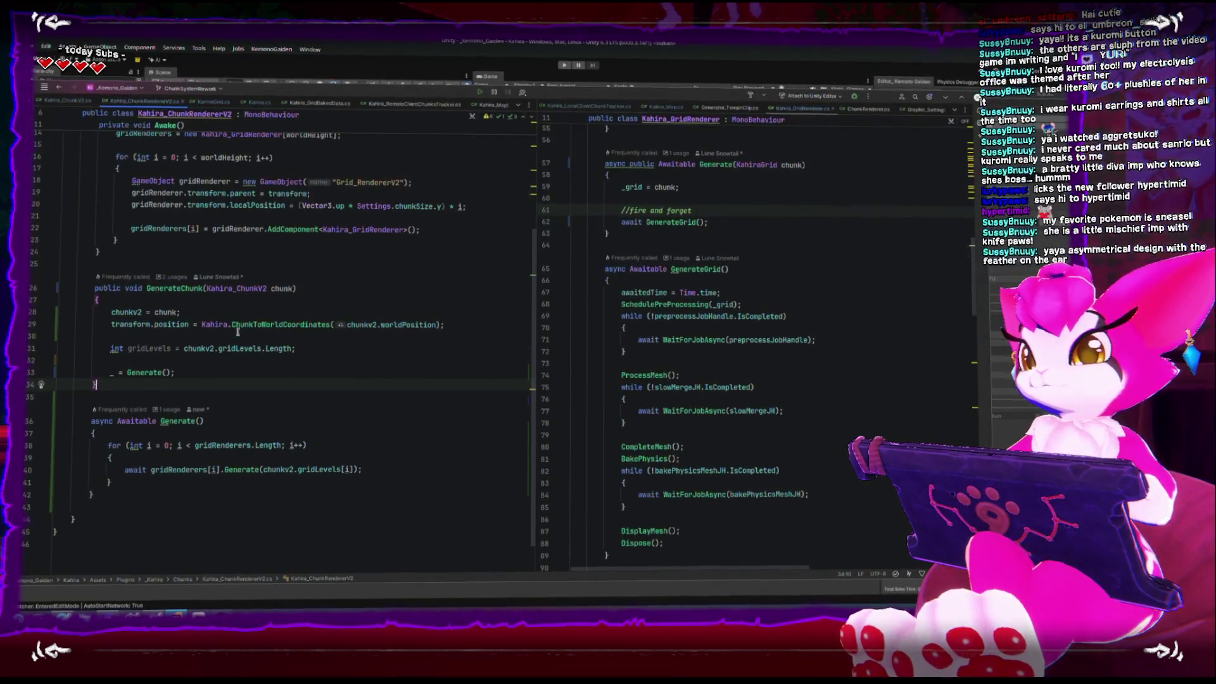
Step: Scroll Kahira_ChunkRendererV2 down to the Generate loop over grid renderers, then return to Unity
scroll(252, 411, up, 5)
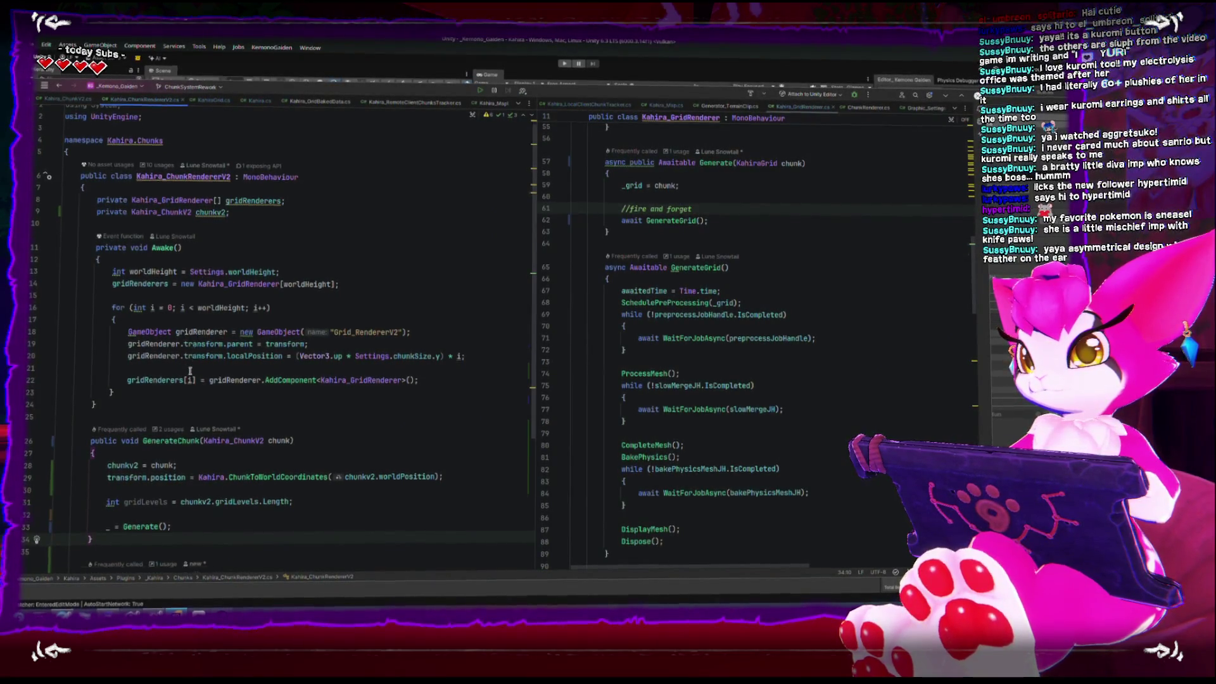
scroll(193, 355, down, 4)
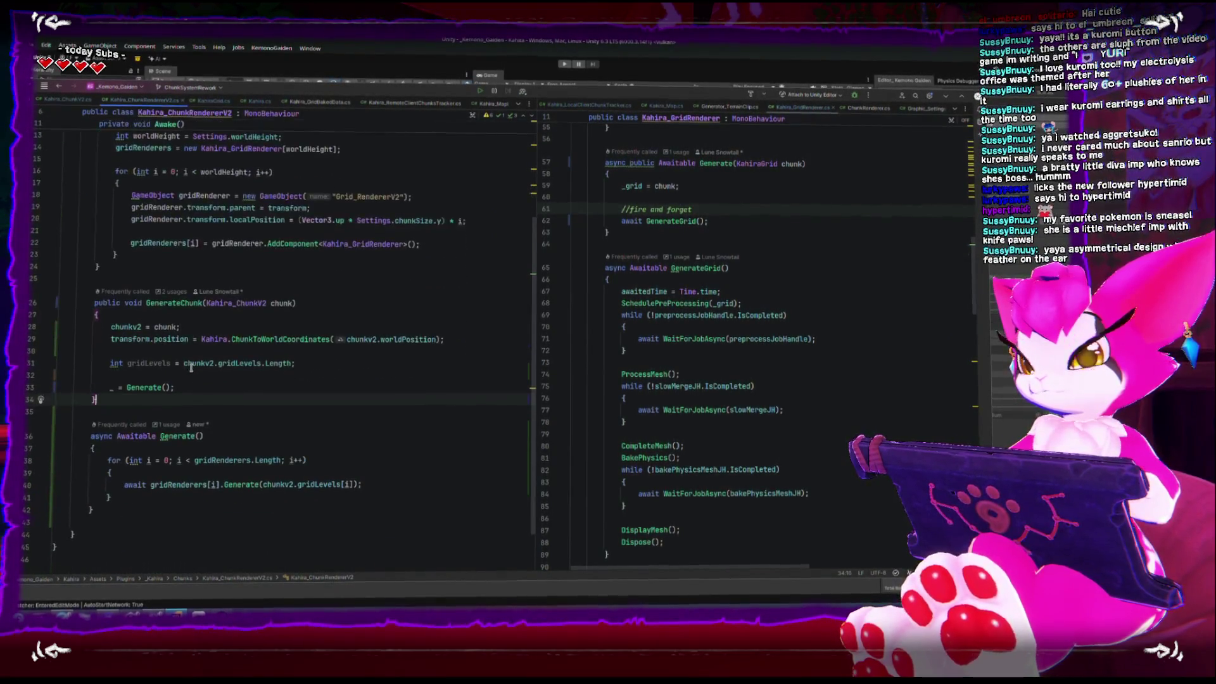
right_click(184, 308)
click(178, 305)
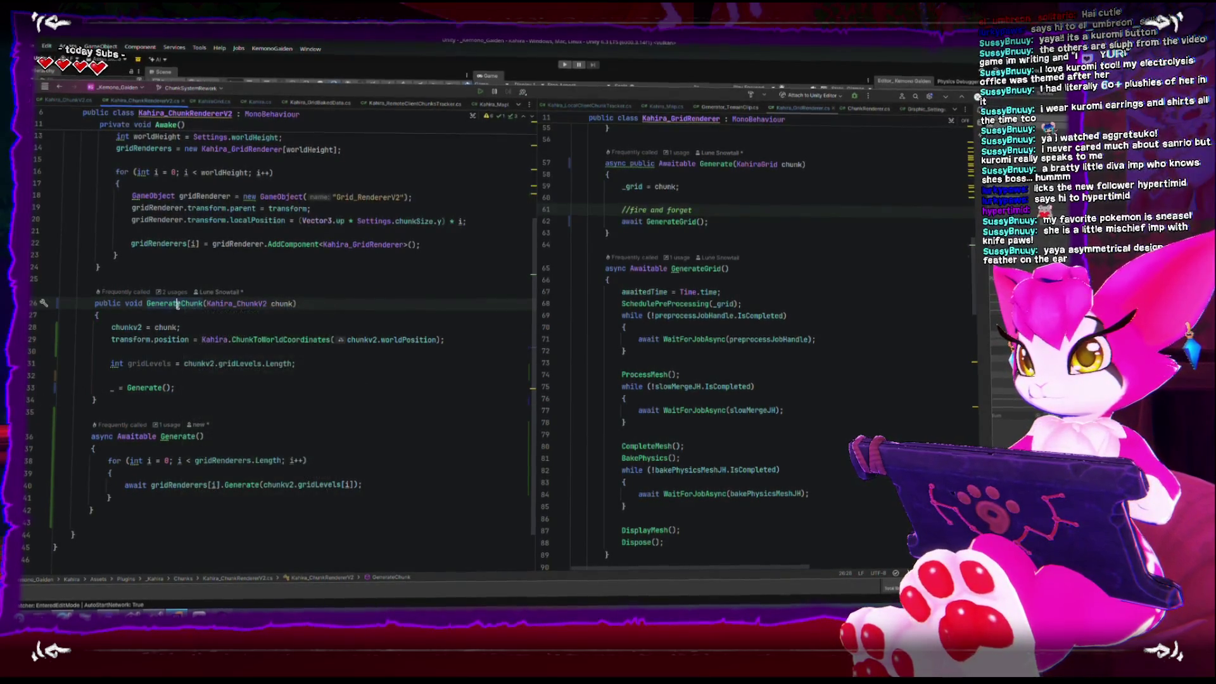
scroll(196, 323, up, 4)
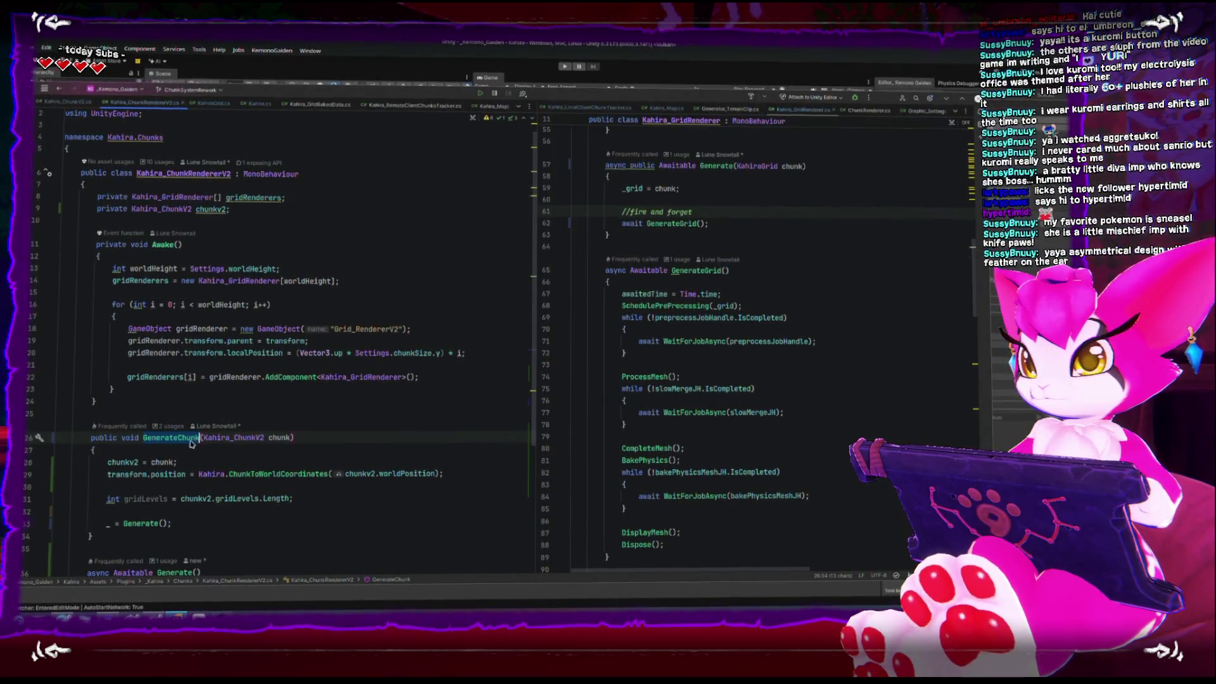
scroll(185, 441, down, 2)
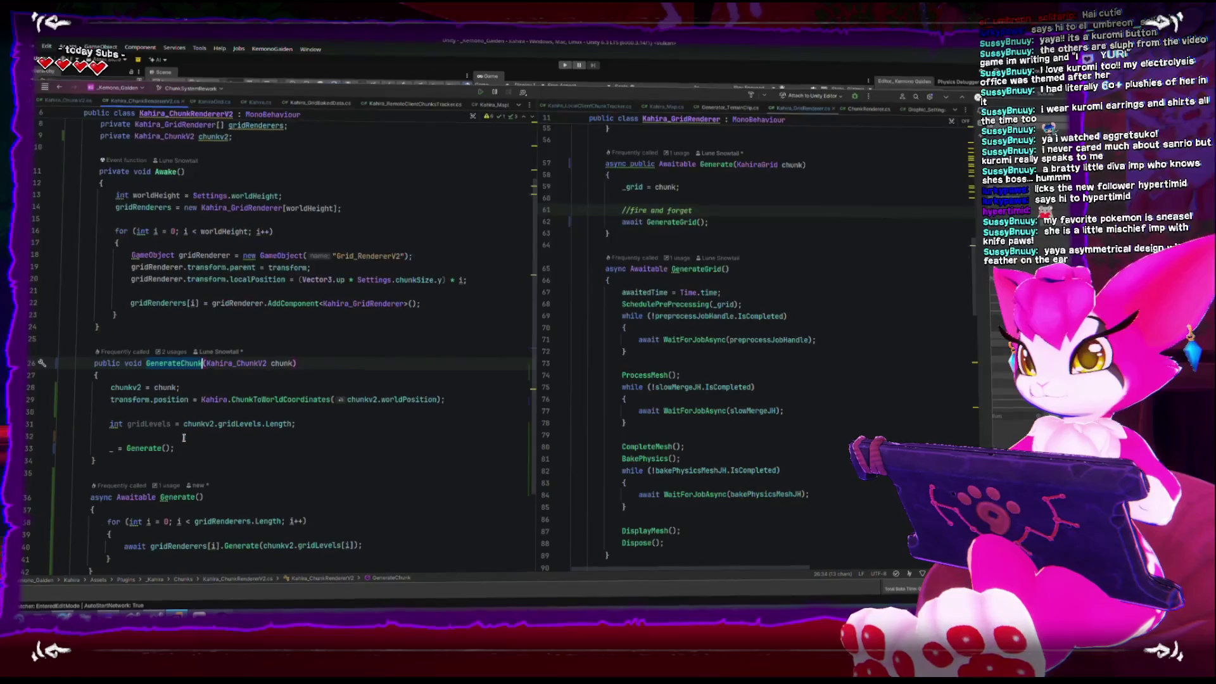
scroll(183, 436, down, 1)
scroll(145, 421, down, 2)
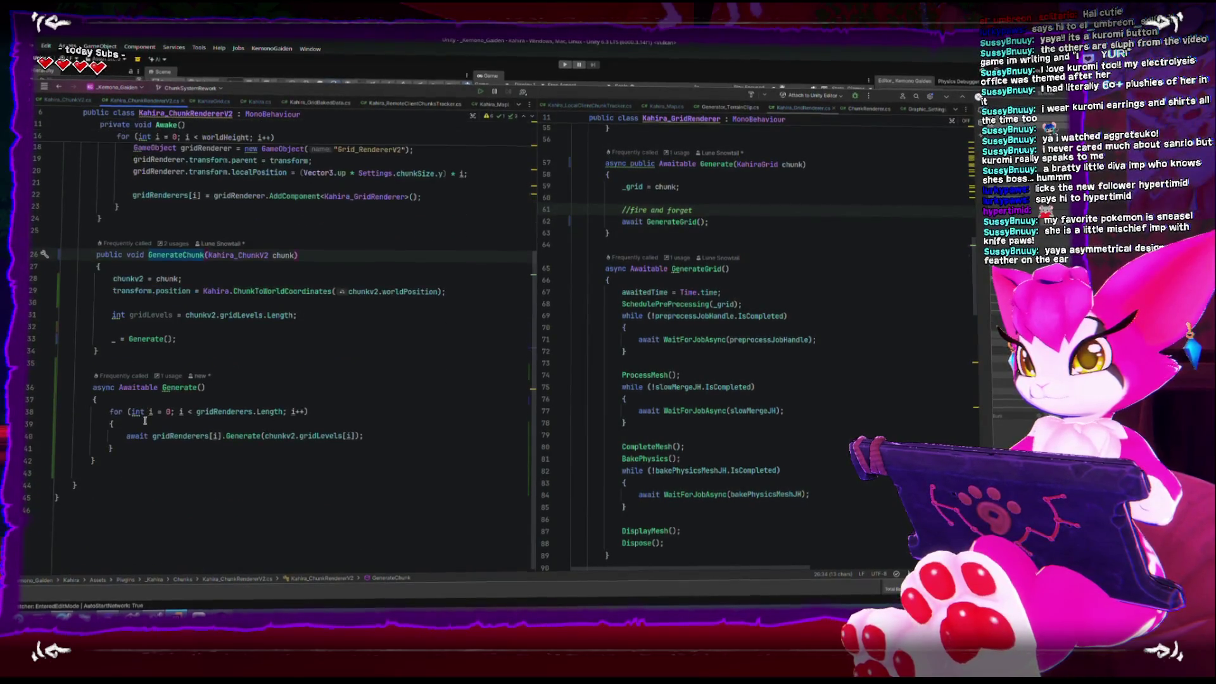
click(202, 425)
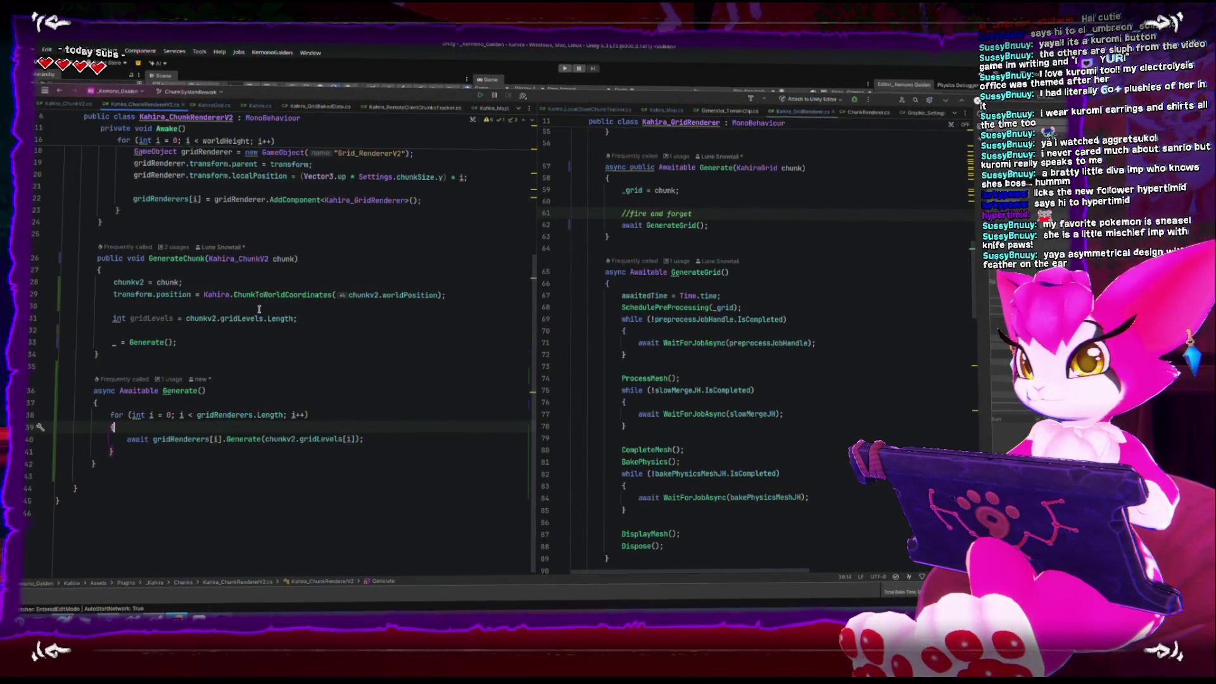
key(alt+Tab)
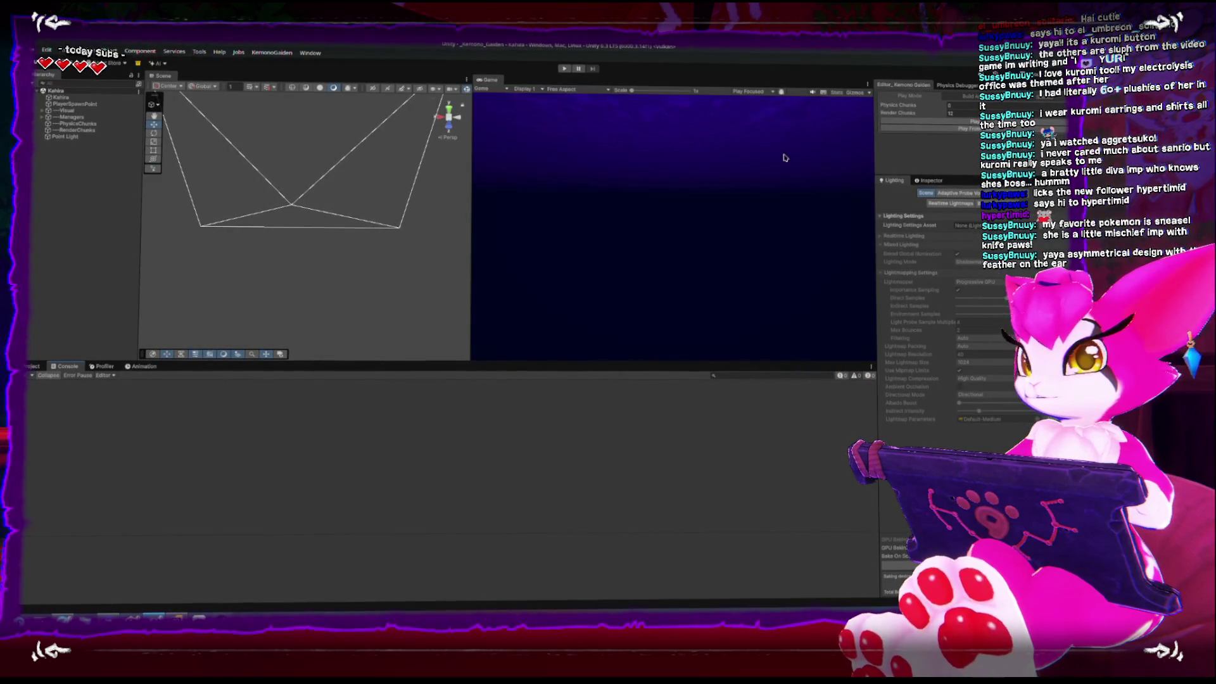
Step: Enter Play Mode and run the character forward across the grassy terrain
click(922, 123)
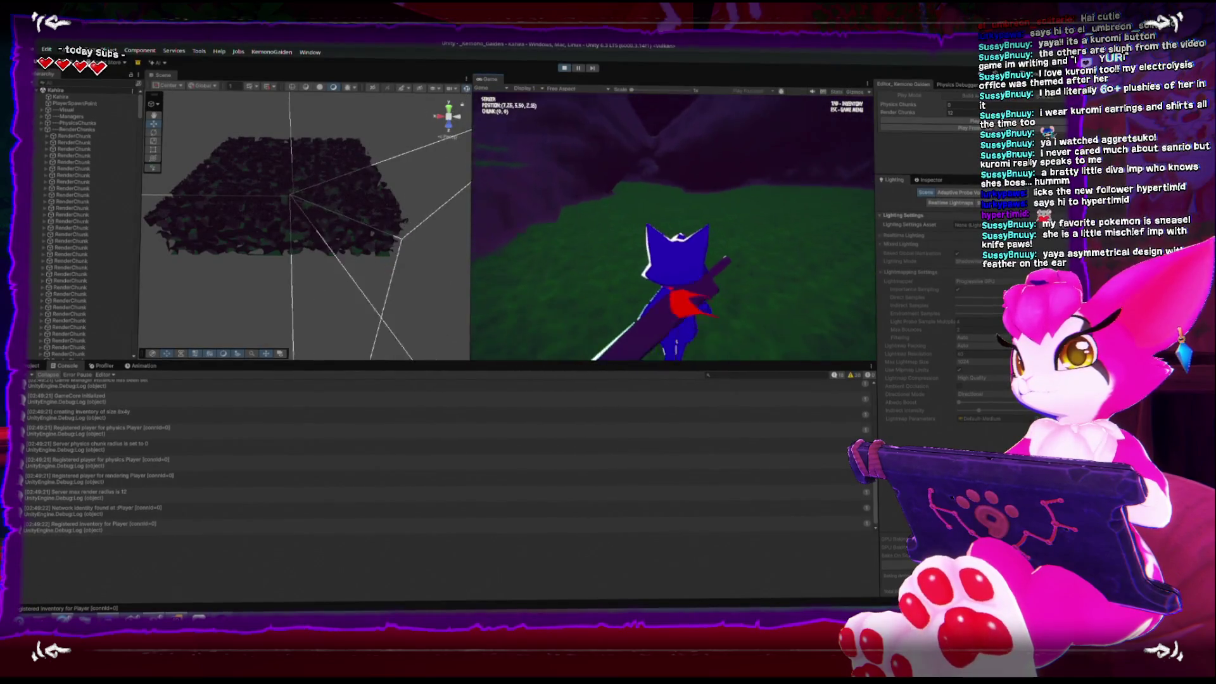
key(w)
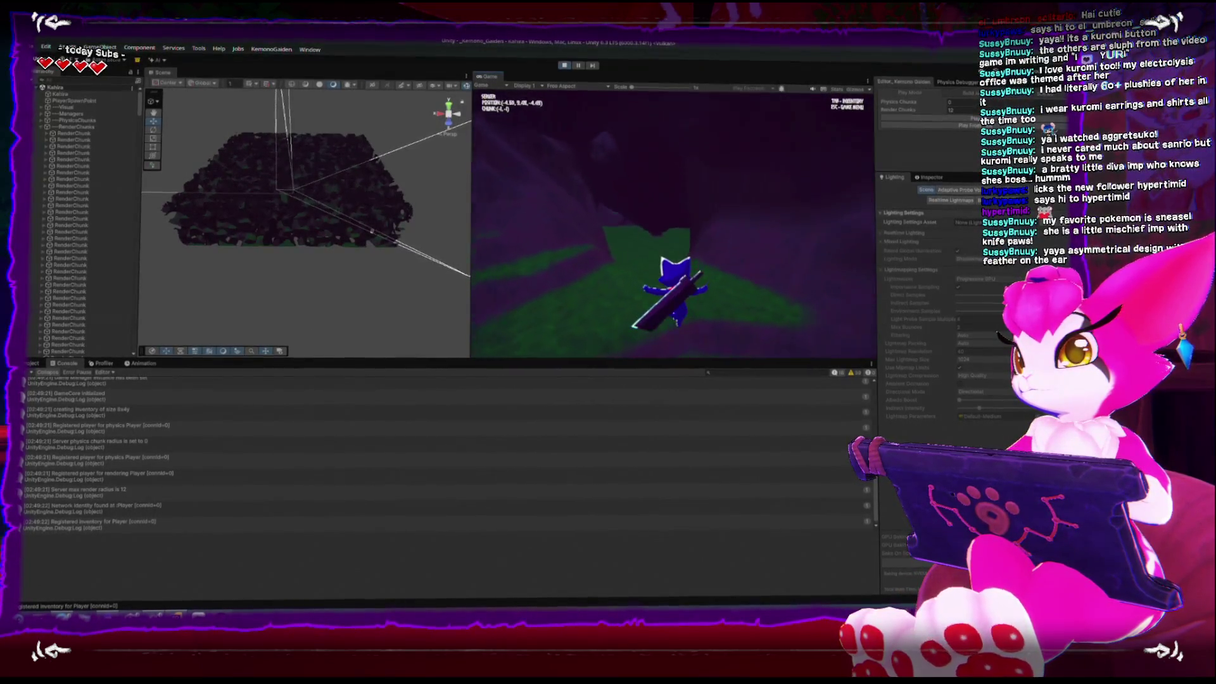
key(w)
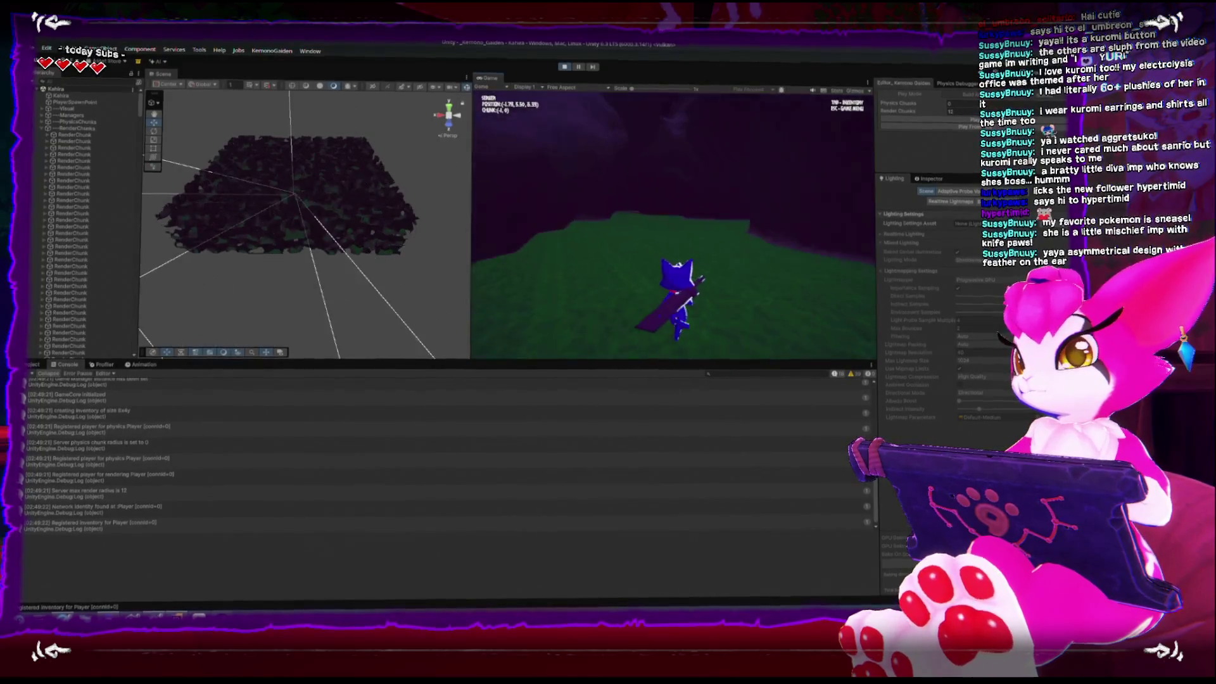
key(w)
key(w)
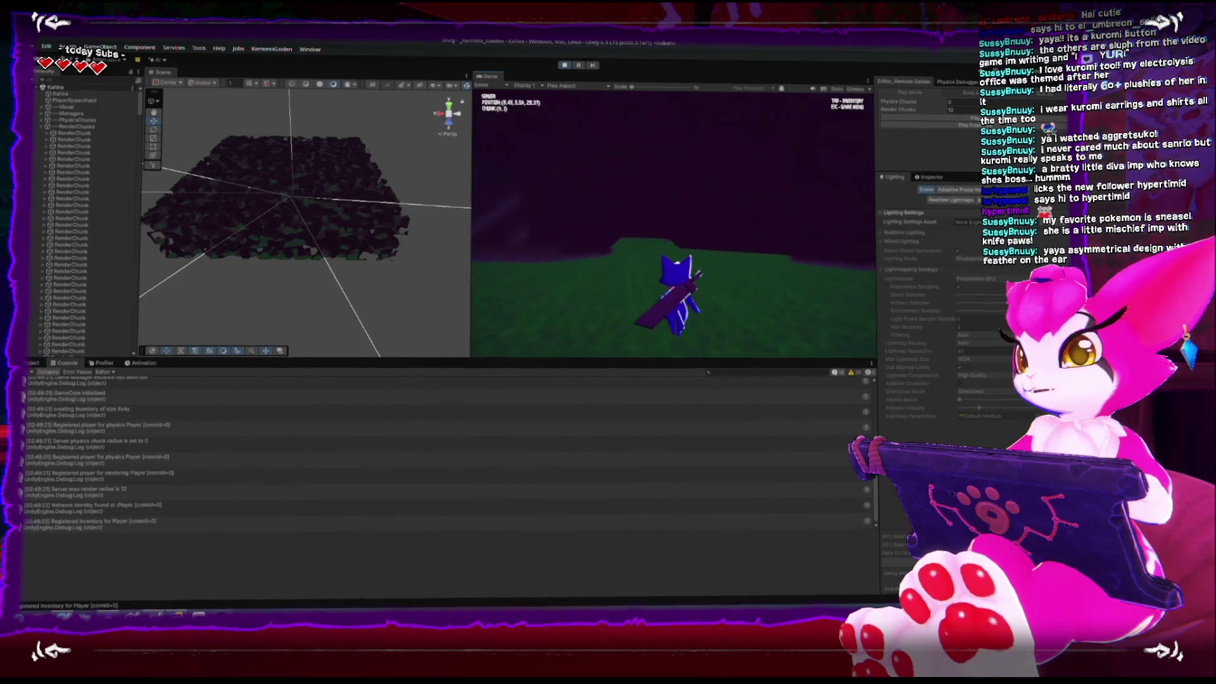
key(w)
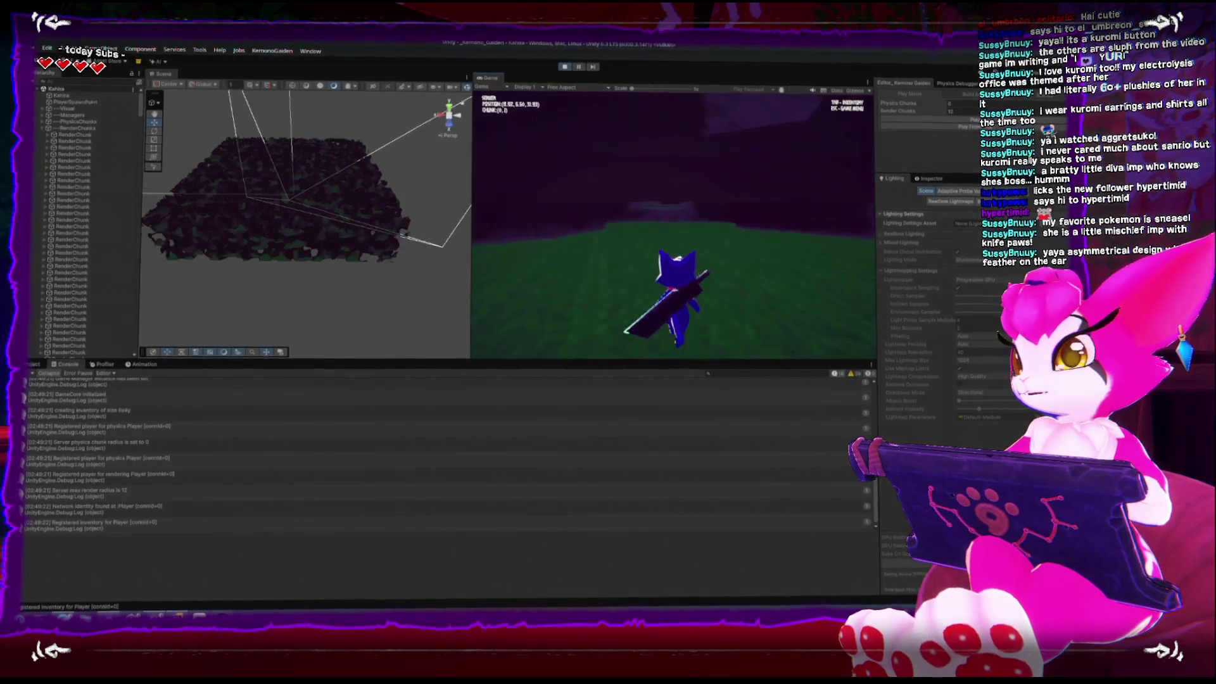
Step: Walk back toward the start, pause on the game menu, and show the Profiler's CPU usage graphs
key(Escape)
key(Escape)
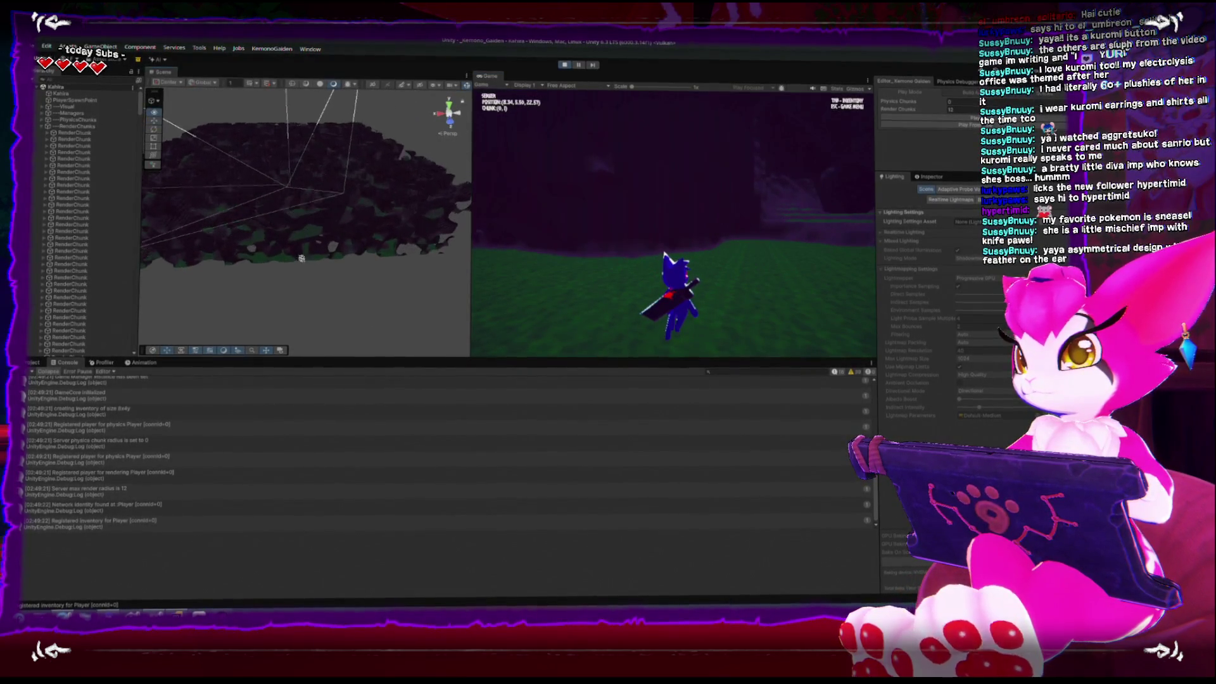
key(Escape)
key(Escape)
key(w)
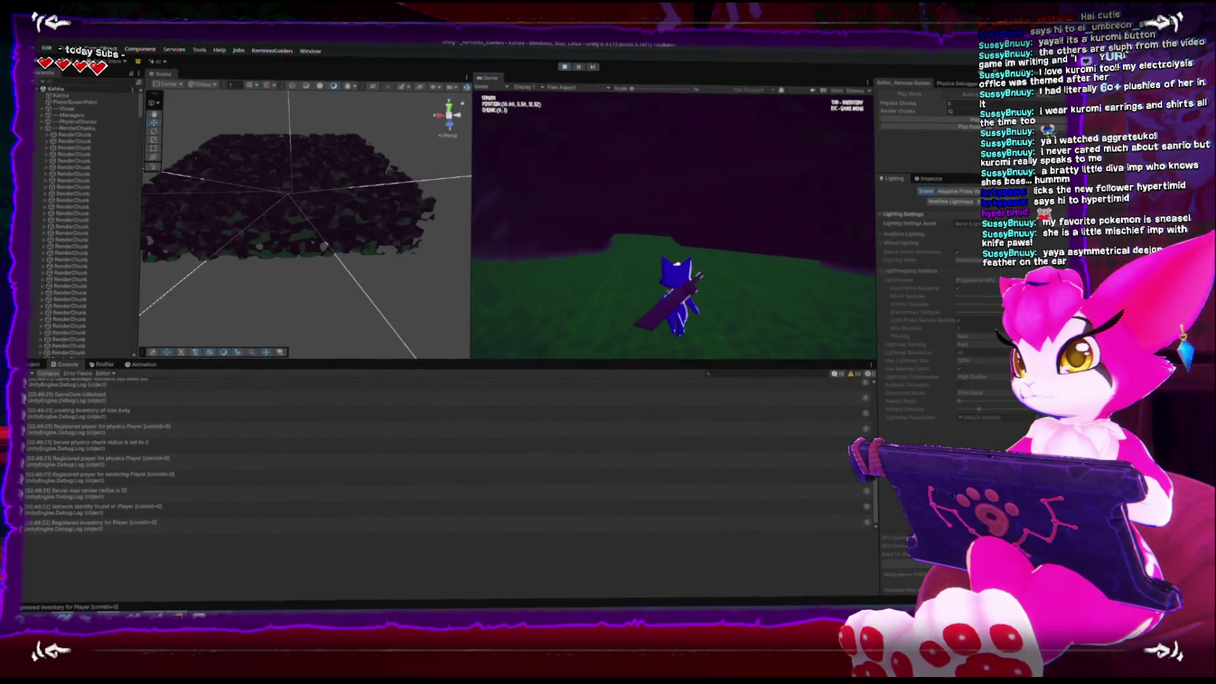
key(w)
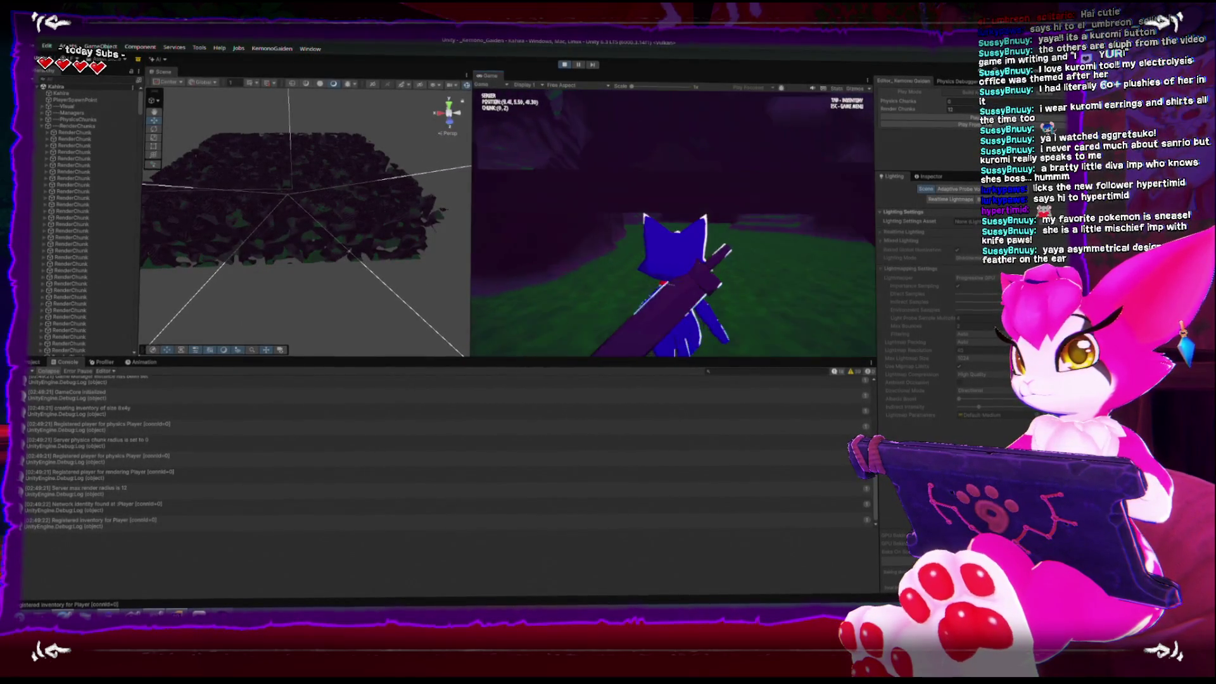
key(Escape)
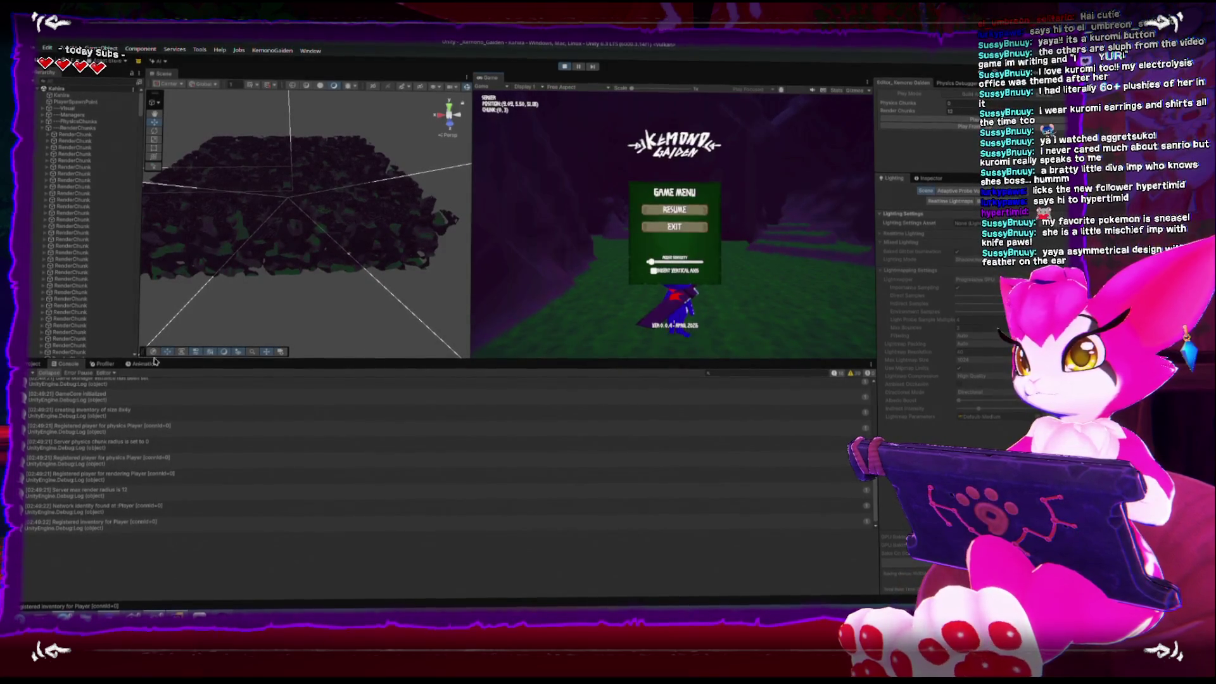
click(103, 364)
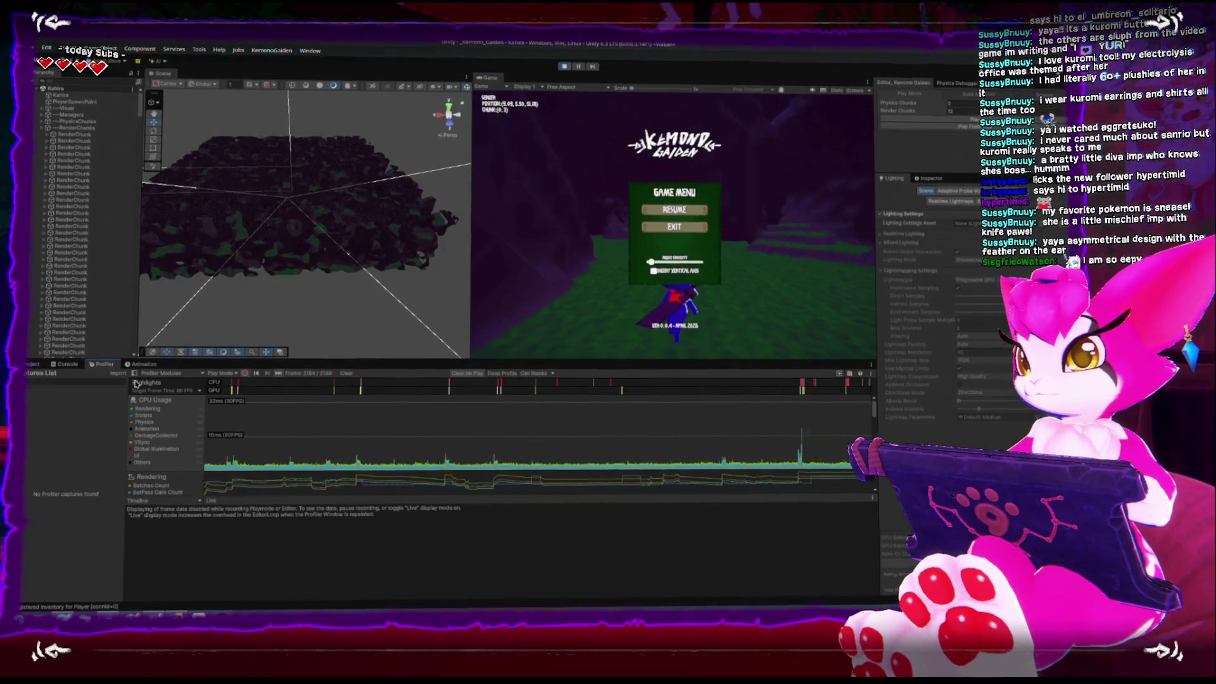
Step: Clear the recorded Profiler data, walk the character briefly, then pause the game again
click(346, 373)
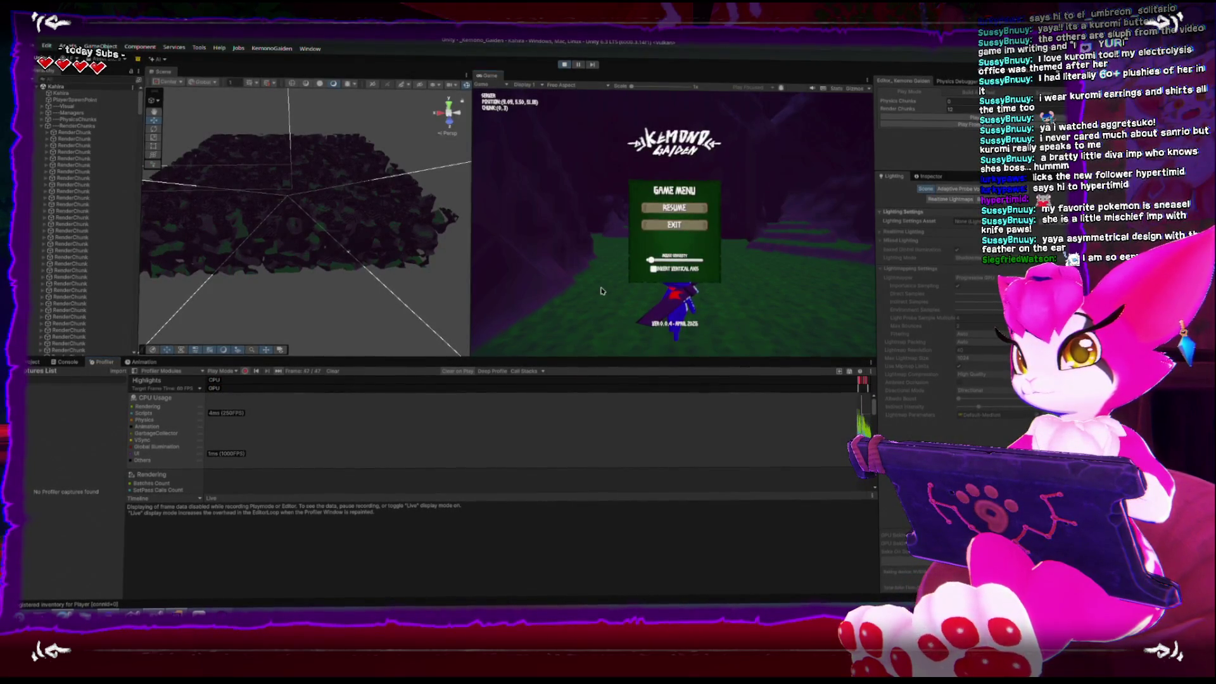
key(Escape)
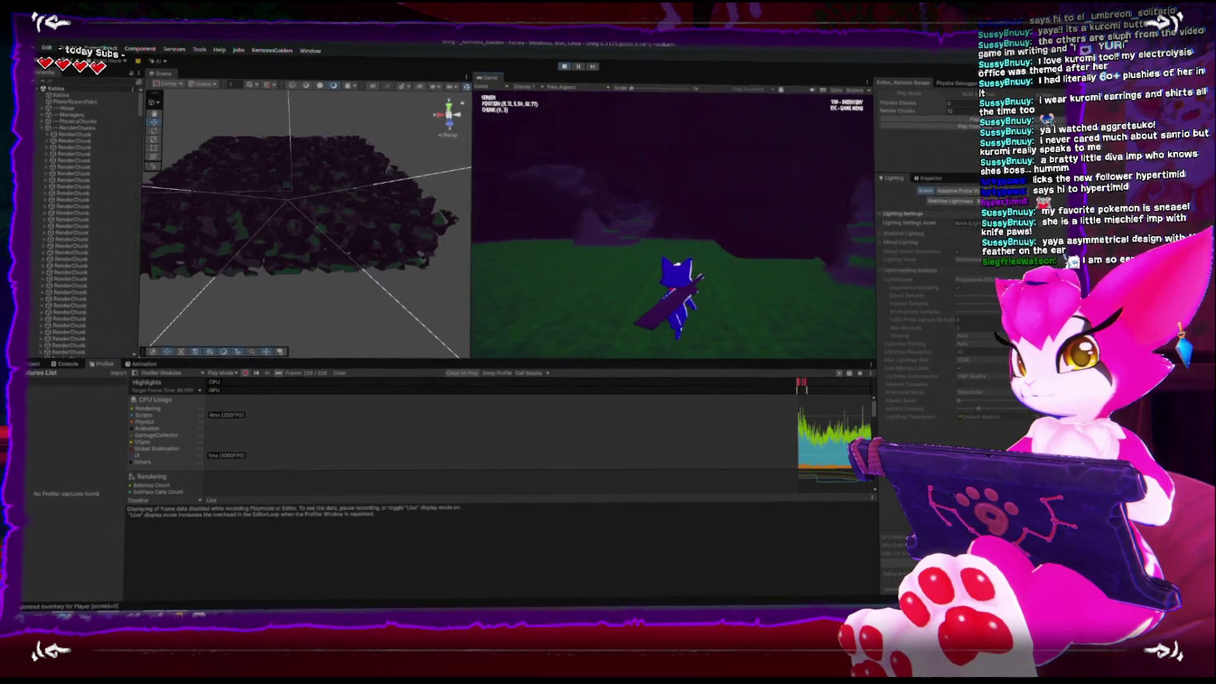
key(w)
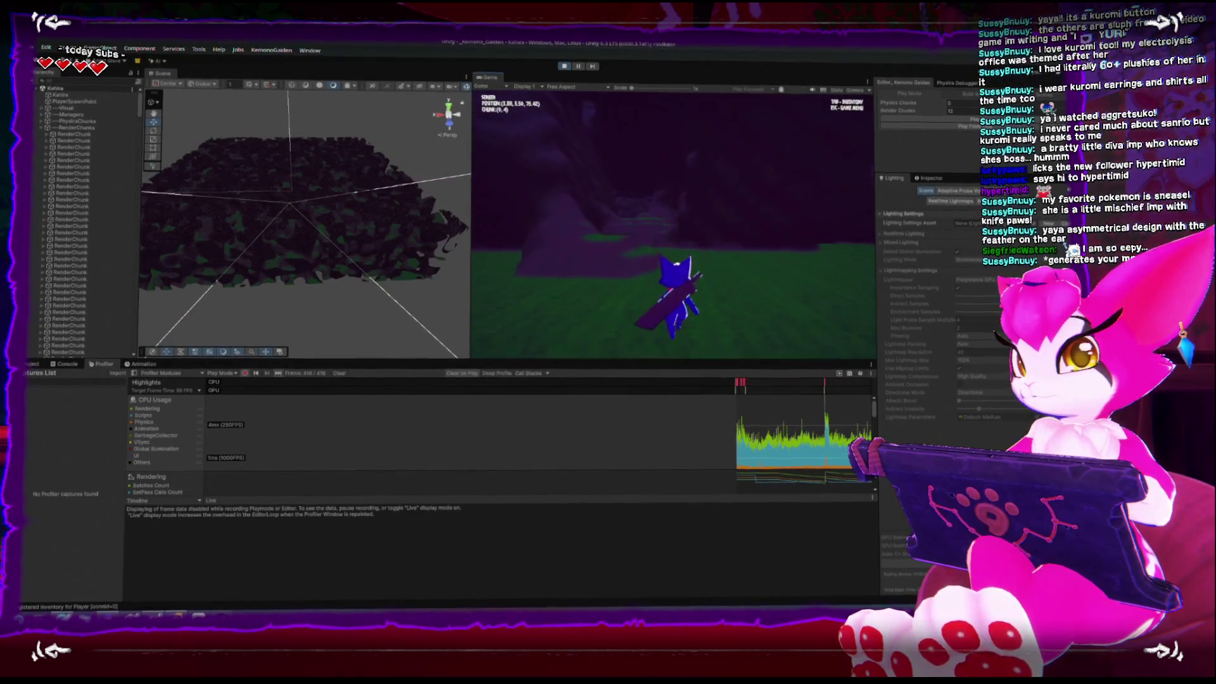
key(Escape)
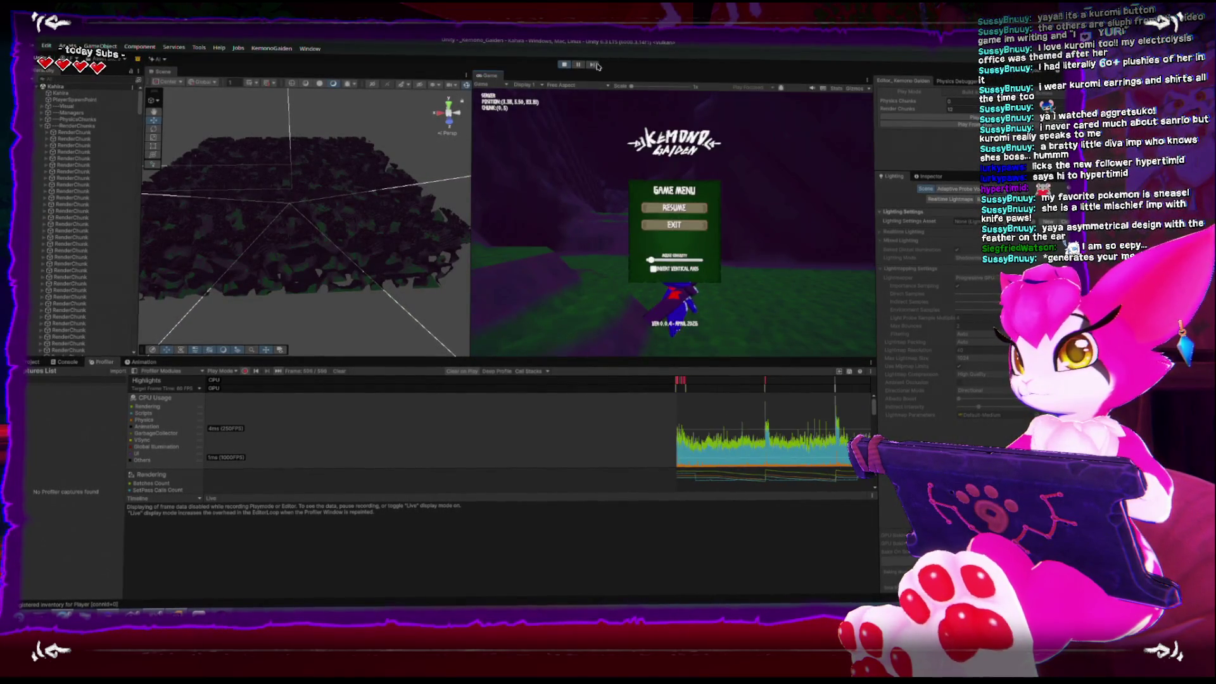
Step: Select a CPU frame and expand the Job group to view its worker threads in the timeline
click(748, 443)
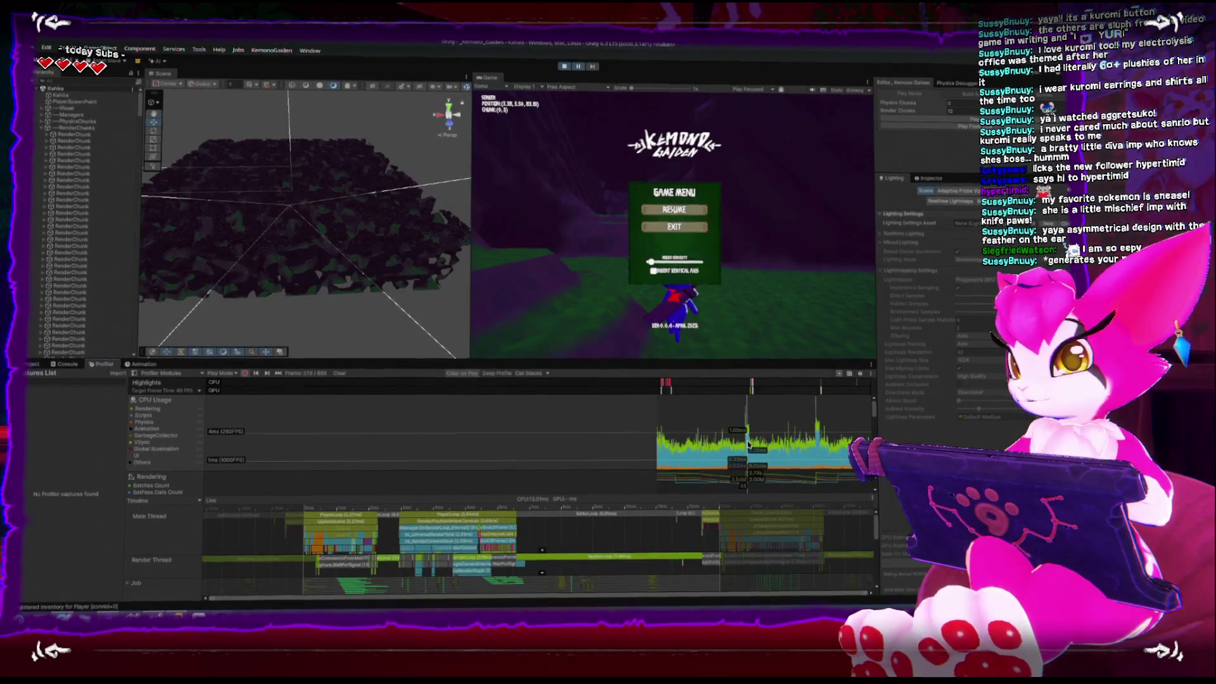
drag(504, 494, 504, 435)
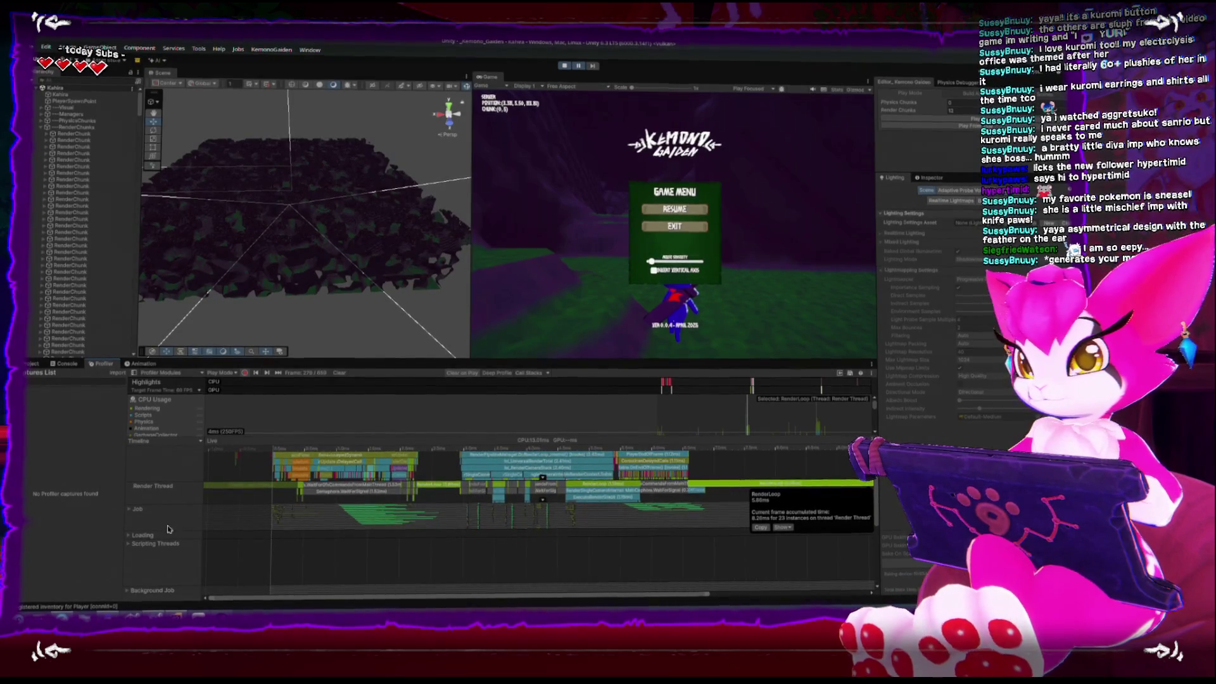
click(130, 509)
drag(330, 529, 317, 491)
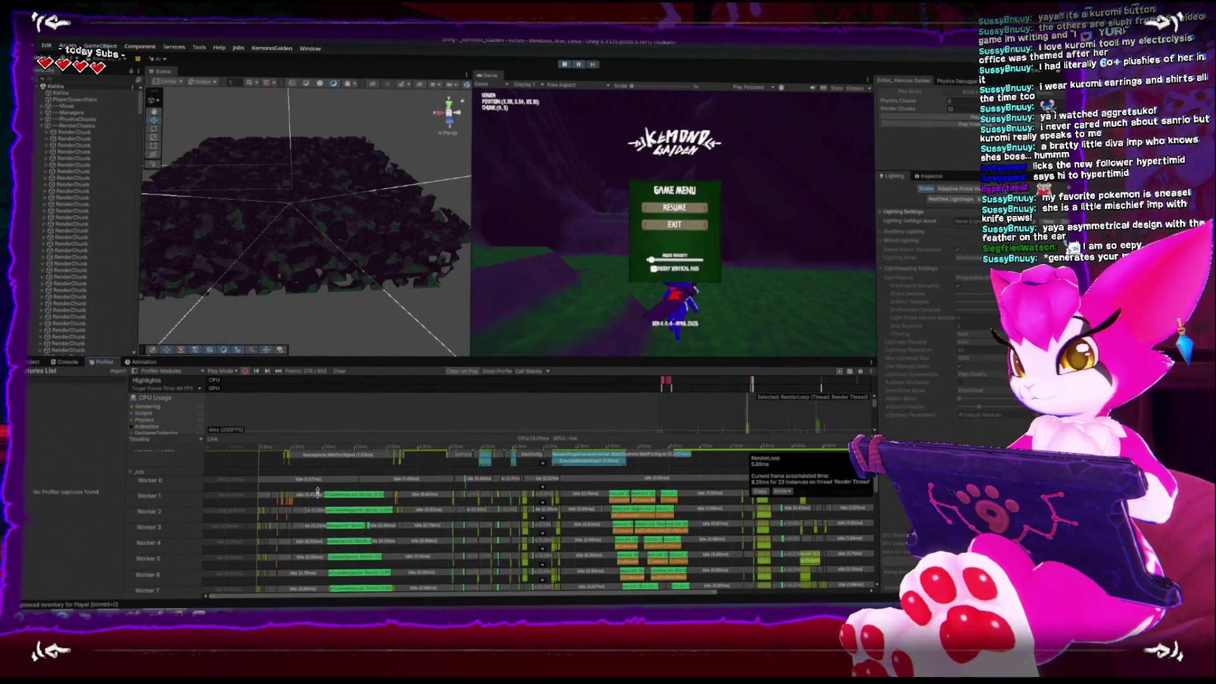
drag(659, 508, 568, 536)
drag(410, 544, 476, 588)
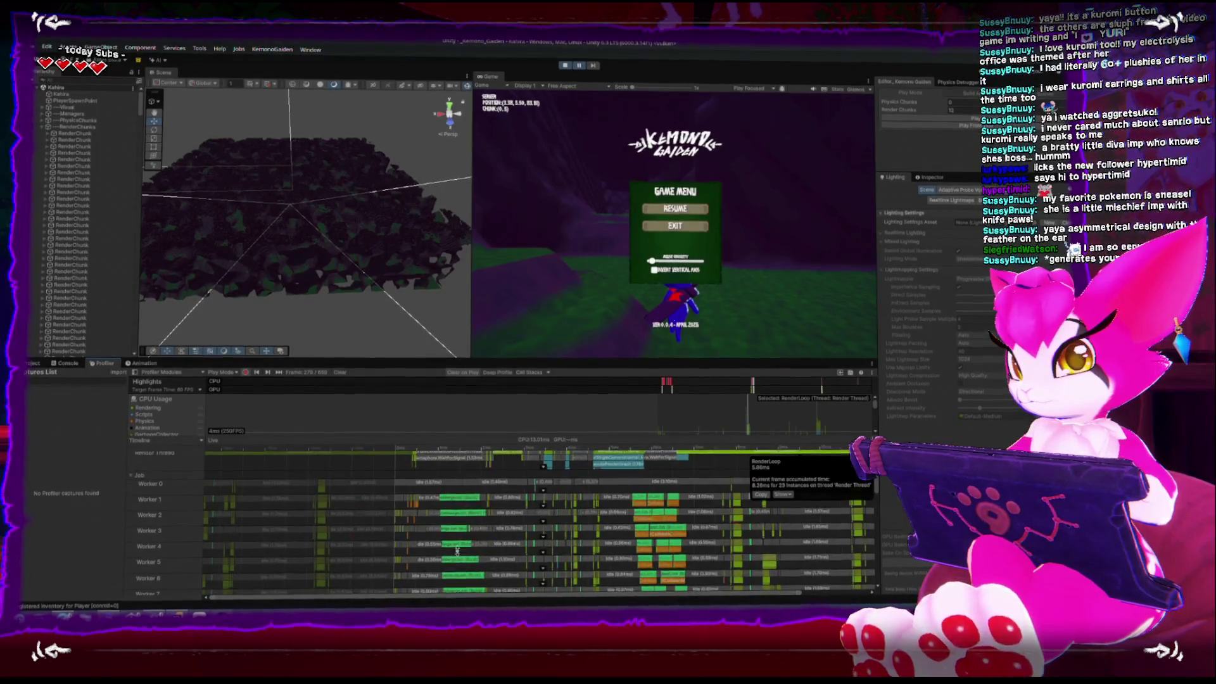
Step: Pan and zoom the thread timeline to examine the other worker blocks
drag(458, 551, 295, 527)
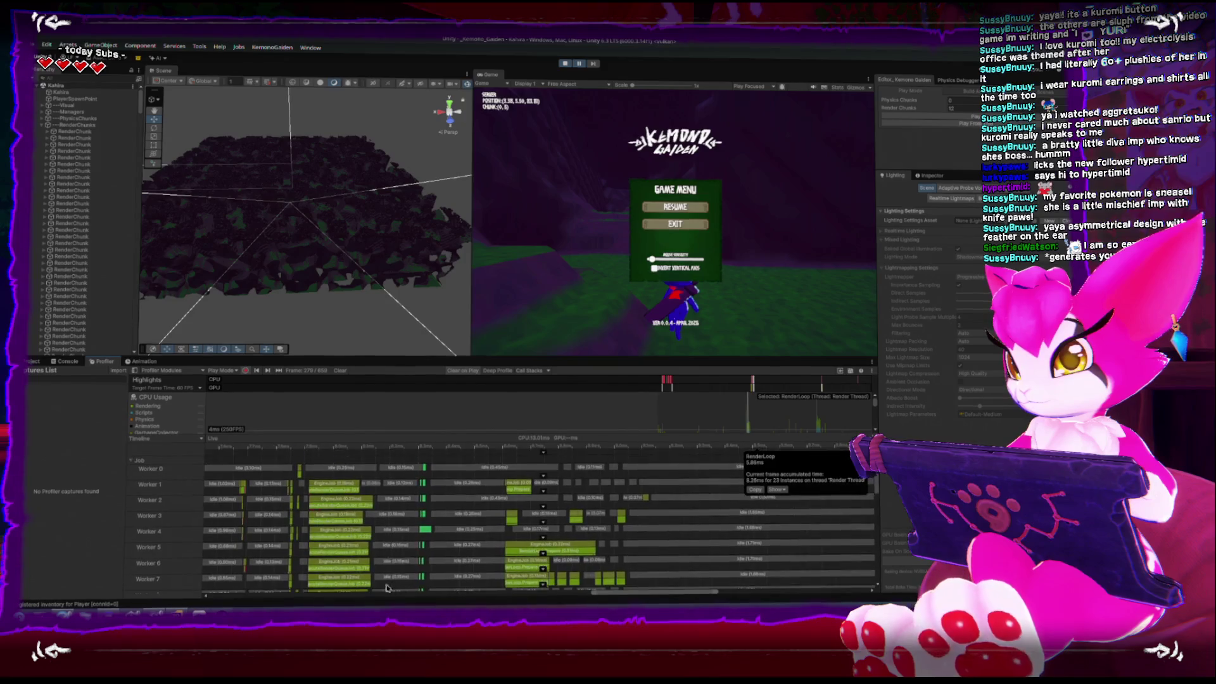
scroll(383, 576, up, 2)
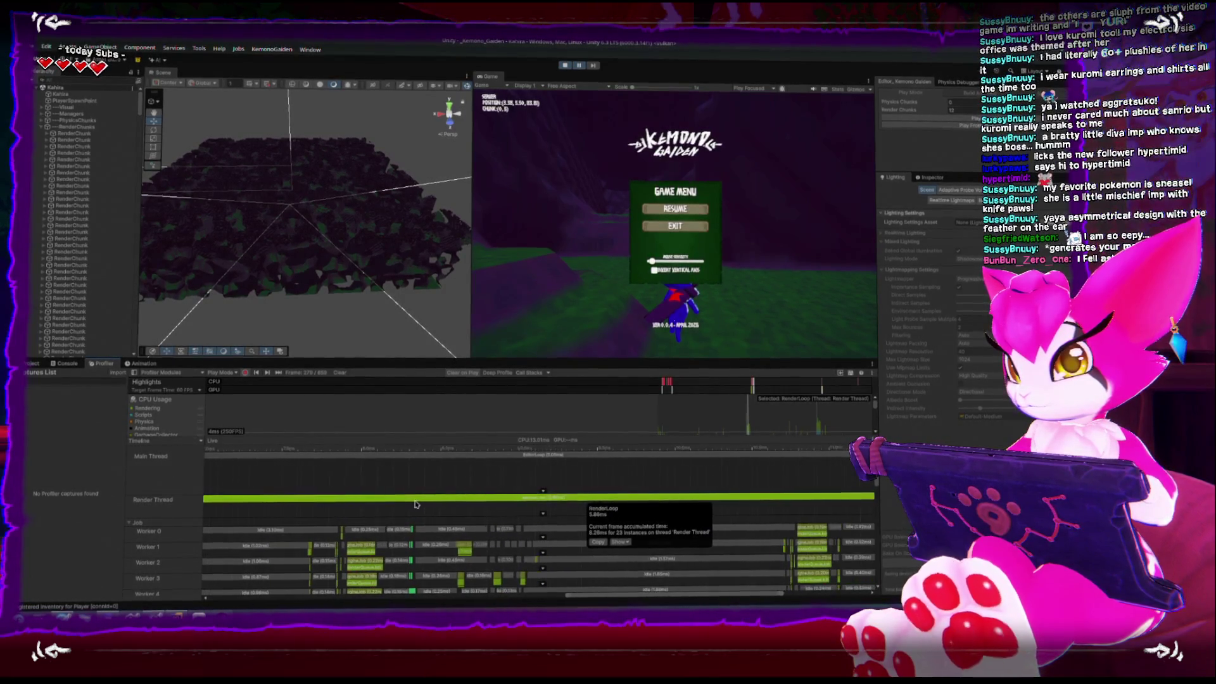
scroll(534, 479, down, 2)
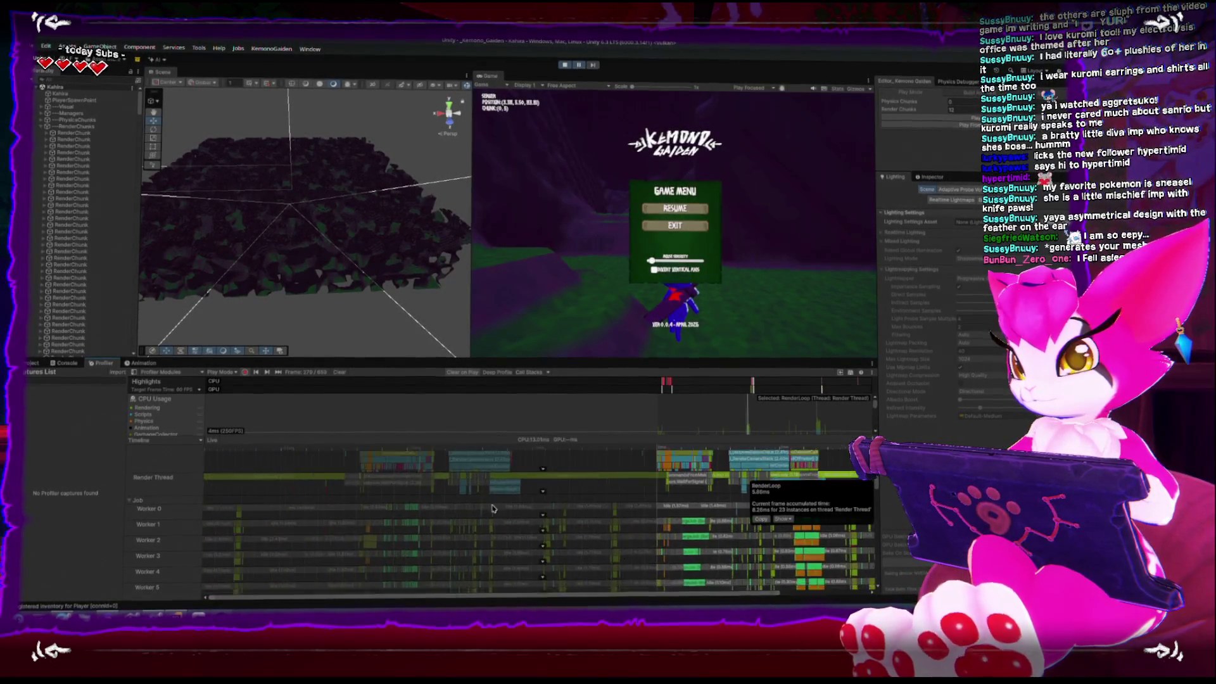
drag(491, 527, 462, 492)
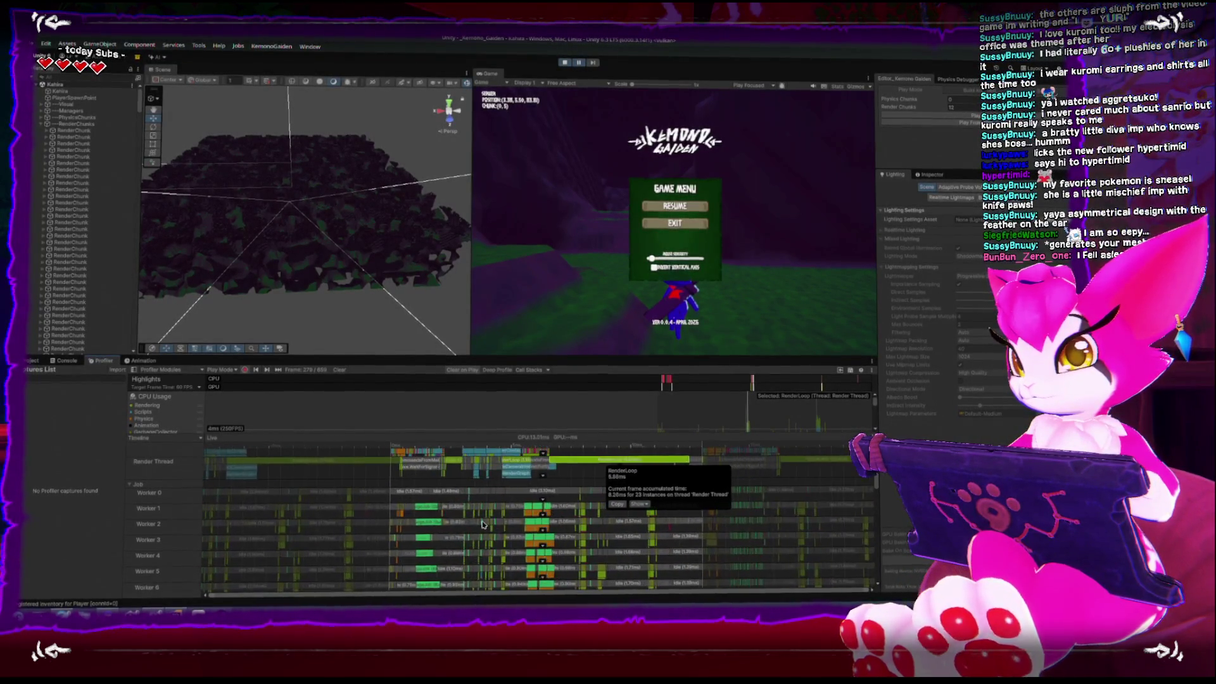
scroll(573, 562, up, 2)
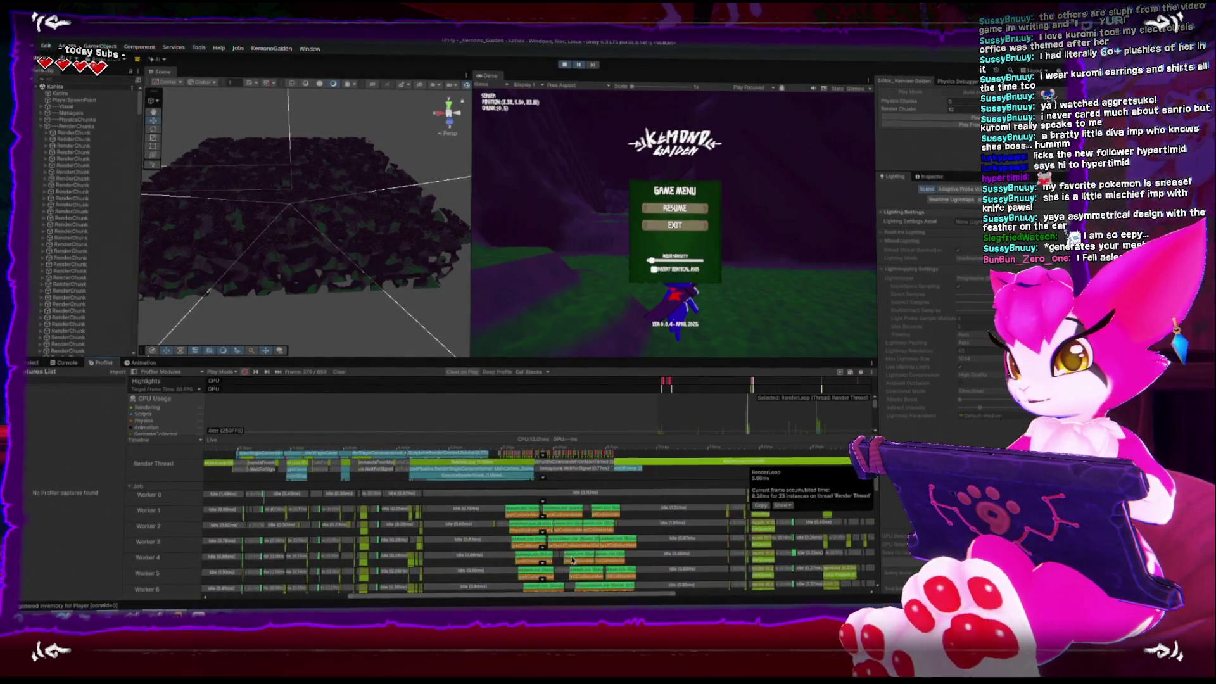
mouse_move(571, 560)
mouse_down()
mouse_move(460, 543)
mouse_move(452, 559)
mouse_move(435, 543)
mouse_up()
scroll(435, 543, up, 5)
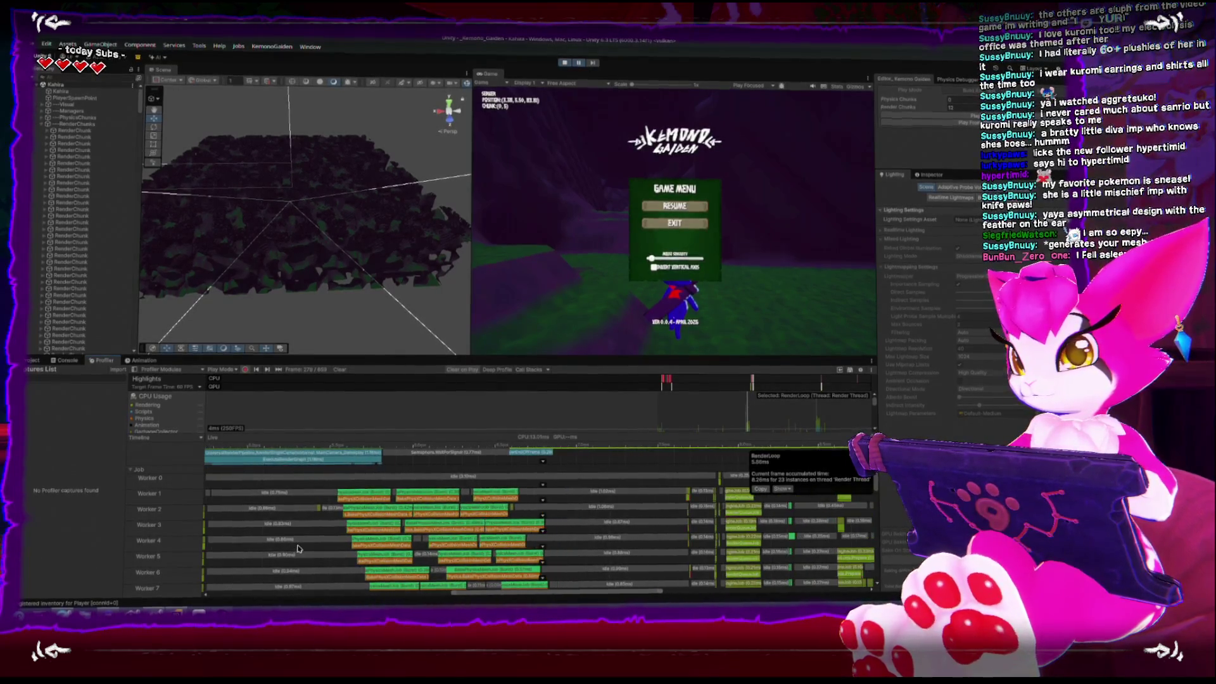
scroll(451, 577, up, 2)
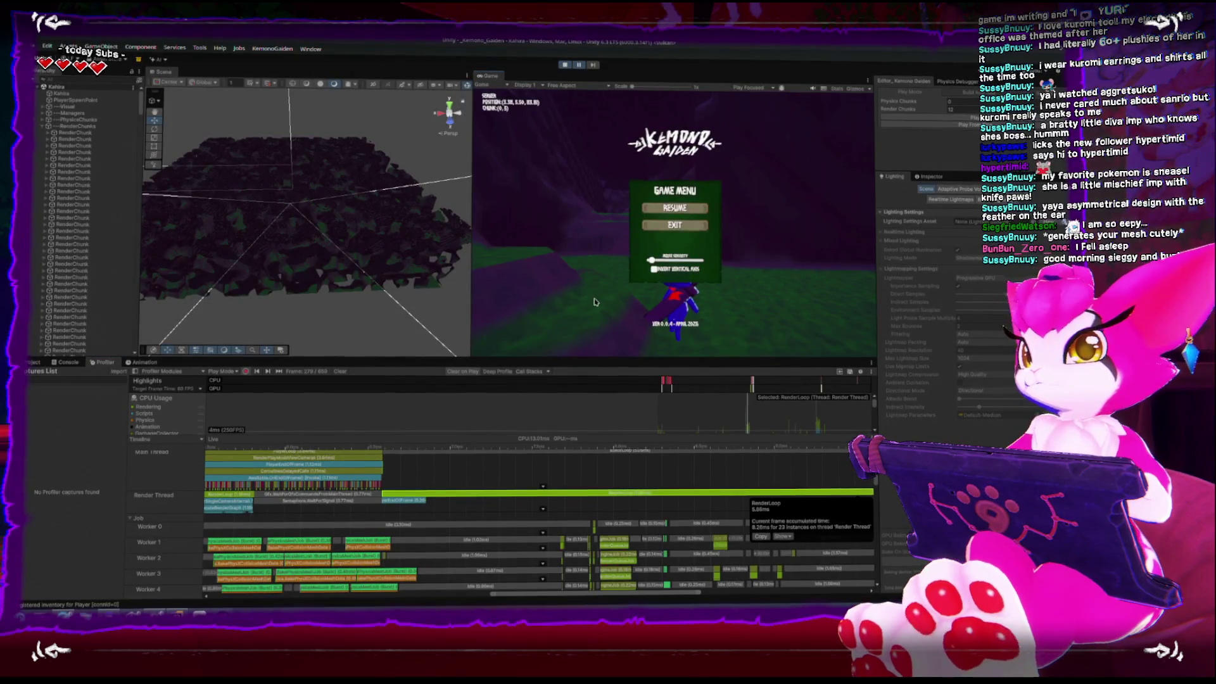
Step: Resume play and walk the character across neighbouring chunks, up slopes onto green ground, then pause
key(Escape)
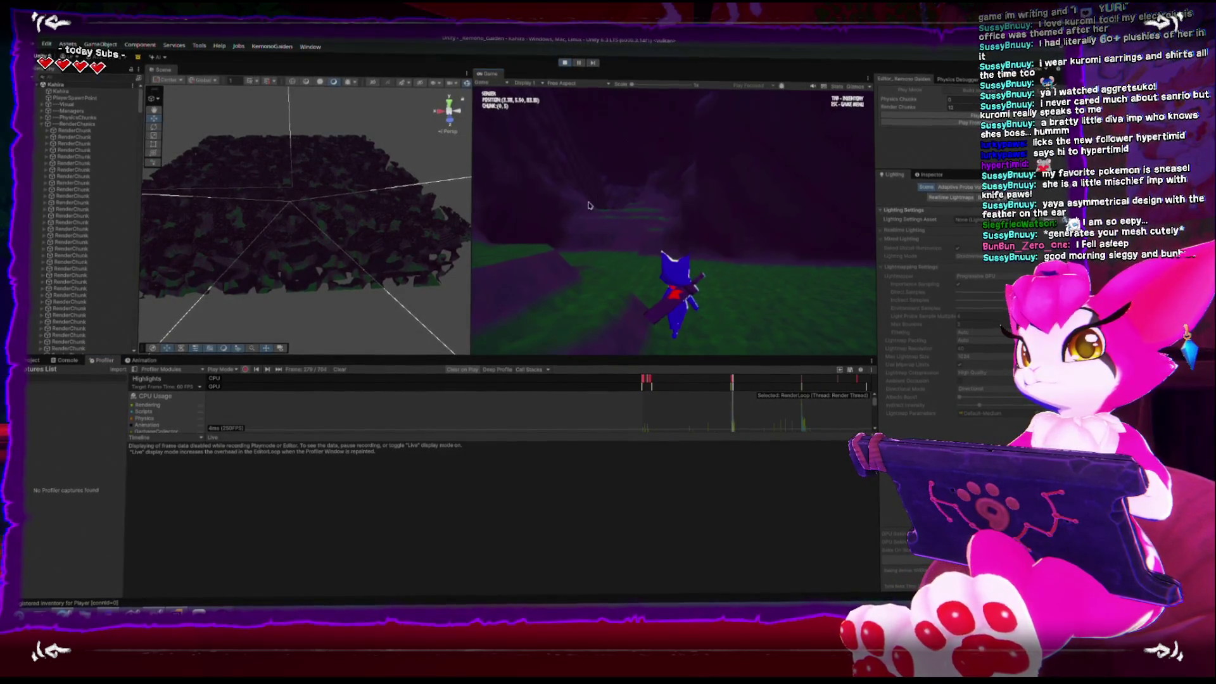
key(w)
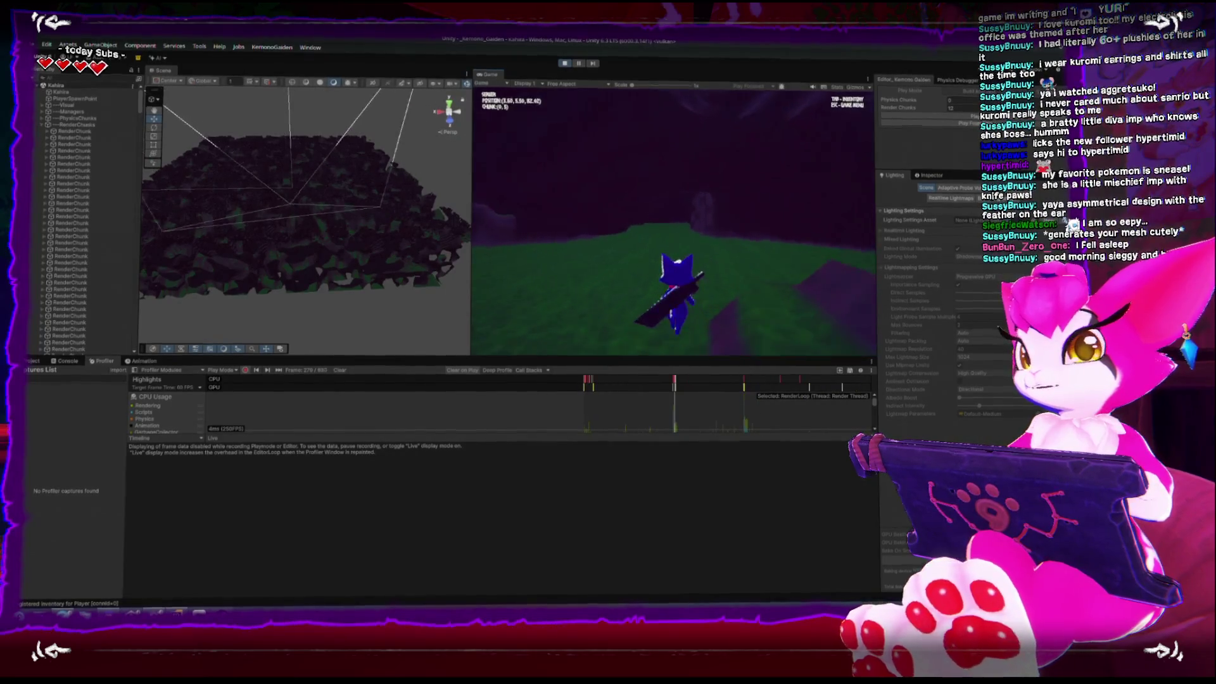
key(w)
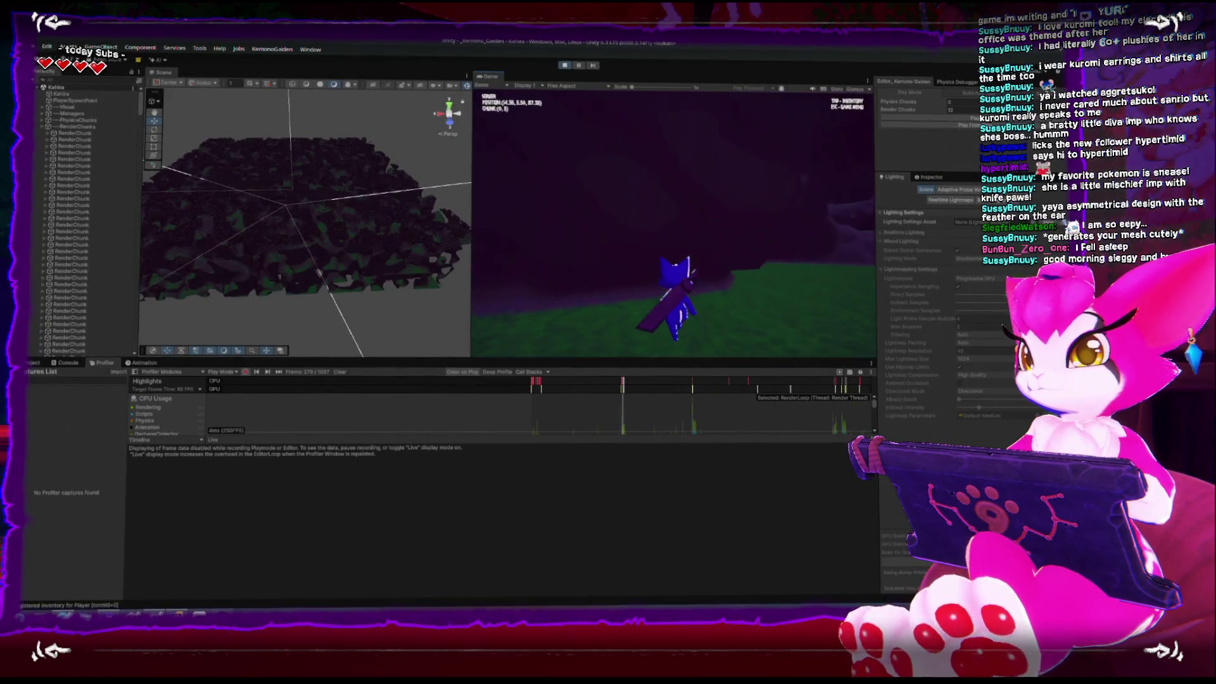
key(d)
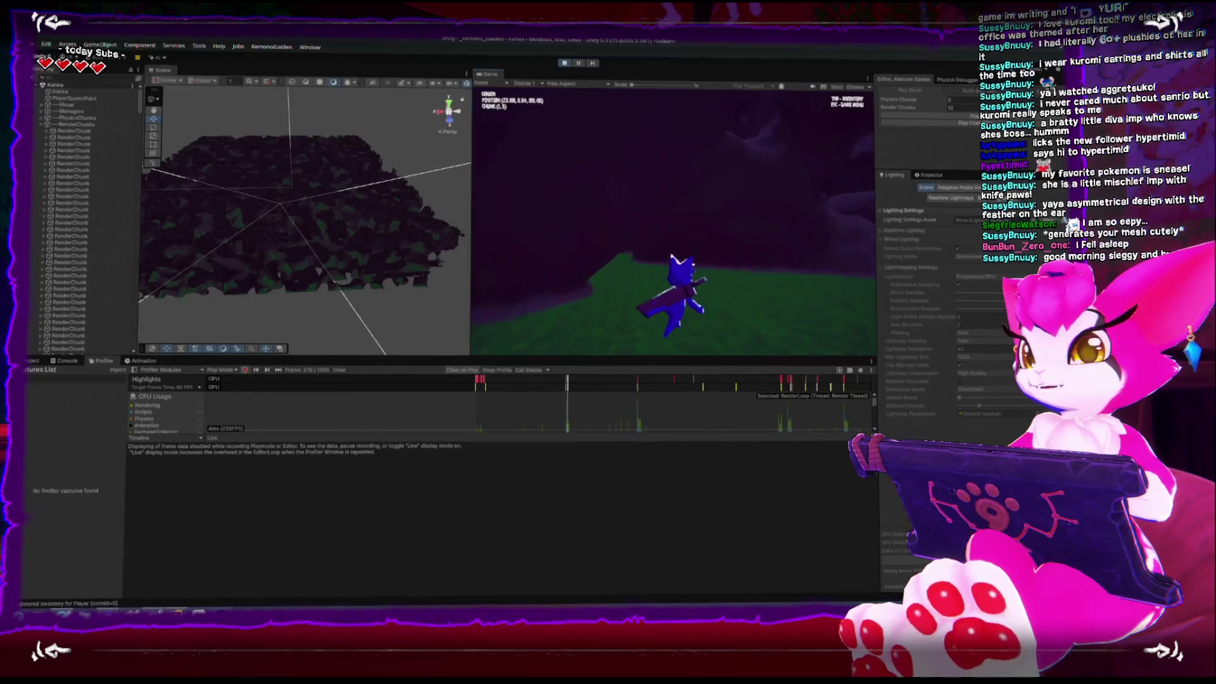
key(d)
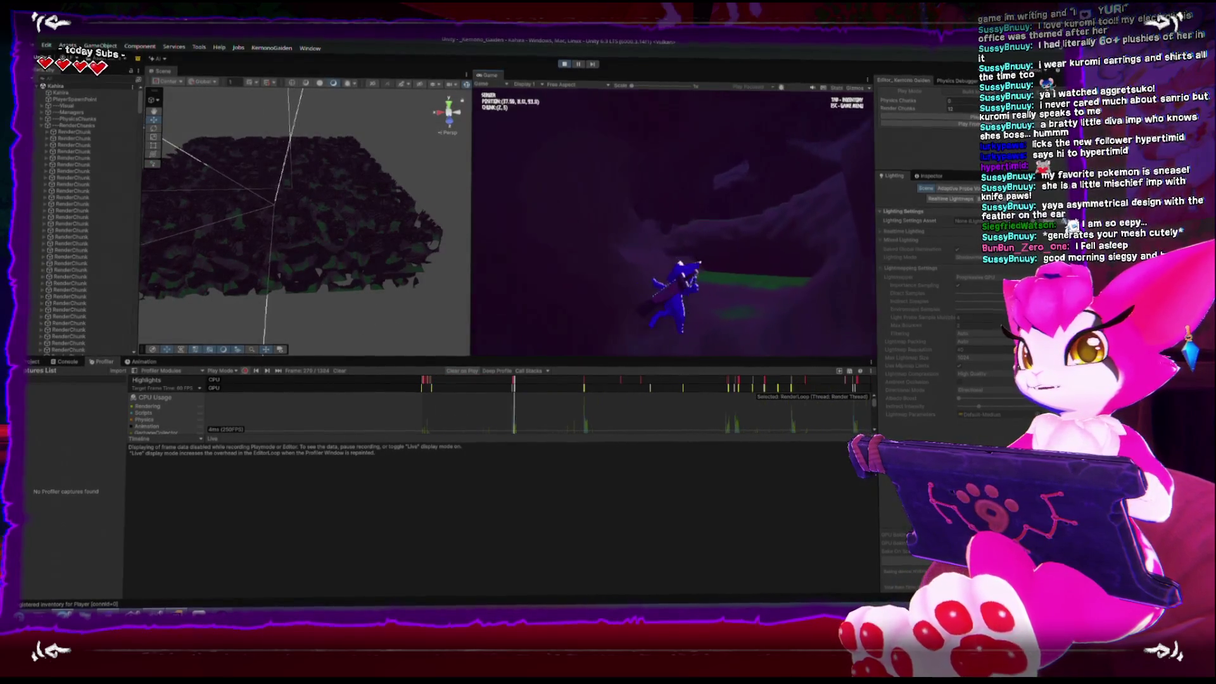
key(w)
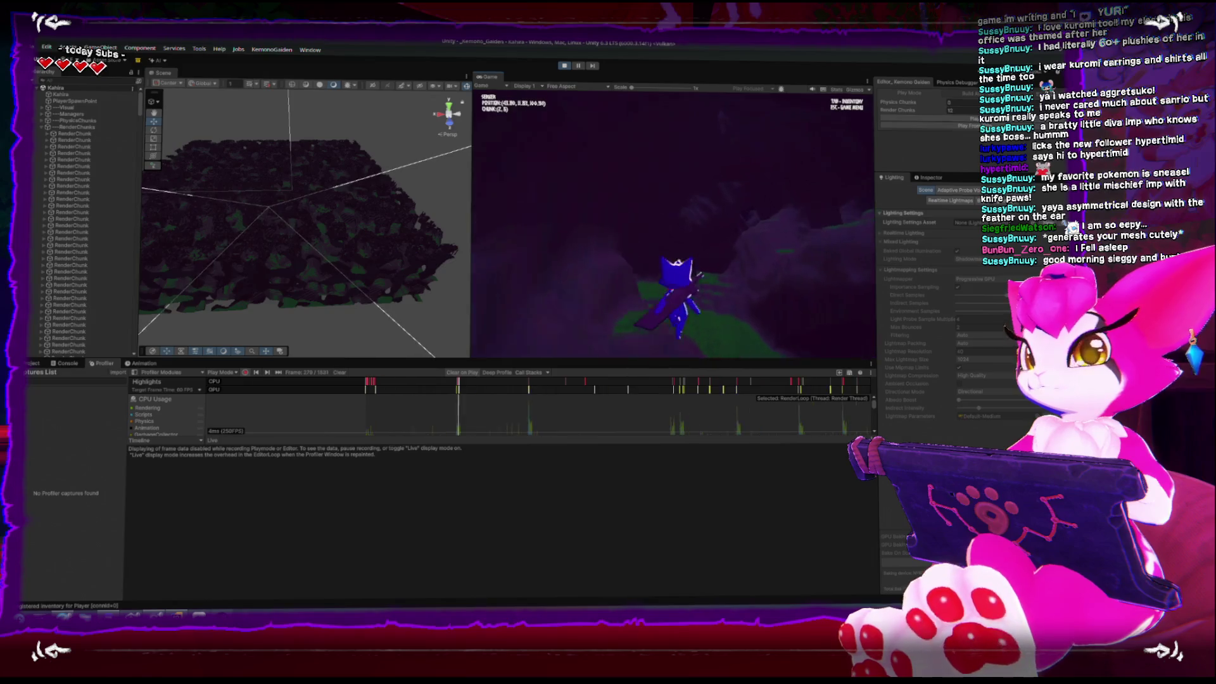
key(w)
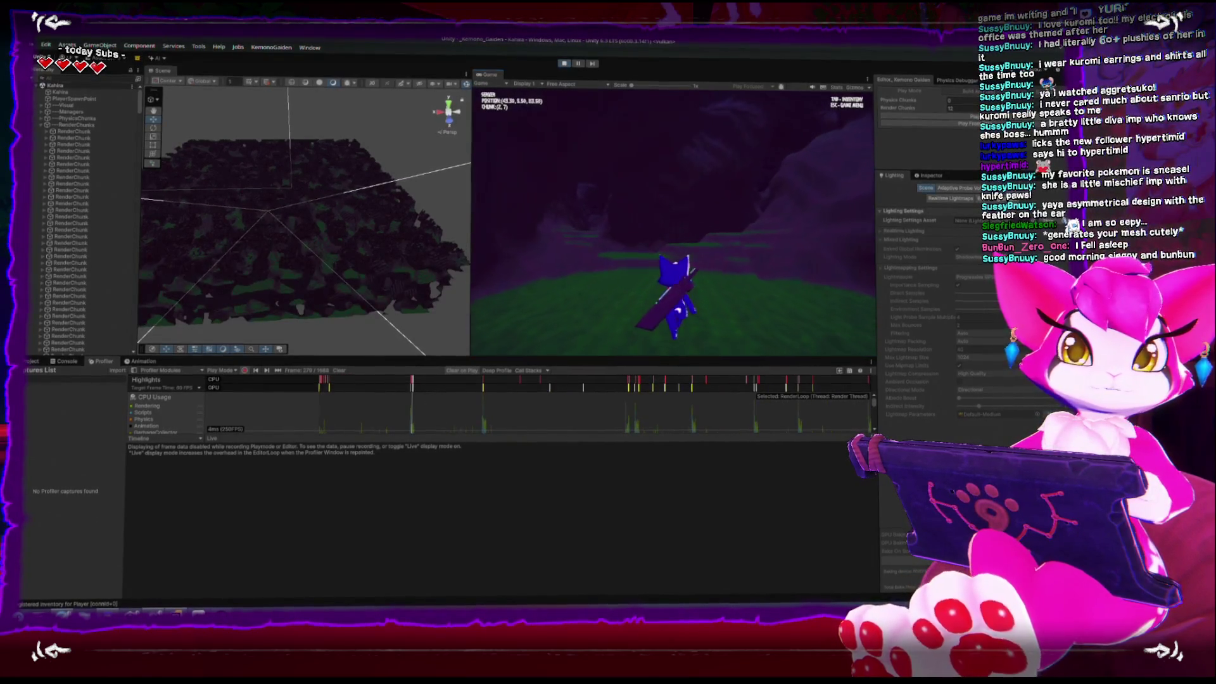
key(w)
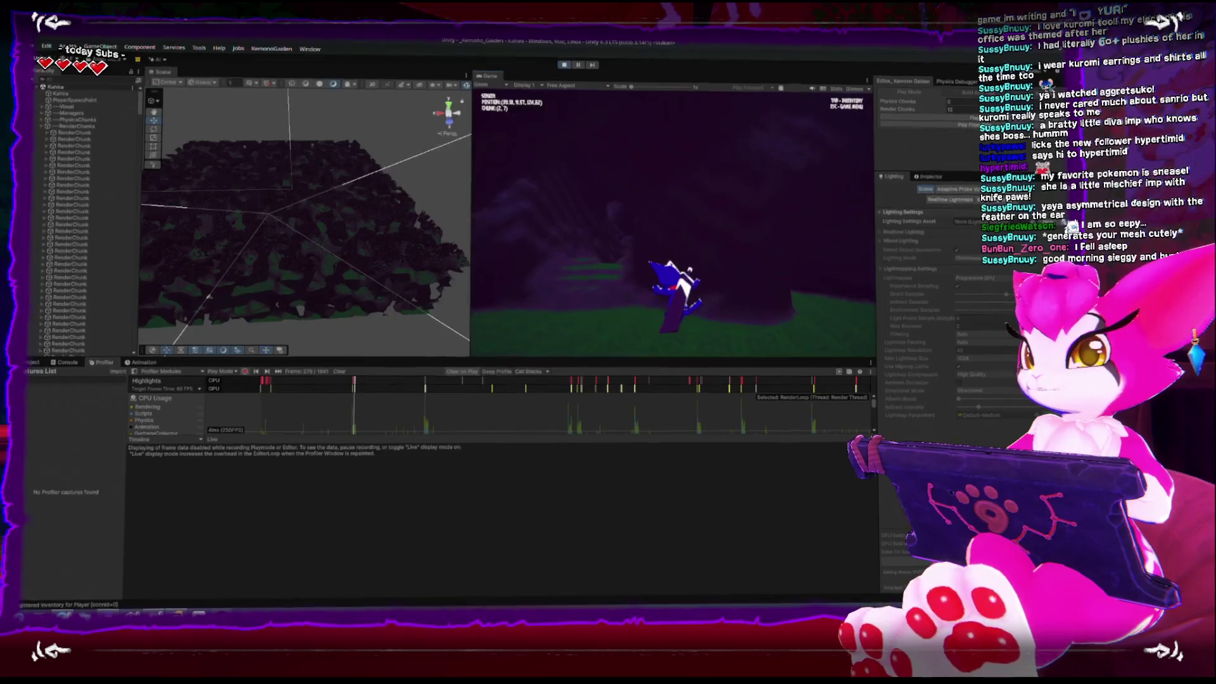
key(w)
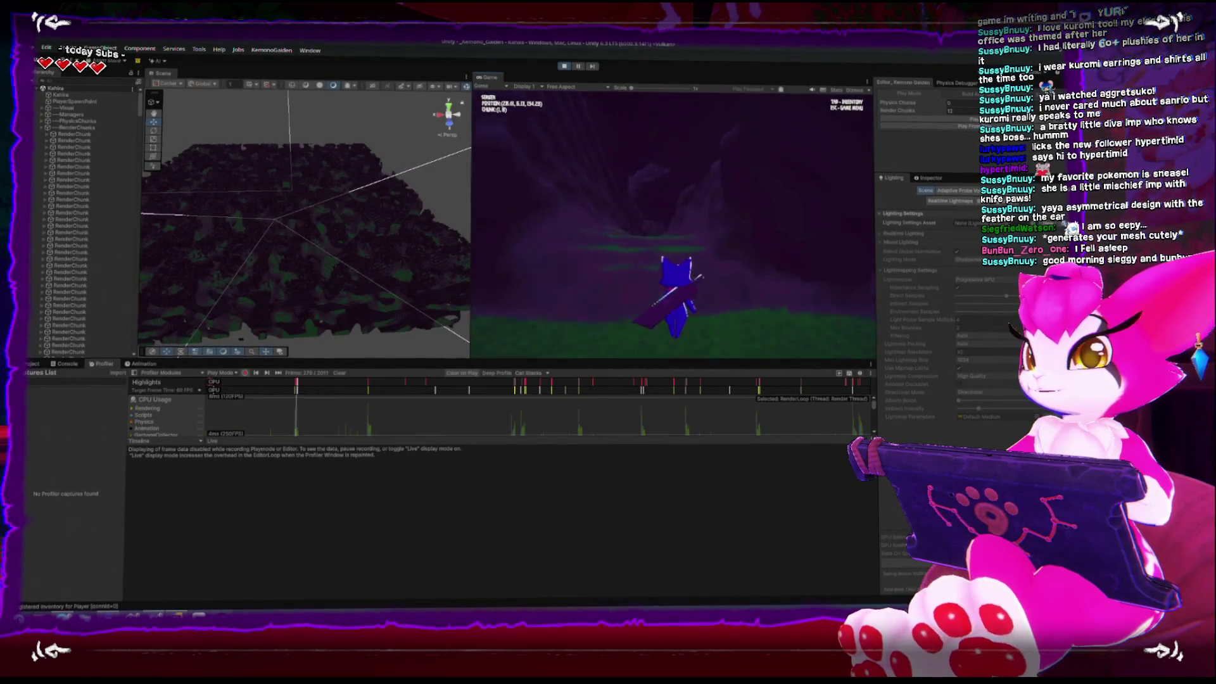
key(w)
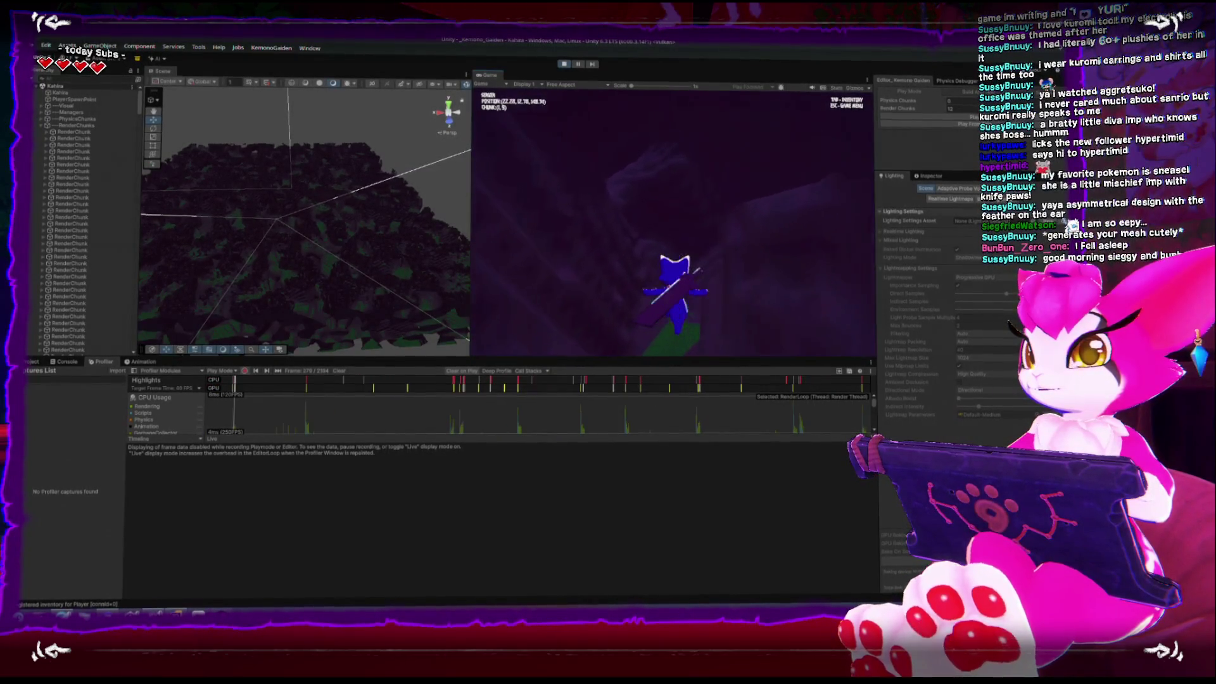
key(w)
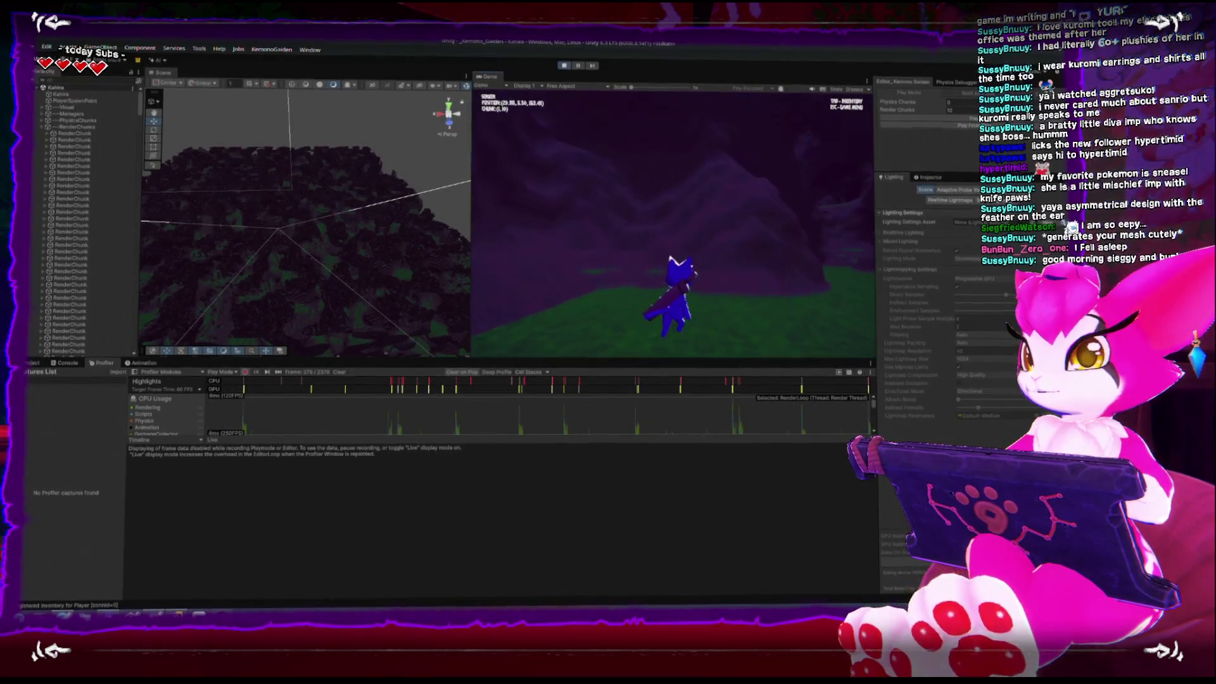
key(w)
key(Escape)
Step: Orbit the Scene view over the whole terrain block, then walk further uphill and pause
drag(435, 240, 339, 252)
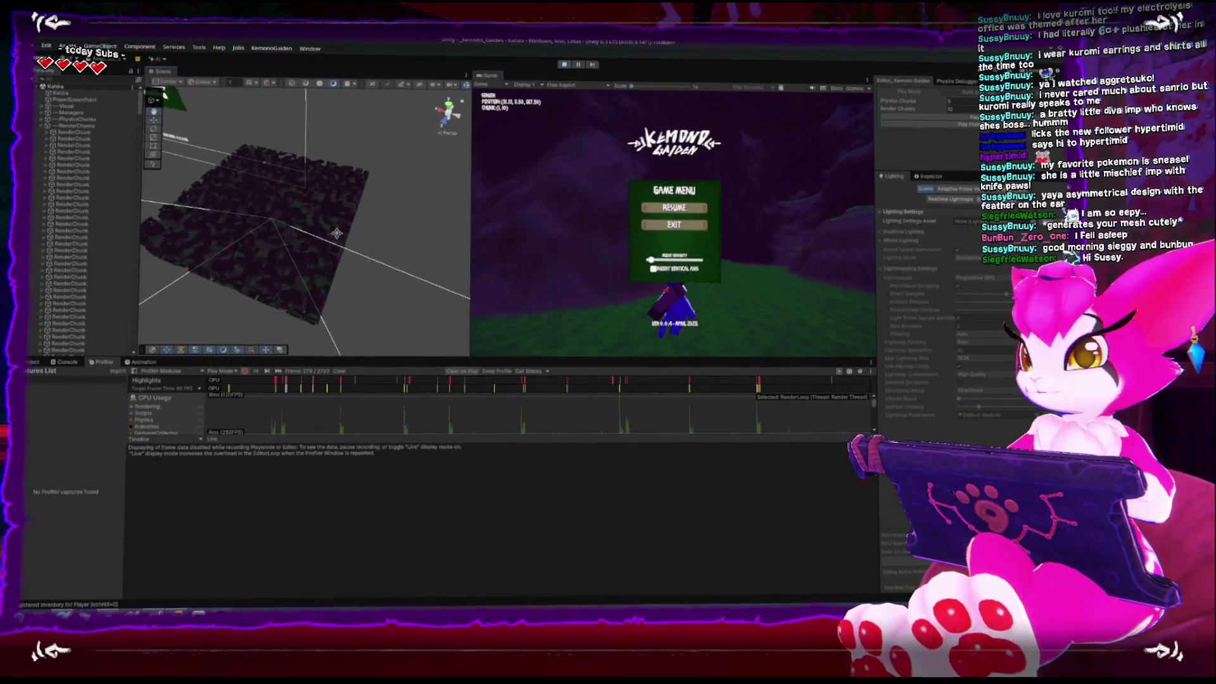
key(Escape)
key(w)
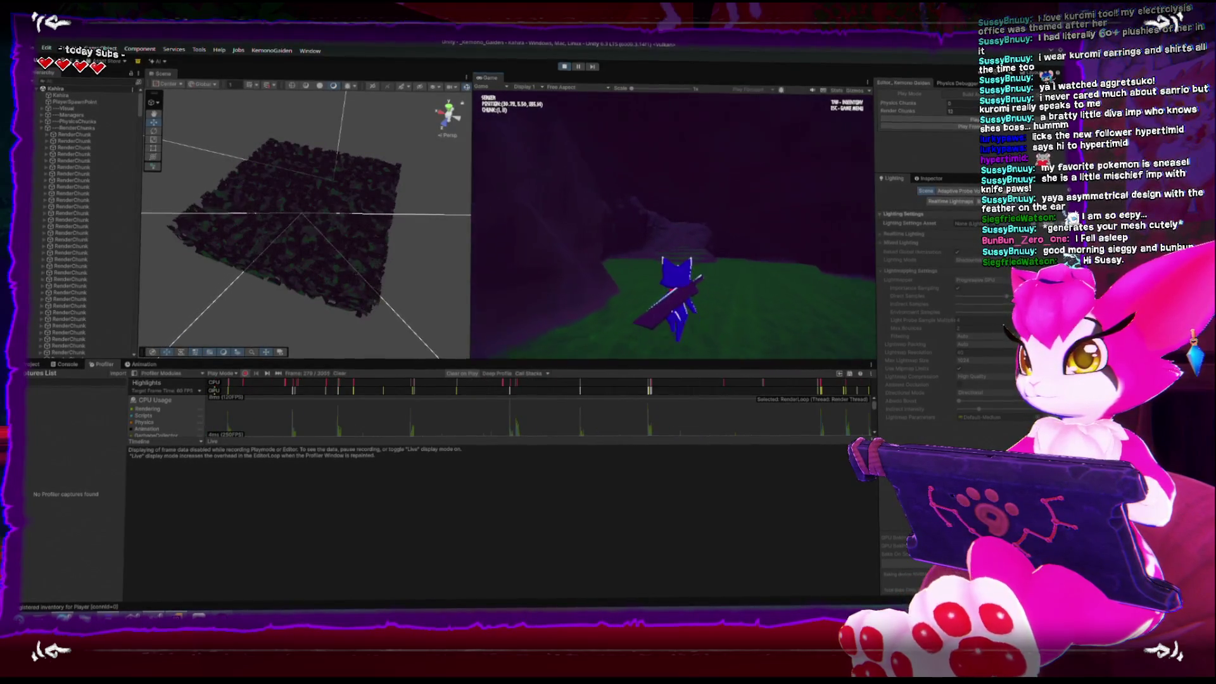
key(w)
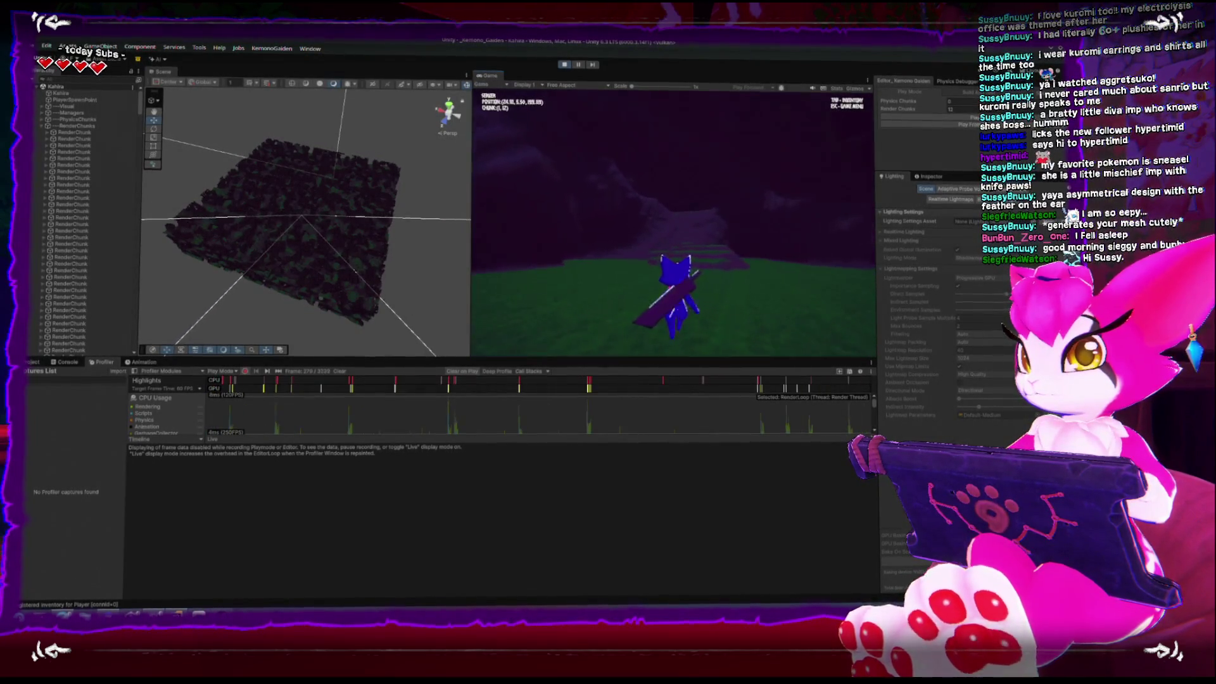
key(w)
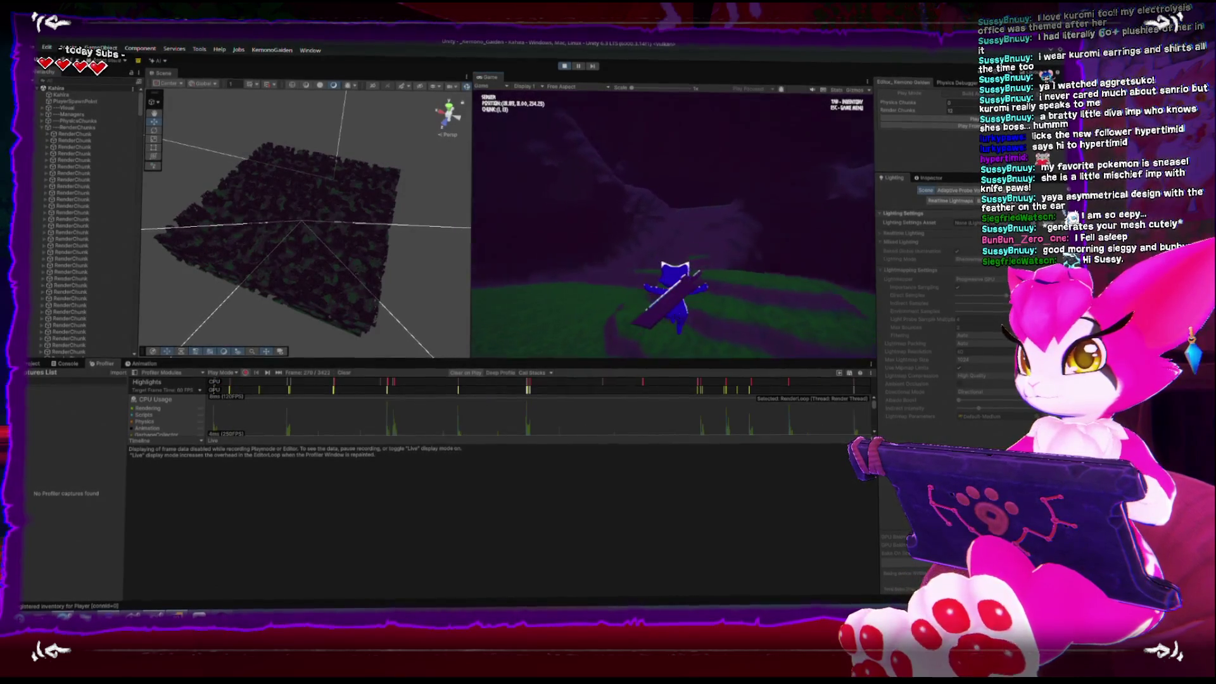
key(w)
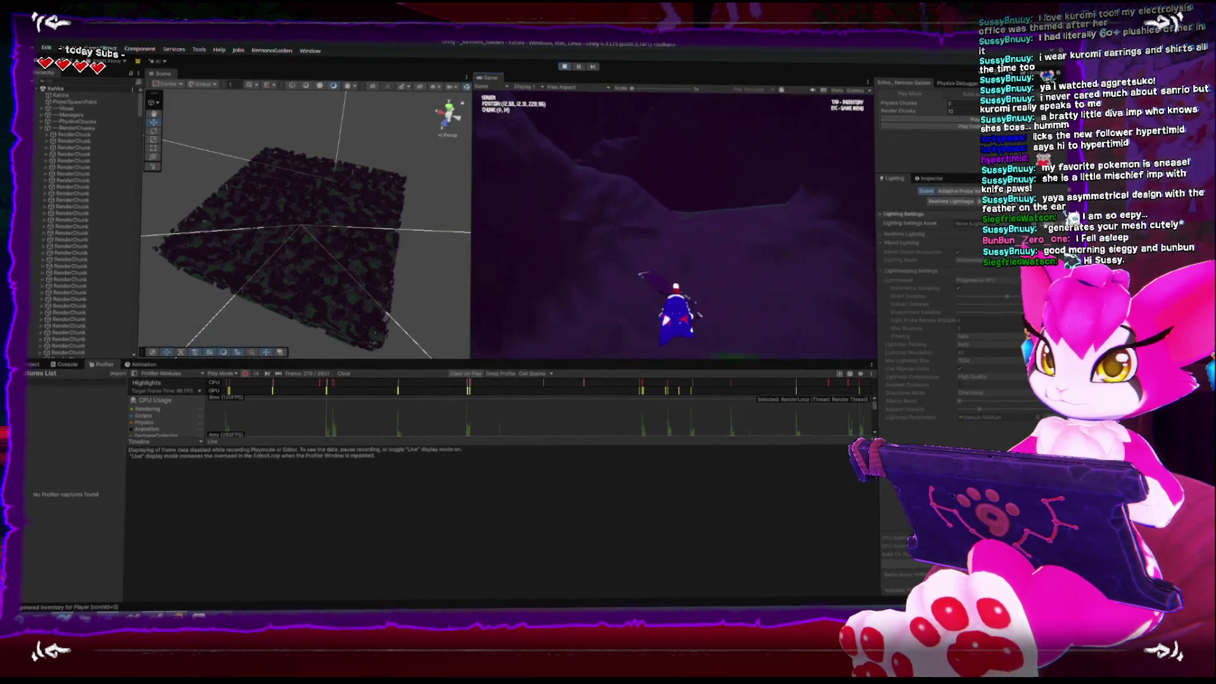
key(w)
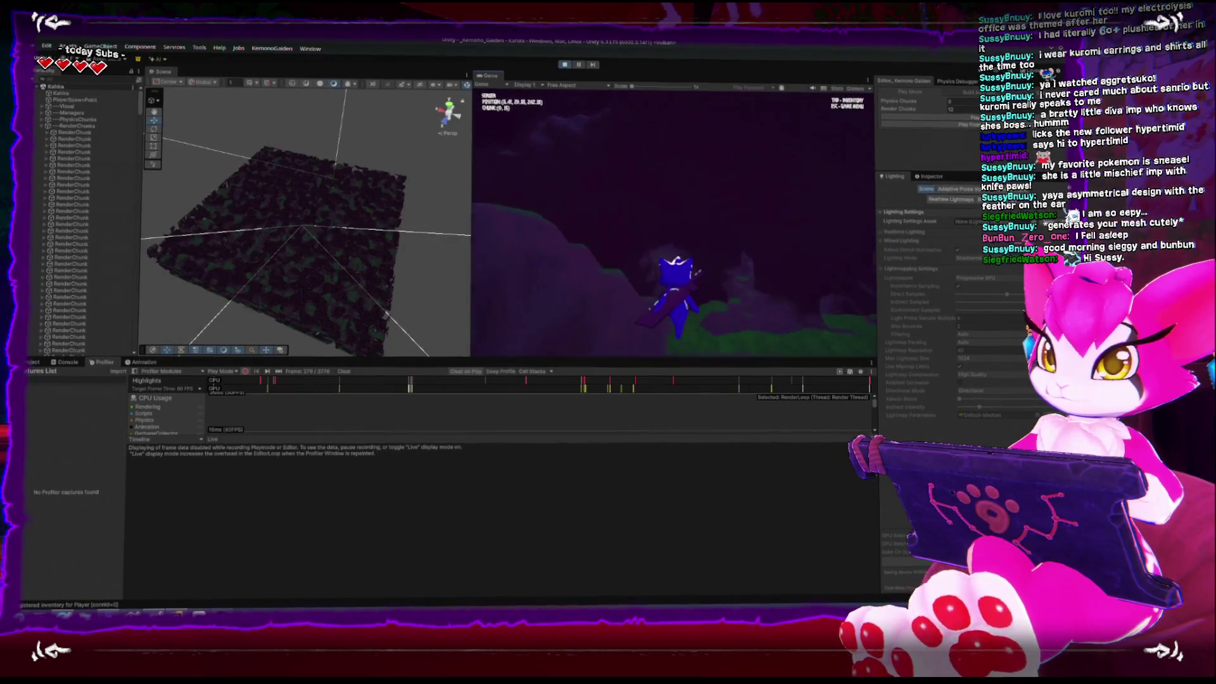
key(Escape)
Step: Orbit the Scene view around the chunk mesh, then resume and walk downhill across the terrain
scroll(302, 249, up, 5)
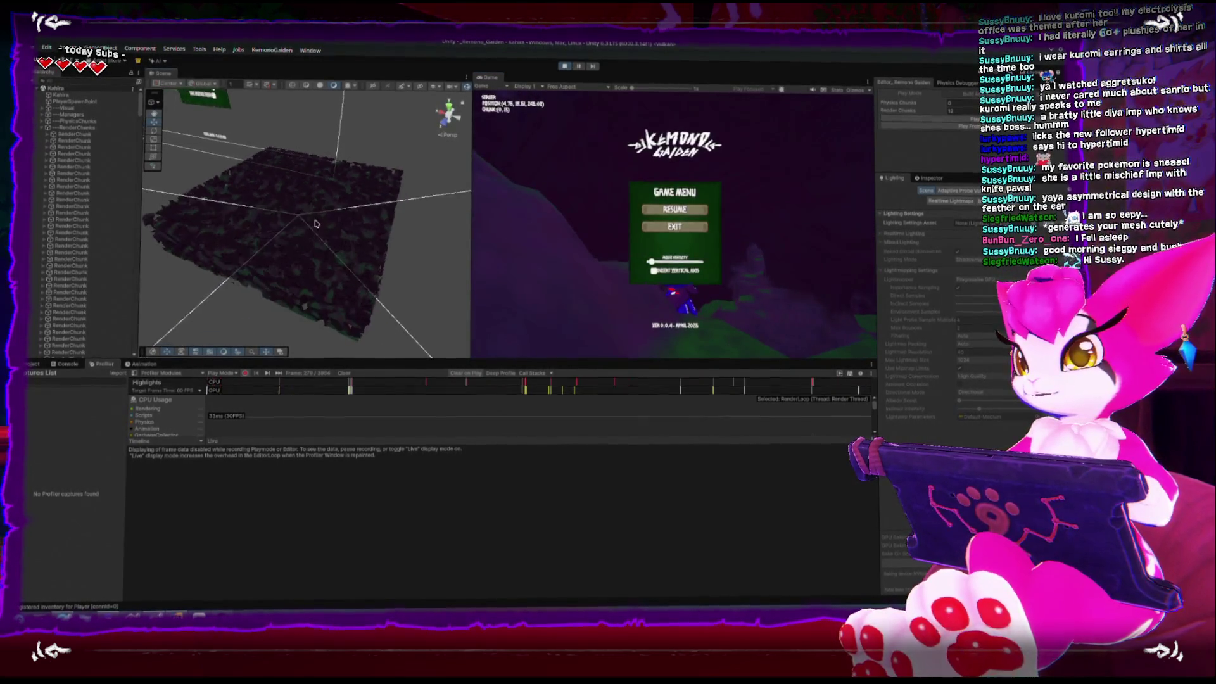
mouse_move(302, 248)
mouse_down()
mouse_move(260, 260)
mouse_move(275, 260)
mouse_move(276, 220)
mouse_up()
click(674, 209)
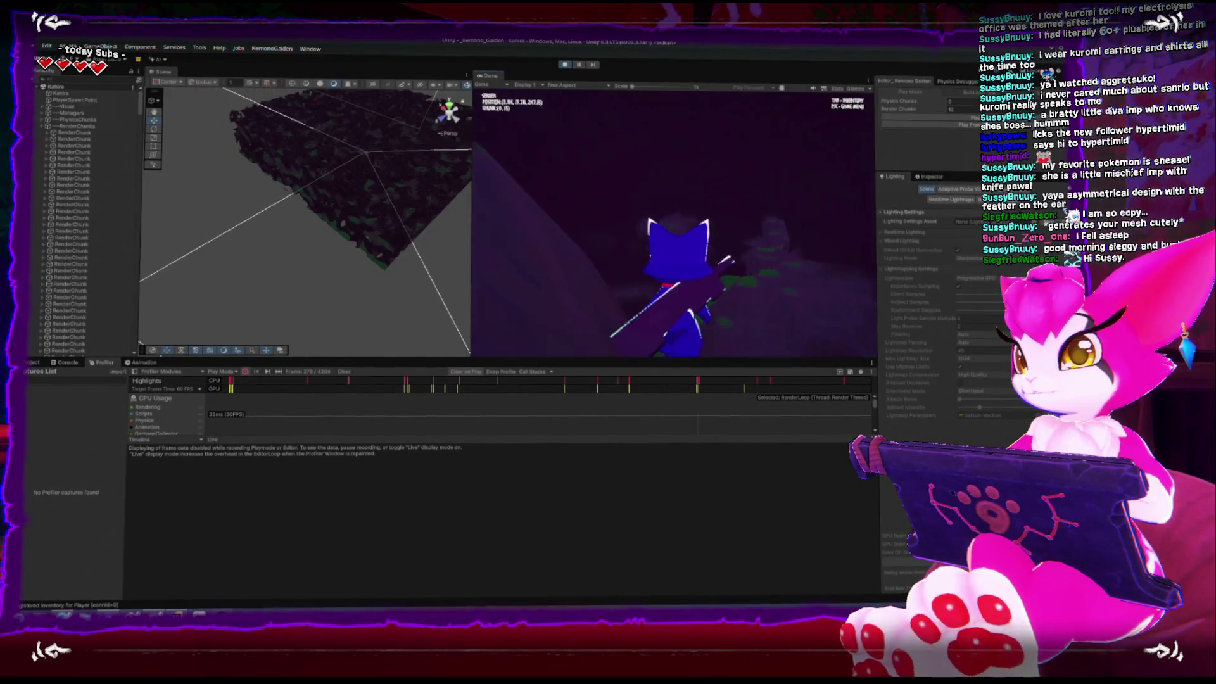
key(w)
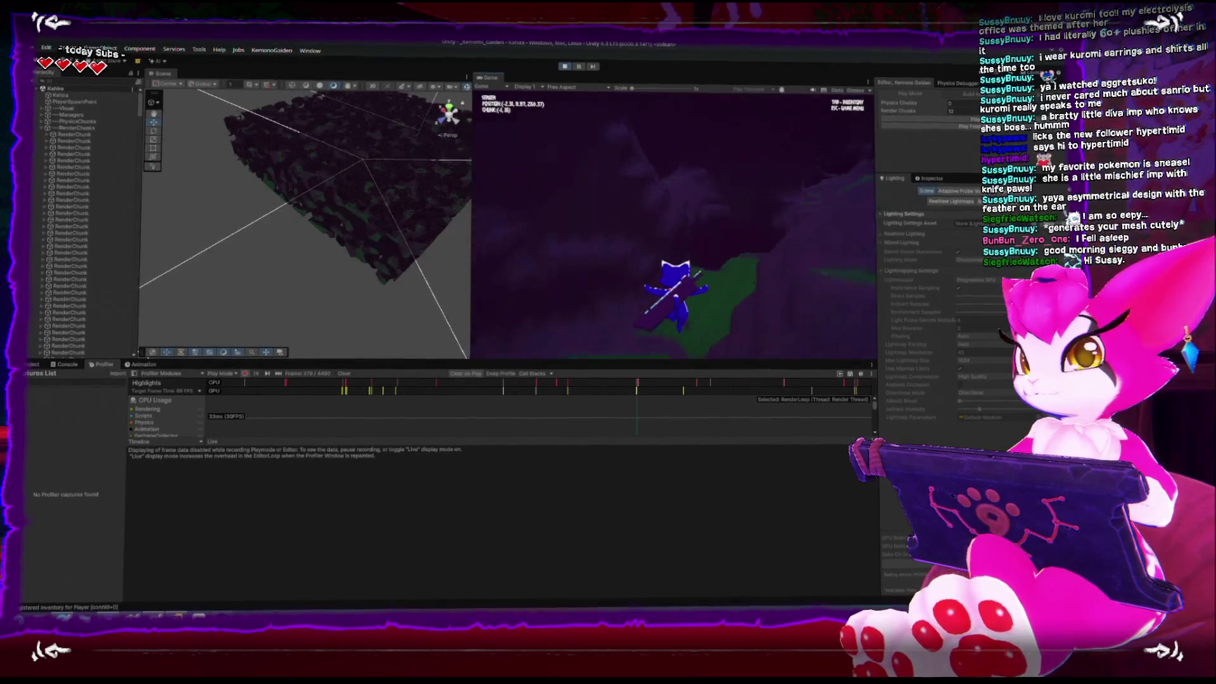
key(w)
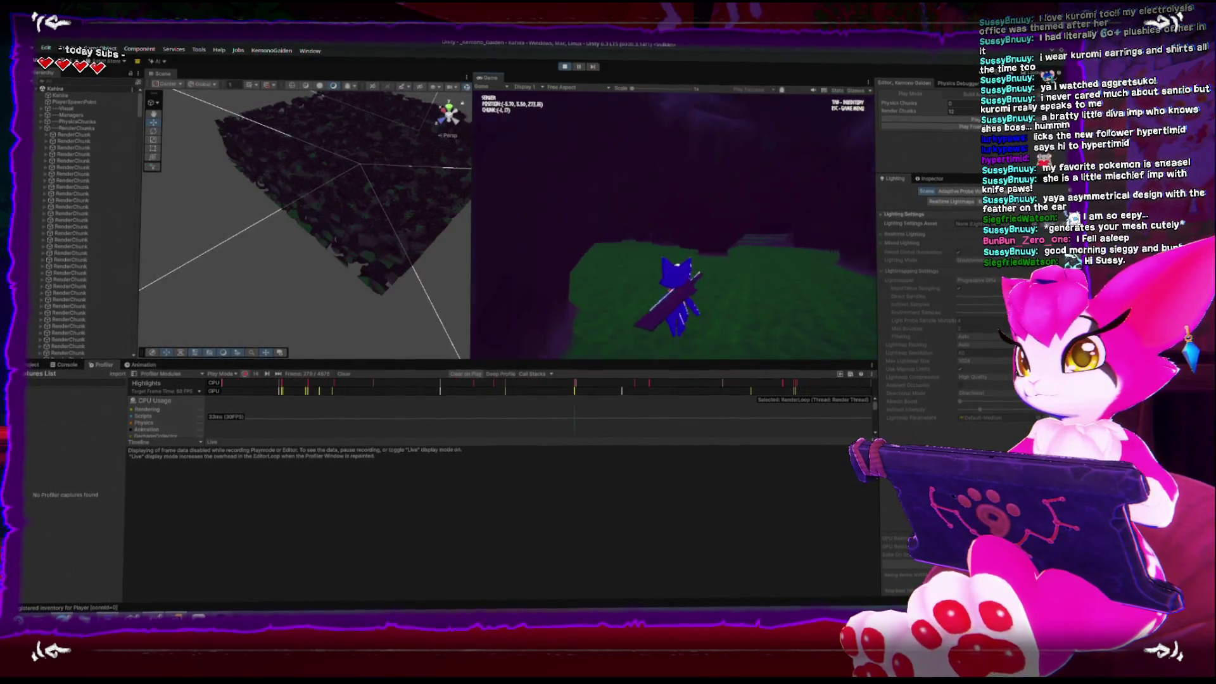
key(w)
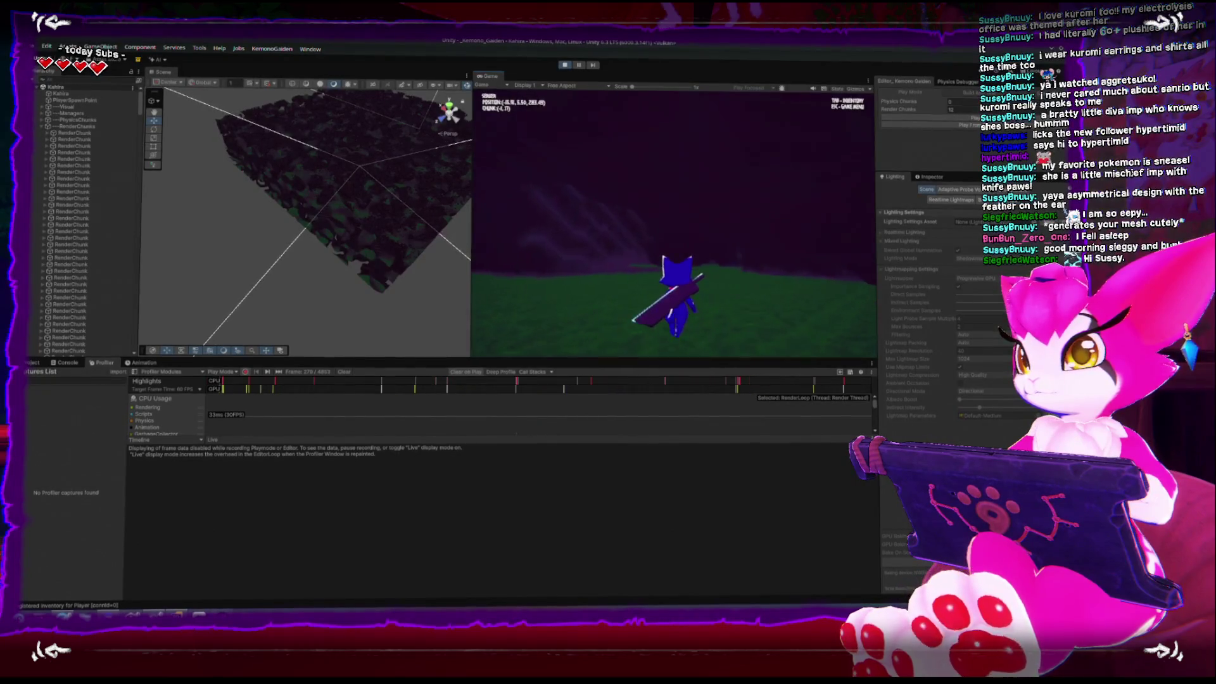
key(w)
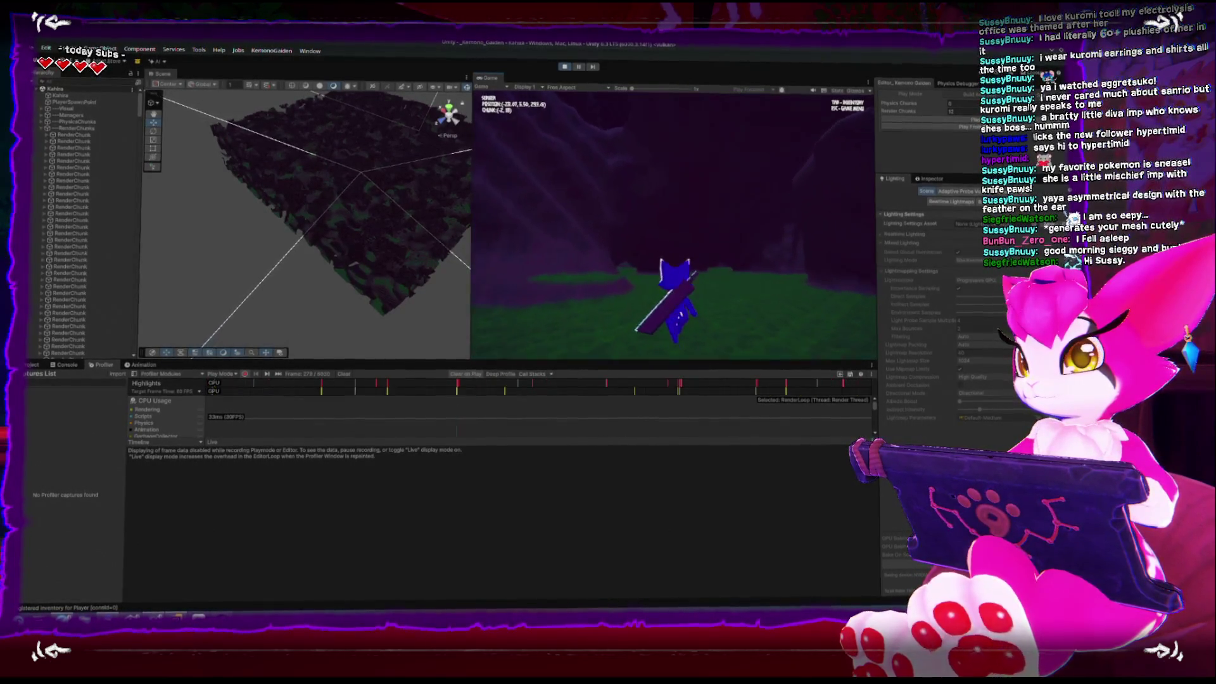
key(w)
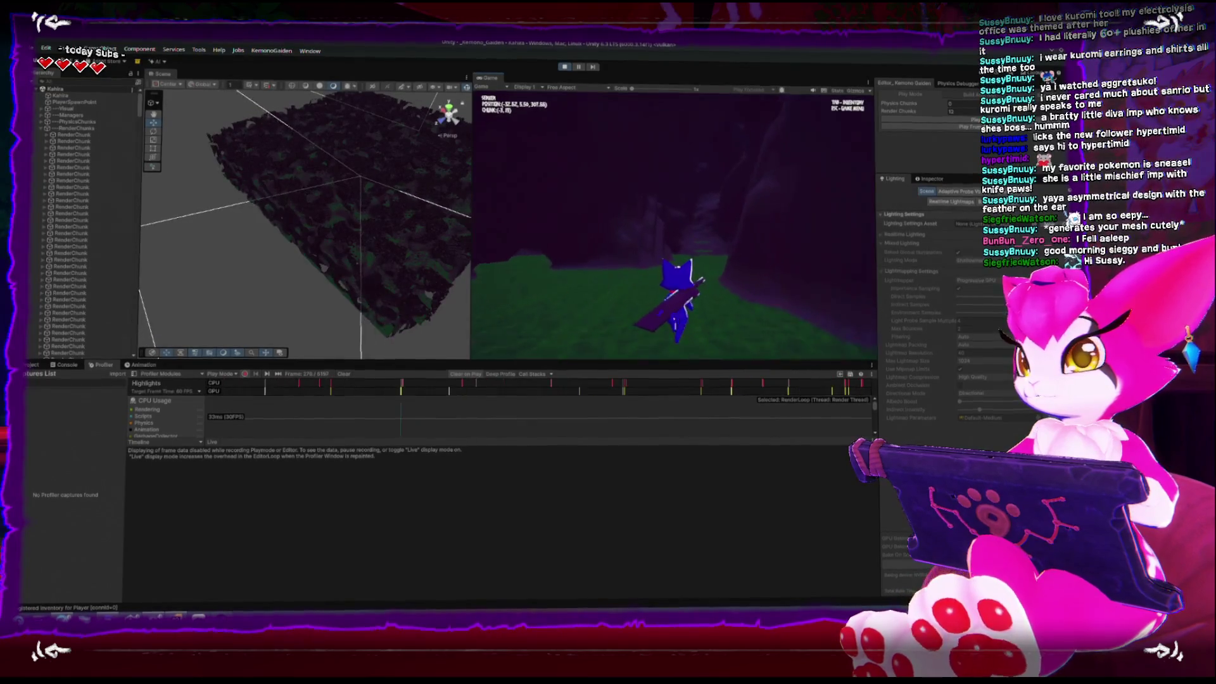
key(w)
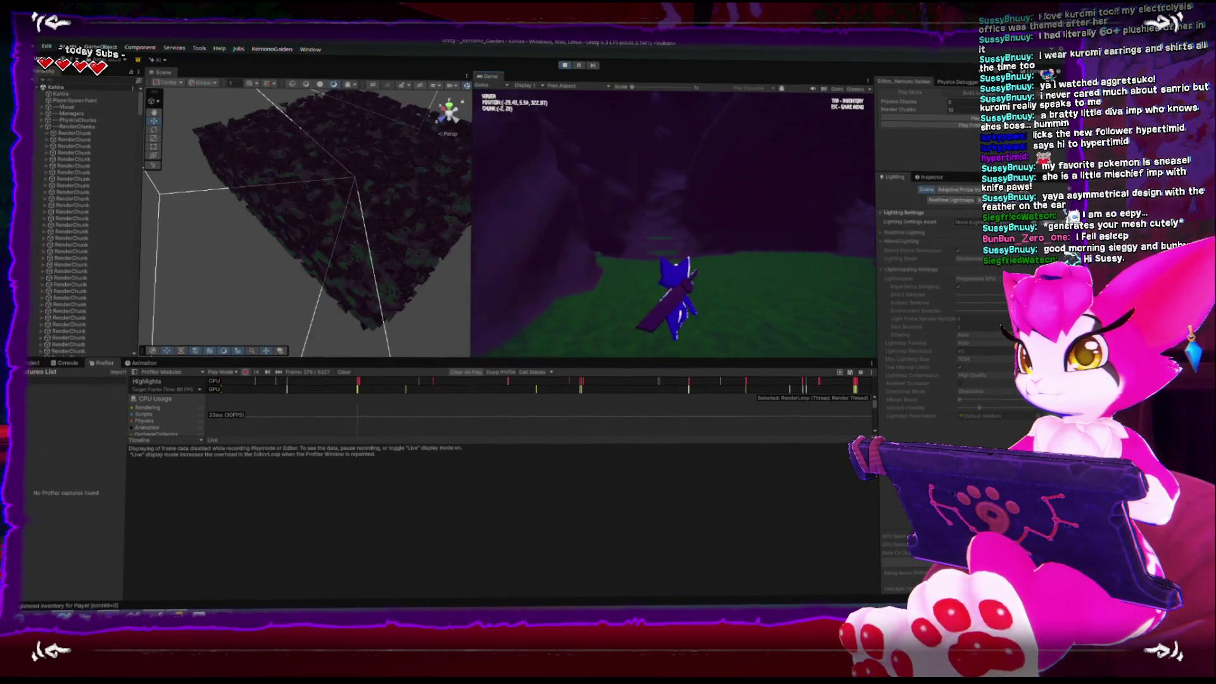
Step: Climb and walk on and off the green terrain, pause, and orbit the Scene view edge-on
key(w)
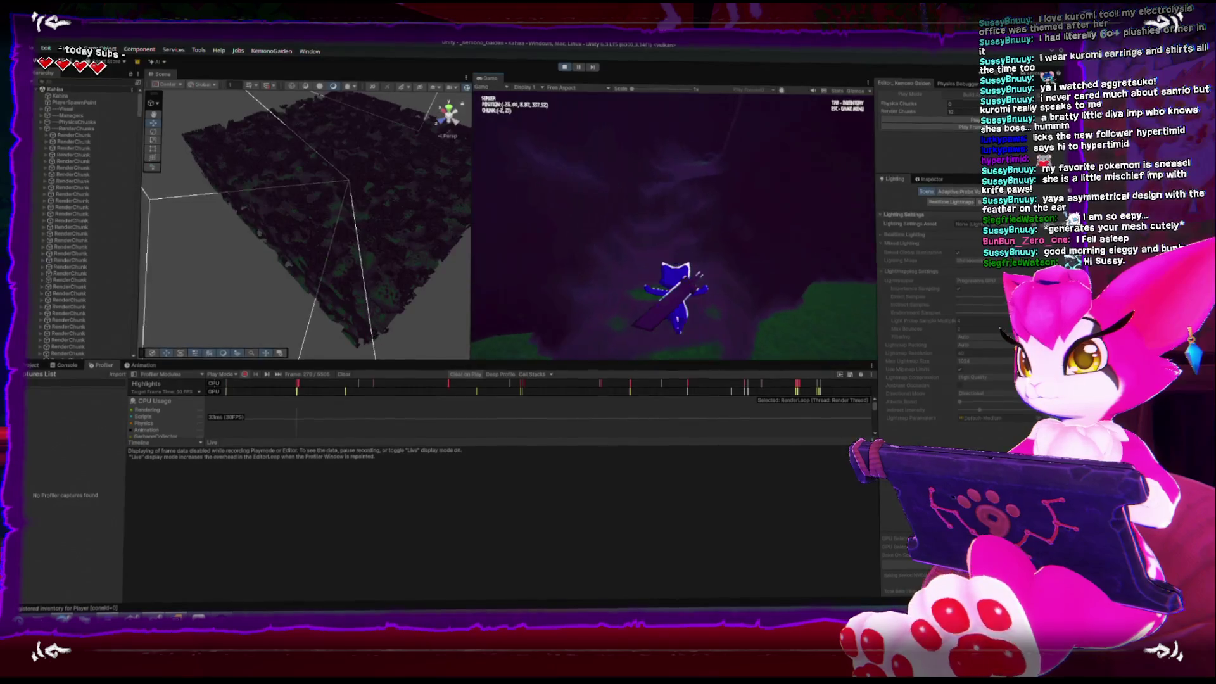
key(w)
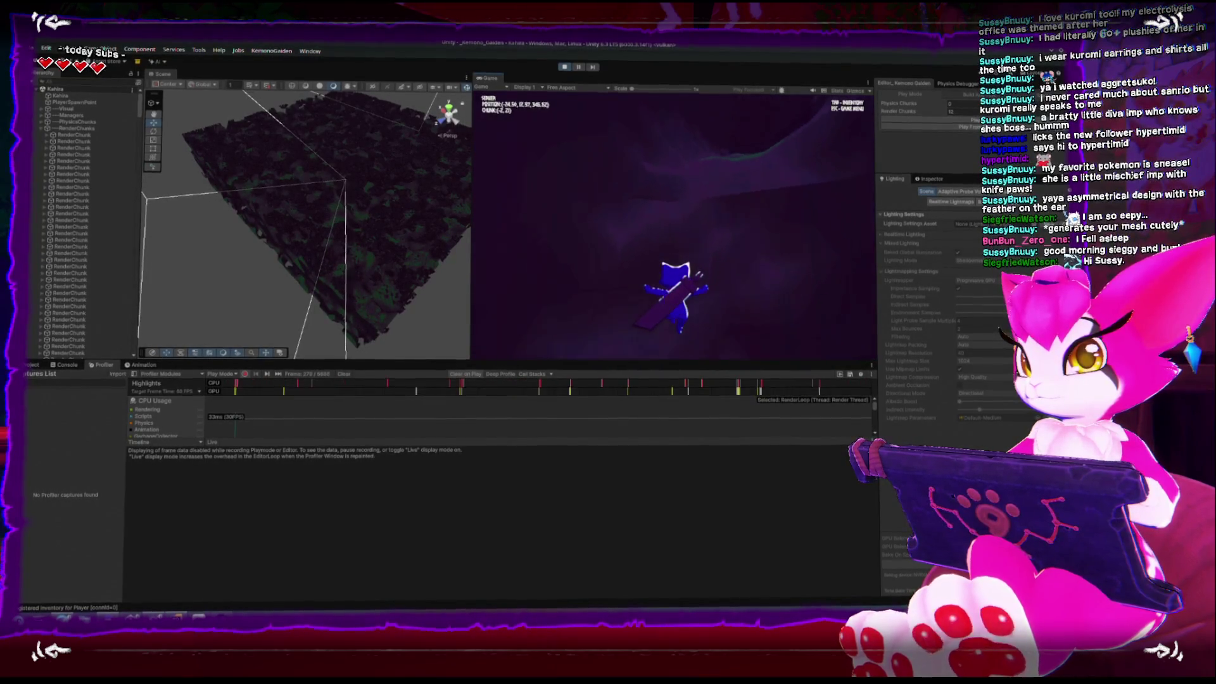
key(w)
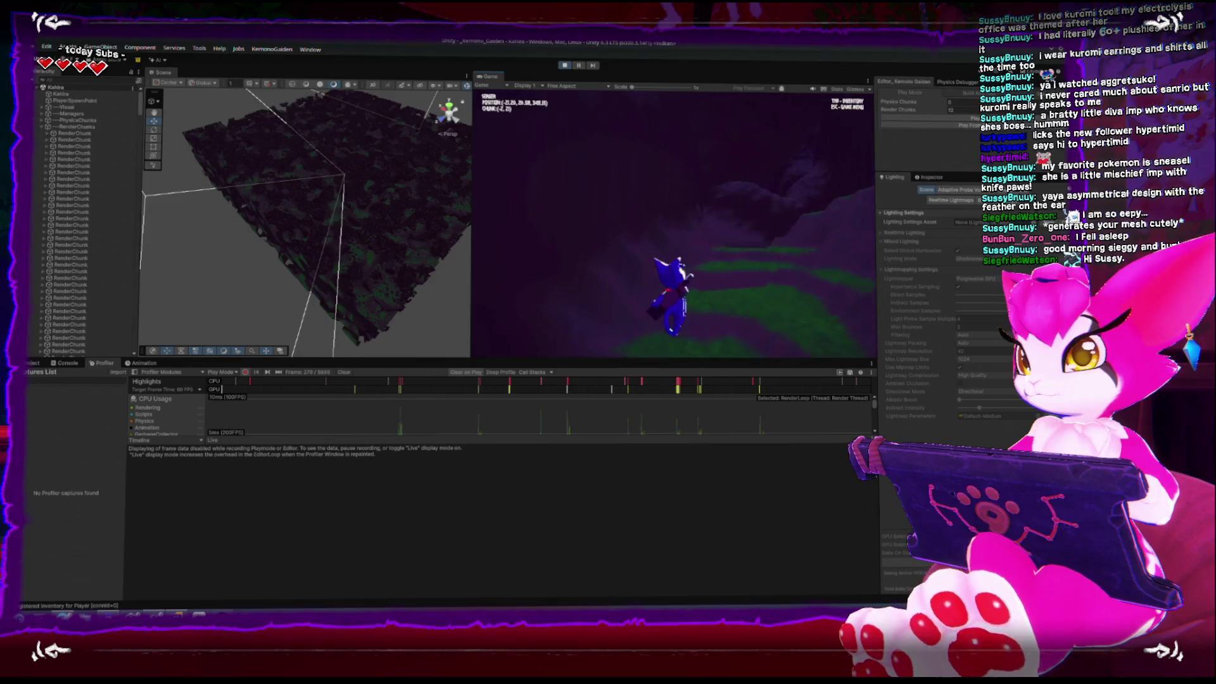
key(w)
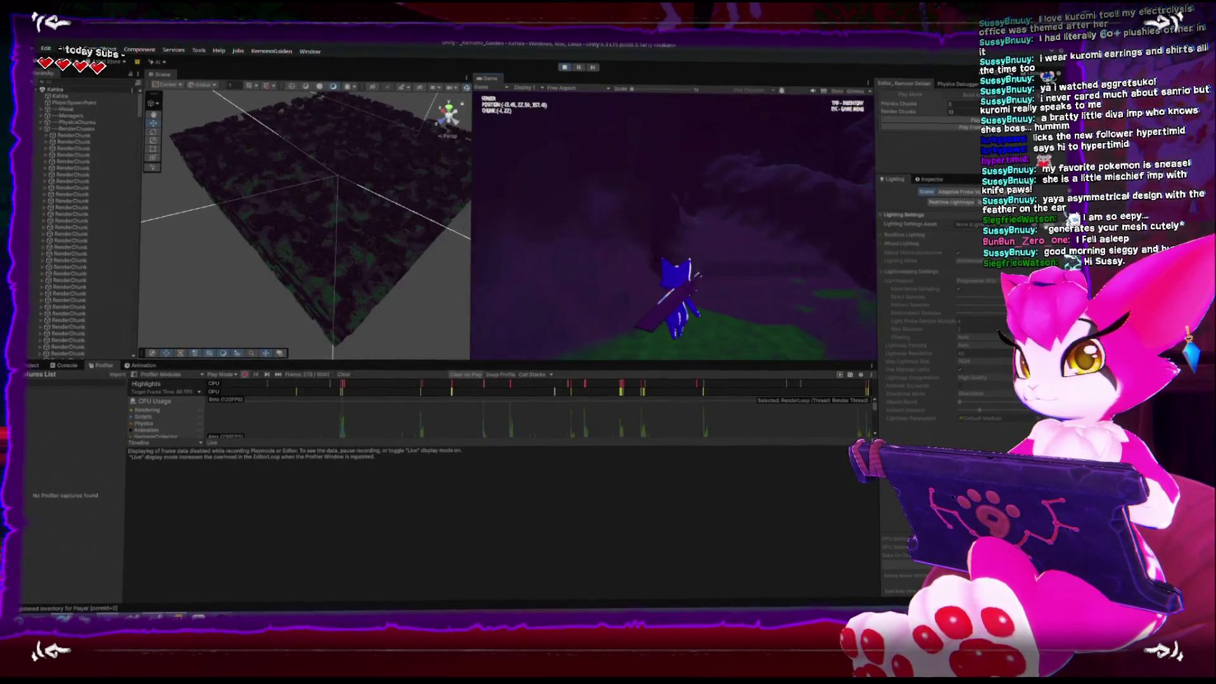
key(w)
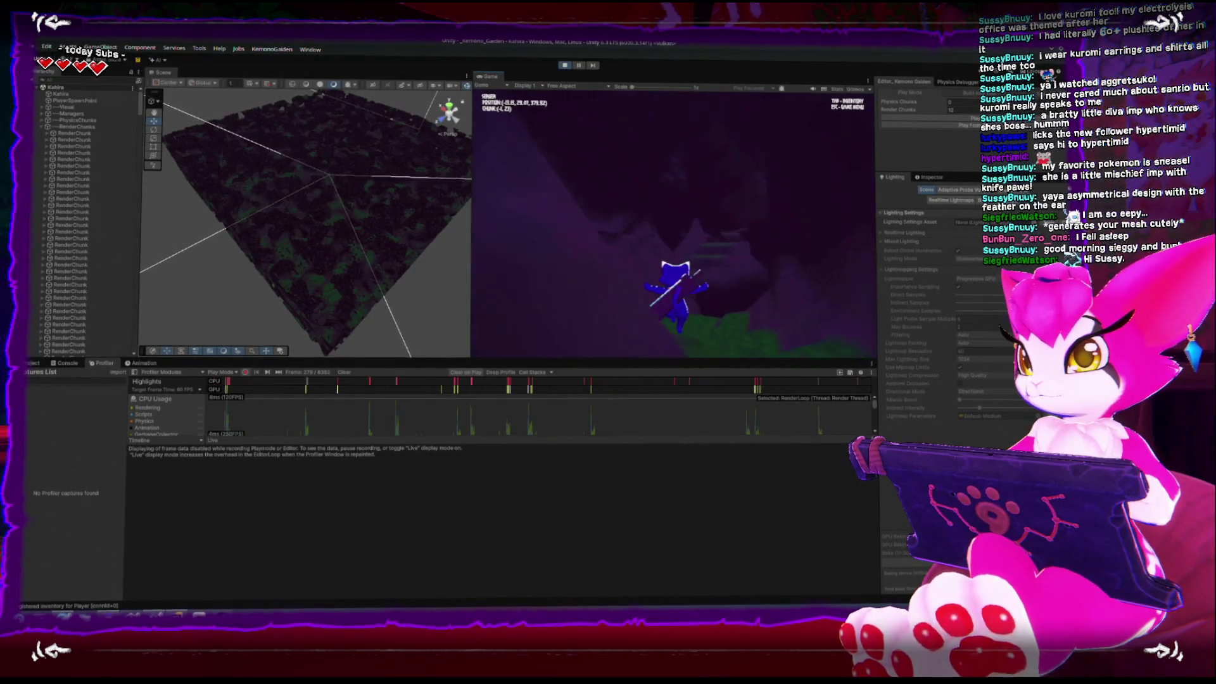
key(Escape)
drag(273, 205, 400, 226)
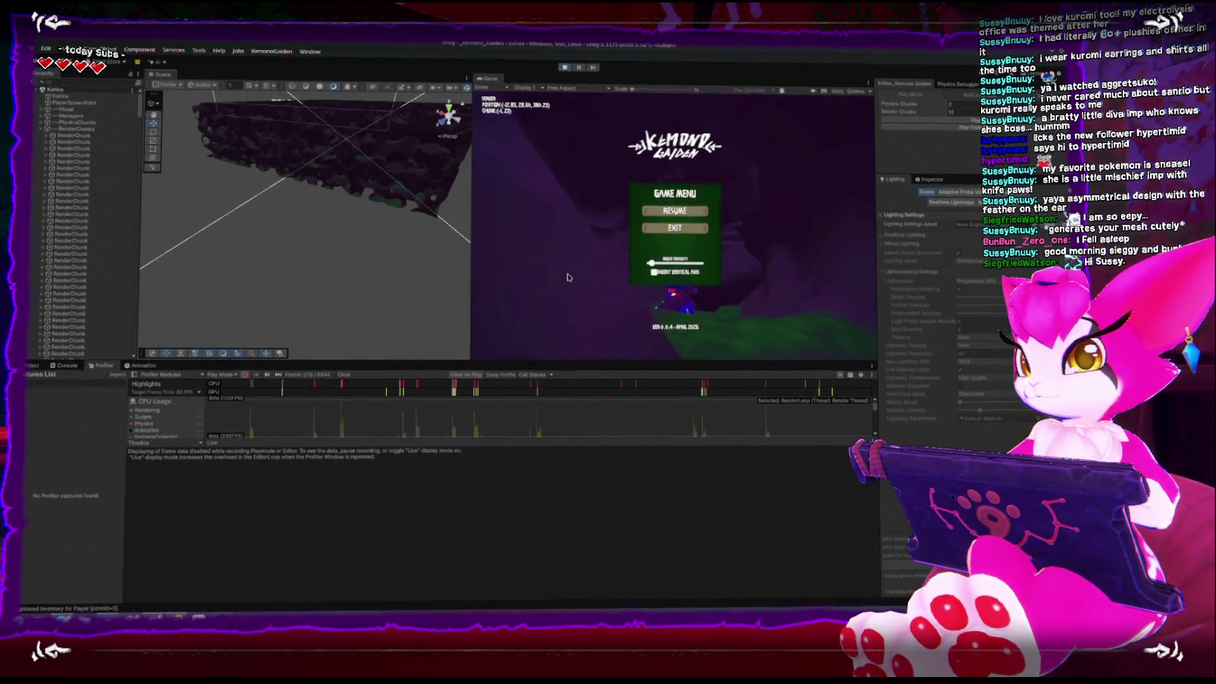
Step: Walk the character through the dark cave while profiling, pause, and orbit the Scene view around the chunk mesh
key(Escape)
key(w)
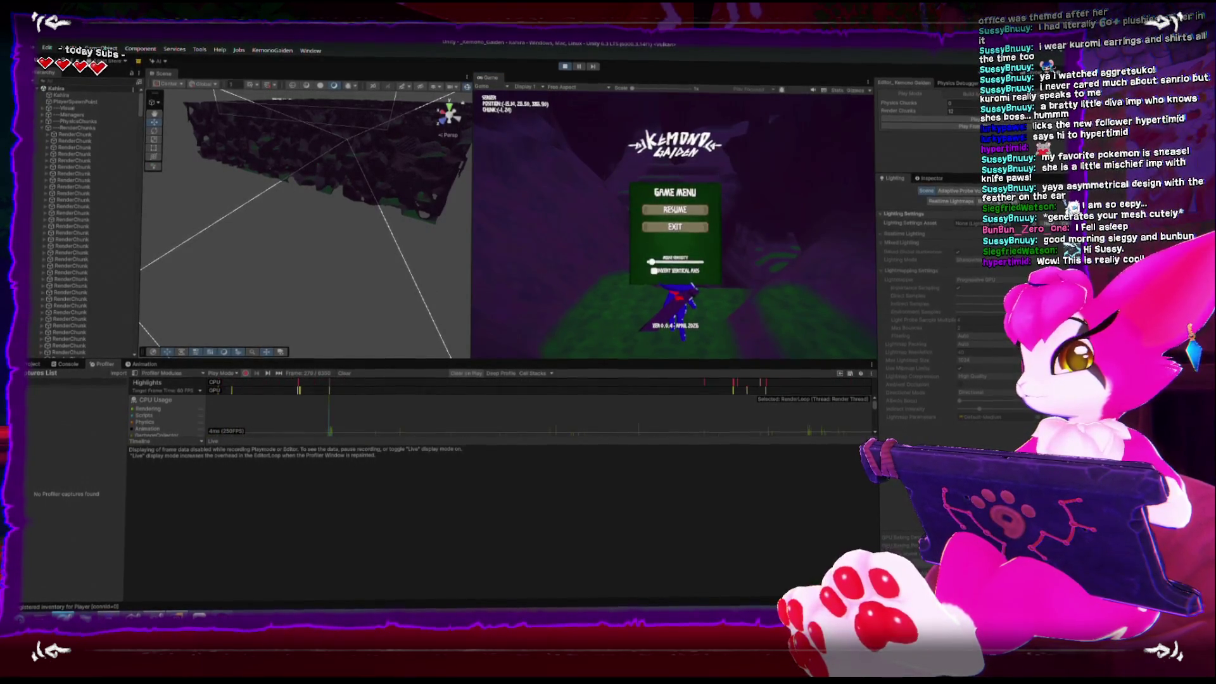
mouse_move(637, 391)
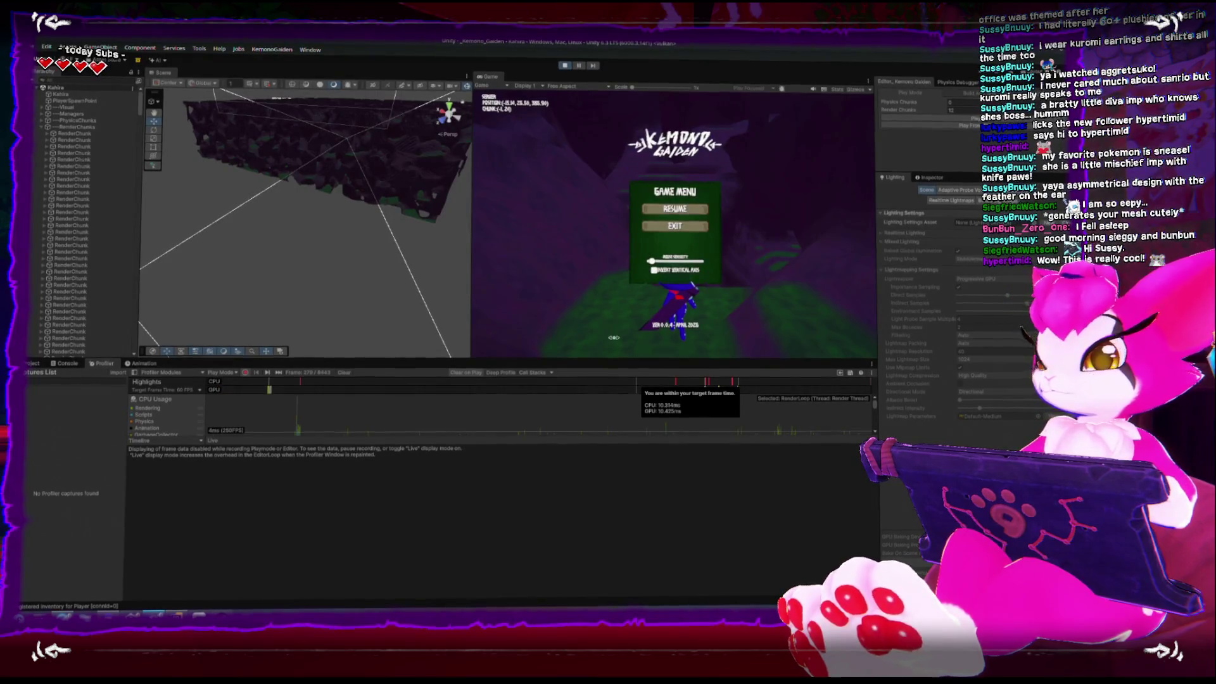
key(Escape)
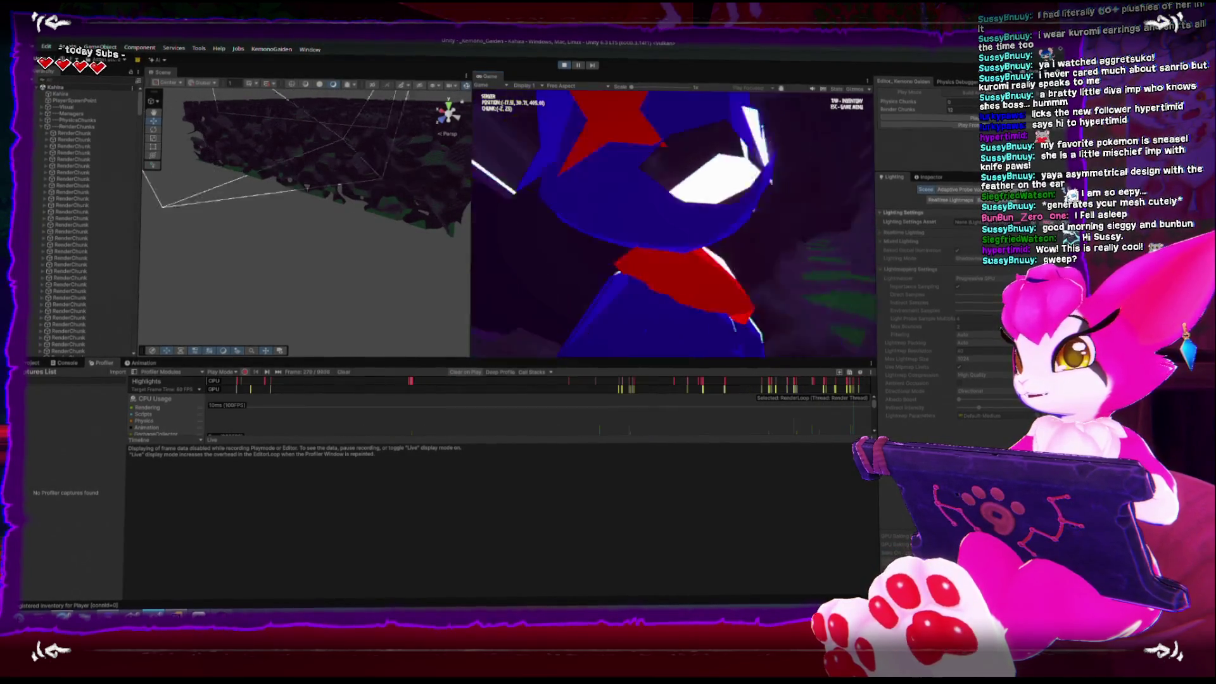
key(Escape)
drag(332, 246, 291, 346)
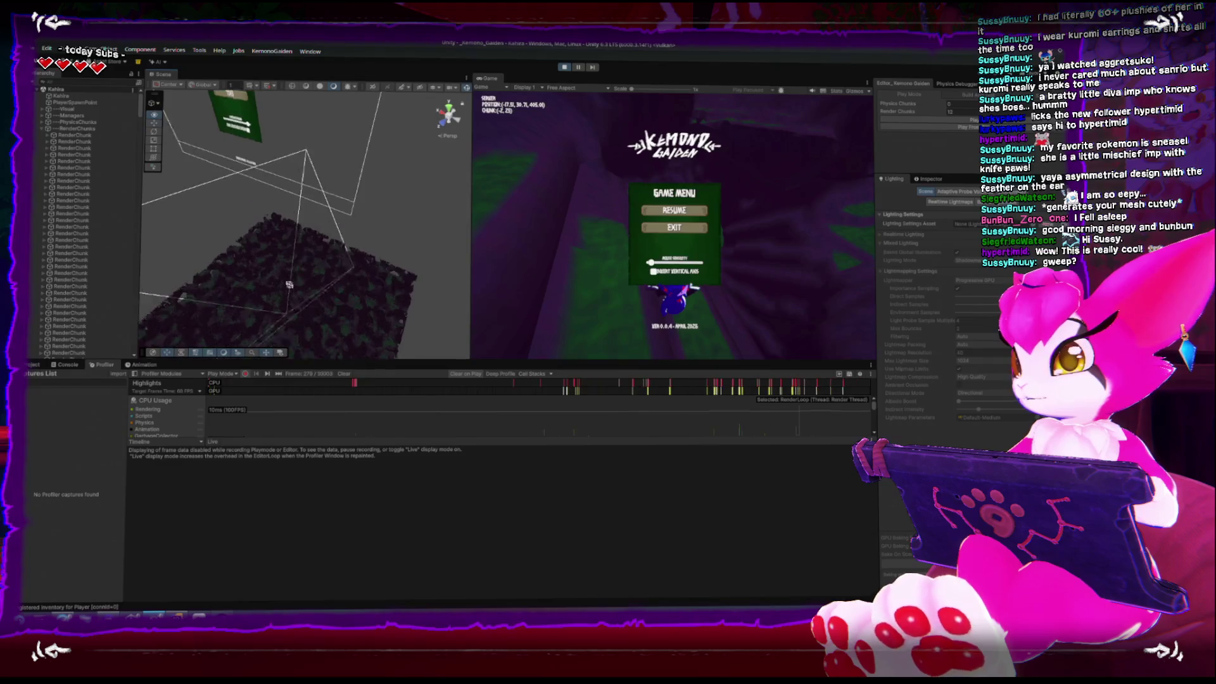
Step: Select a RenderChunk in the Scene view, frame it with F, and zoom and orbit around it
click(295, 331)
key(f)
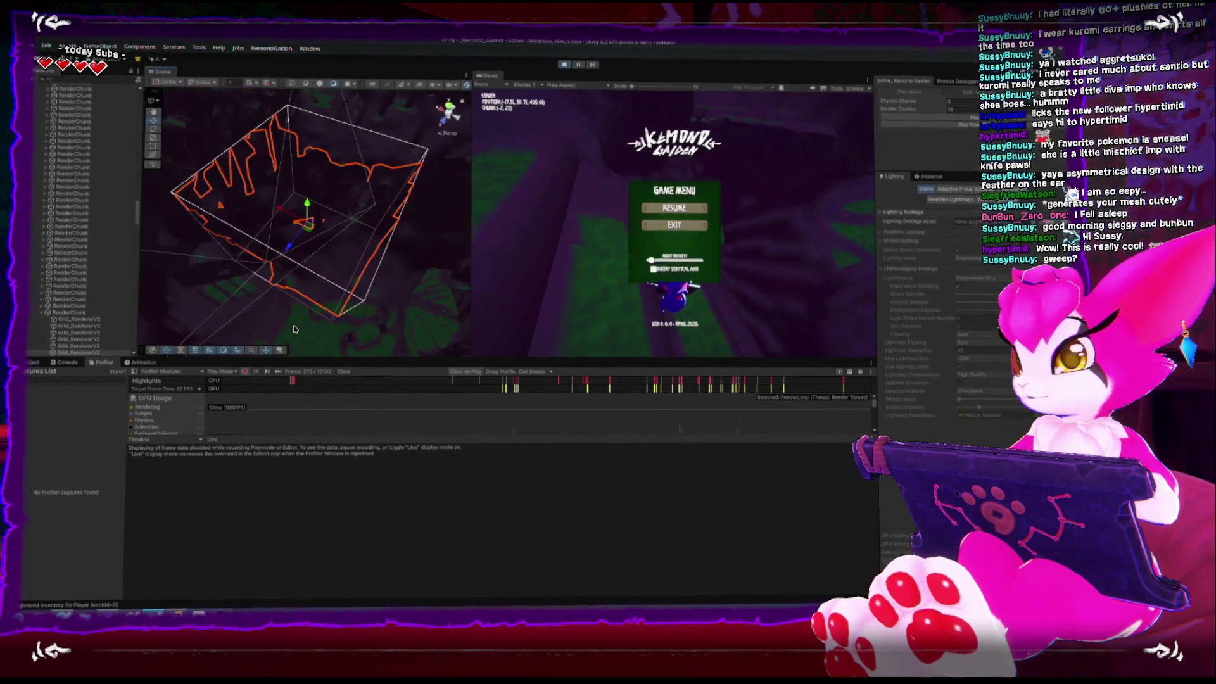
scroll(307, 312, up, 5)
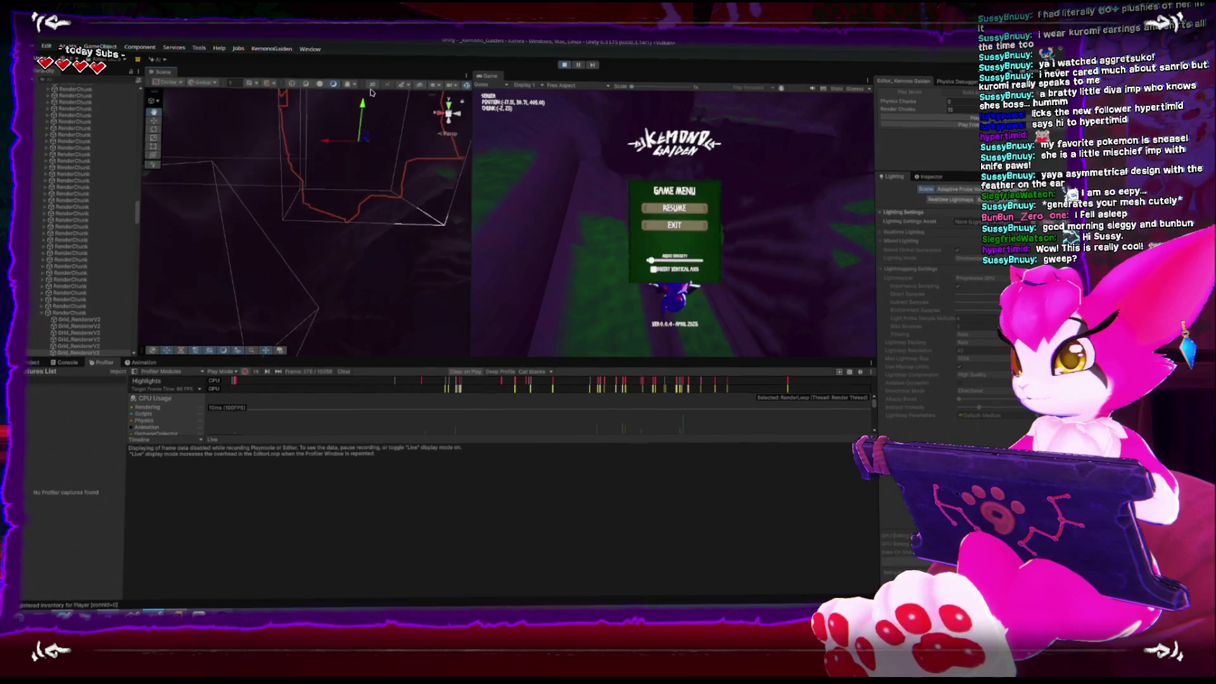
scroll(308, 313, up, 3)
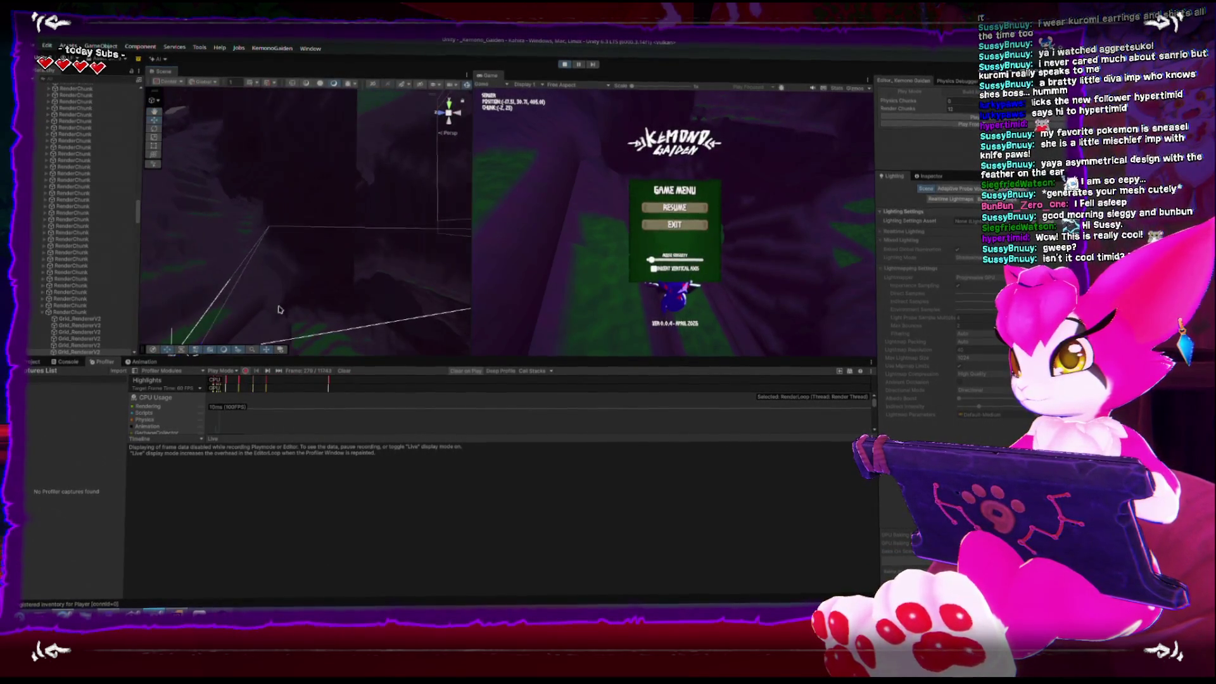
mouse_move(388, 209)
mouse_down()
mouse_move(402, 250)
mouse_move(385, 252)
mouse_move(403, 244)
mouse_up()
Step: Frame a Grid_RendererV2 object, then select its parent RenderChunk and view it from above
click(402, 243)
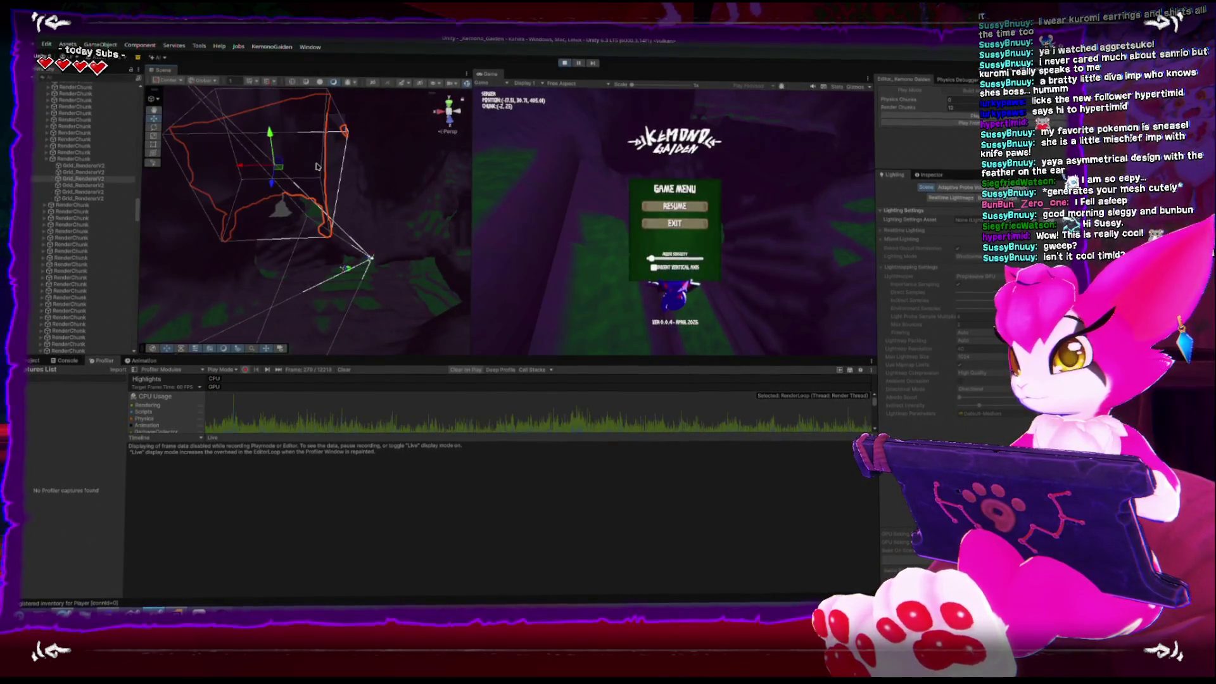
key(f)
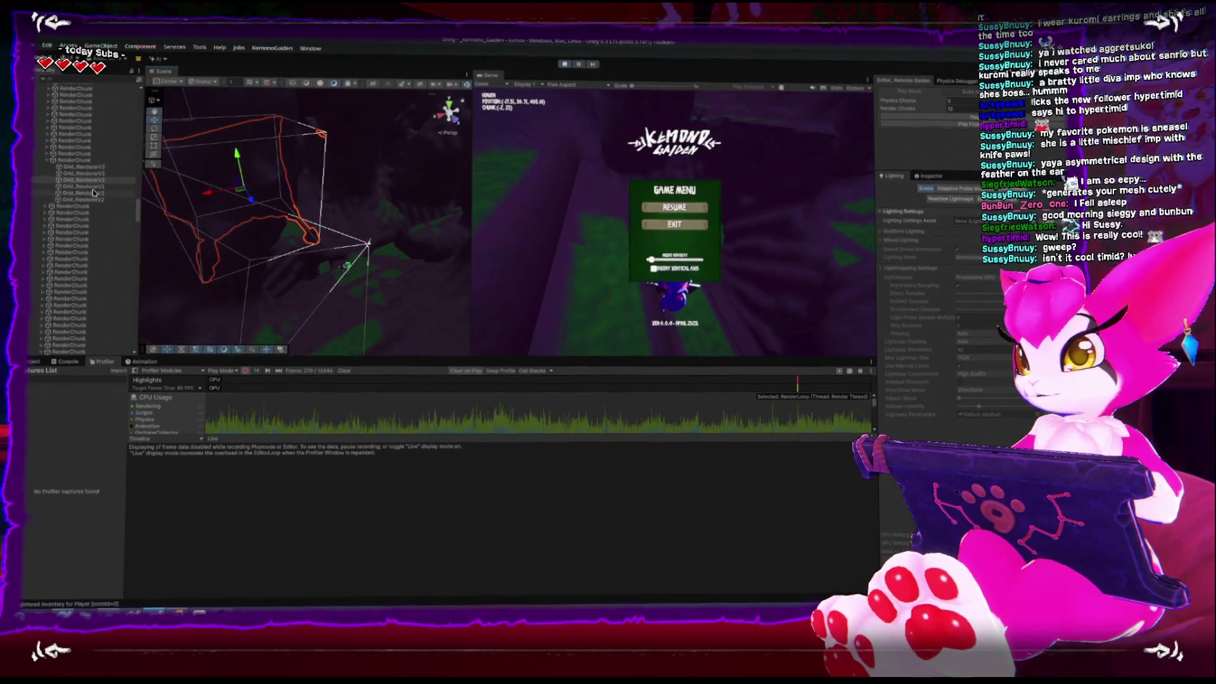
click(202, 189)
mouse_move(201, 188)
mouse_down()
mouse_move(435, 174)
mouse_move(333, 180)
mouse_up()
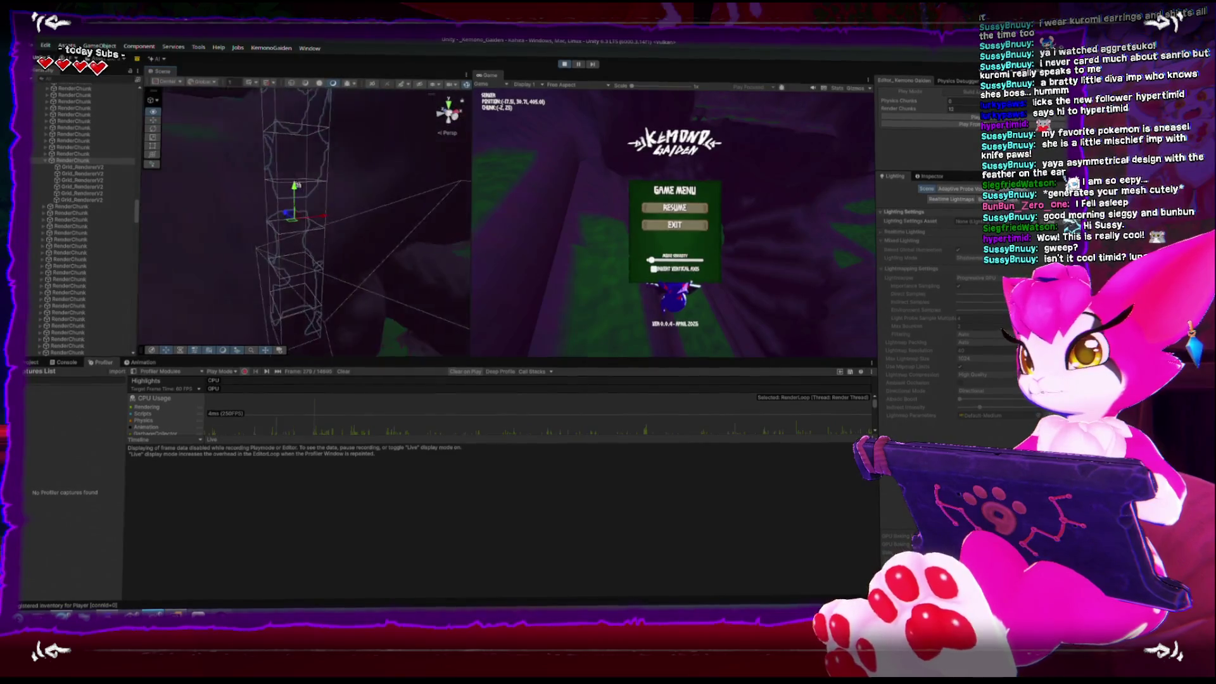
drag(288, 260, 295, 334)
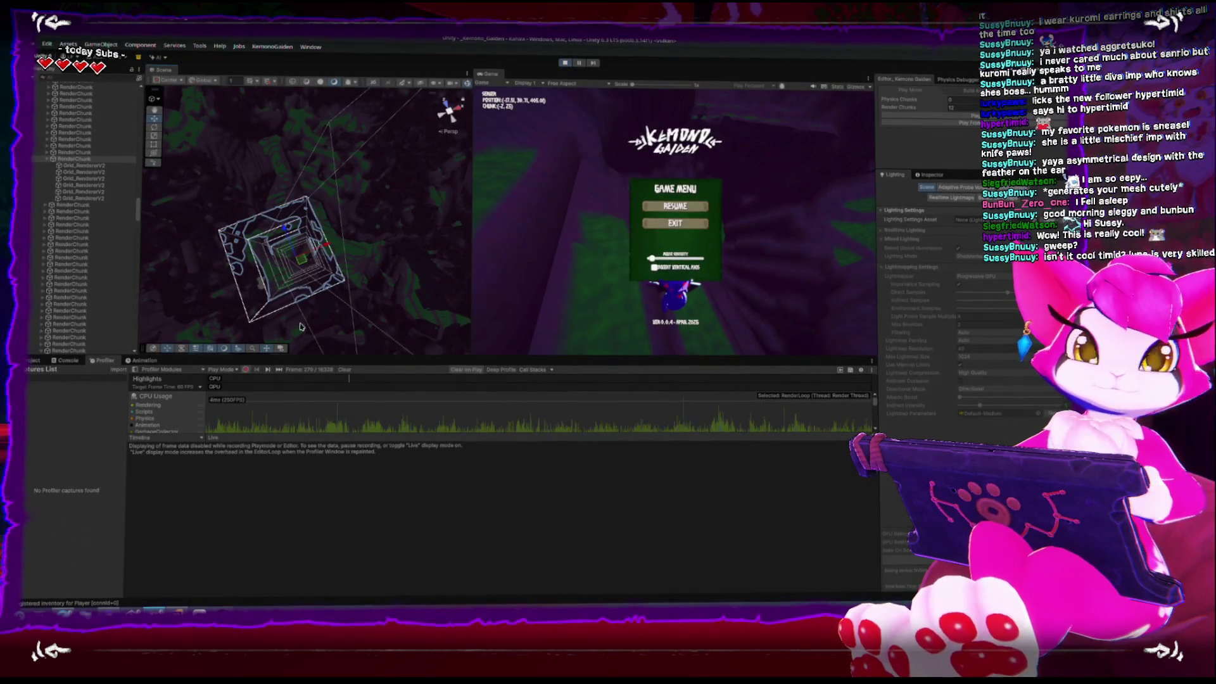
Step: Resume and walk the player across the terrain, then pause and orbit the Scene camera lower
click(675, 206)
key(w)
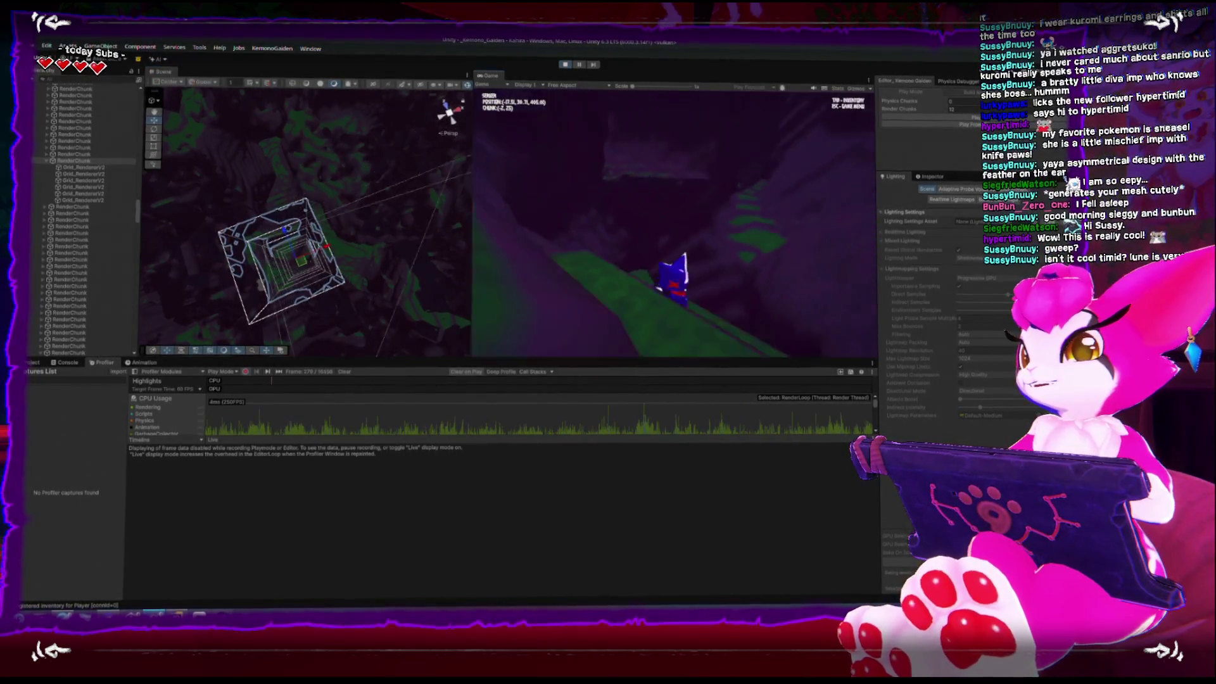
key(w)
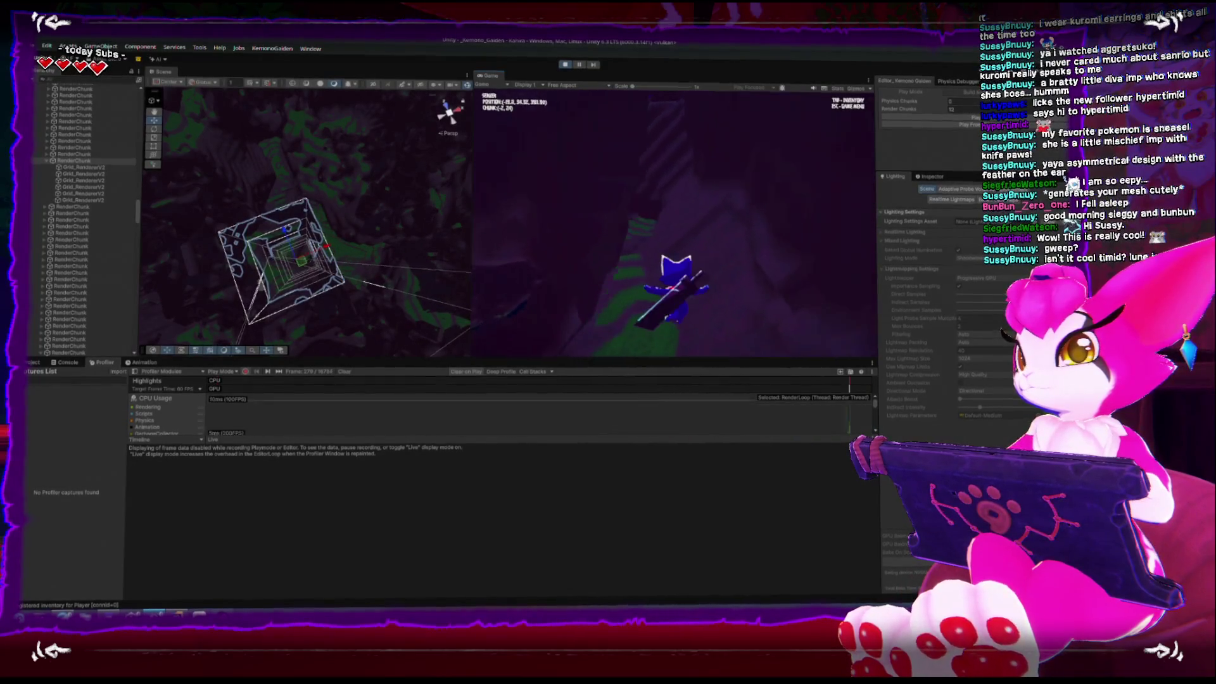
key(w)
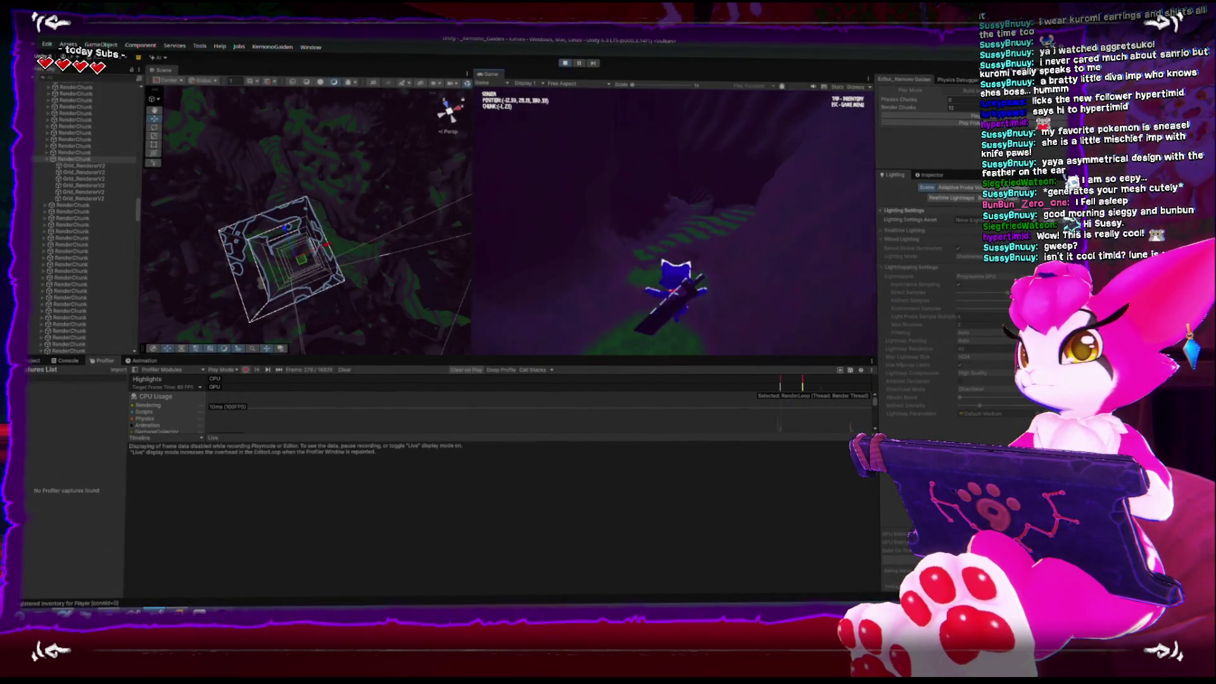
key(w)
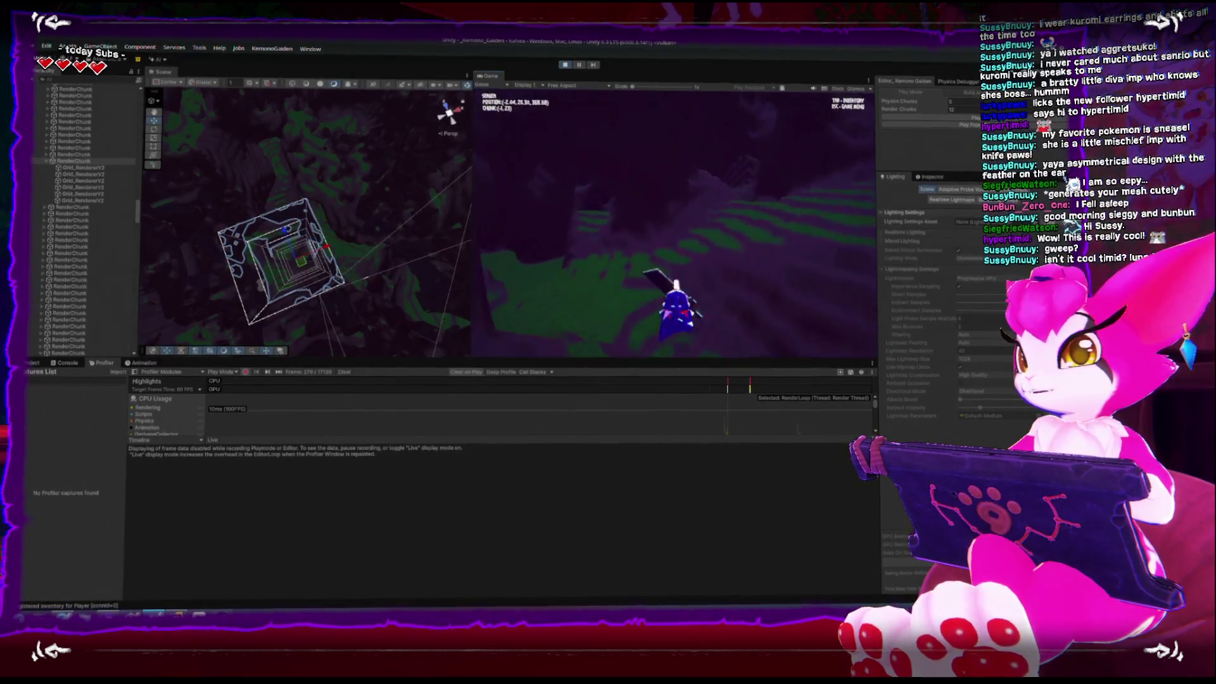
key(w)
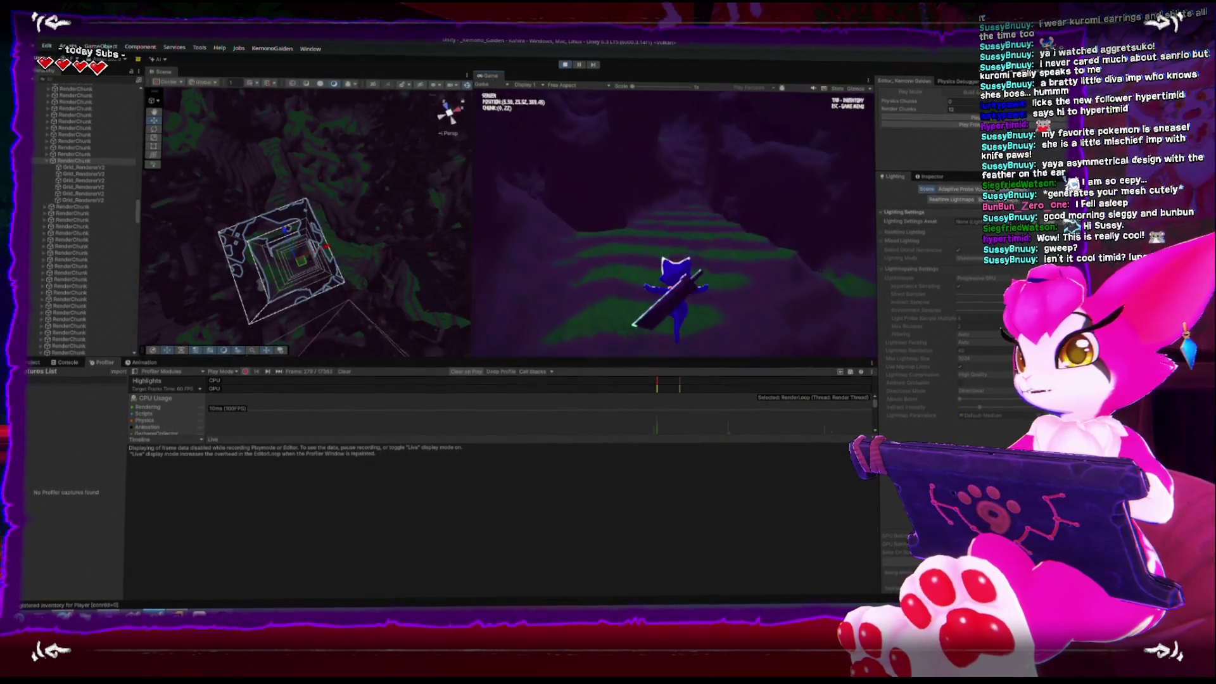
key(Escape)
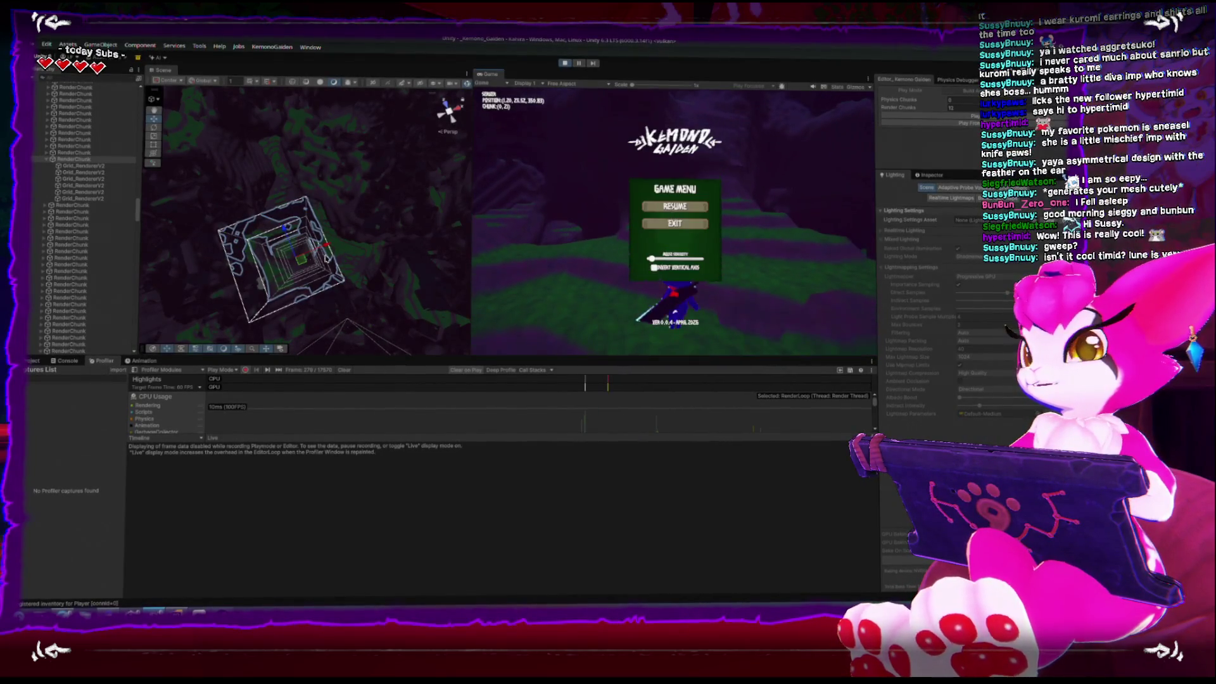
mouse_move(276, 257)
mouse_down()
mouse_move(294, 203)
mouse_move(305, 210)
mouse_move(320, 186)
mouse_up()
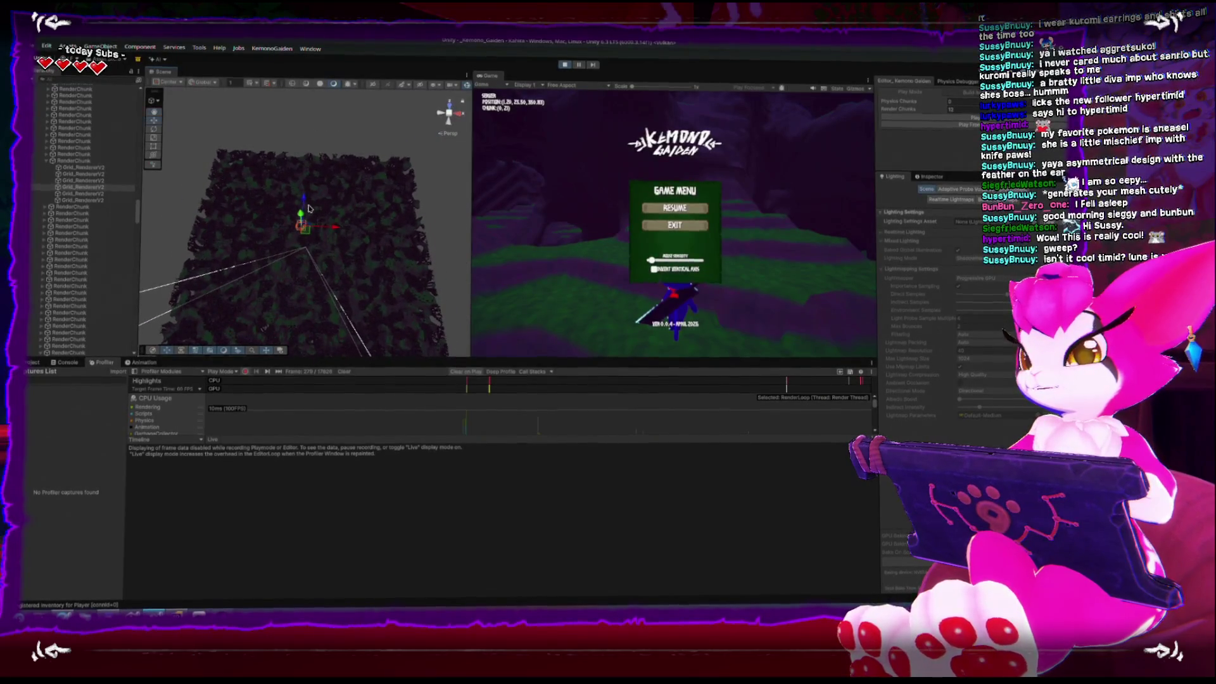
Step: Restart Play mode and fly the Scene camera into the terrain
click(906, 118)
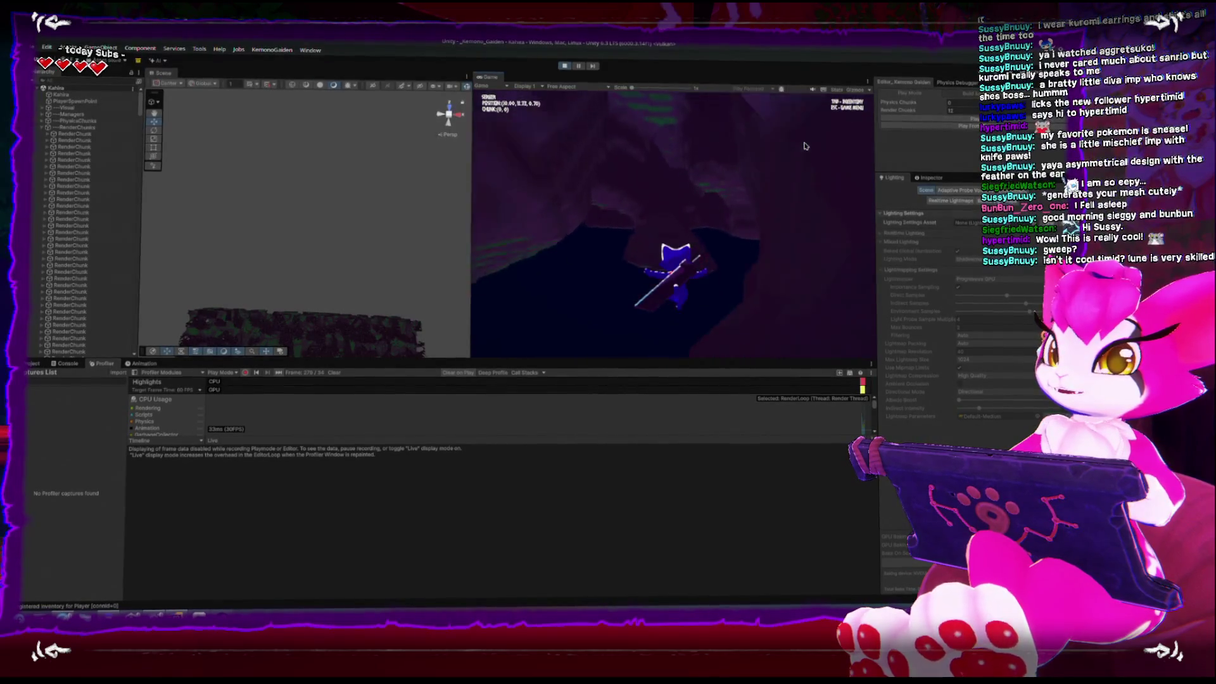
key(Escape)
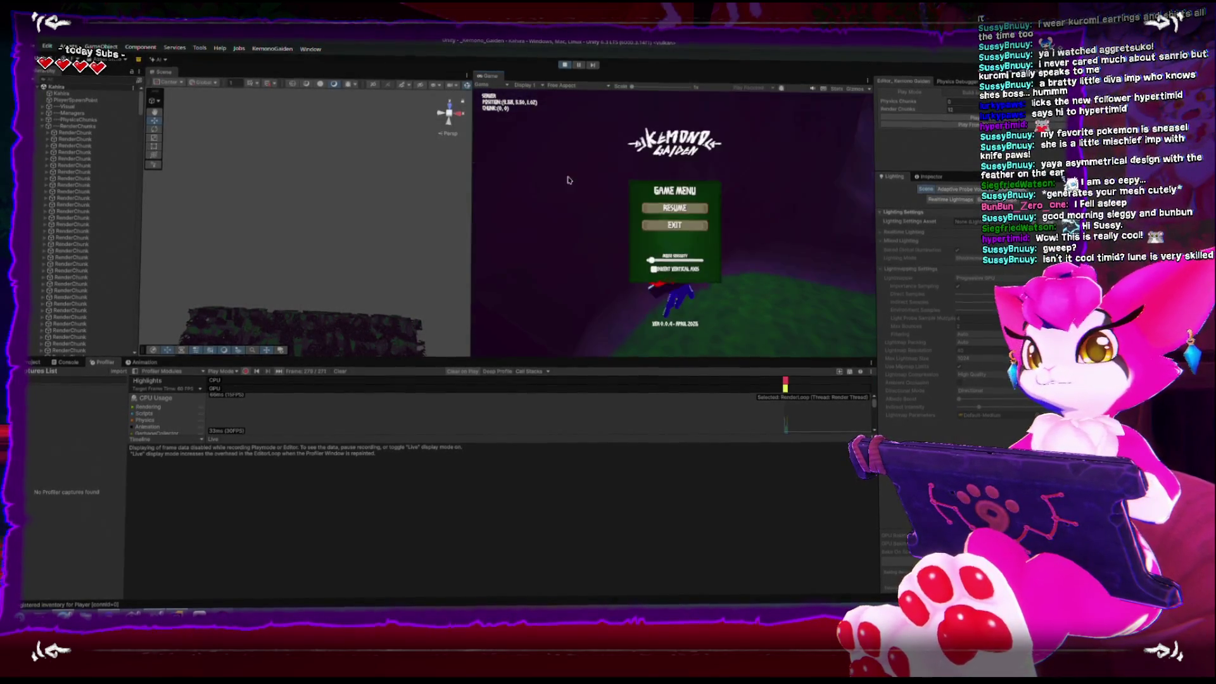
mouse_move(266, 246)
mouse_down()
mouse_move(221, 261)
mouse_move(244, 313)
mouse_move(261, 179)
mouse_move(263, 196)
mouse_move(257, 158)
mouse_up()
Step: Run the player into the next chunks, then orbit and zoom the Scene view close to the chunk mesh
key(w)
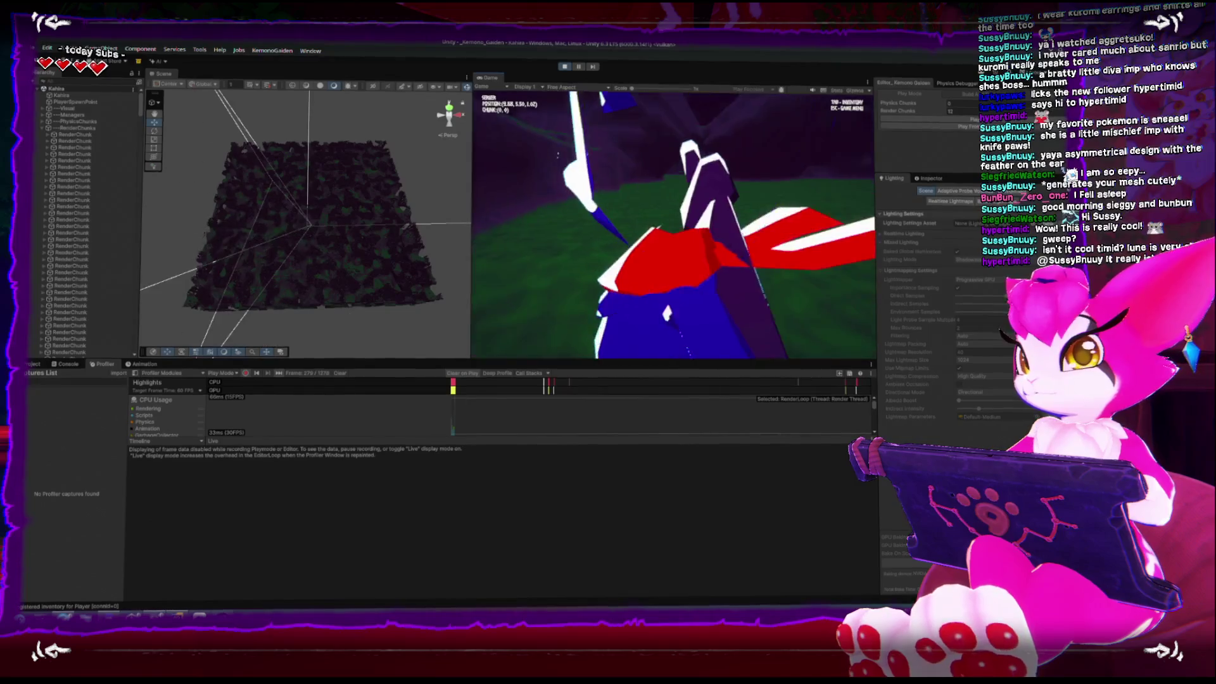
key(w)
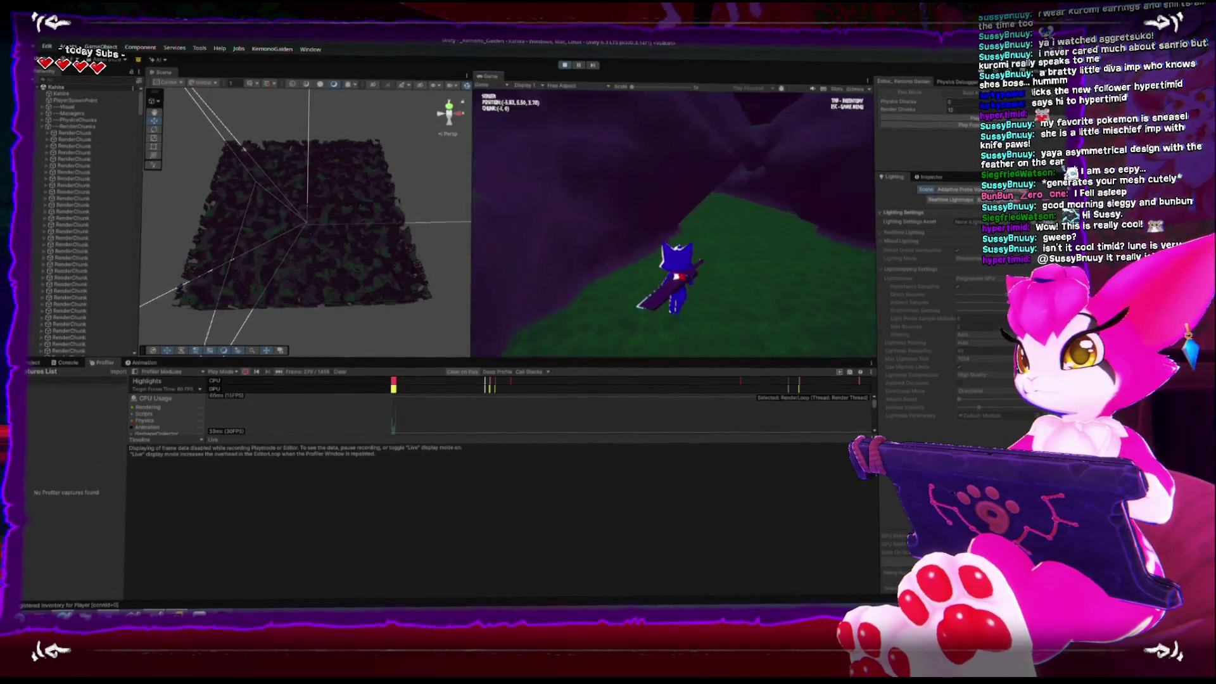
key(w)
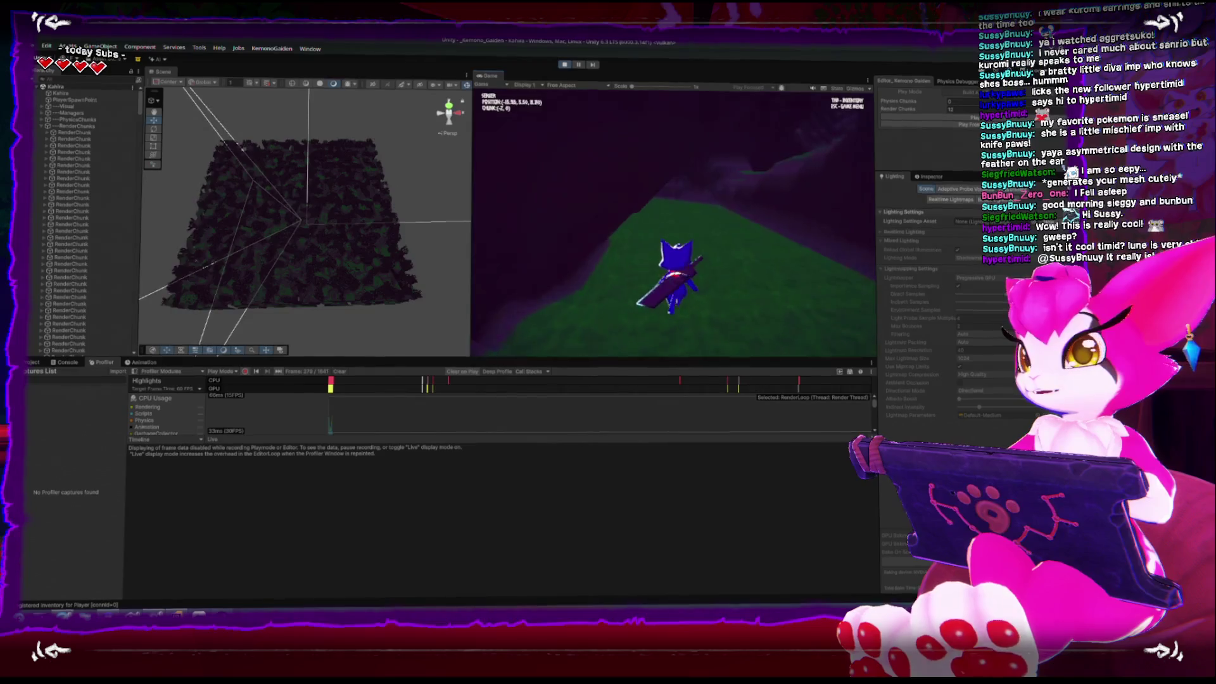
key(w)
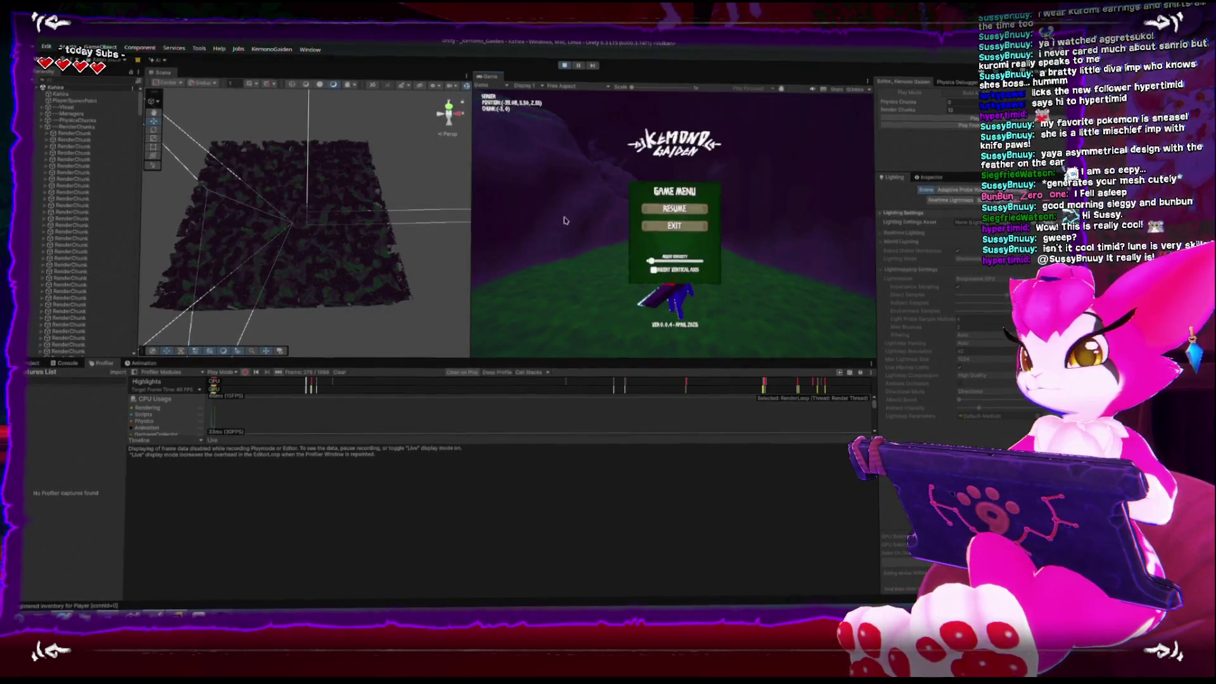
drag(319, 206, 355, 215)
scroll(358, 217, up, 5)
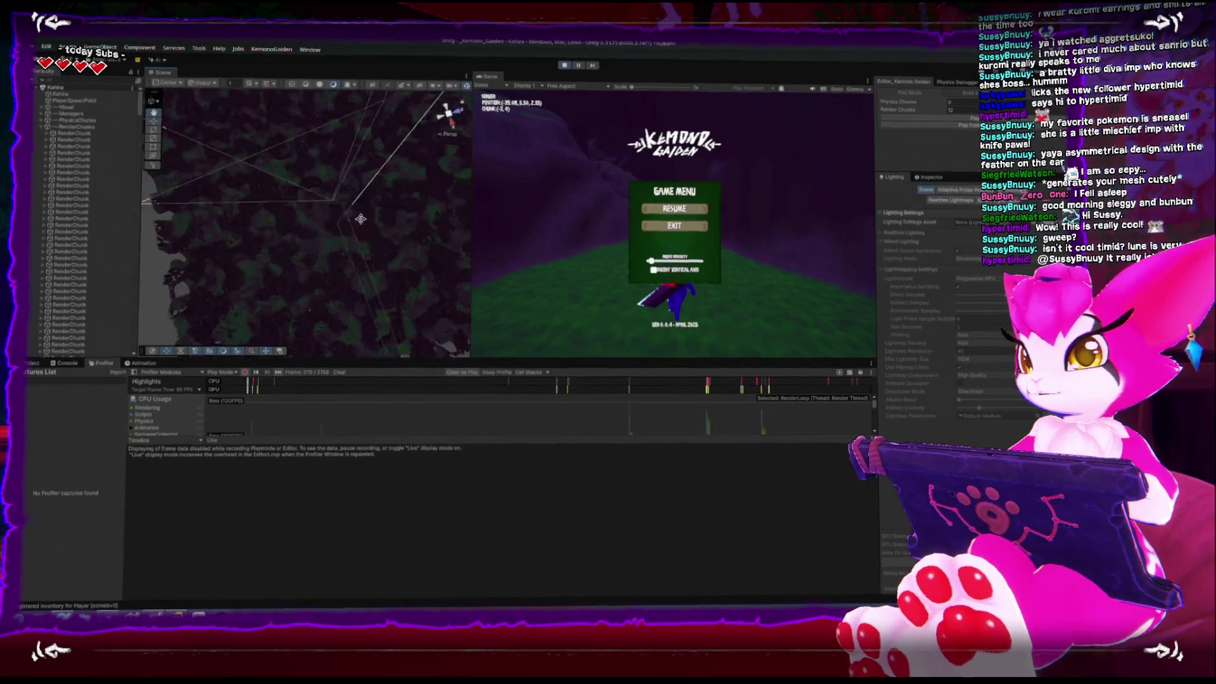
scroll(342, 217, down, 5)
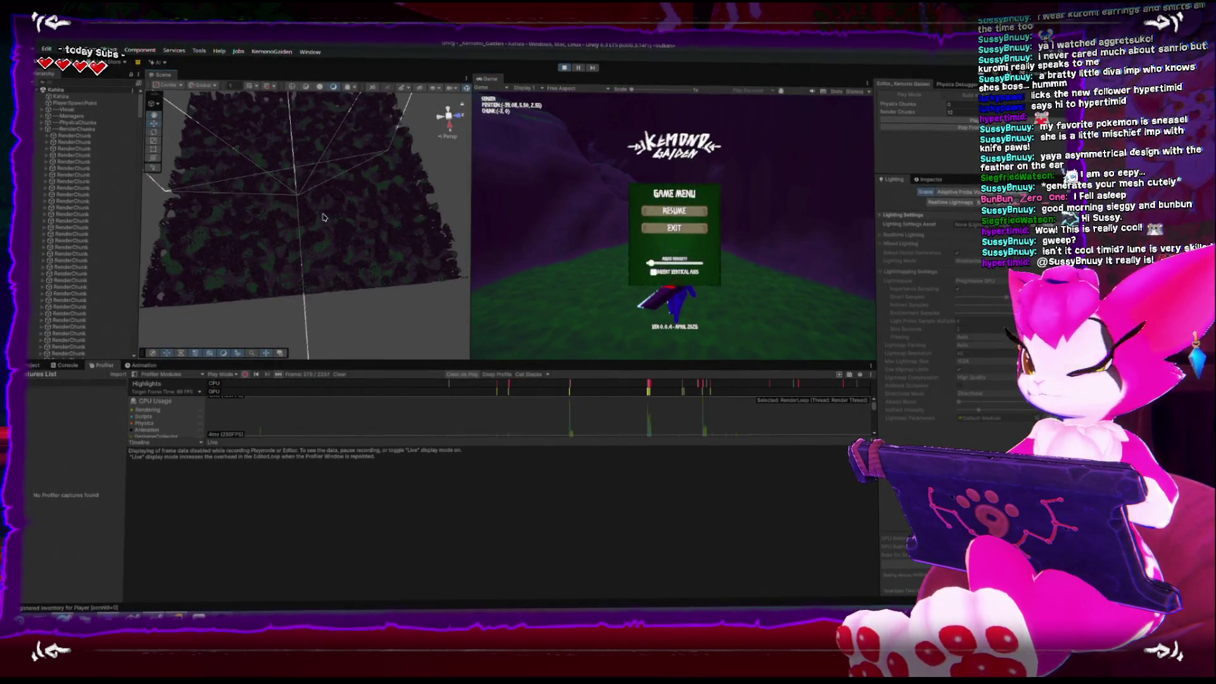
drag(323, 217, 322, 184)
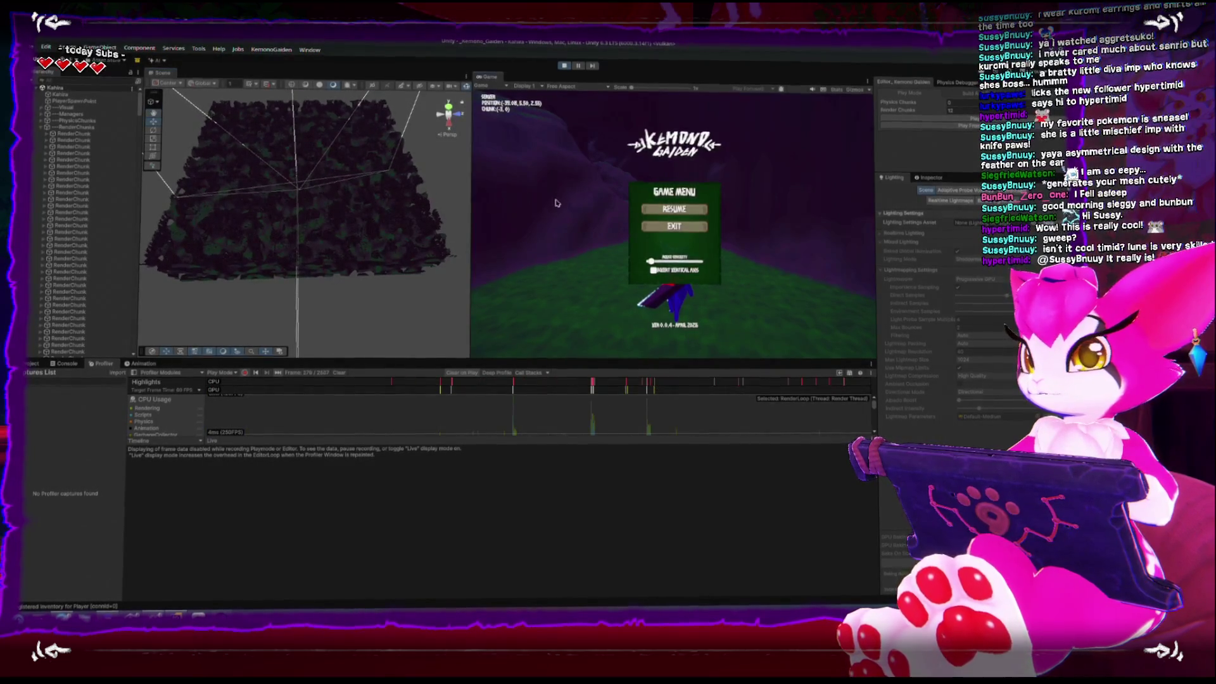
Step: Resume and move the character sideways, back and forward across the grassy slope
key(Escape)
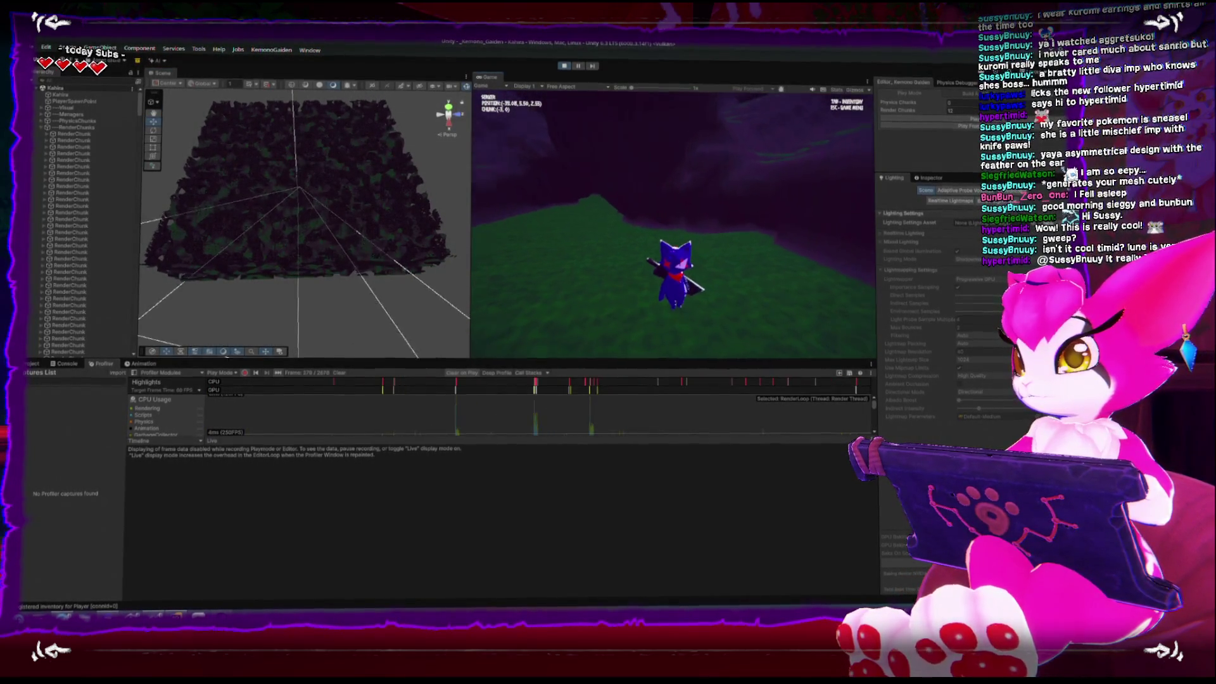
key(a)
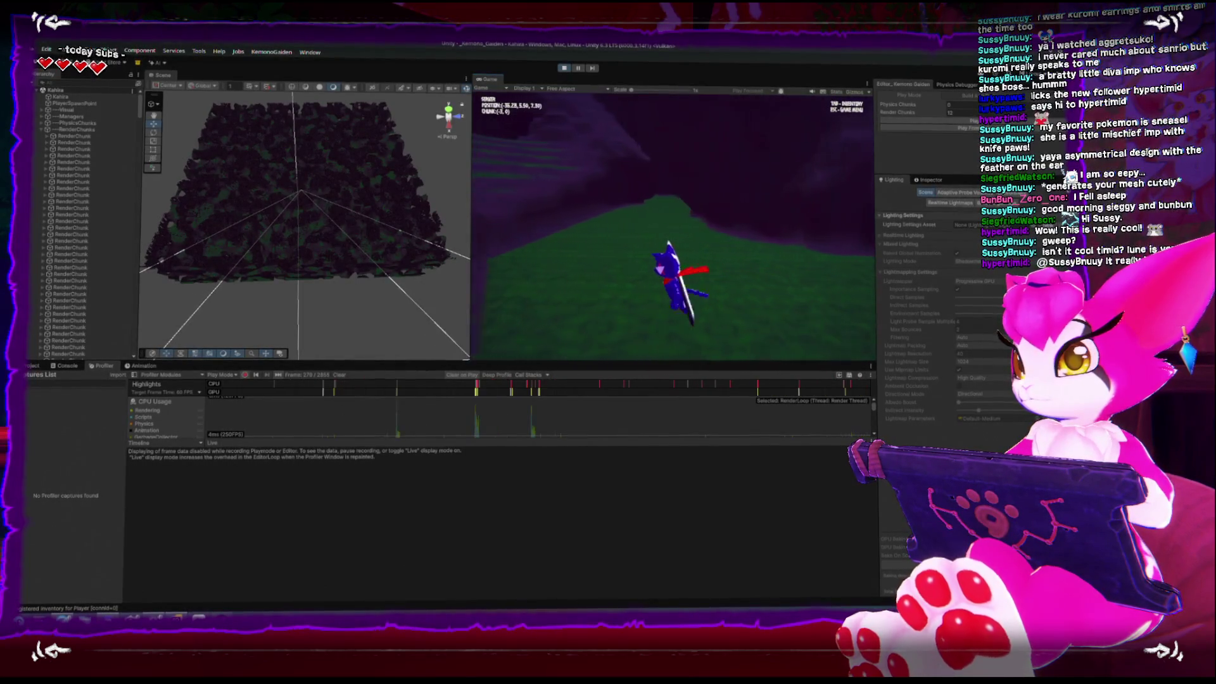
key(w)
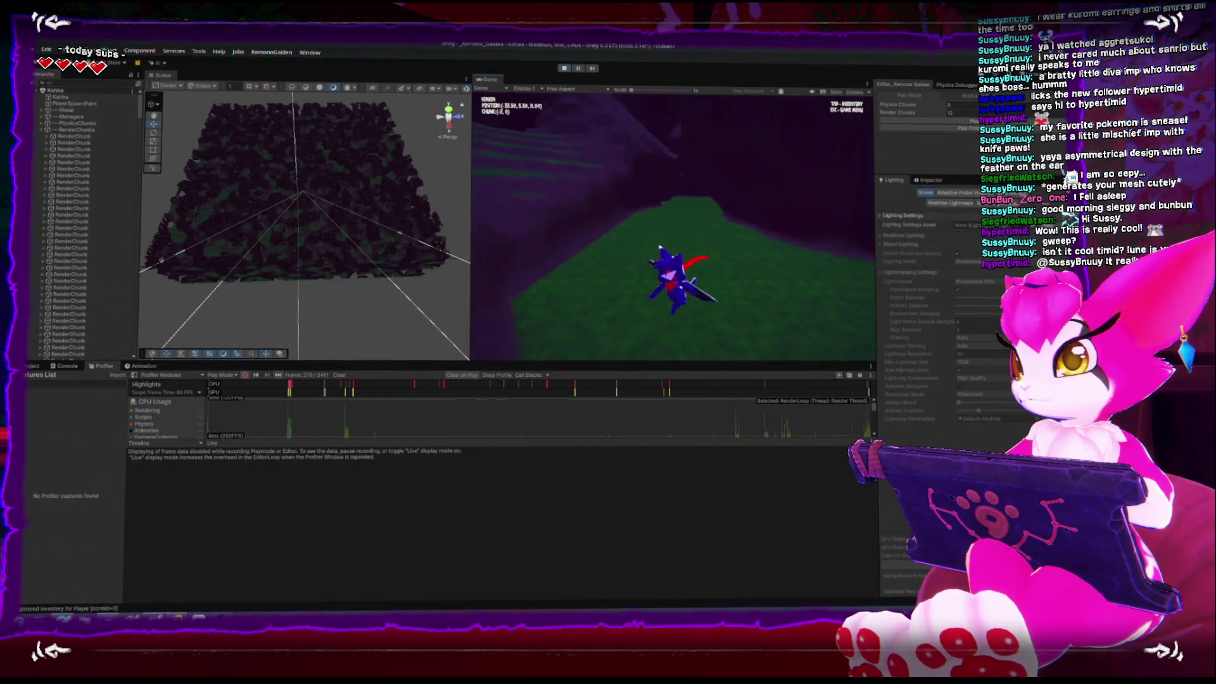
key(s)
key(w)
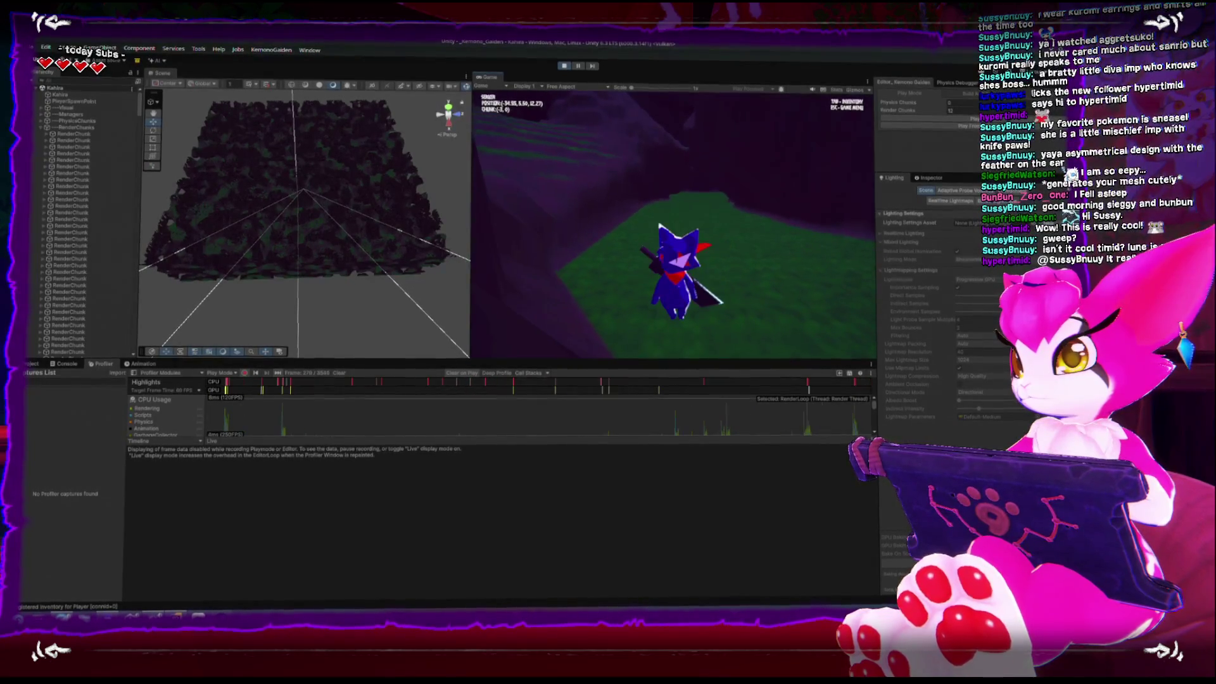
key(s)
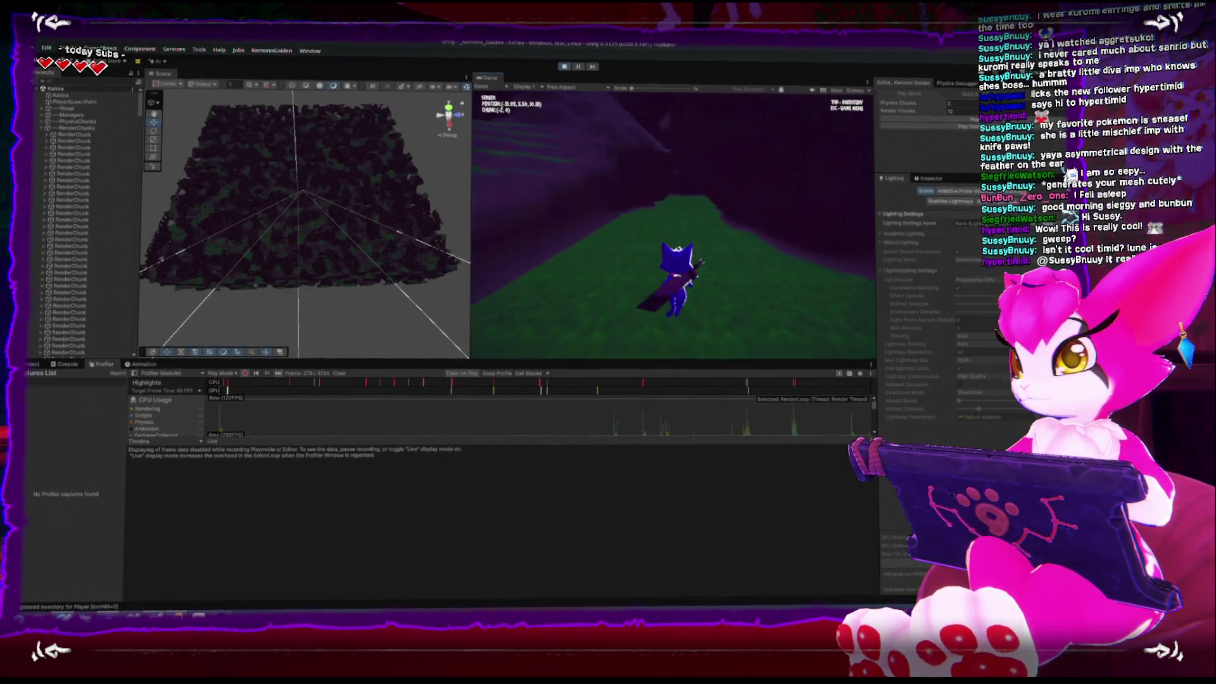
key(s)
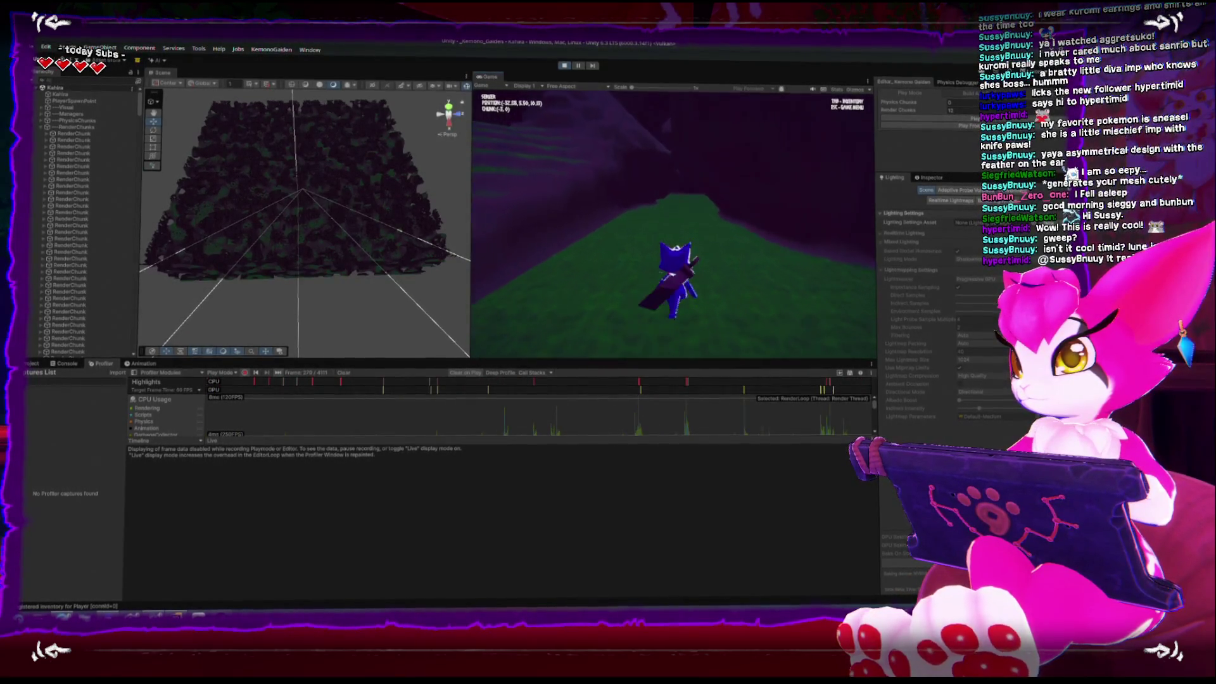
key(w)
key(w)
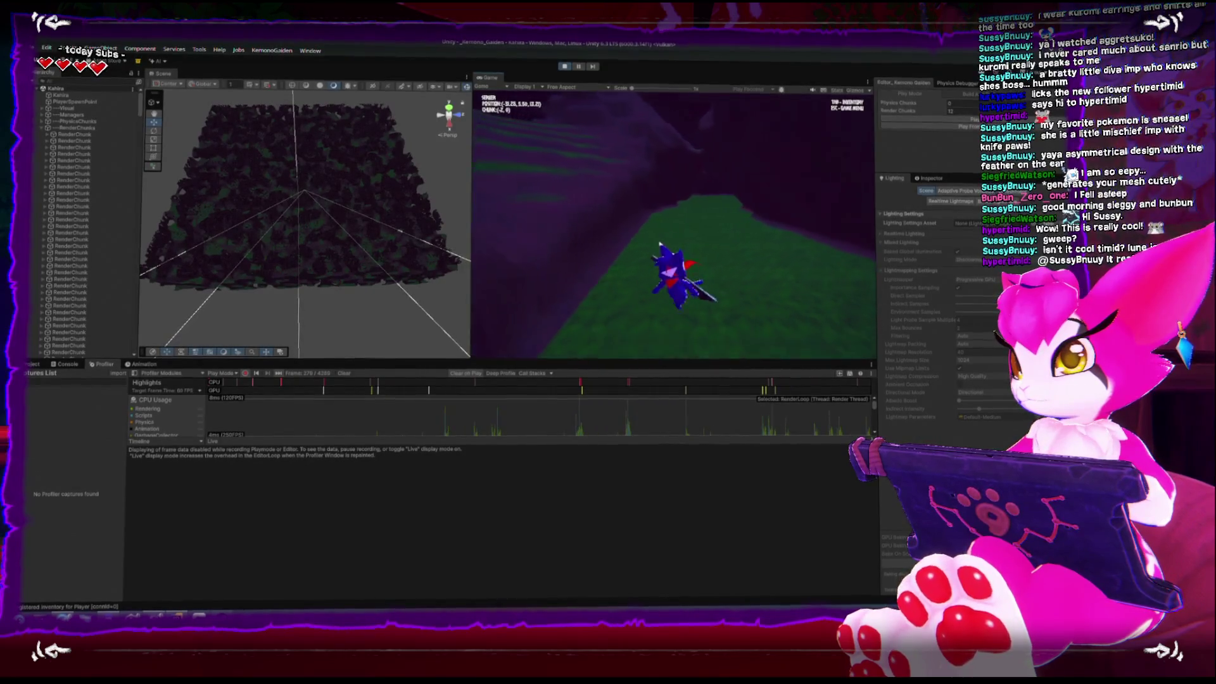
key(w)
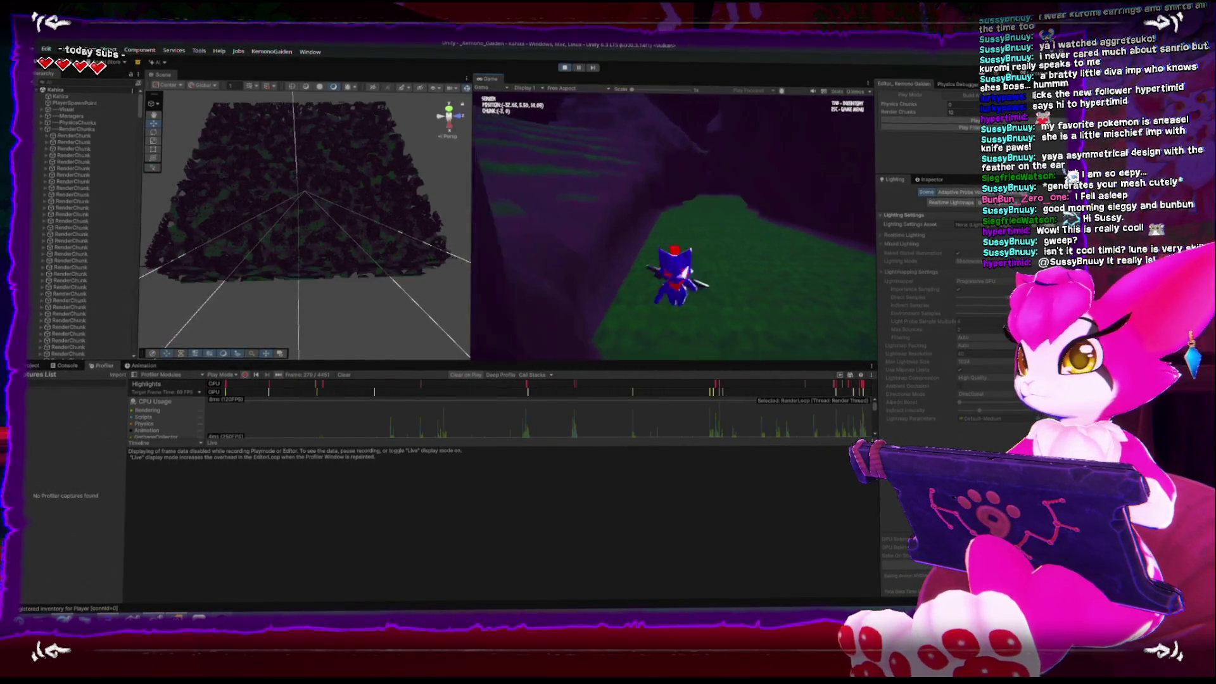
key(w)
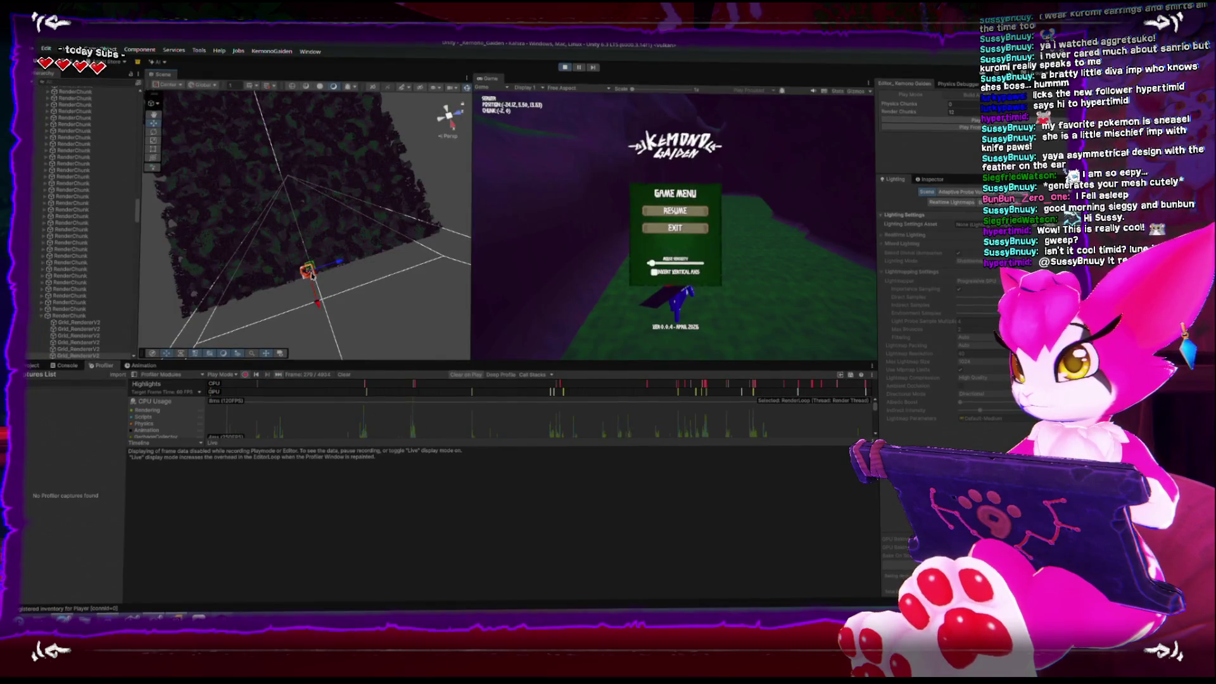
Step: Zoom out and orbit the Scene view around the selected chunk's bounding box
scroll(392, 279, down, 3)
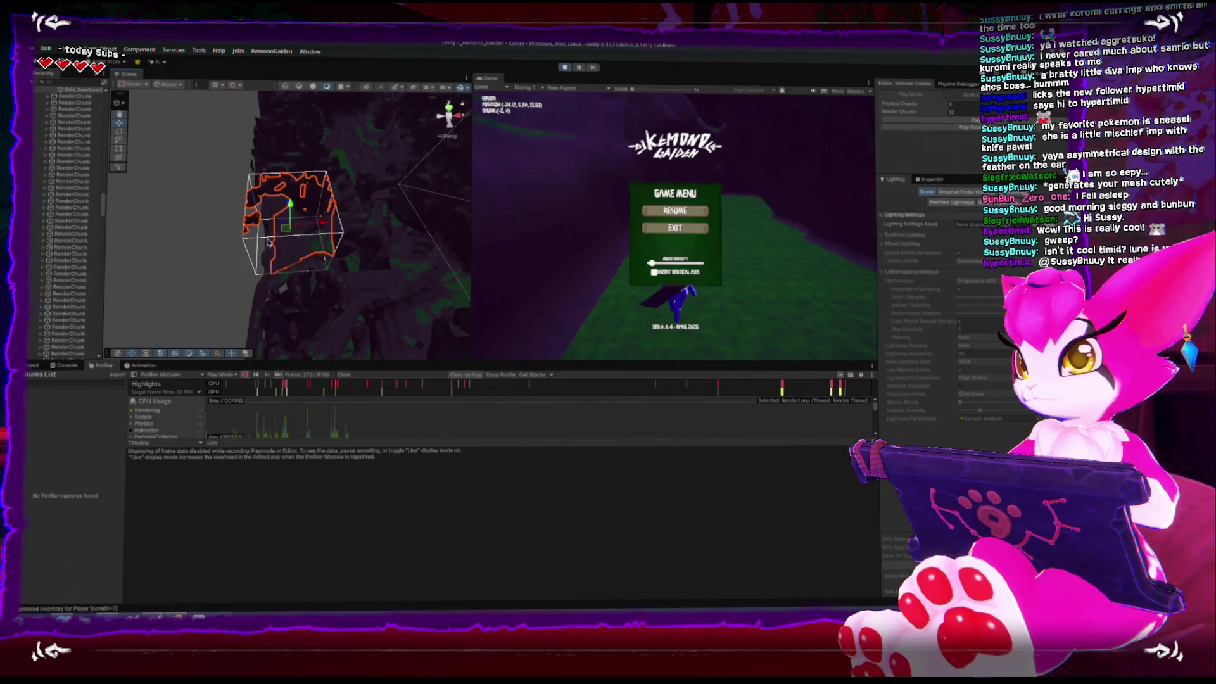
drag(278, 163, 222, 260)
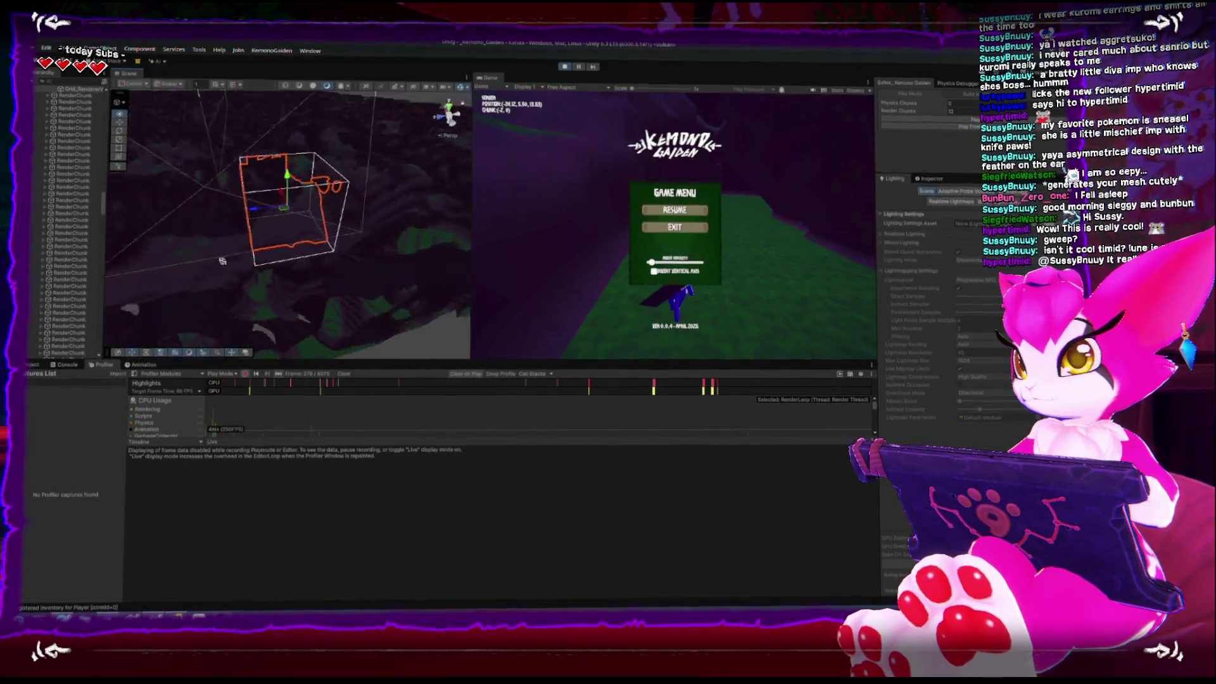
drag(216, 197, 265, 179)
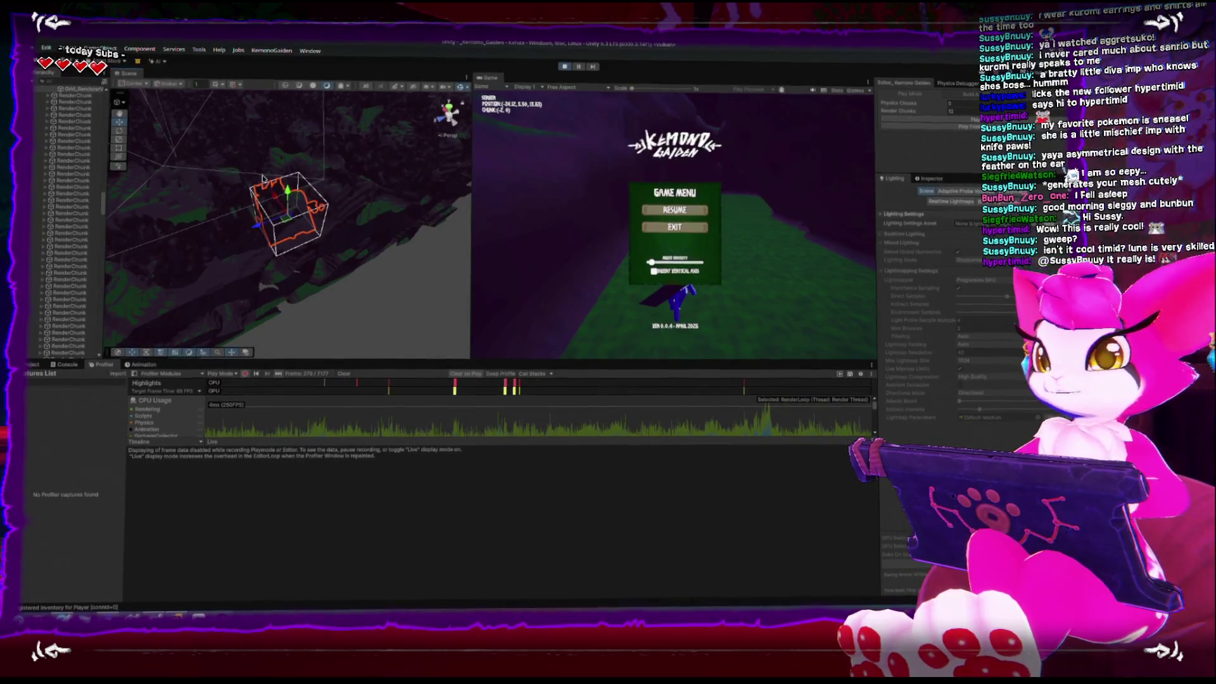
Step: Resume the game, walk the character a short distance, and pause on the Game Menu
key(Escape)
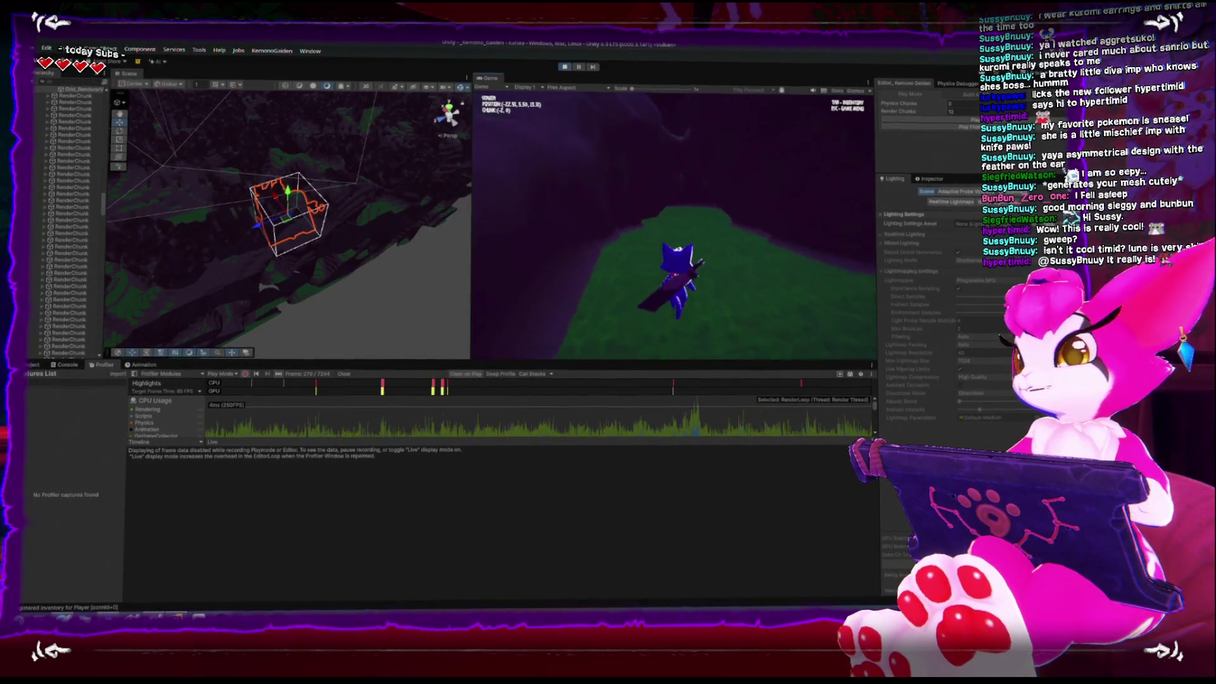
key(w)
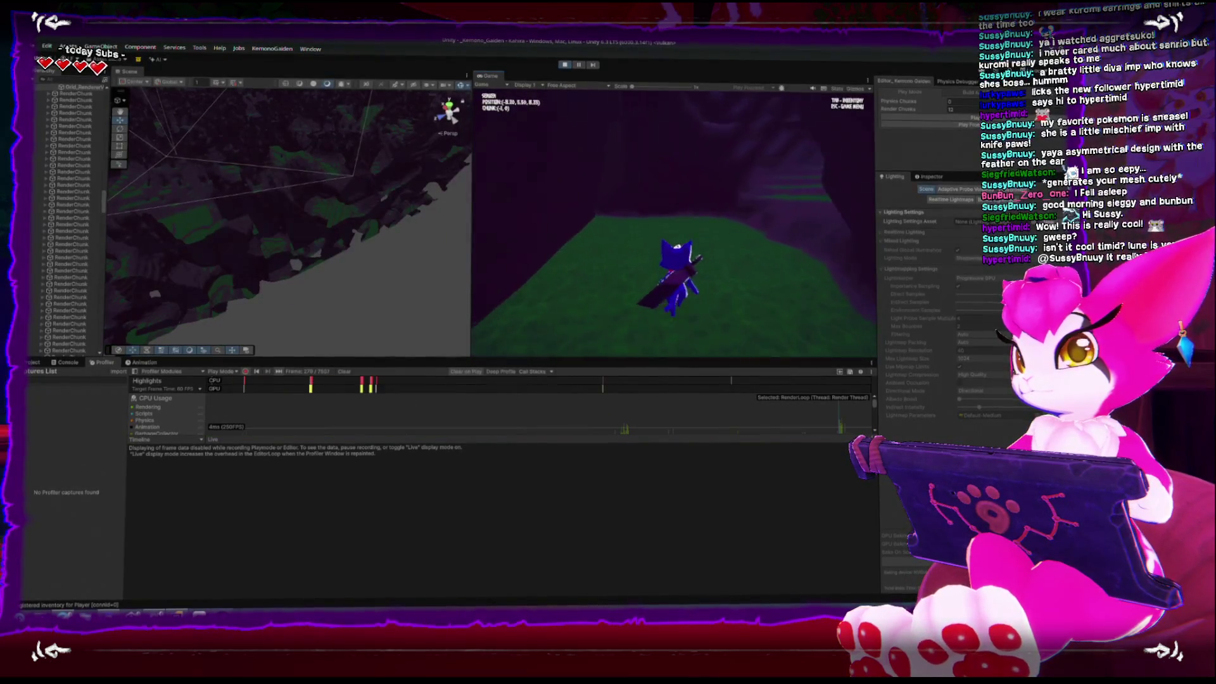
key(w)
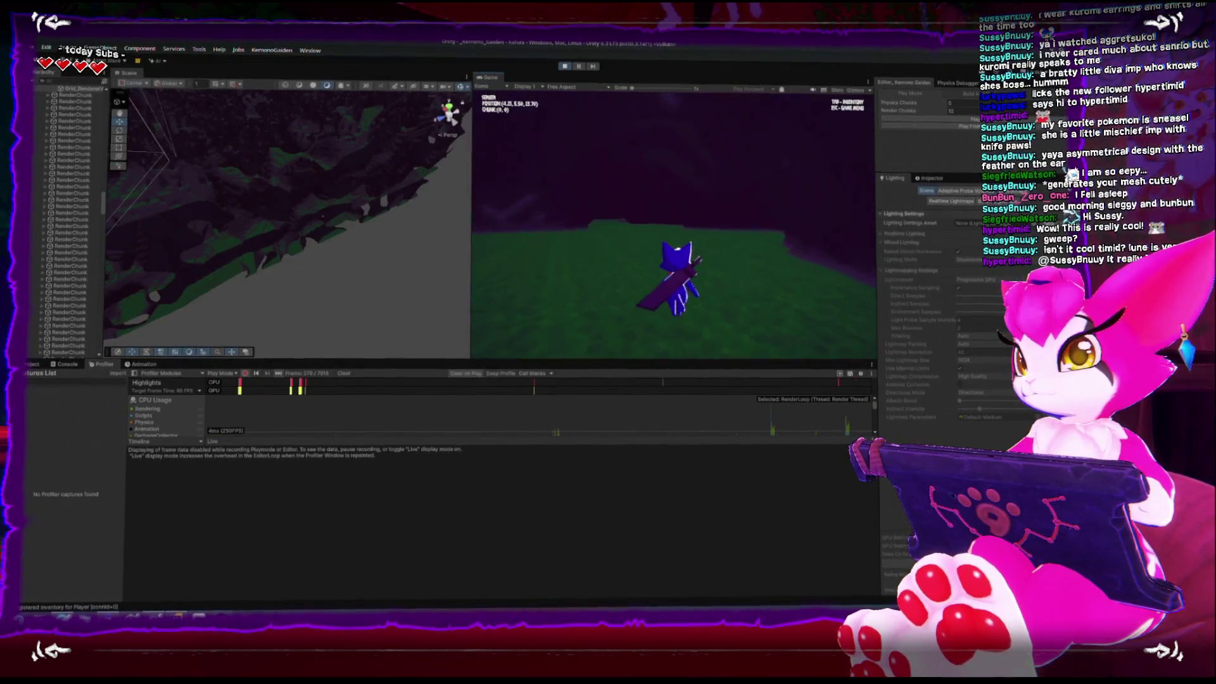
key(w)
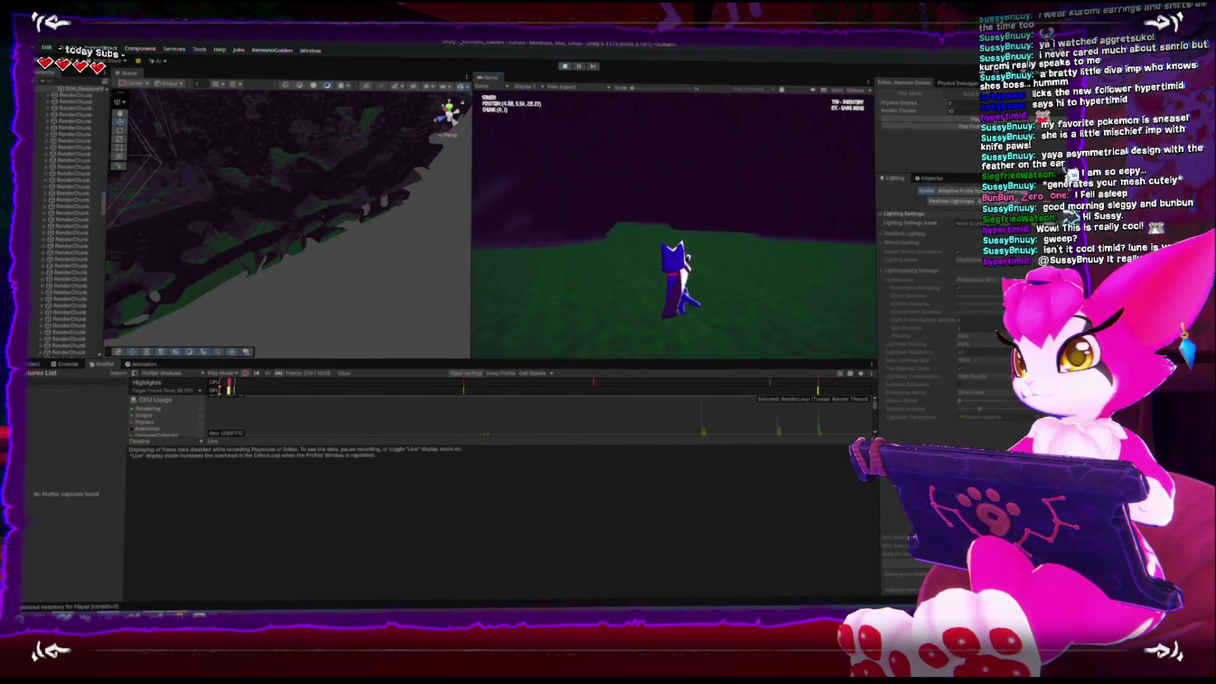
key(Escape)
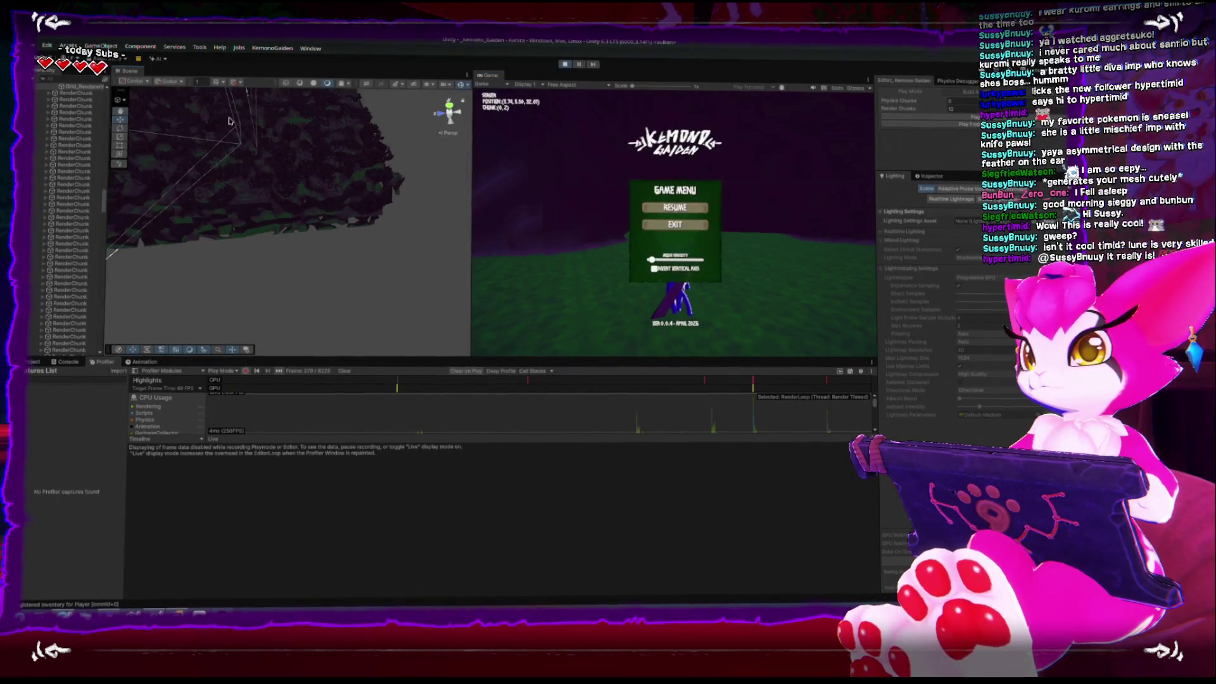
Step: Orbit the Scene view to see the terrain grid, walk the character briefly, then pause
mouse_move(269, 261)
mouse_down()
mouse_move(135, 239)
mouse_move(376, 265)
mouse_up()
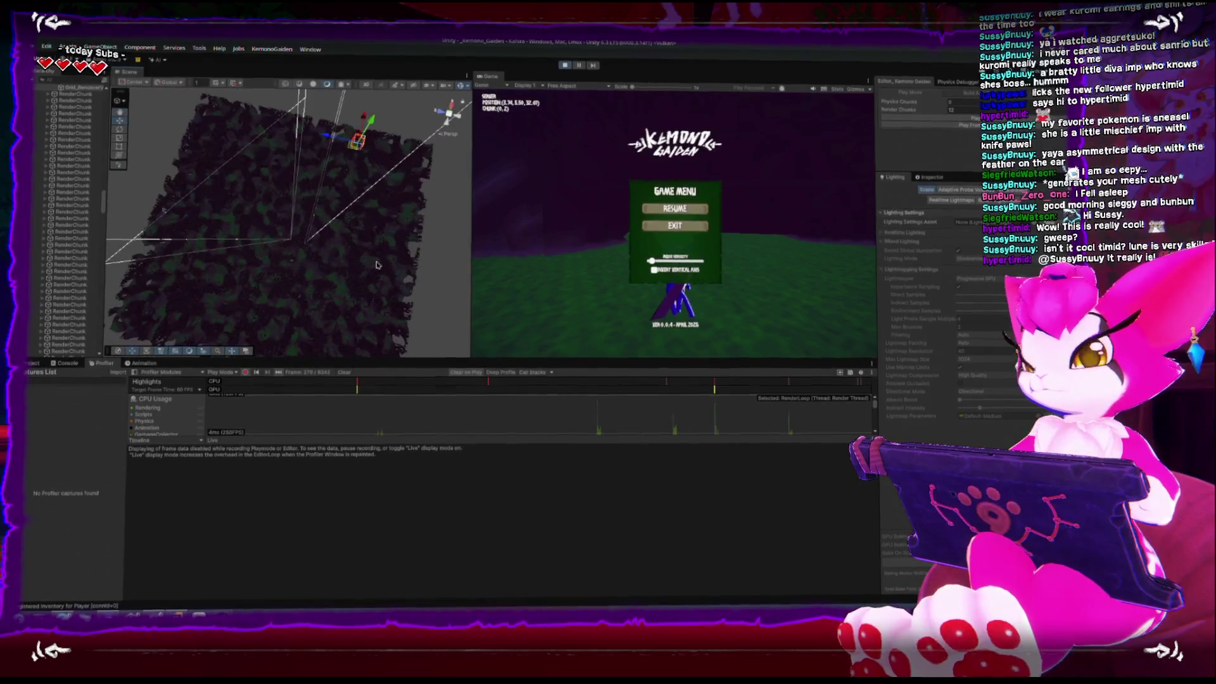
click(620, 284)
key(w)
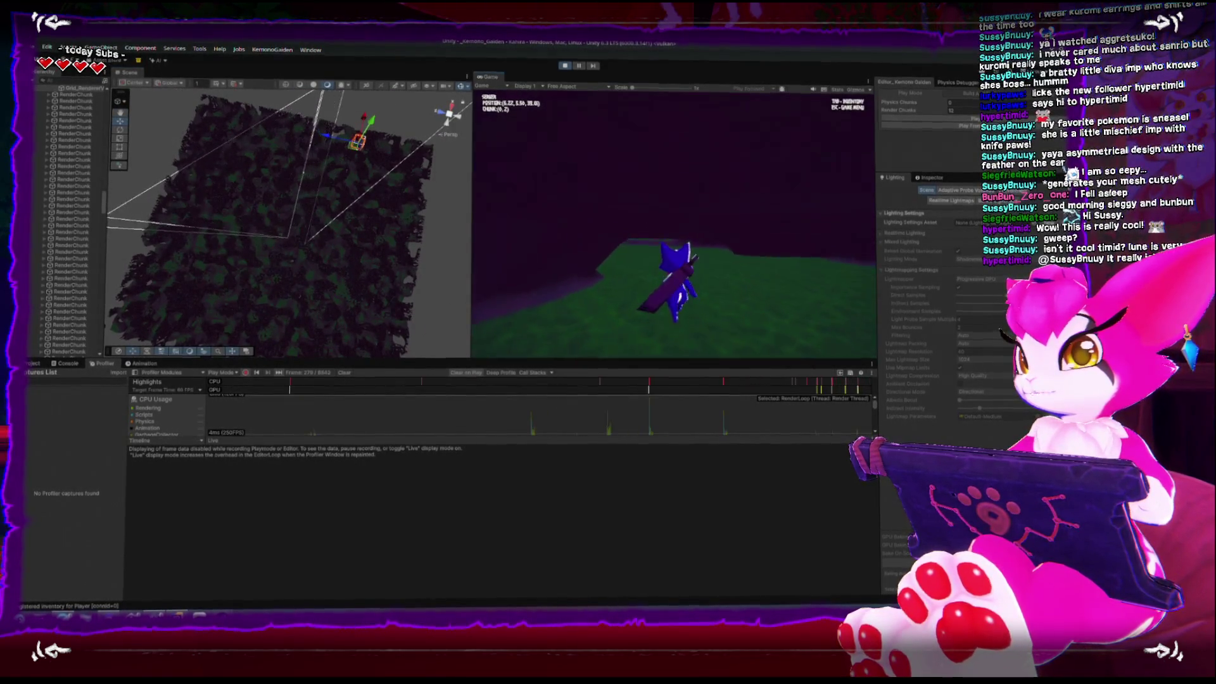
key(w)
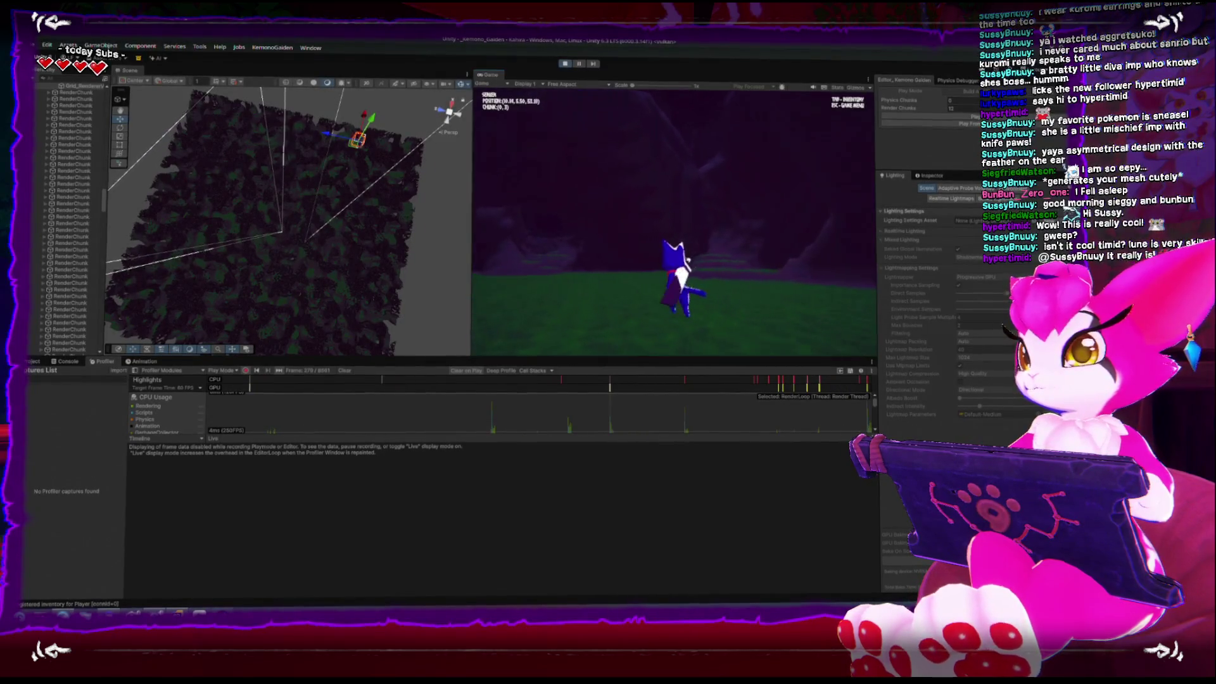
key(Escape)
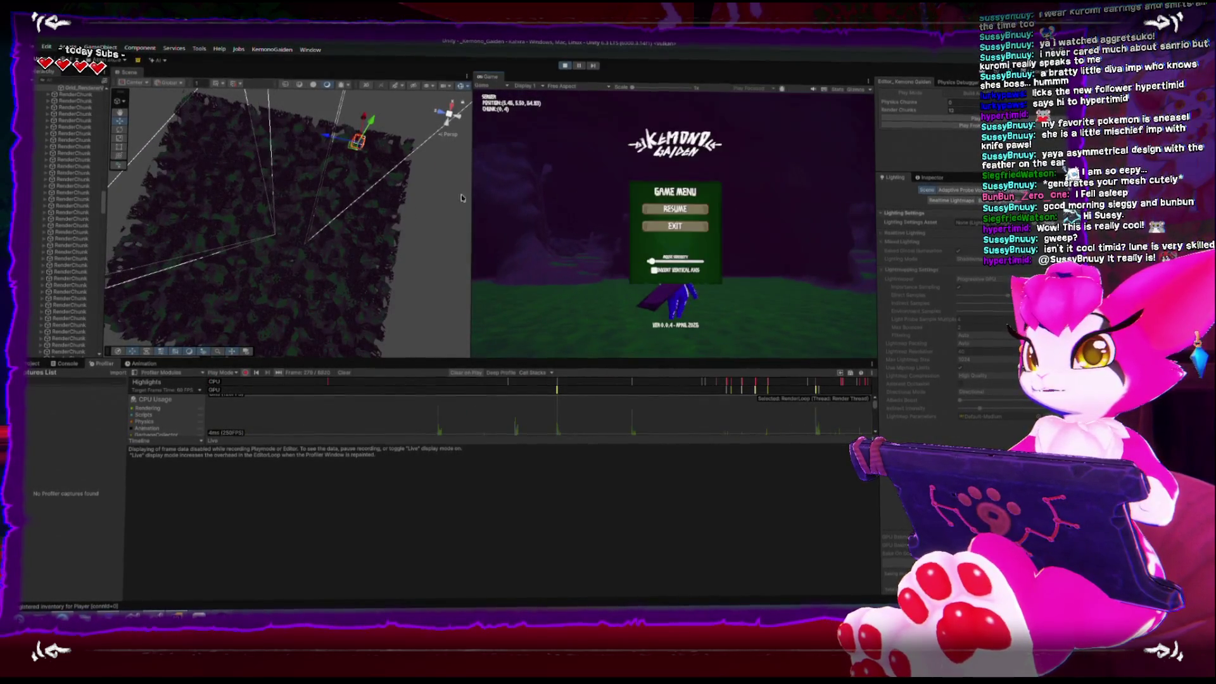
Step: Switch the Scene view to Top view and zoom and pan to frame the player character
click(450, 112)
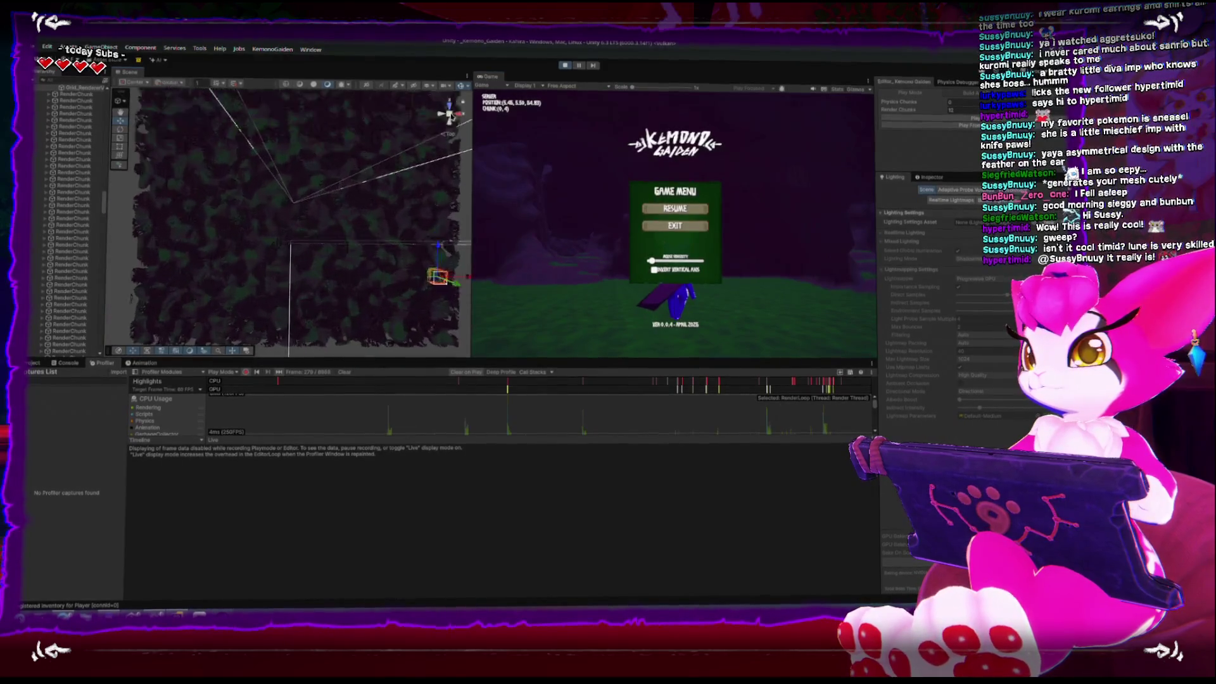
scroll(300, 257, up, 3)
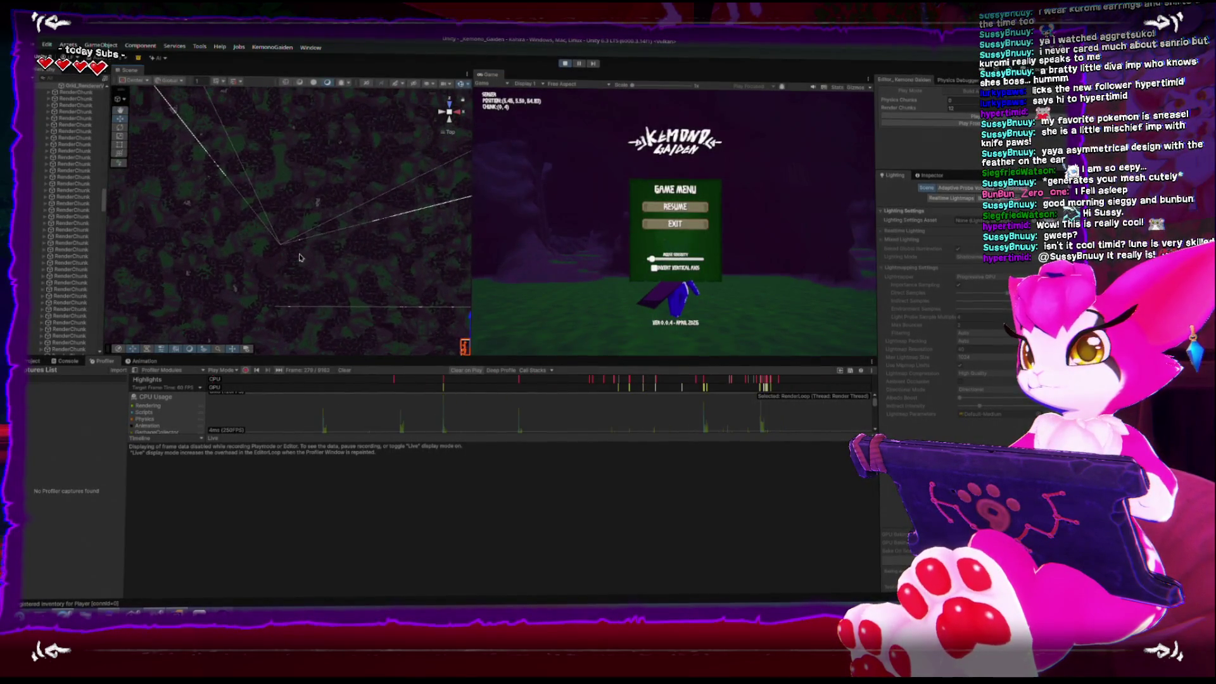
scroll(300, 257, up, 3)
mouse_move(340, 209)
mouse_down()
mouse_move(304, 254)
mouse_move(320, 263)
mouse_move(311, 248)
mouse_up()
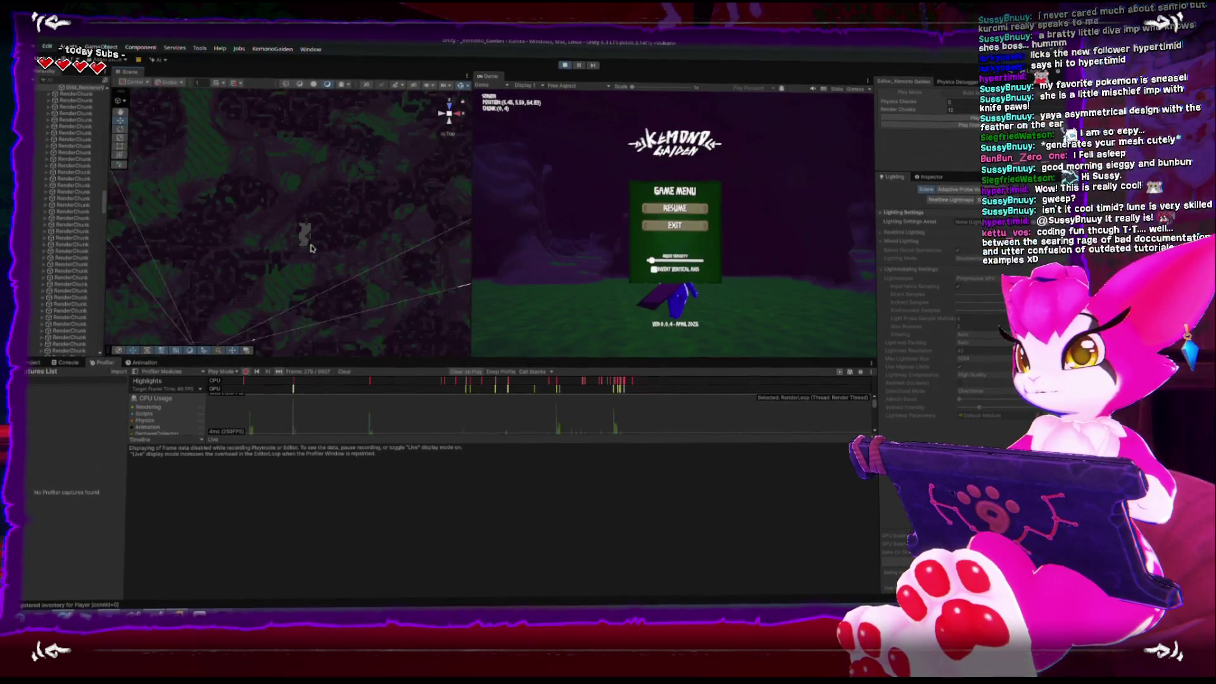
scroll(311, 248, down, 3)
Step: Resume play and walk the character up the raised terrain and back across the ground
click(546, 254)
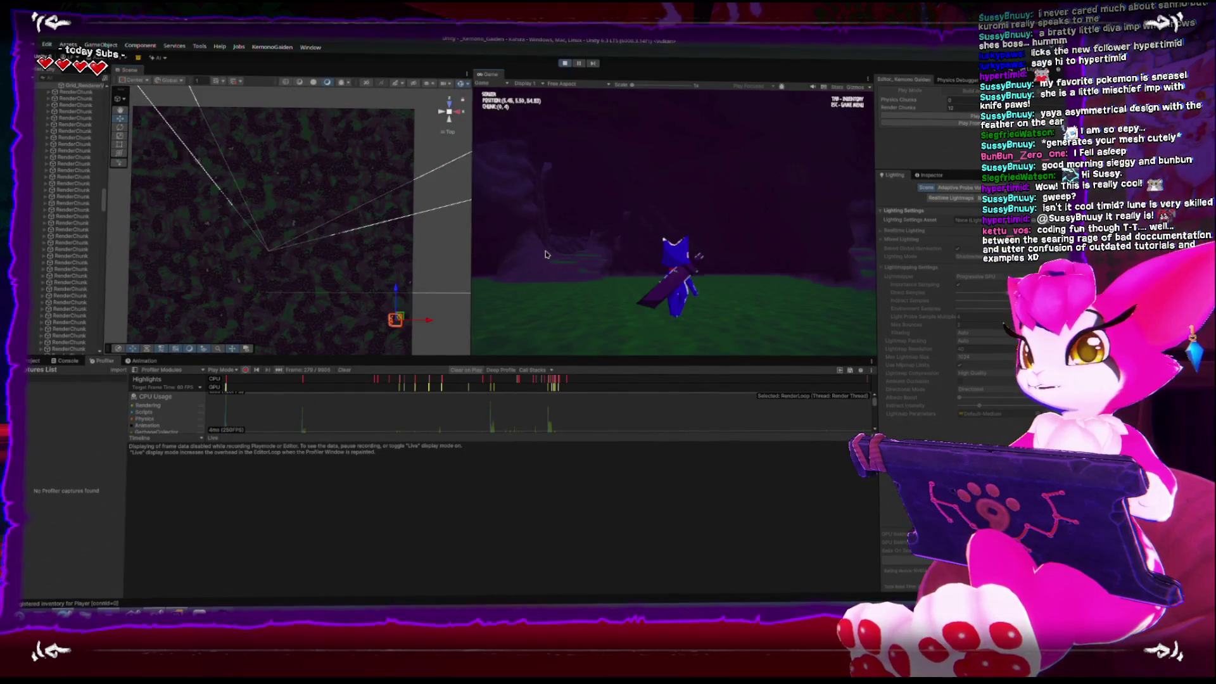
key(w)
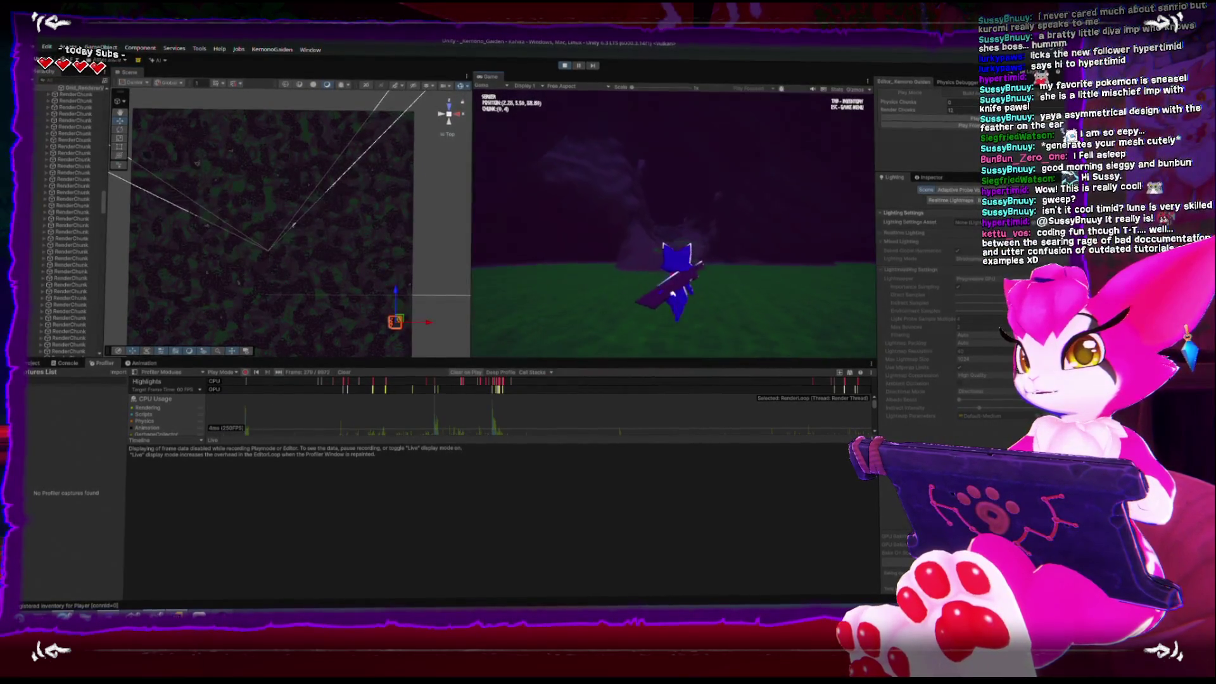
key(w)
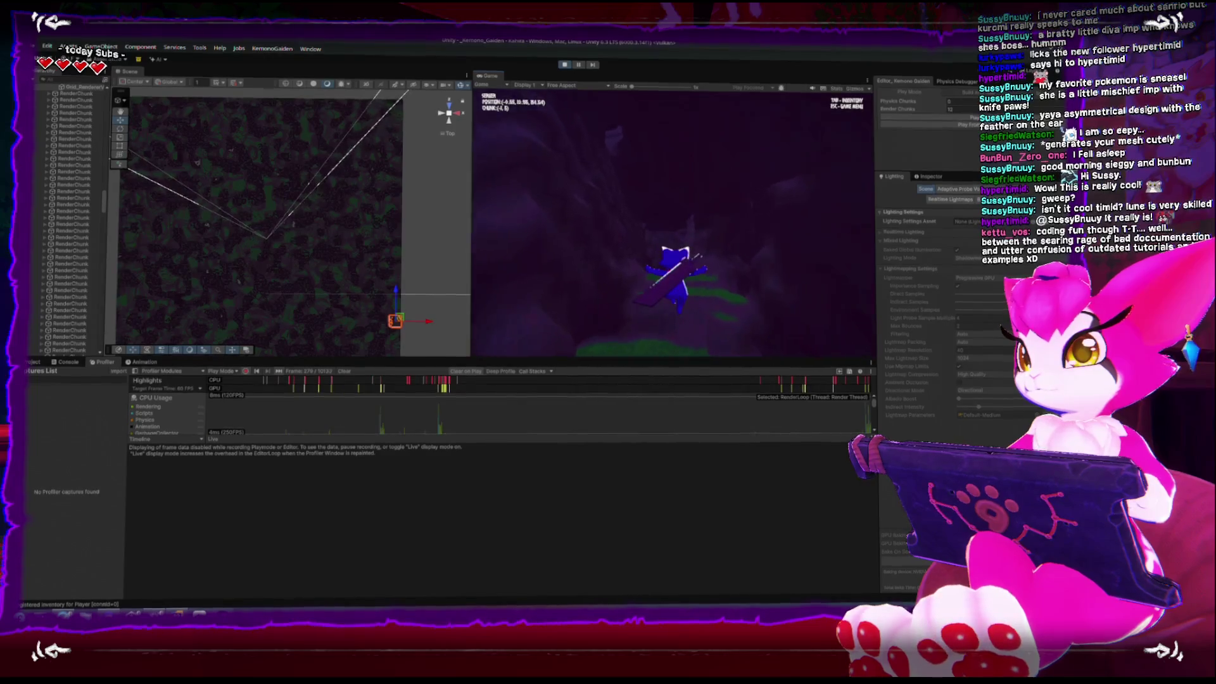
key(w)
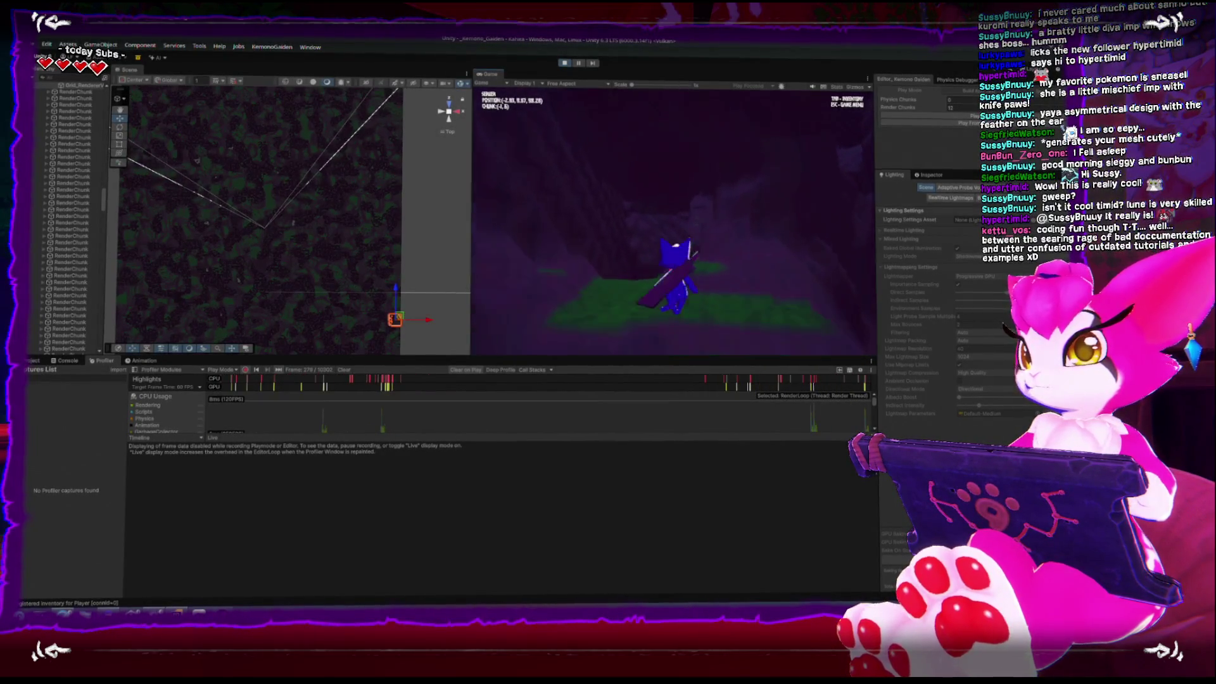
key(w)
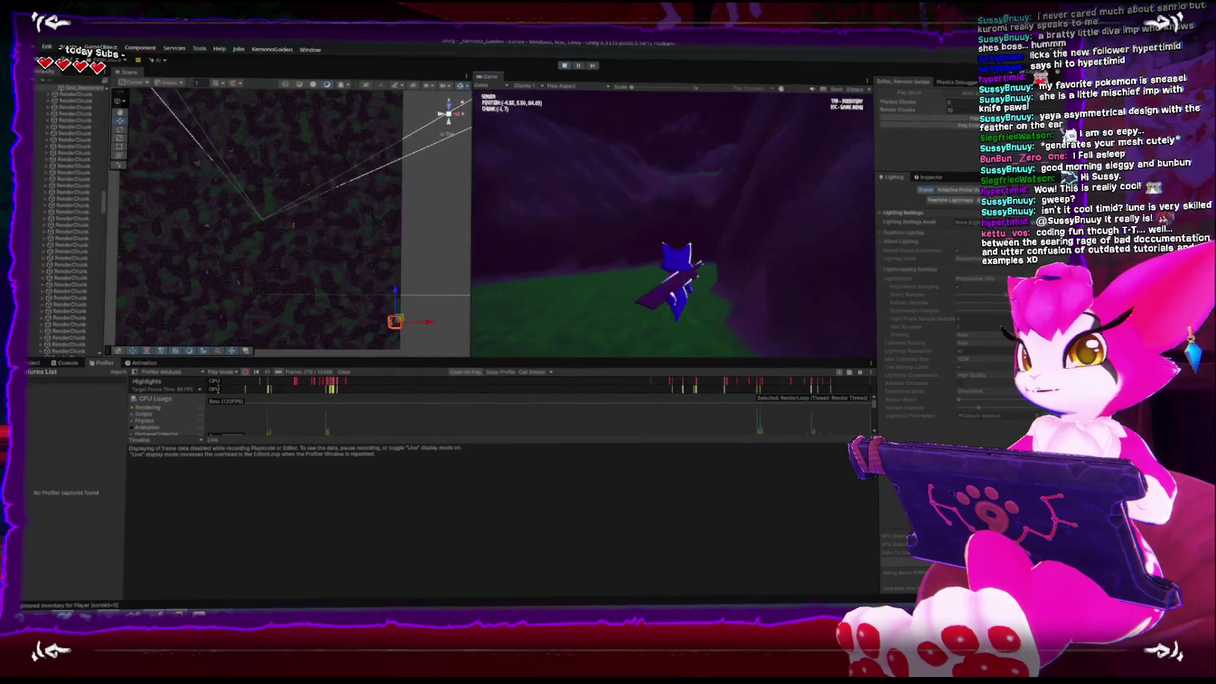
key(w)
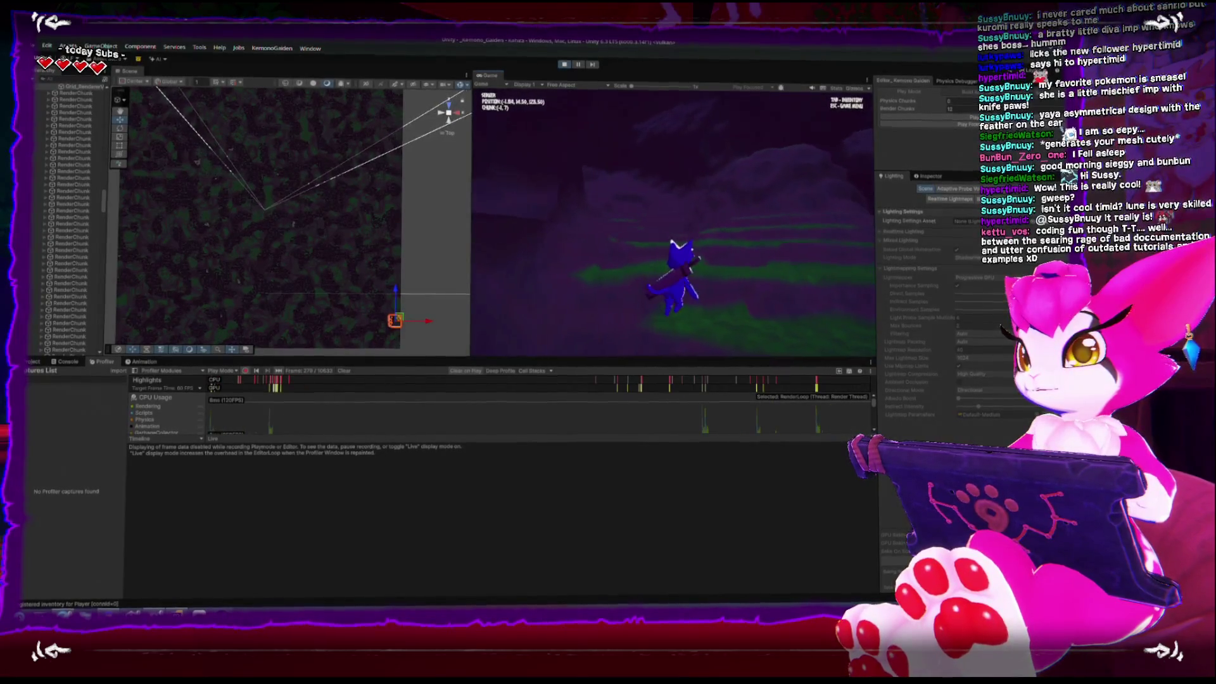
key(w)
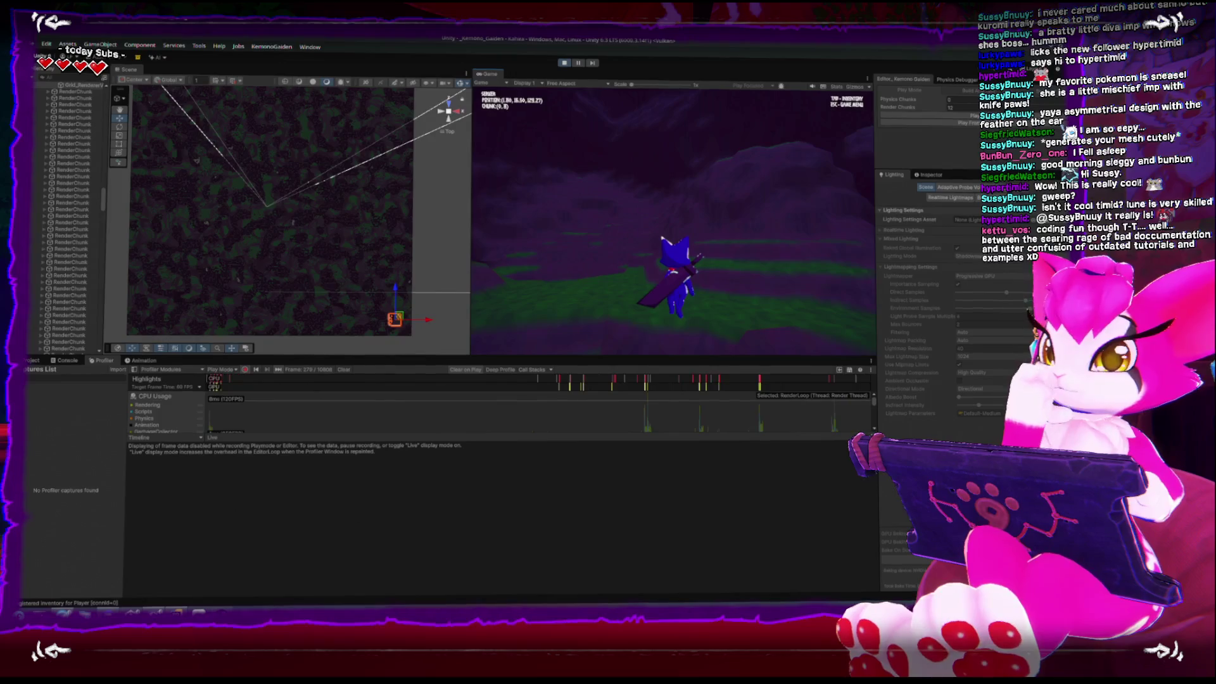